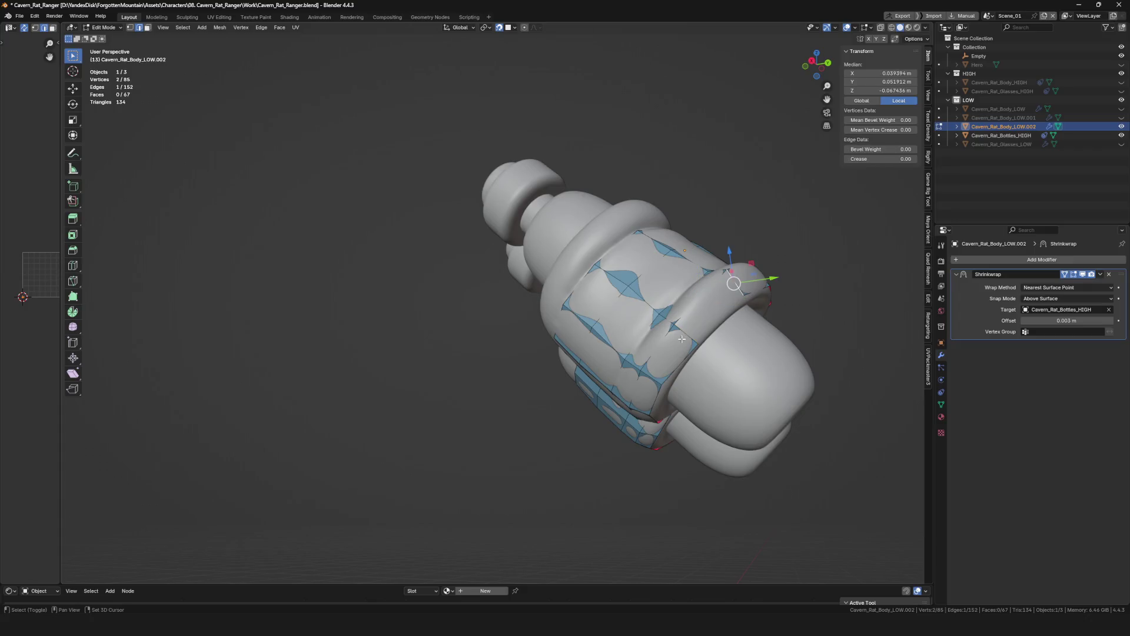
In vertex select mode with a cleared selection, slide a border vertex along the bag surface.
{"action": "middle_click_drag", "start_coordinate": [715, 340], "coordinate": [617, 360]}
{"action": "key", "text": "1"}
{"action": "left_click_drag", "start_coordinate": [602, 362], "coordinate": [605, 360]}
{"action": "mouse_move", "coordinate": [606, 360]}
{"action": "middle_mouse_down"}
{"action": "mouse_move", "coordinate": [568, 361]}
{"action": "mouse_move", "coordinate": [583, 351]}
{"action": "mouse_move", "coordinate": [567, 338]}
{"action": "middle_mouse_up"}
{"action": "scroll", "coordinate": [583, 361], "scroll_direction": "down", "scroll_amount": 4}
{"action": "scroll", "coordinate": [582, 360], "scroll_direction": "up", "scroll_amount": 4}
{"action": "scroll", "coordinate": [578, 355], "scroll_direction": "down", "scroll_amount": 3}
{"action": "scroll", "coordinate": [578, 355], "scroll_direction": "up", "scroll_amount": 5}
{"action": "key", "text": "alt+a"}
{"action": "left_click", "coordinate": [583, 352]}
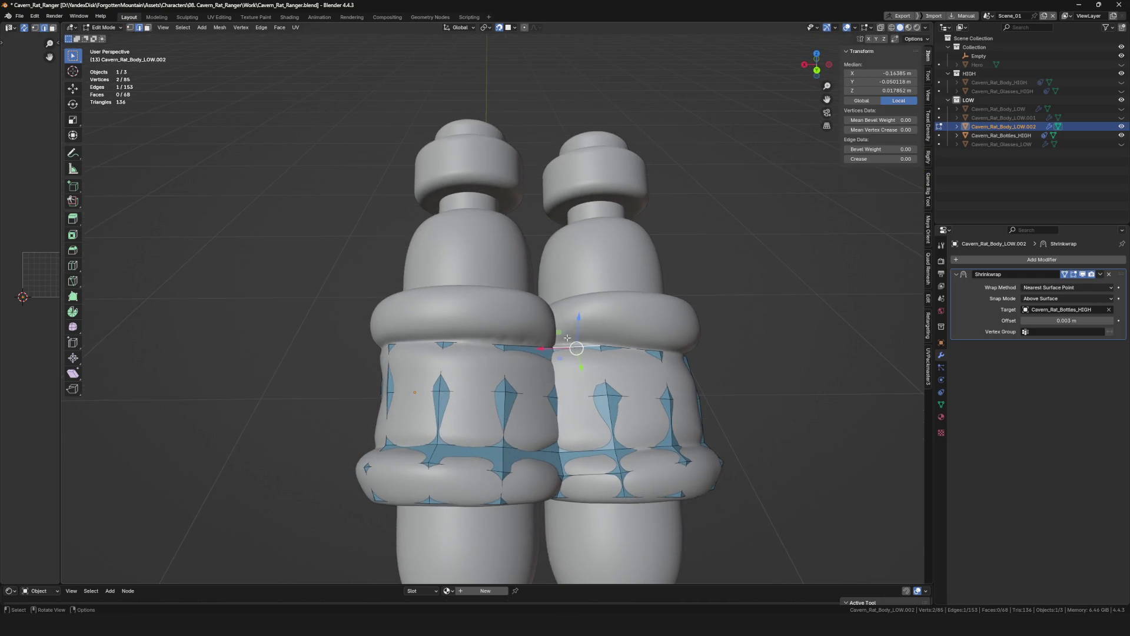
{"action": "left_click", "coordinate": [554, 321]}
{"action": "left_click", "coordinate": [591, 317]}
{"action": "key", "text": "g"}
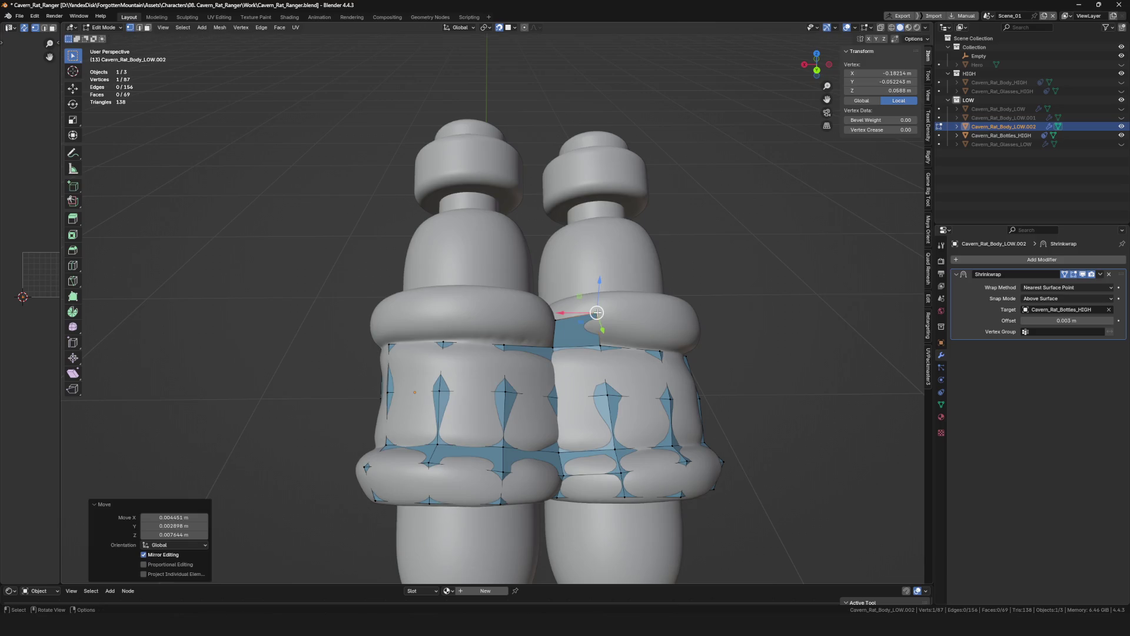
Extrude a chain of new vertices from the mesh border up the bag body.
{"action": "key", "text": "e"}
{"action": "mouse_move", "coordinate": [679, 342]}
{"action": "middle_mouse_down"}
{"action": "mouse_move", "coordinate": [649, 323]}
{"action": "mouse_move", "coordinate": [623, 331]}
{"action": "mouse_move", "coordinate": [701, 347]}
{"action": "mouse_move", "coordinate": [661, 343]}
{"action": "mouse_move", "coordinate": [645, 311]}
{"action": "middle_mouse_up"}
{"action": "left_click", "coordinate": [659, 328]}
{"action": "key", "text": "e"}
{"action": "left_click", "coordinate": [645, 319]}
{"action": "left_click", "coordinate": [673, 330]}
{"action": "key", "text": "e"}
{"action": "left_click", "coordinate": [680, 345]}
{"action": "left_click", "coordinate": [699, 340]}
Reposition the new border vertices one by one so they sit on the bag's upper rim.
{"action": "left_click", "coordinate": [657, 313]}
{"action": "left_click", "coordinate": [639, 301]}
{"action": "left_click", "coordinate": [675, 281]}
{"action": "key", "text": "g"}
{"action": "mouse_move", "coordinate": [675, 281]}
{"action": "middle_mouse_down"}
{"action": "mouse_move", "coordinate": [599, 319]}
{"action": "mouse_move", "coordinate": [623, 281]}
{"action": "mouse_move", "coordinate": [681, 256]}
{"action": "mouse_move", "coordinate": [693, 270]}
{"action": "mouse_move", "coordinate": [724, 225]}
{"action": "mouse_move", "coordinate": [675, 260]}
{"action": "middle_mouse_up"}
{"action": "left_click", "coordinate": [654, 292]}
{"action": "key", "text": "g"}
{"action": "left_click", "coordinate": [622, 281]}
{"action": "key", "text": "g"}
{"action": "left_click", "coordinate": [682, 256]}
{"action": "key", "text": "g"}
{"action": "left_click", "coordinate": [752, 212]}
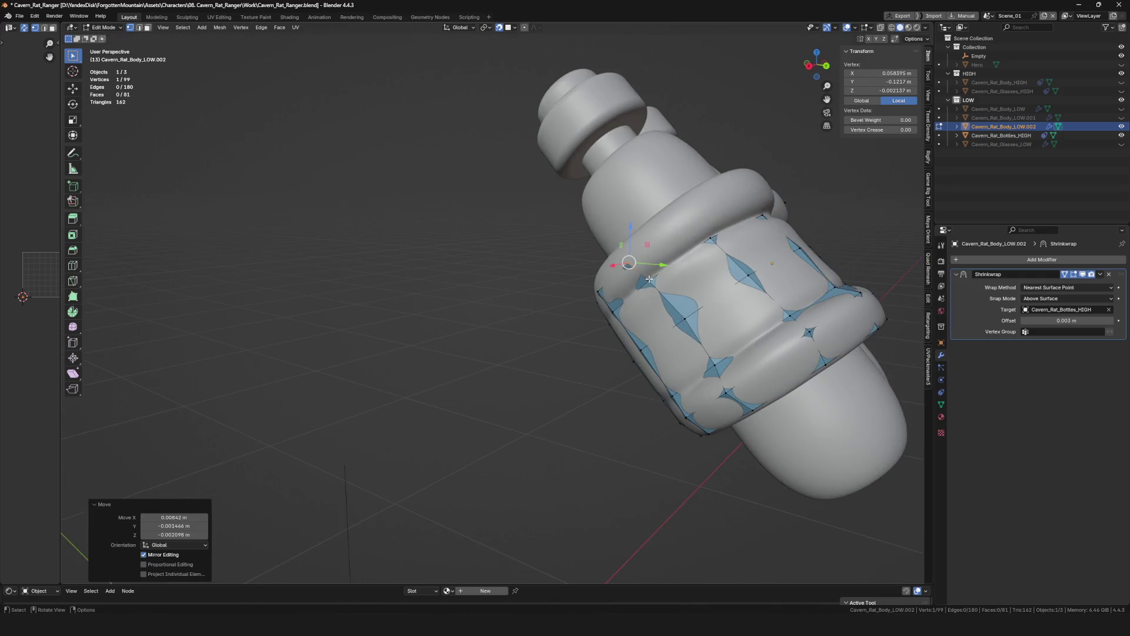
Extrude one more rim vertex, select the neighbouring pair and fill a quad between them.
{"action": "left_click", "coordinate": [674, 259]}
{"action": "key", "text": "g"}
{"action": "mouse_move", "coordinate": [697, 217]}
{"action": "middle_mouse_down"}
{"action": "mouse_move", "coordinate": [578, 512]}
{"action": "mouse_move", "coordinate": [624, 231]}
{"action": "mouse_move", "coordinate": [683, 244]}
{"action": "middle_mouse_up"}
{"action": "left_click", "coordinate": [578, 513]}
{"action": "left_click", "coordinate": [624, 231]}
{"action": "left_click", "coordinate": [695, 216]}
{"action": "left_click", "coordinate": [695, 237], "text": "shift"}
{"action": "key", "text": "f"}
{"action": "middle_click_drag", "start_coordinate": [757, 259], "coordinate": [704, 287]}
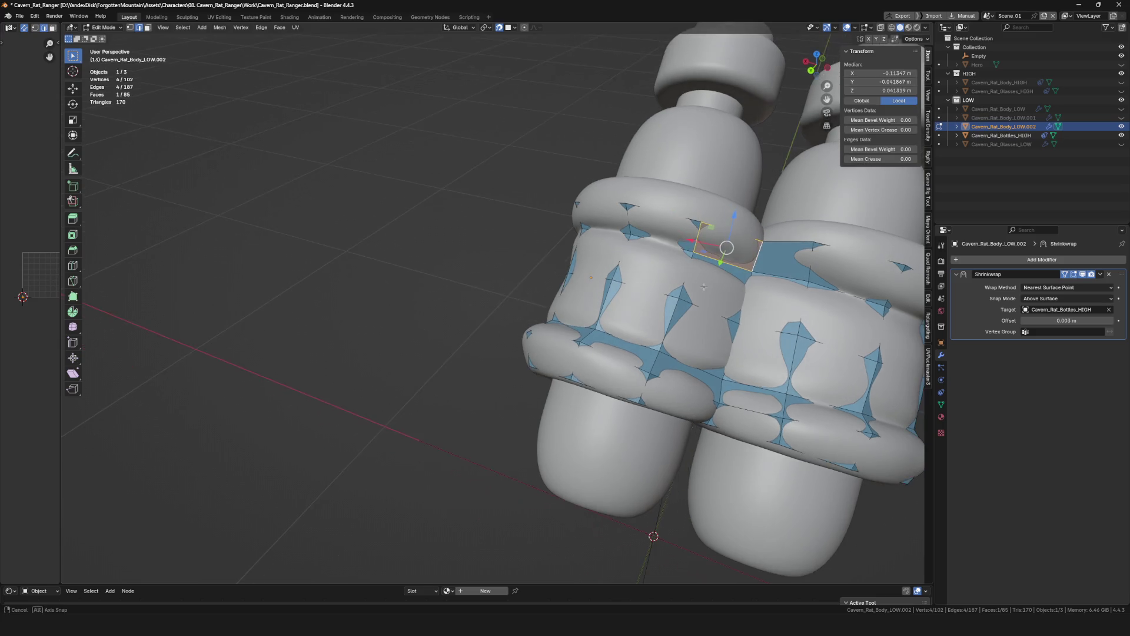
{"action": "scroll", "coordinate": [704, 286], "scroll_direction": "down", "scroll_amount": 2}
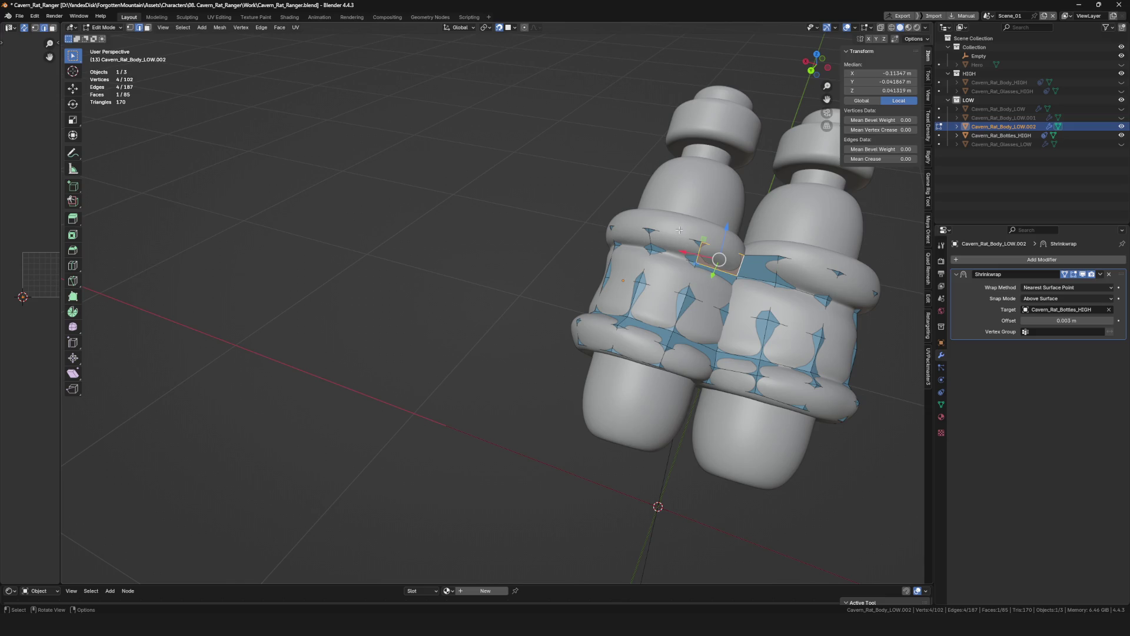
{"action": "scroll", "coordinate": [678, 230], "scroll_direction": "down", "scroll_amount": 2}
{"action": "scroll", "coordinate": [679, 230], "scroll_direction": "up", "scroll_amount": 2}
From a front view, nudge the new face's edge and a vertex into place.
{"action": "mouse_move", "coordinate": [679, 230]}
{"action": "middle_mouse_down"}
{"action": "mouse_move", "coordinate": [658, 294]}
{"action": "mouse_move", "coordinate": [601, 300]}
{"action": "middle_mouse_up"}
{"action": "scroll", "coordinate": [659, 294], "scroll_direction": "up", "scroll_amount": 5}
{"action": "left_click", "coordinate": [588, 285]}
{"action": "left_click", "coordinate": [538, 245]}
{"action": "mouse_move", "coordinate": [539, 245]}
{"action": "middle_mouse_down"}
{"action": "mouse_move", "coordinate": [562, 279]}
{"action": "mouse_move", "coordinate": [589, 255]}
{"action": "mouse_move", "coordinate": [614, 265]}
{"action": "mouse_move", "coordinate": [631, 338]}
{"action": "mouse_move", "coordinate": [695, 307]}
{"action": "mouse_move", "coordinate": [642, 346]}
{"action": "middle_mouse_up"}
{"action": "left_click", "coordinate": [553, 274]}
Extrude and place several new vertices continuing the border along the bag body.
{"action": "key", "text": "g"}
{"action": "left_click", "coordinate": [618, 267]}
{"action": "key", "text": "g"}
{"action": "left_click", "coordinate": [623, 292]}
{"action": "key", "text": "g"}
{"action": "left_click", "coordinate": [662, 323]}
{"action": "key", "text": "g"}
{"action": "left_click", "coordinate": [695, 307]}
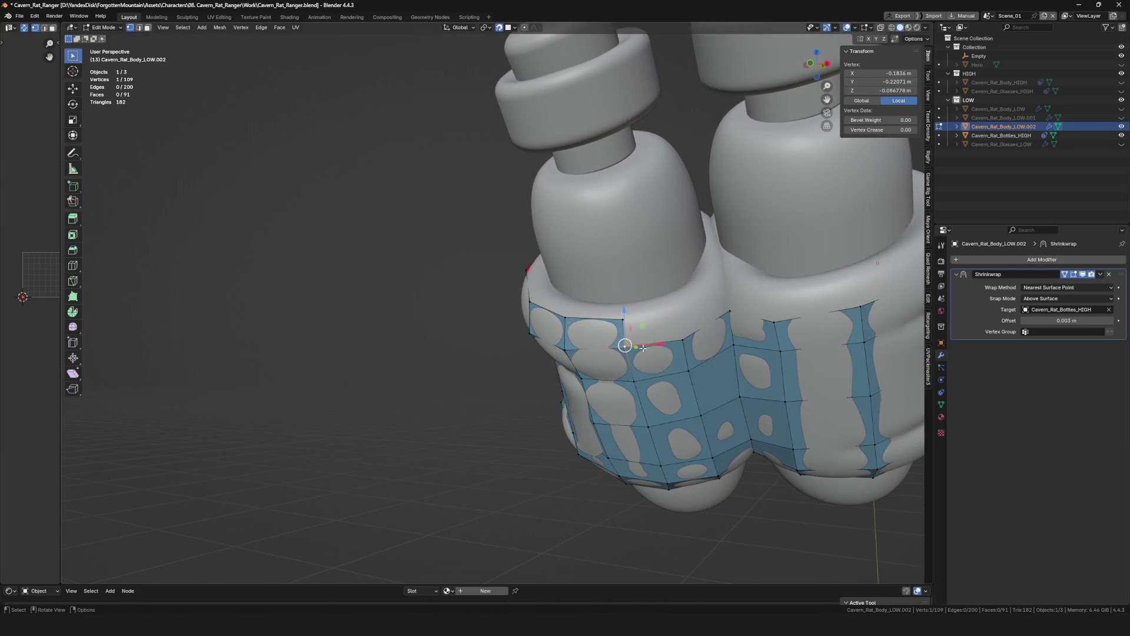
Settle the border vertices onto the bag surface and extrude two more above them.
{"action": "left_click", "coordinate": [733, 319]}
{"action": "left_click", "coordinate": [723, 275]}
{"action": "mouse_move", "coordinate": [724, 275]}
{"action": "middle_mouse_down"}
{"action": "mouse_move", "coordinate": [775, 303]}
{"action": "mouse_move", "coordinate": [707, 295]}
{"action": "mouse_move", "coordinate": [725, 256]}
{"action": "mouse_move", "coordinate": [695, 324]}
{"action": "mouse_move", "coordinate": [684, 279]}
{"action": "middle_mouse_up"}
{"action": "left_click", "coordinate": [777, 289]}
{"action": "left_click", "coordinate": [711, 274]}
{"action": "left_click", "coordinate": [707, 264]}
{"action": "key", "text": "e"}
{"action": "left_click", "coordinate": [711, 267]}
{"action": "key", "text": "e"}
{"action": "left_click", "coordinate": [711, 270]}
Extrude another vertex, pair it with a neighbour and fill a face between four vertices.
{"action": "left_click", "coordinate": [696, 323]}
{"action": "left_click", "coordinate": [782, 258]}
{"action": "key", "text": "e"}
{"action": "middle_click_drag", "start_coordinate": [783, 258], "coordinate": [598, 303]}
{"action": "left_click", "coordinate": [598, 302]}
{"action": "left_click", "coordinate": [677, 319]}
{"action": "left_click", "coordinate": [660, 357], "text": "shift"}
{"action": "key", "text": "f"}
{"action": "scroll", "coordinate": [737, 340], "scroll_direction": "down", "scroll_amount": 5}
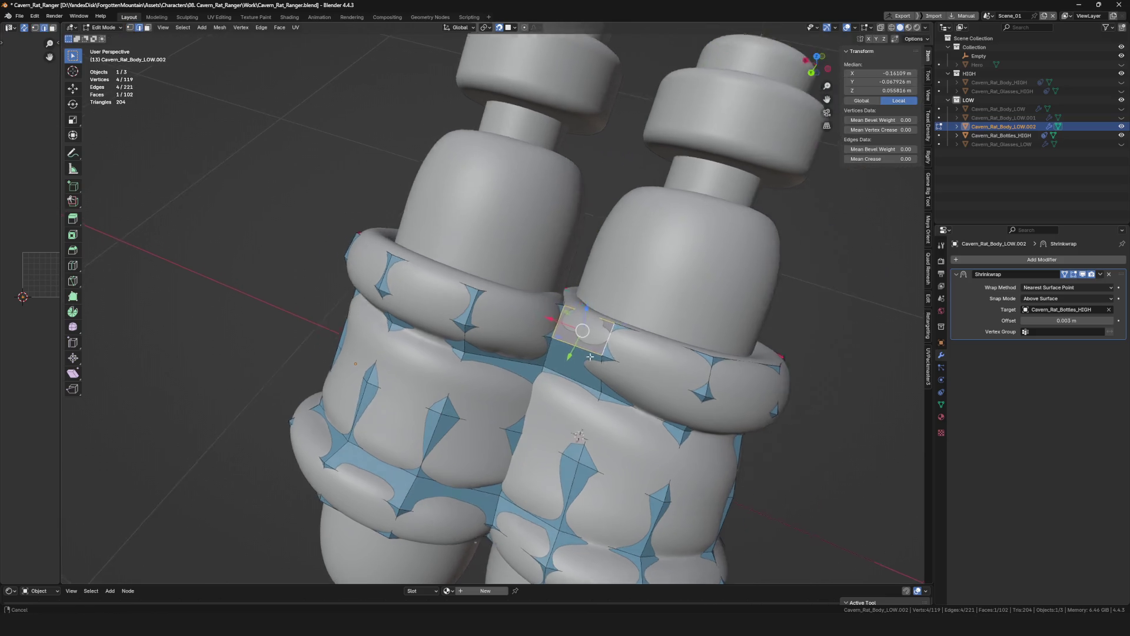
From a frontal view, shift an edge into position and extrude a new vertex from it.
{"action": "middle_click_drag", "start_coordinate": [574, 324], "coordinate": [580, 264]}
{"action": "middle_click_drag", "start_coordinate": [568, 308], "coordinate": [598, 255]}
{"action": "scroll", "coordinate": [598, 255], "scroll_direction": "up", "scroll_amount": 5}
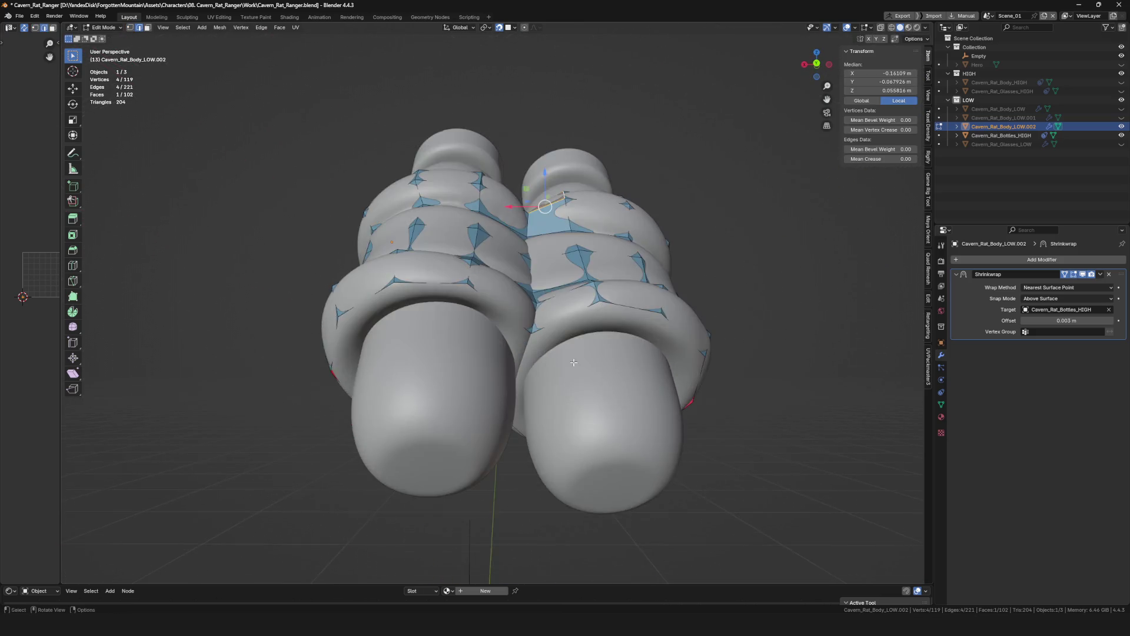
{"action": "left_click", "coordinate": [556, 342]}
{"action": "left_click", "coordinate": [601, 330]}
{"action": "left_click", "coordinate": [586, 344]}
{"action": "key", "text": "g"}
{"action": "mouse_move", "coordinate": [586, 342]}
{"action": "middle_mouse_down"}
{"action": "mouse_move", "coordinate": [564, 336]}
{"action": "mouse_move", "coordinate": [627, 395]}
{"action": "mouse_move", "coordinate": [608, 452]}
{"action": "middle_mouse_up"}
{"action": "left_click", "coordinate": [565, 335]}
Extrude a run of vertices wrapping down toward the bag's rounded end.
{"action": "key", "text": "e"}
{"action": "left_click", "coordinate": [627, 396]}
{"action": "key", "text": "e"}
{"action": "left_click", "coordinate": [625, 401]}
{"action": "key", "text": "e"}
{"action": "left_click", "coordinate": [608, 442]}
{"action": "key", "text": "g"}
{"action": "left_click", "coordinate": [570, 420]}
Extrude further vertices around the rounded end and move the last one into place.
{"action": "key", "text": "e"}
{"action": "mouse_move", "coordinate": [574, 415]}
{"action": "middle_mouse_down"}
{"action": "mouse_move", "coordinate": [543, 408]}
{"action": "mouse_move", "coordinate": [507, 268]}
{"action": "mouse_move", "coordinate": [546, 392]}
{"action": "middle_mouse_up"}
{"action": "left_click", "coordinate": [541, 404]}
{"action": "key", "text": "e"}
{"action": "left_click", "coordinate": [512, 380]}
{"action": "key", "text": "g"}
{"action": "left_click", "coordinate": [509, 264]}
Reposition the vertices around the rounded bag ends onto the rim.
{"action": "left_click", "coordinate": [530, 412], "text": "shift"}
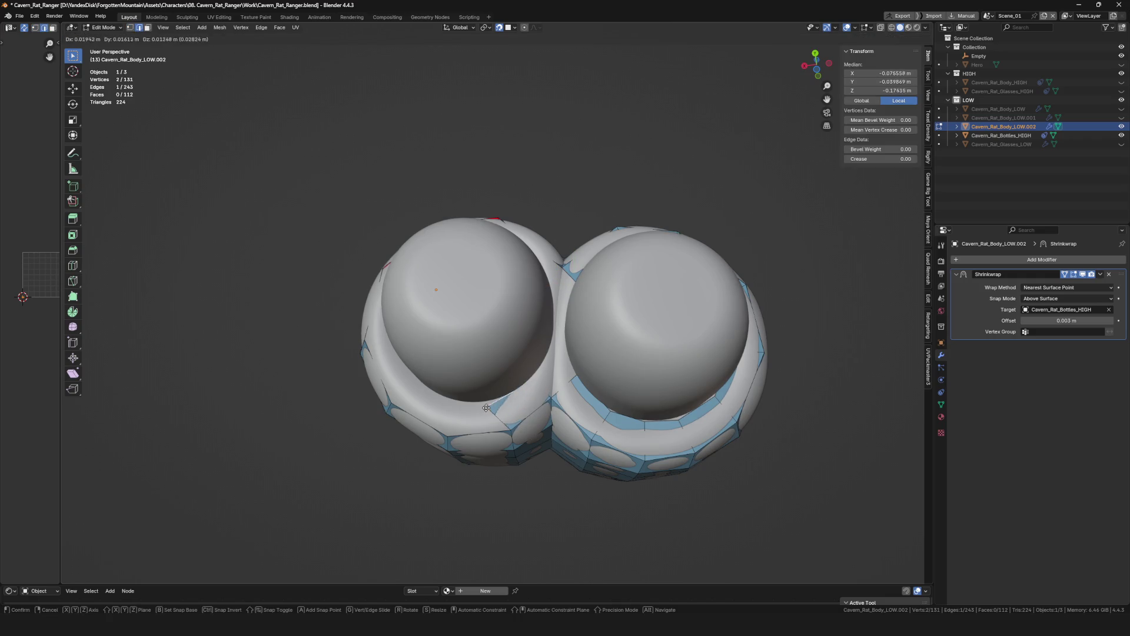
{"action": "left_click", "coordinate": [534, 381]}
{"action": "middle_click_drag", "start_coordinate": [534, 381], "coordinate": [552, 414]}
{"action": "key", "text": "g"}
{"action": "left_click", "coordinate": [548, 409]}
{"action": "key", "text": "g"}
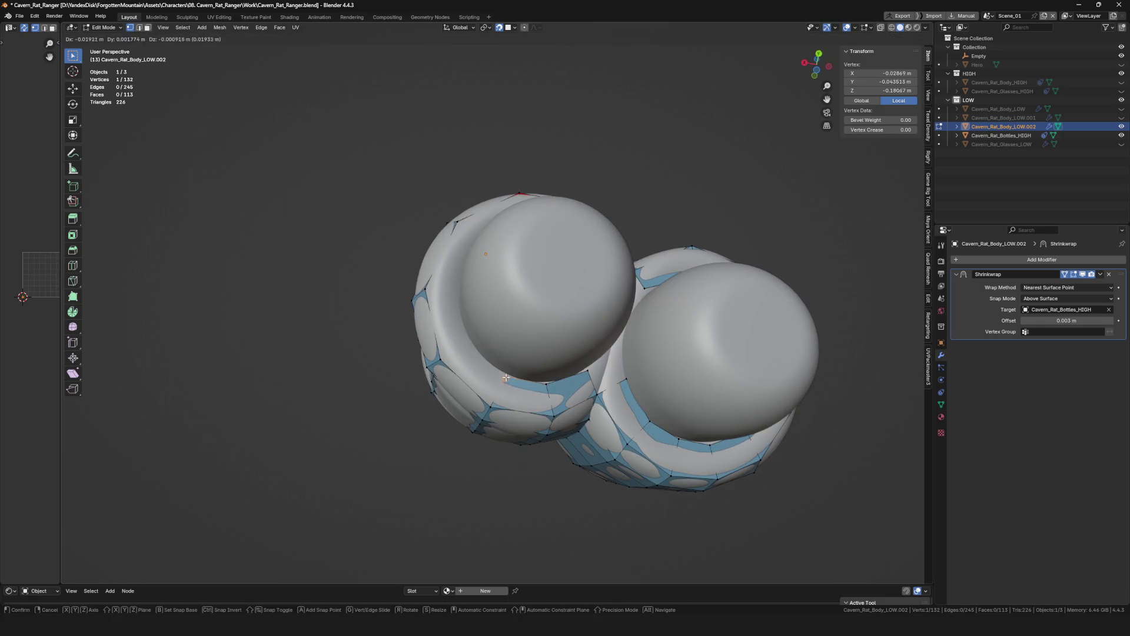
{"action": "left_click", "coordinate": [505, 377]}
{"action": "middle_click_drag", "start_coordinate": [505, 377], "coordinate": [474, 361]}
{"action": "key", "text": "g"}
{"action": "left_click", "coordinate": [444, 351]}
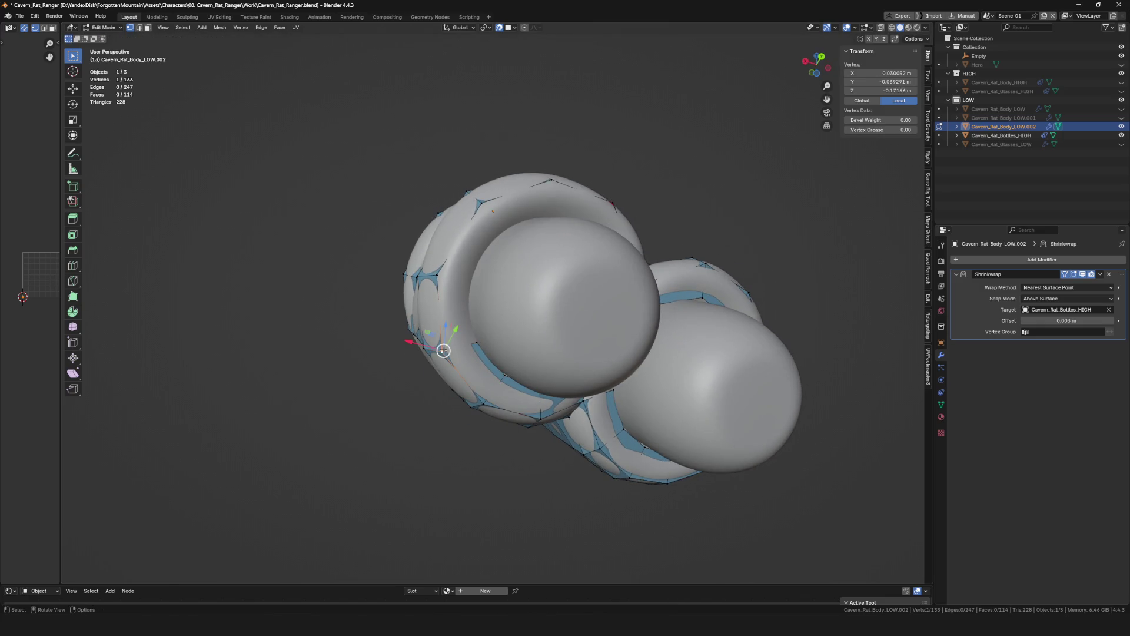
Move border vertices and extrude new ones along the rim into the gap between the ends.
{"action": "left_click", "coordinate": [466, 283]}
{"action": "middle_click_drag", "start_coordinate": [467, 283], "coordinate": [457, 336]}
{"action": "left_click", "coordinate": [432, 334]}
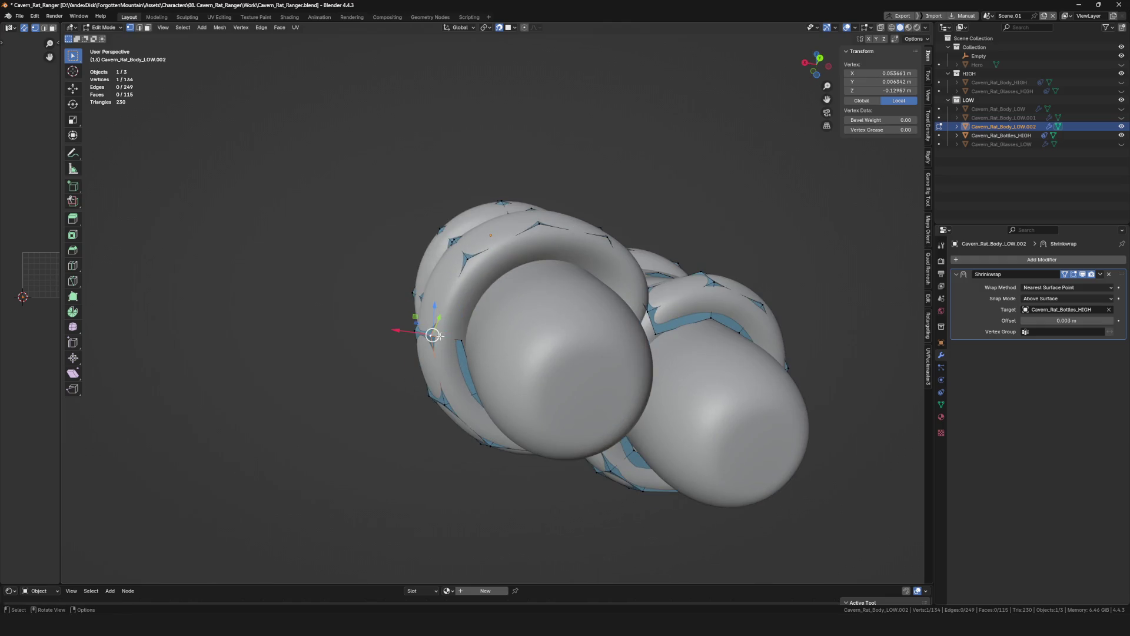
{"action": "left_click", "coordinate": [480, 279]}
{"action": "middle_click_drag", "start_coordinate": [484, 283], "coordinate": [491, 281]}
{"action": "key", "text": "g"}
{"action": "left_click", "coordinate": [537, 248]}
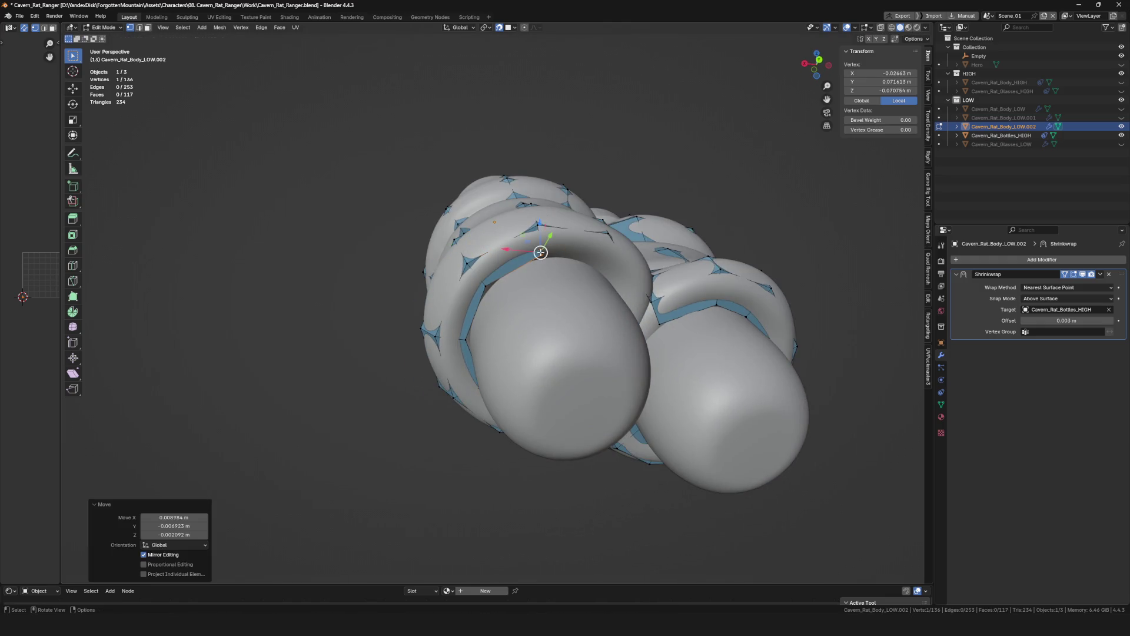
{"action": "mouse_move", "coordinate": [584, 252]}
{"action": "middle_mouse_down"}
{"action": "mouse_move", "coordinate": [574, 257]}
{"action": "mouse_move", "coordinate": [652, 268]}
{"action": "middle_mouse_up"}
{"action": "key", "text": "g"}
{"action": "left_click", "coordinate": [597, 253]}
{"action": "left_click", "coordinate": [664, 294]}
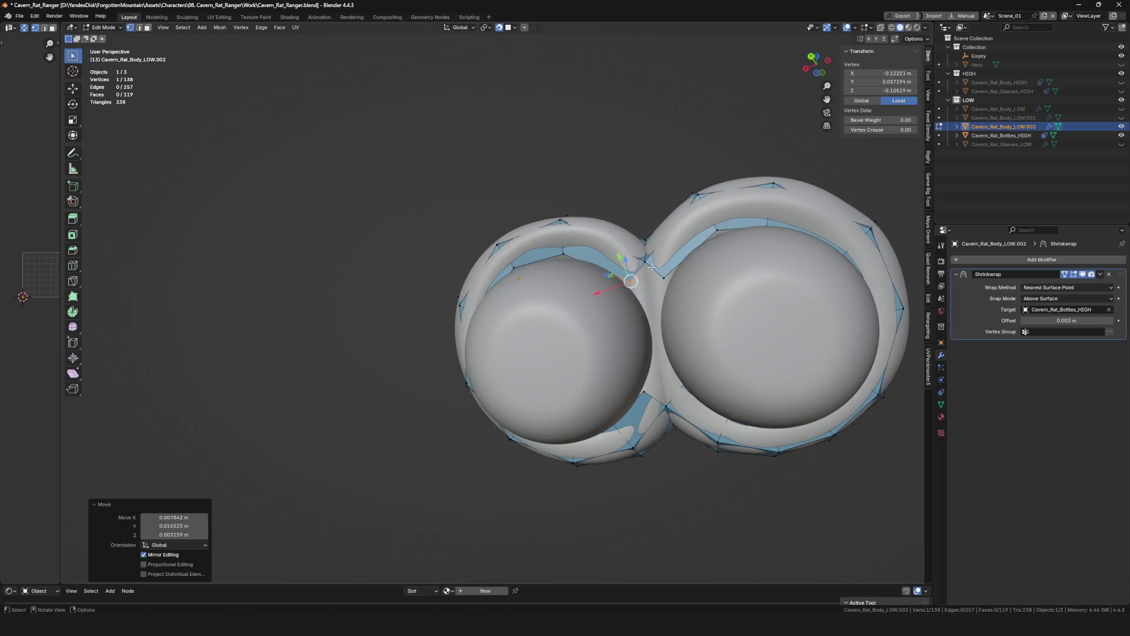
Adjust the seam edge and nudge its vertices between the two bag ends.
{"action": "left_click", "coordinate": [654, 308], "text": "shift"}
{"action": "left_click", "coordinate": [658, 320]}
{"action": "left_click", "coordinate": [658, 330]}
{"action": "scroll", "coordinate": [662, 340], "scroll_direction": "up", "scroll_amount": 5}
{"action": "left_click", "coordinate": [636, 322]}
{"action": "key", "text": "g"}
{"action": "left_click", "coordinate": [650, 322]}
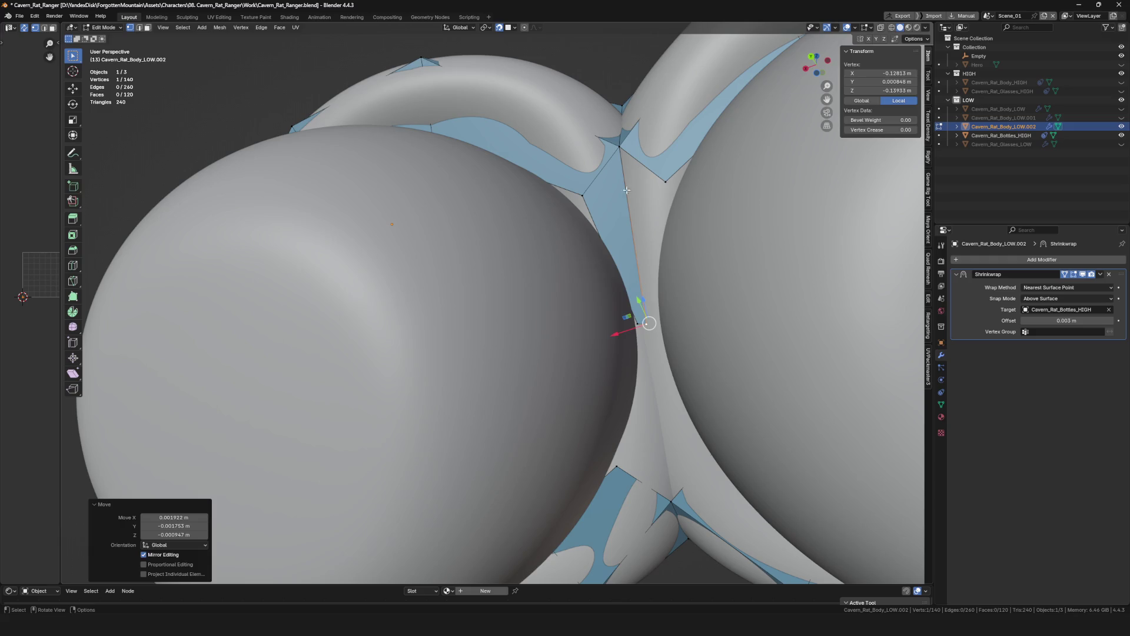
{"action": "left_click", "coordinate": [651, 163], "text": "shift"}
{"action": "scroll", "coordinate": [643, 219], "scroll_direction": "up", "scroll_amount": 2}
{"action": "scroll", "coordinate": [643, 265], "scroll_direction": "up", "scroll_amount": 4}
Remove the stray seam vertex, extrude a replacement, fill the quad bridging the gap and save the file.
{"action": "left_click", "coordinate": [643, 320]}
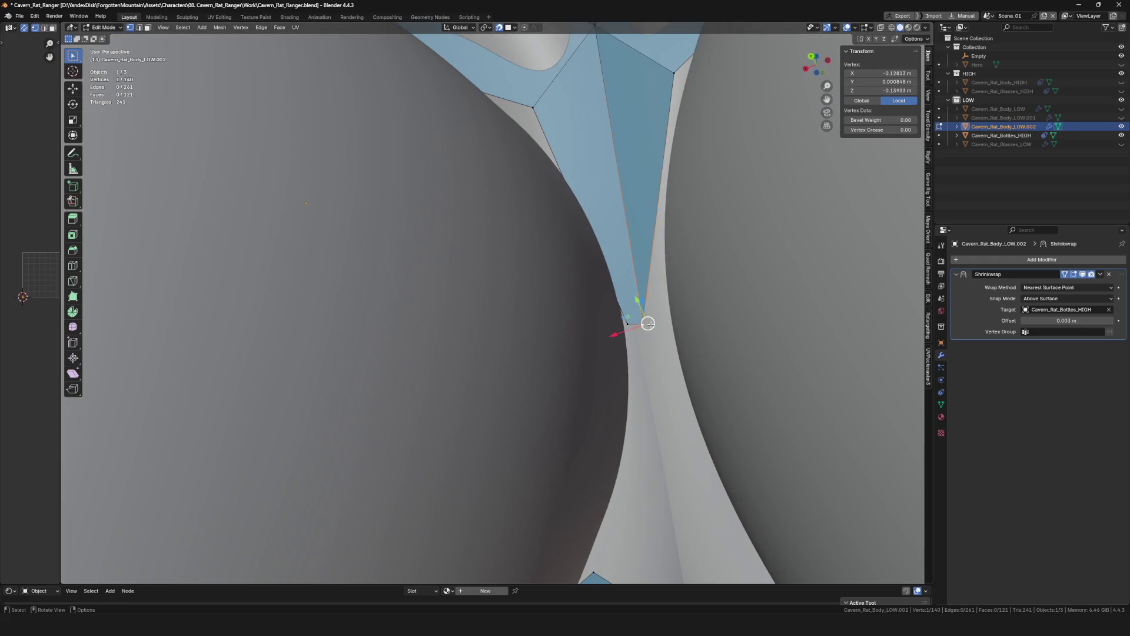
{"action": "key", "text": "ctrl+z"}
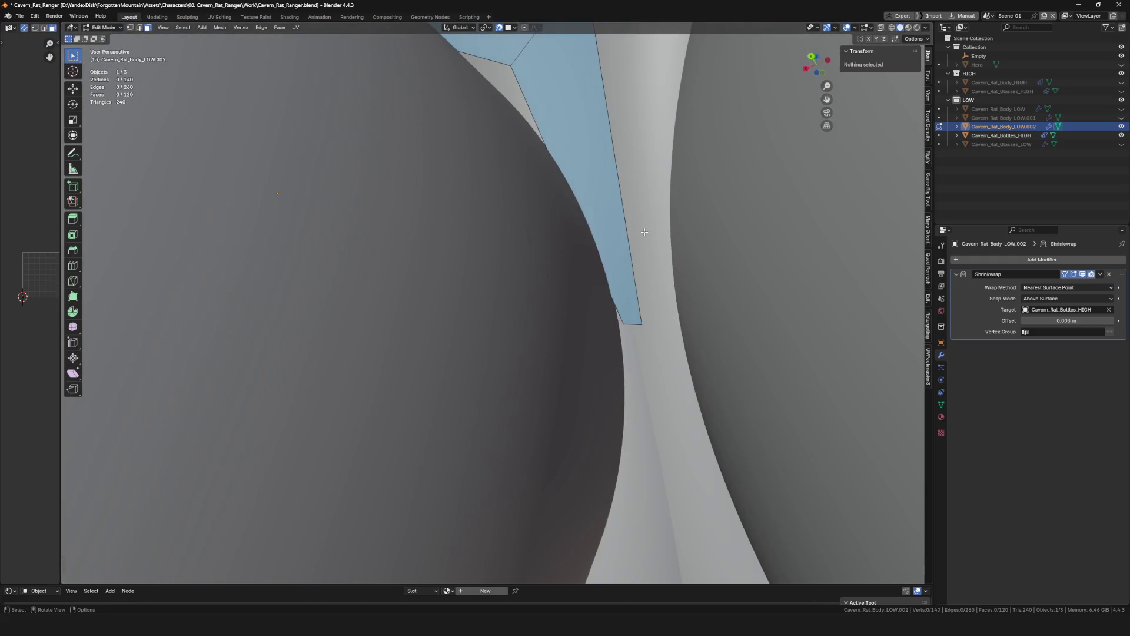
{"action": "scroll", "coordinate": [631, 124], "scroll_direction": "down", "scroll_amount": 5}
{"action": "scroll", "coordinate": [625, 205], "scroll_direction": "up", "scroll_amount": 2}
{"action": "scroll", "coordinate": [645, 229], "scroll_direction": "up", "scroll_amount": 1}
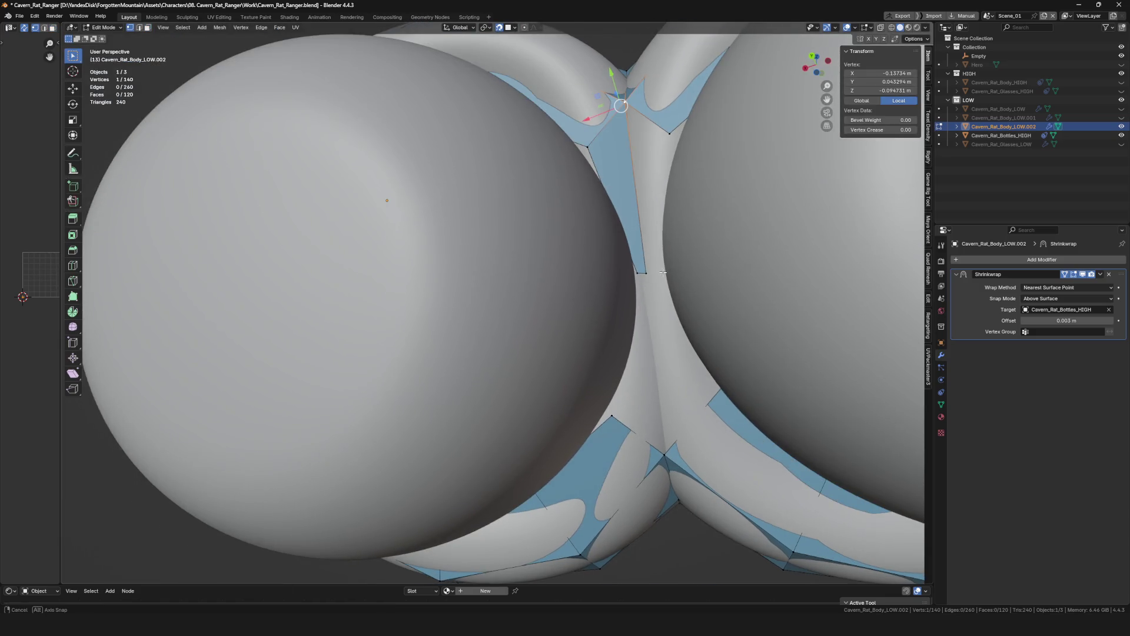
{"action": "scroll", "coordinate": [662, 265], "scroll_direction": "up", "scroll_amount": 2}
{"action": "key", "text": "v"}
{"action": "left_click", "coordinate": [665, 270]}
{"action": "middle_click_drag", "start_coordinate": [663, 271], "coordinate": [650, 276]}
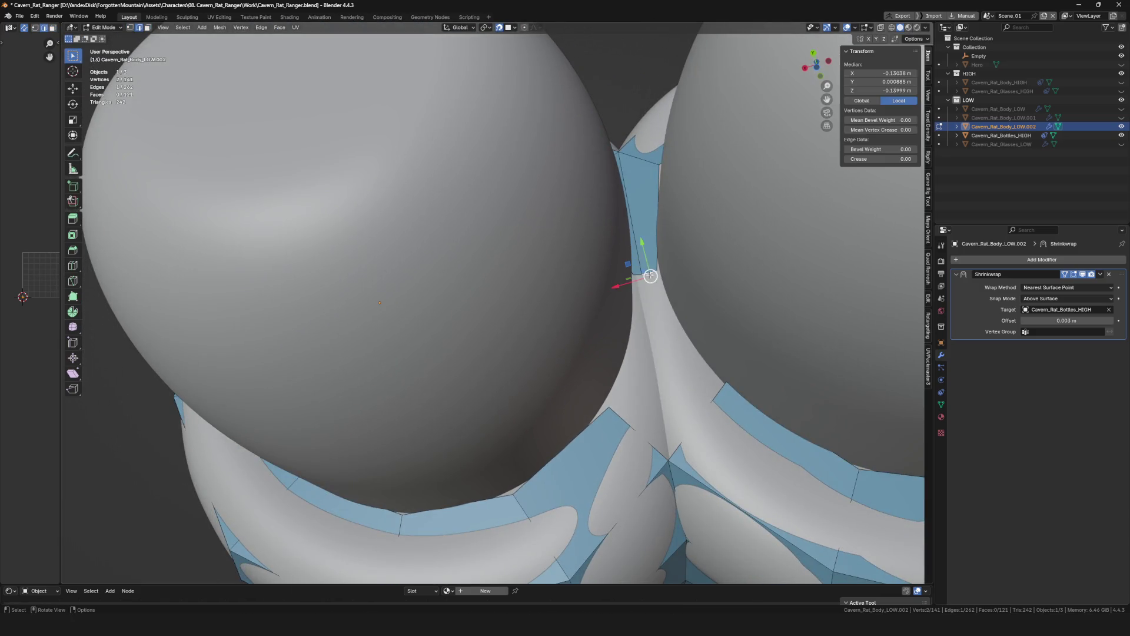
{"action": "middle_click_drag", "start_coordinate": [690, 424], "coordinate": [618, 292]}
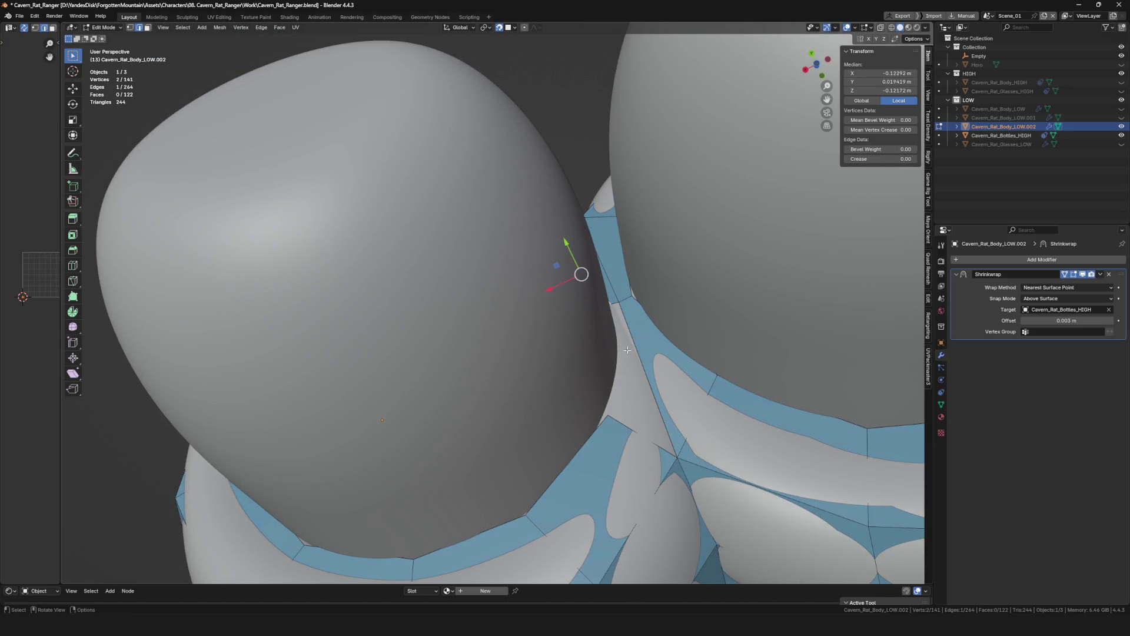
{"action": "key", "text": "f"}
{"action": "scroll", "coordinate": [628, 430], "scroll_direction": "down", "scroll_amount": 3}
{"action": "scroll", "coordinate": [626, 430], "scroll_direction": "down", "scroll_amount": 4}
{"action": "middle_click_drag", "start_coordinate": [627, 430], "coordinate": [661, 307]}
{"action": "key", "text": "ctrl+s"}
{"action": "scroll", "coordinate": [660, 308], "scroll_direction": "down", "scroll_amount": 2}
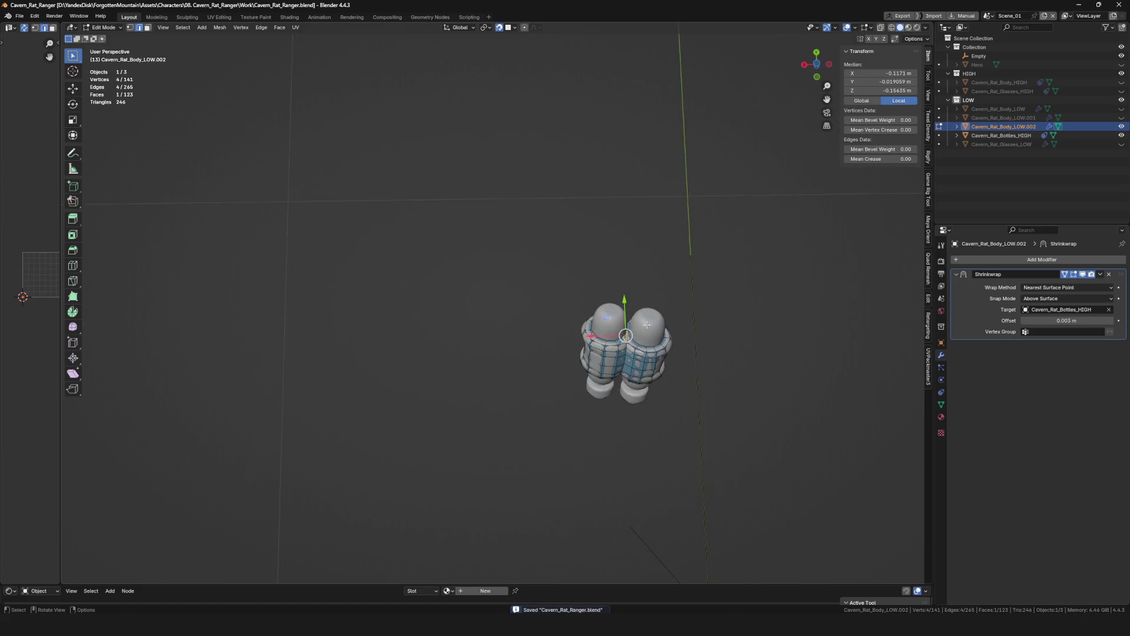
{"action": "scroll", "coordinate": [646, 325], "scroll_direction": "up", "scroll_amount": 5}
{"action": "scroll", "coordinate": [593, 400], "scroll_direction": "up", "scroll_amount": 3}
Extrude the collar edge upward and pull its vertices onto the bottle shoulder.
{"action": "mouse_move", "coordinate": [590, 411]}
{"action": "middle_mouse_down"}
{"action": "mouse_move", "coordinate": [598, 384]}
{"action": "mouse_move", "coordinate": [583, 383]}
{"action": "middle_mouse_up"}
{"action": "left_click", "coordinate": [583, 383]}
{"action": "key", "text": "e"}
{"action": "left_click", "coordinate": [535, 222]}
{"action": "mouse_move", "coordinate": [542, 222]}
{"action": "middle_mouse_down"}
{"action": "mouse_move", "coordinate": [631, 373]}
{"action": "mouse_move", "coordinate": [663, 248]}
{"action": "middle_mouse_up"}
{"action": "key", "text": "e"}
{"action": "left_click", "coordinate": [666, 236]}
{"action": "left_click", "coordinate": [669, 353]}
{"action": "middle_click_drag", "start_coordinate": [668, 354], "coordinate": [567, 289]}
{"action": "left_click", "coordinate": [593, 217]}
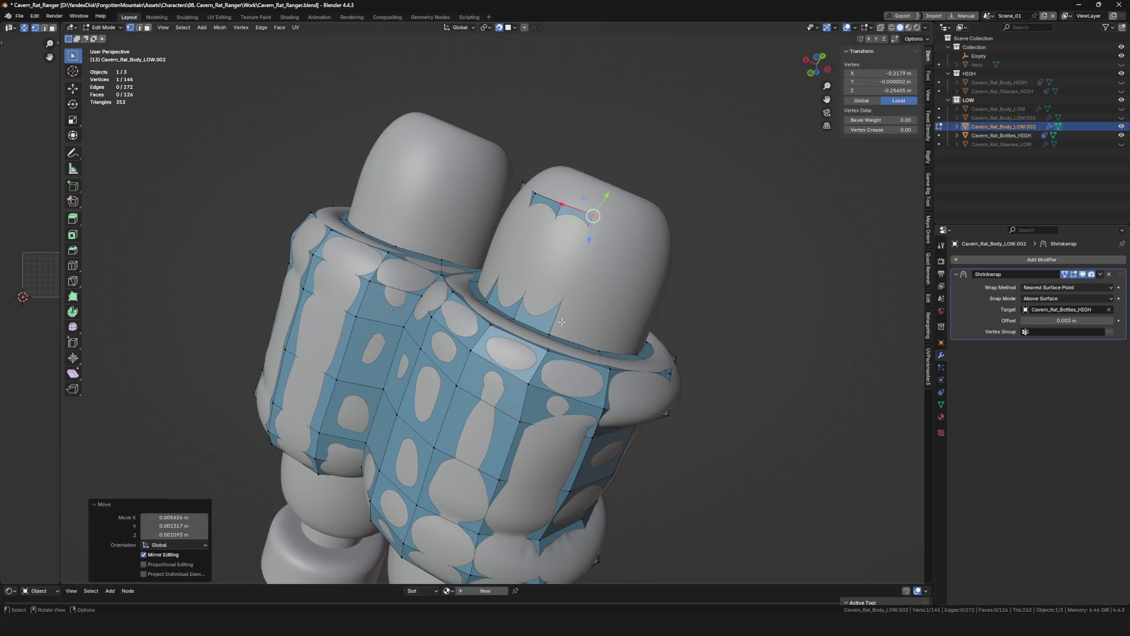
Keep extruding vertices one by one so the strip climbs onto the rounded bottle top.
{"action": "key", "text": "e"}
{"action": "mouse_move", "coordinate": [631, 328]}
{"action": "middle_mouse_down"}
{"action": "mouse_move", "coordinate": [668, 253]}
{"action": "mouse_move", "coordinate": [702, 306]}
{"action": "mouse_move", "coordinate": [681, 252]}
{"action": "middle_mouse_up"}
{"action": "left_click", "coordinate": [668, 254]}
{"action": "key", "text": "e"}
{"action": "left_click", "coordinate": [721, 304]}
{"action": "key", "text": "e"}
{"action": "mouse_move", "coordinate": [594, 341]}
{"action": "middle_mouse_down"}
{"action": "mouse_move", "coordinate": [720, 292]}
{"action": "mouse_move", "coordinate": [680, 283]}
{"action": "mouse_move", "coordinate": [638, 305]}
{"action": "mouse_move", "coordinate": [654, 296]}
{"action": "middle_mouse_up"}
{"action": "left_click", "coordinate": [719, 291]}
{"action": "key", "text": "e"}
{"action": "left_click", "coordinate": [638, 306]}
{"action": "key", "text": "e"}
{"action": "left_click", "coordinate": [659, 293]}
Add the last extruded vertices on the top, clear the selection and pick a new top vertex.
{"action": "mouse_move", "coordinate": [737, 347]}
{"action": "middle_mouse_down"}
{"action": "mouse_move", "coordinate": [694, 275]}
{"action": "mouse_move", "coordinate": [776, 270]}
{"action": "mouse_move", "coordinate": [729, 329]}
{"action": "mouse_move", "coordinate": [744, 285]}
{"action": "mouse_move", "coordinate": [797, 245]}
{"action": "mouse_move", "coordinate": [738, 284]}
{"action": "mouse_move", "coordinate": [623, 298]}
{"action": "mouse_move", "coordinate": [649, 280]}
{"action": "middle_mouse_up"}
{"action": "key", "text": "e"}
{"action": "left_click", "coordinate": [693, 276]}
{"action": "left_click", "coordinate": [707, 296]}
{"action": "key", "text": "alt+a"}
{"action": "left_click", "coordinate": [766, 265]}
{"action": "scroll", "coordinate": [766, 264], "scroll_direction": "down", "scroll_amount": 5}
{"action": "scroll", "coordinate": [796, 245], "scroll_direction": "up", "scroll_amount": 5}
{"action": "scroll", "coordinate": [739, 285], "scroll_direction": "down", "scroll_amount": 3}
{"action": "scroll", "coordinate": [738, 284], "scroll_direction": "down", "scroll_amount": 3}
{"action": "scroll", "coordinate": [623, 298], "scroll_direction": "up", "scroll_amount": 5}
{"action": "left_click", "coordinate": [589, 281]}
Fill new faces with F across the bottle cap from the extruded vertices.
{"action": "left_click", "coordinate": [597, 287]}
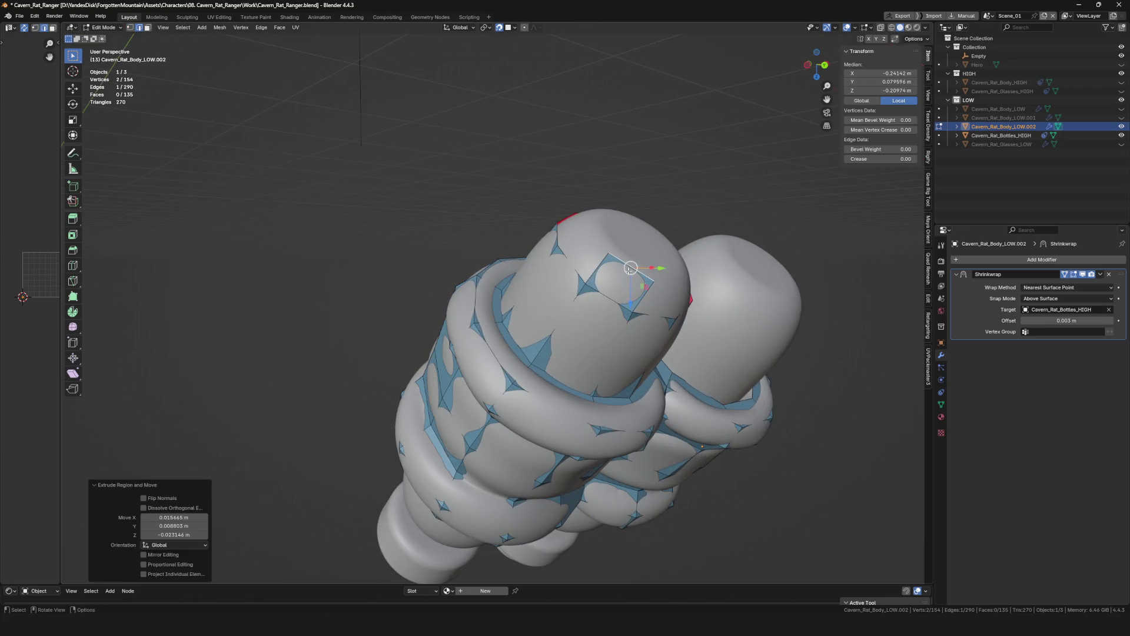
{"action": "scroll", "coordinate": [650, 279], "scroll_direction": "up", "scroll_amount": 3}
{"action": "left_click_drag", "start_coordinate": [650, 279], "coordinate": [640, 277]}
{"action": "key", "text": "f"}
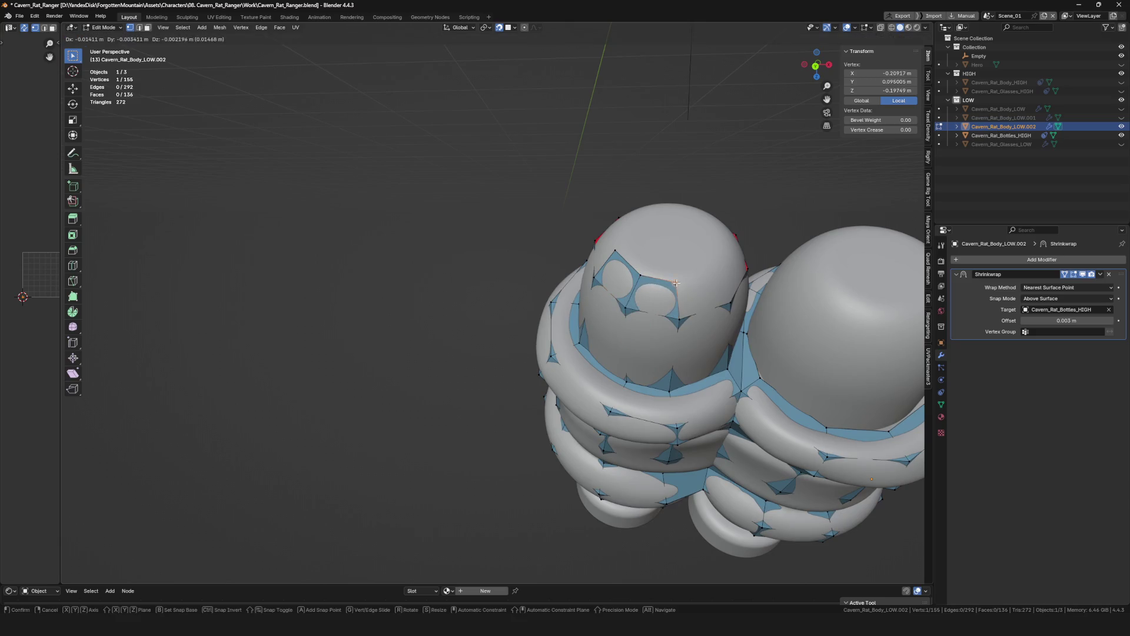
{"action": "middle_click_drag", "start_coordinate": [676, 316], "coordinate": [729, 304]}
{"action": "left_click_drag", "start_coordinate": [729, 303], "coordinate": [727, 302]}
{"action": "mouse_move", "coordinate": [727, 303]}
{"action": "middle_mouse_down"}
{"action": "mouse_move", "coordinate": [774, 239]}
{"action": "mouse_move", "coordinate": [765, 282]}
{"action": "middle_mouse_up"}
{"action": "key", "text": "f"}
{"action": "key", "text": "f"}
{"action": "key", "text": "f"}
{"action": "left_click_drag", "start_coordinate": [765, 281], "coordinate": [765, 279]}
{"action": "key", "text": "f"}
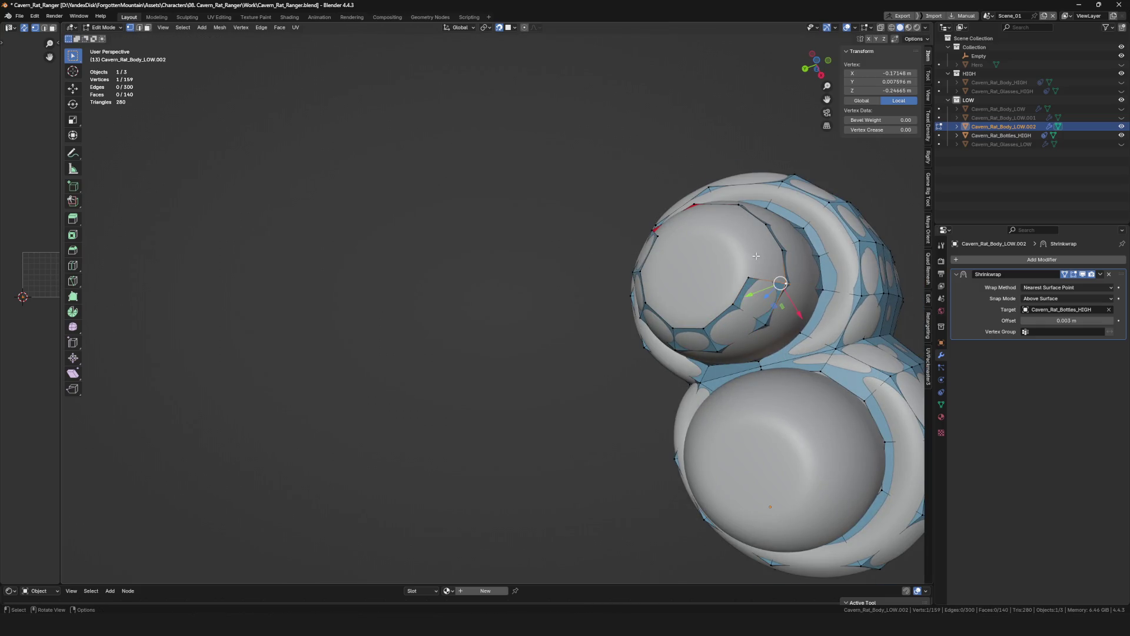
Viewing the bottle end-on, place and adjust the cap vertices, then deselect.
{"action": "middle_click_drag", "start_coordinate": [764, 279], "coordinate": [744, 249]}
{"action": "left_click_drag", "start_coordinate": [744, 250], "coordinate": [744, 247]}
{"action": "middle_click_drag", "start_coordinate": [744, 248], "coordinate": [662, 217]}
{"action": "left_click", "coordinate": [662, 218]}
{"action": "left_click_drag", "start_coordinate": [644, 221], "coordinate": [658, 225]}
{"action": "key", "text": "f"}
{"action": "left_click", "coordinate": [703, 267]}
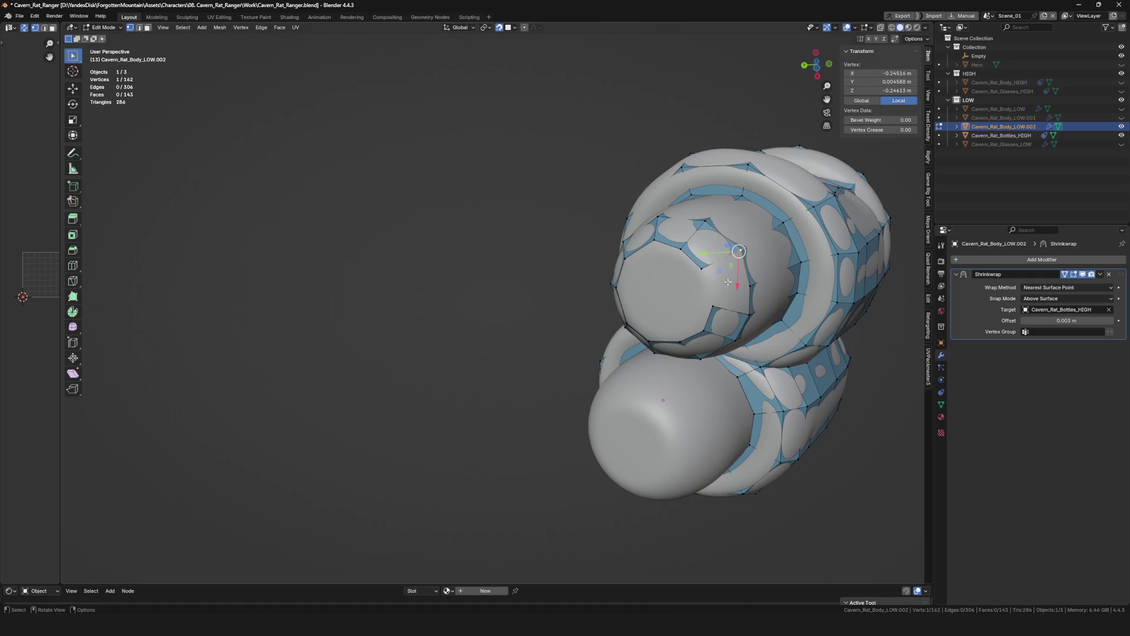
{"action": "middle_click_drag", "start_coordinate": [703, 268], "coordinate": [705, 327]}
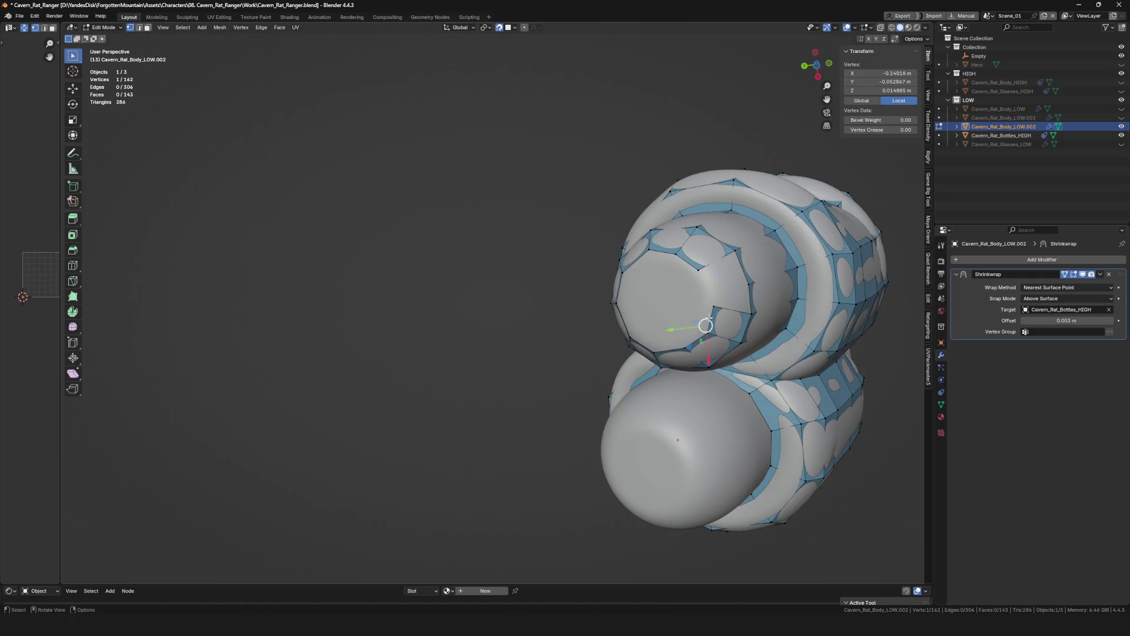
{"action": "left_click", "coordinate": [712, 319]}
{"action": "left_click", "coordinate": [711, 296]}
{"action": "left_click", "coordinate": [733, 290]}
Select the cap's open border loop, try filling it, then bring up the F3 operator search.
{"action": "middle_click_drag", "start_coordinate": [685, 301], "coordinate": [694, 280]}
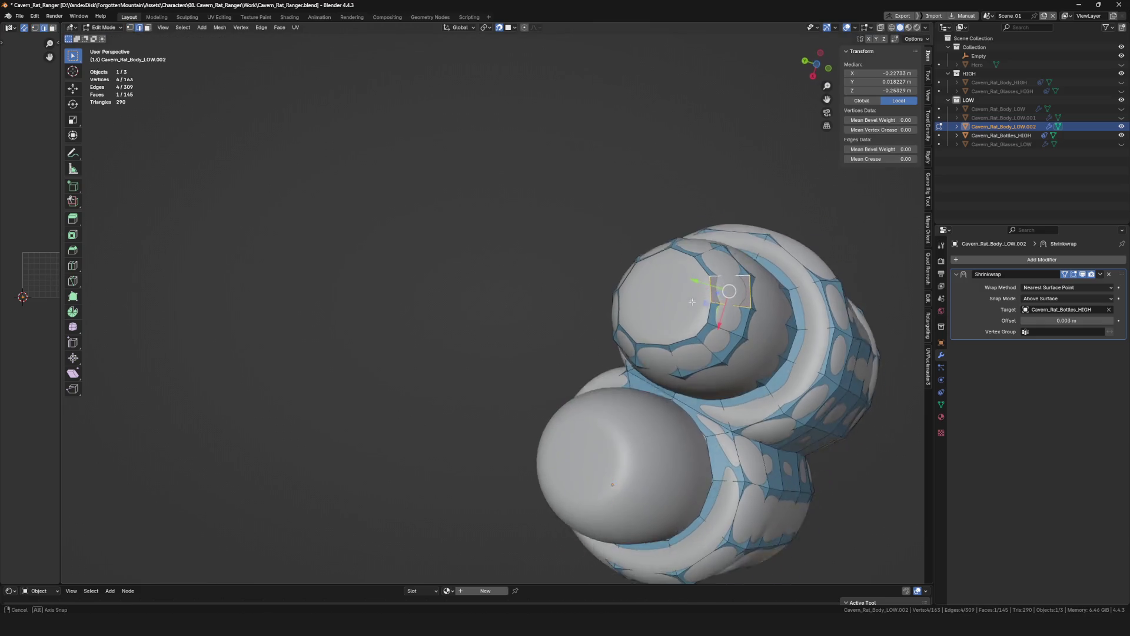
{"action": "left_click", "coordinate": [694, 282], "text": "alt"}
{"action": "right_click", "coordinate": [694, 281]}
{"action": "left_click", "coordinate": [662, 327]}
{"action": "right_click", "coordinate": [712, 299]}
{"action": "key", "text": "Escape"}
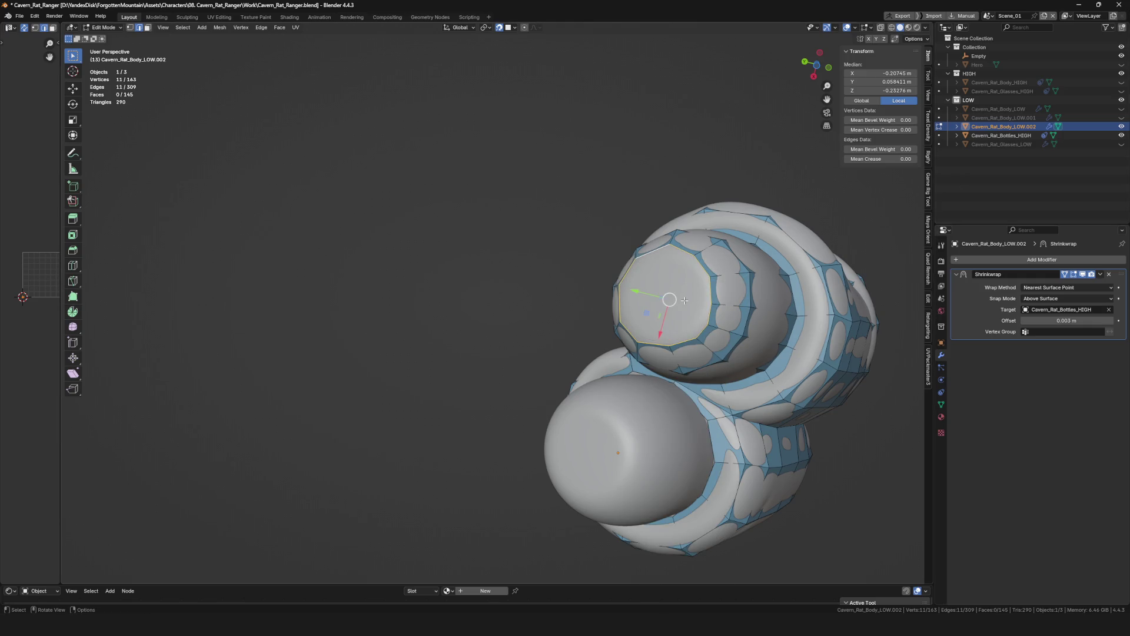
{"action": "key", "text": "F3"}
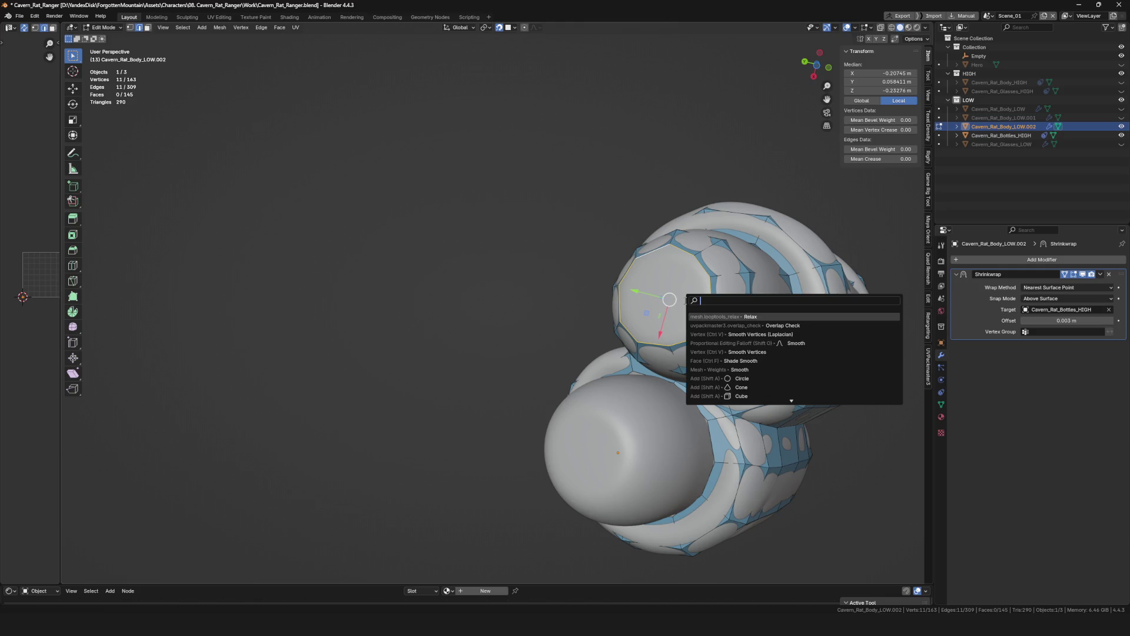
{"action": "type", "text": "f"}
Attempt Grid Fill on the open cap border from the Face menu.
{"action": "left_click", "coordinate": [747, 325]}
{"action": "key", "text": "ctrl+f"}
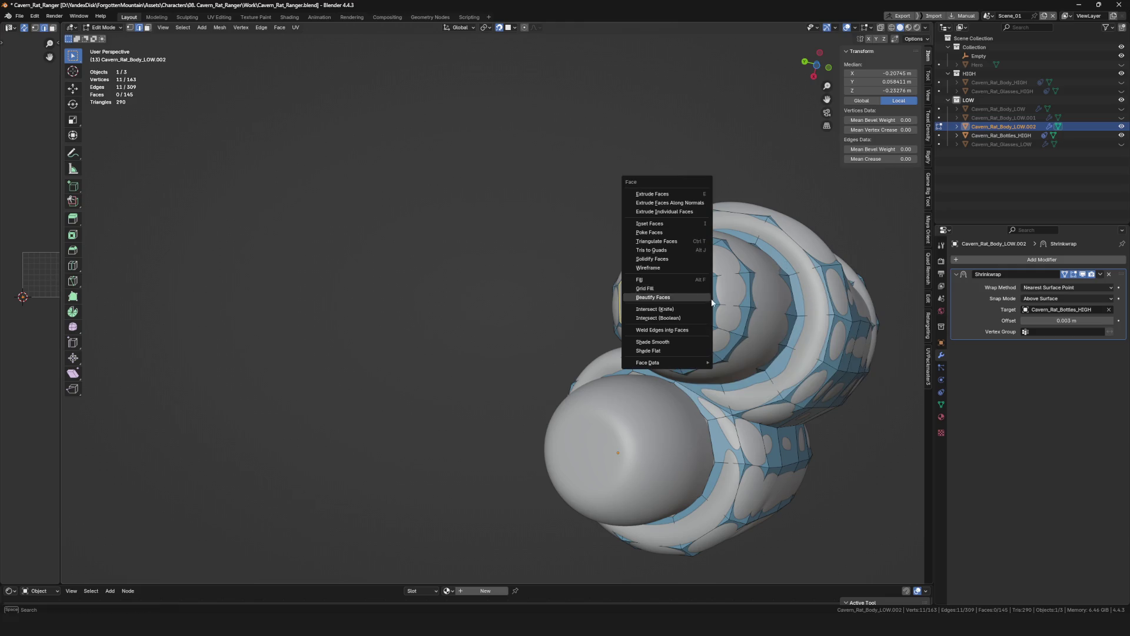
{"action": "left_click", "coordinate": [663, 289]}
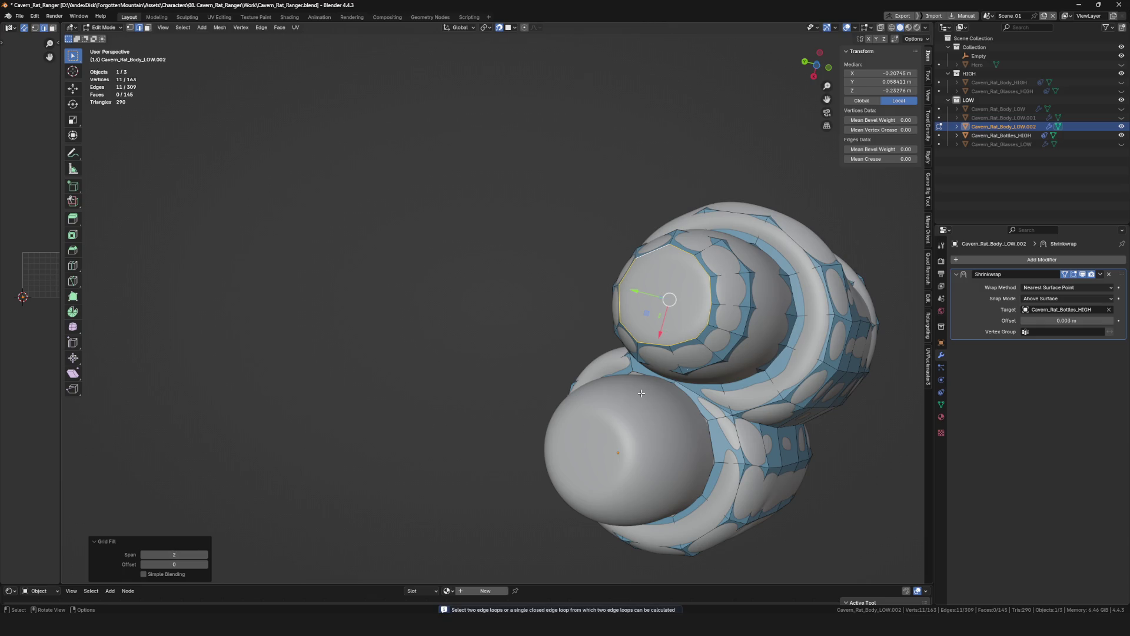
{"action": "middle_click_drag", "start_coordinate": [641, 392], "coordinate": [618, 335]}
Check the mesh in Local View, save, switch to Object Mode and isolate the low-poly mesh.
{"action": "key", "text": "KP_Divide"}
{"action": "mouse_move", "coordinate": [504, 177]}
{"action": "middle_mouse_down"}
{"action": "mouse_move", "coordinate": [788, 265]}
{"action": "mouse_move", "coordinate": [651, 389]}
{"action": "mouse_move", "coordinate": [628, 336]}
{"action": "mouse_move", "coordinate": [625, 360]}
{"action": "mouse_move", "coordinate": [557, 336]}
{"action": "mouse_move", "coordinate": [631, 384]}
{"action": "middle_mouse_up"}
{"action": "key", "text": "KP_Divide"}
{"action": "scroll", "coordinate": [643, 370], "scroll_direction": "up", "scroll_amount": 3}
{"action": "key", "text": "ctrl+s"}
{"action": "key", "text": "Tab"}
{"action": "key", "text": "KP_Divide"}
{"action": "scroll", "coordinate": [625, 361], "scroll_direction": "down", "scroll_amount": 4}
{"action": "scroll", "coordinate": [630, 384], "scroll_direction": "up", "scroll_amount": 1}
{"action": "scroll", "coordinate": [541, 337], "scroll_direction": "up", "scroll_amount": 2}
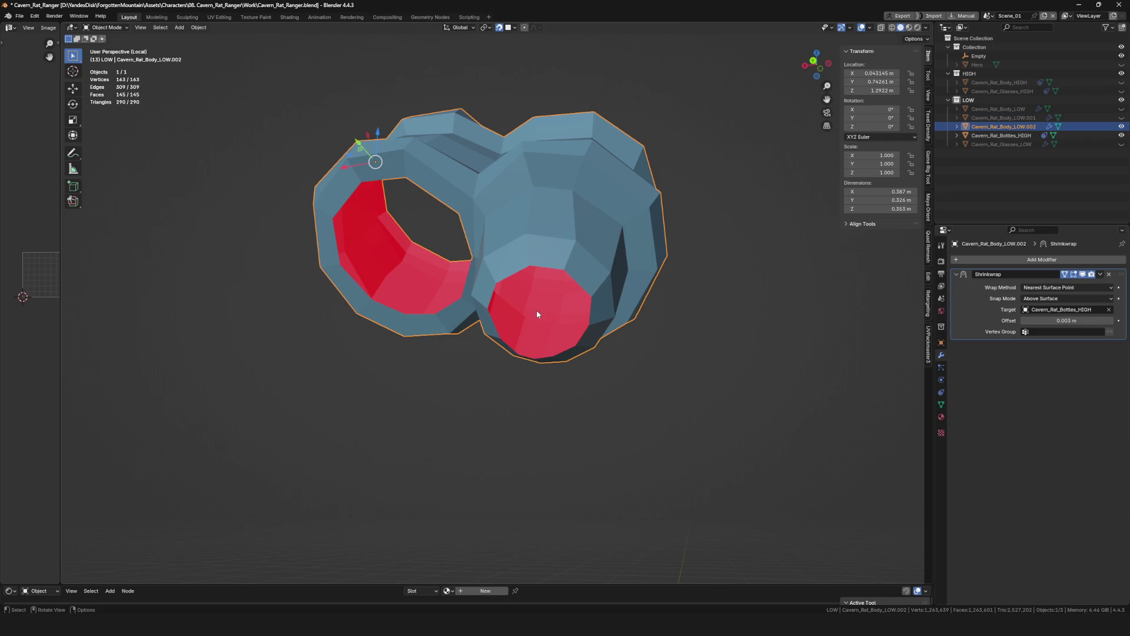
Leave Local View and return to Edit Mode with the bottle-end rings facing the viewer.
{"action": "key", "text": "KP_Divide"}
{"action": "scroll", "coordinate": [530, 301], "scroll_direction": "down", "scroll_amount": 5}
{"action": "scroll", "coordinate": [530, 300], "scroll_direction": "up", "scroll_amount": 5}
{"action": "mouse_move", "coordinate": [530, 301]}
{"action": "middle_mouse_down"}
{"action": "mouse_move", "coordinate": [526, 284]}
{"action": "mouse_move", "coordinate": [524, 302]}
{"action": "mouse_move", "coordinate": [548, 323]}
{"action": "middle_mouse_up"}
{"action": "scroll", "coordinate": [524, 302], "scroll_direction": "down", "scroll_amount": 4}
{"action": "scroll", "coordinate": [515, 305], "scroll_direction": "up", "scroll_amount": 4}
{"action": "key", "text": "Tab"}
{"action": "scroll", "coordinate": [531, 317], "scroll_direction": "up", "scroll_amount": 3}
{"action": "left_click_drag", "start_coordinate": [551, 319], "coordinate": [553, 317]}
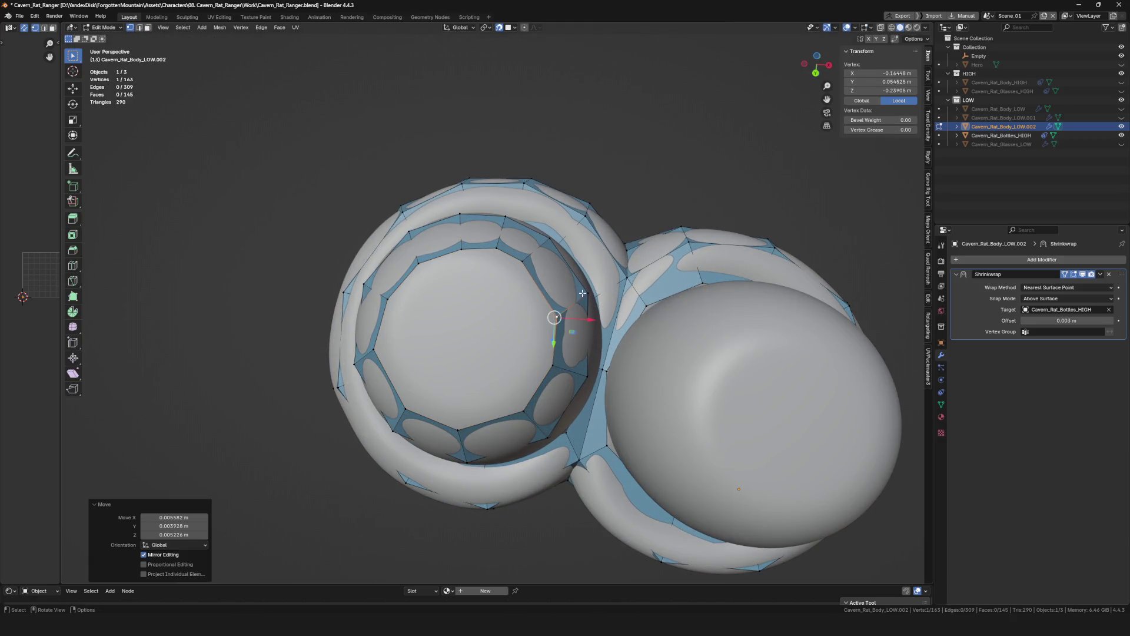
{"action": "middle_click_drag", "start_coordinate": [583, 292], "coordinate": [579, 268]}
{"action": "left_click_drag", "start_coordinate": [578, 270], "coordinate": [579, 266]}
Drag several ring vertices so they sit on the high-poly bottle surface.
{"action": "middle_click_drag", "start_coordinate": [579, 265], "coordinate": [545, 241]}
{"action": "left_click_drag", "start_coordinate": [543, 238], "coordinate": [543, 239]}
{"action": "mouse_move", "coordinate": [545, 238]}
{"action": "middle_mouse_down"}
{"action": "mouse_move", "coordinate": [539, 190]}
{"action": "mouse_move", "coordinate": [508, 218]}
{"action": "middle_mouse_up"}
{"action": "left_click_drag", "start_coordinate": [508, 218], "coordinate": [495, 208]}
{"action": "middle_click_drag", "start_coordinate": [495, 208], "coordinate": [460, 263]}
{"action": "left_click_drag", "start_coordinate": [459, 263], "coordinate": [455, 265]}
{"action": "middle_click_drag", "start_coordinate": [455, 264], "coordinate": [389, 294]}
{"action": "left_click_drag", "start_coordinate": [389, 294], "coordinate": [391, 294]}
{"action": "middle_click_drag", "start_coordinate": [390, 294], "coordinate": [439, 296]}
{"action": "left_click_drag", "start_coordinate": [439, 296], "coordinate": [439, 302]}
{"action": "middle_click_drag", "start_coordinate": [440, 303], "coordinate": [464, 303]}
{"action": "left_click_drag", "start_coordinate": [464, 304], "coordinate": [472, 260]}
{"action": "middle_click_drag", "start_coordinate": [541, 262], "coordinate": [484, 296]}
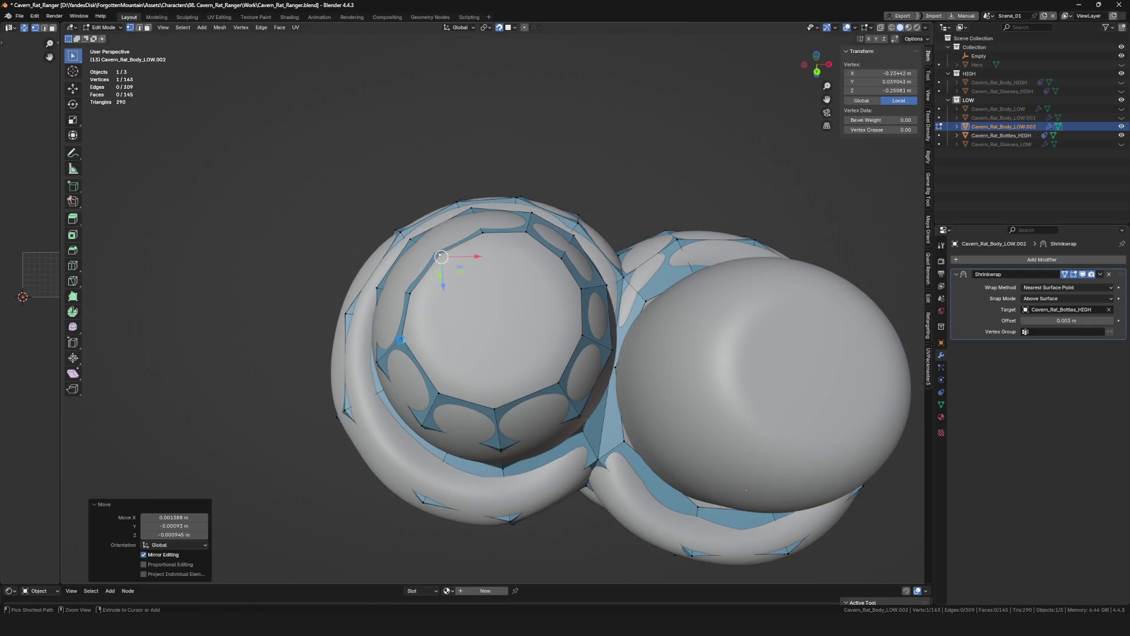
Move ring vertices one at a time with G to hug the surface, saving along the way.
{"action": "key", "text": "g"}
{"action": "left_click", "coordinate": [449, 345]}
{"action": "middle_click_drag", "start_coordinate": [449, 345], "coordinate": [434, 328]}
{"action": "key", "text": "ctrl+s"}
{"action": "key", "text": "g"}
{"action": "left_click", "coordinate": [369, 398]}
{"action": "scroll", "coordinate": [373, 383], "scroll_direction": "down", "scroll_amount": 4}
{"action": "middle_click_drag", "start_coordinate": [373, 383], "coordinate": [467, 315]}
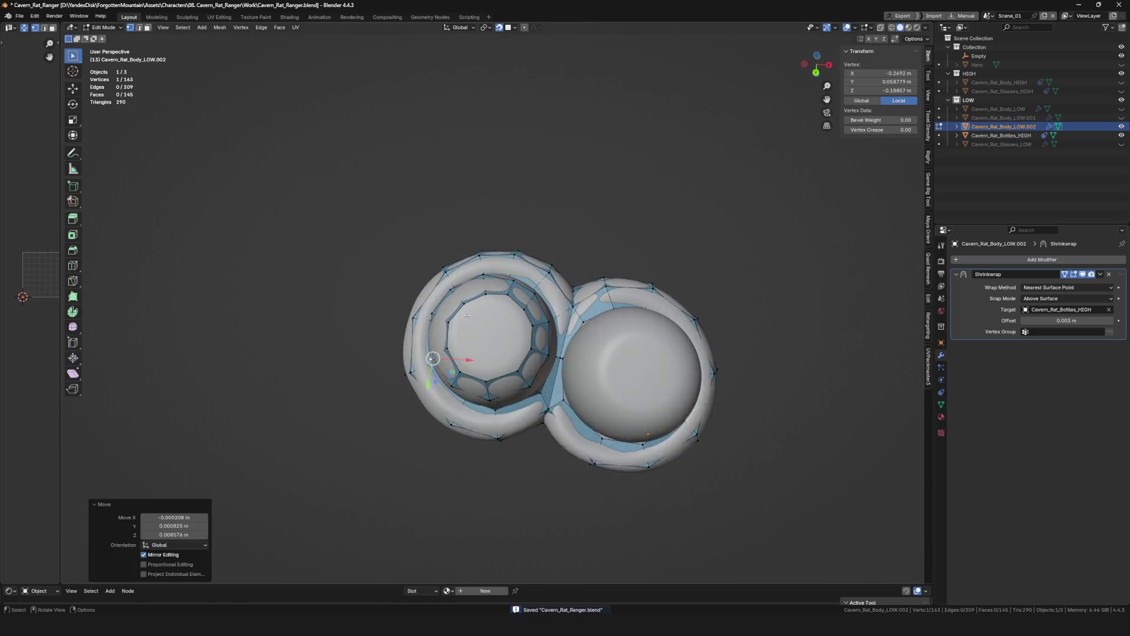
{"action": "scroll", "coordinate": [466, 315], "scroll_direction": "up", "scroll_amount": 3}
{"action": "key", "text": "g"}
{"action": "left_click", "coordinate": [508, 268]}
{"action": "key", "text": "g"}
{"action": "left_click", "coordinate": [541, 272]}
{"action": "key", "text": "g"}
{"action": "left_click", "coordinate": [587, 302]}
Grab the remaining lower ring vertices with G and settle them onto the surface.
{"action": "key", "text": "g"}
{"action": "scroll", "coordinate": [601, 326], "scroll_direction": "down", "scroll_amount": 2}
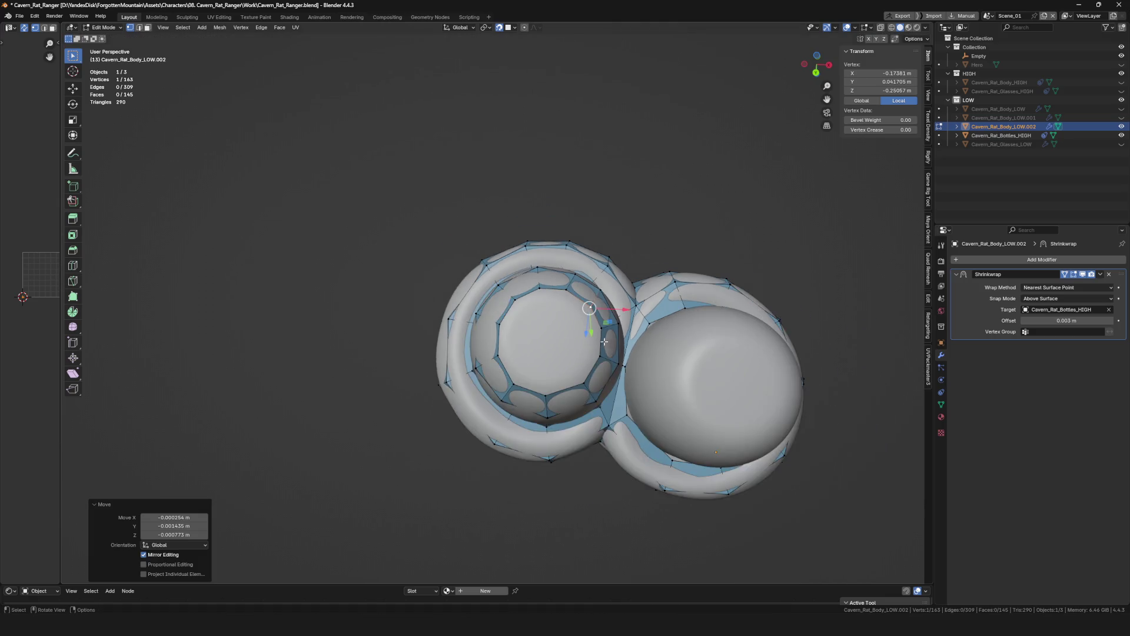
{"action": "scroll", "coordinate": [606, 342], "scroll_direction": "up", "scroll_amount": 2}
{"action": "key", "text": "g"}
{"action": "left_click", "coordinate": [598, 321]}
{"action": "scroll", "coordinate": [598, 321], "scroll_direction": "down", "scroll_amount": 3}
{"action": "scroll", "coordinate": [583, 361], "scroll_direction": "up", "scroll_amount": 2}
{"action": "key", "text": "g"}
{"action": "left_click", "coordinate": [587, 355]}
{"action": "key", "text": "g"}
{"action": "left_click", "coordinate": [564, 380]}
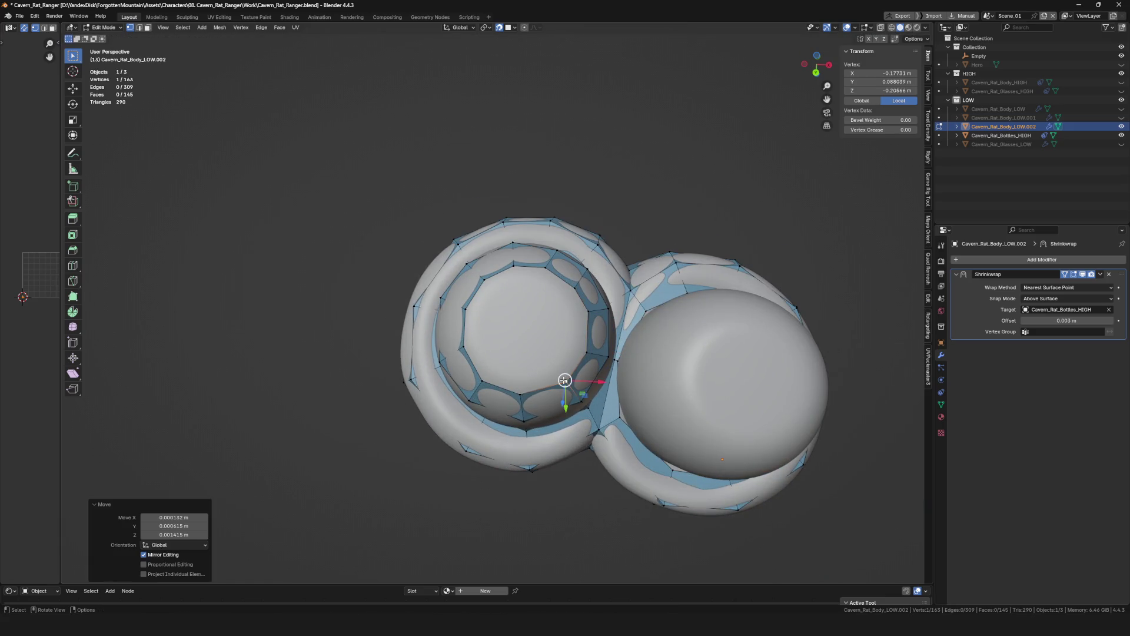
{"action": "scroll", "coordinate": [570, 383], "scroll_direction": "down", "scroll_amount": 4}
Clear the selection, save the file, then select three vertices on the inner ring.
{"action": "middle_click_drag", "start_coordinate": [566, 379], "coordinate": [468, 393]}
{"action": "scroll", "coordinate": [530, 389], "scroll_direction": "up", "scroll_amount": 4}
{"action": "key", "text": "alt+a"}
{"action": "key", "text": "ctrl+s"}
{"action": "left_click", "coordinate": [468, 392]}
{"action": "scroll", "coordinate": [484, 392], "scroll_direction": "up", "scroll_amount": 2}
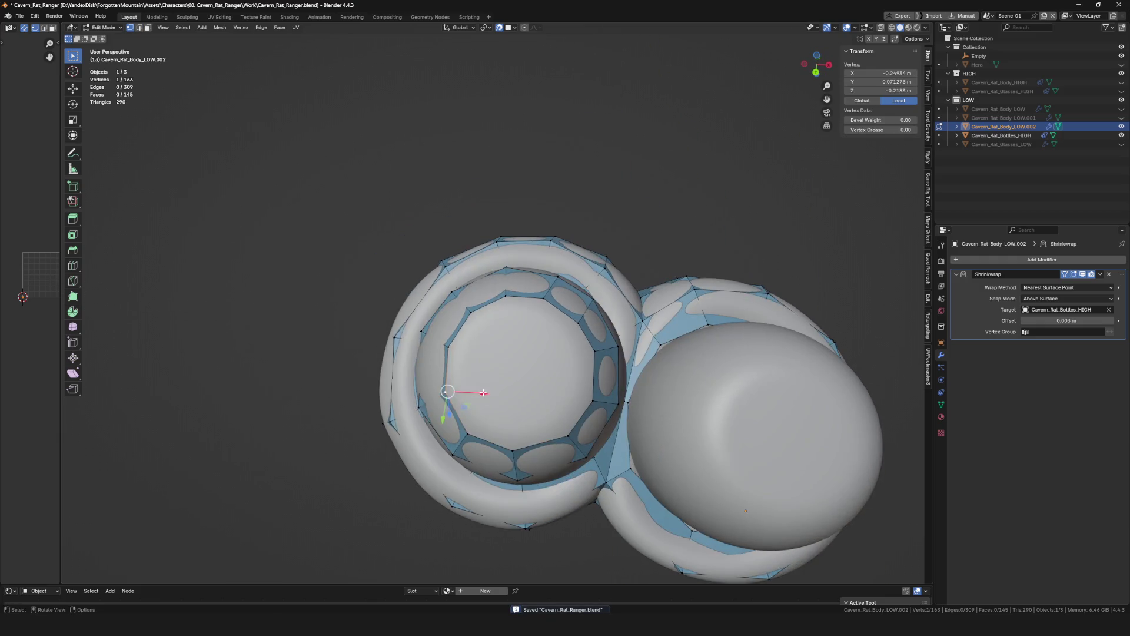
{"action": "left_click", "coordinate": [492, 371]}
{"action": "left_click", "coordinate": [448, 351], "text": "shift"}
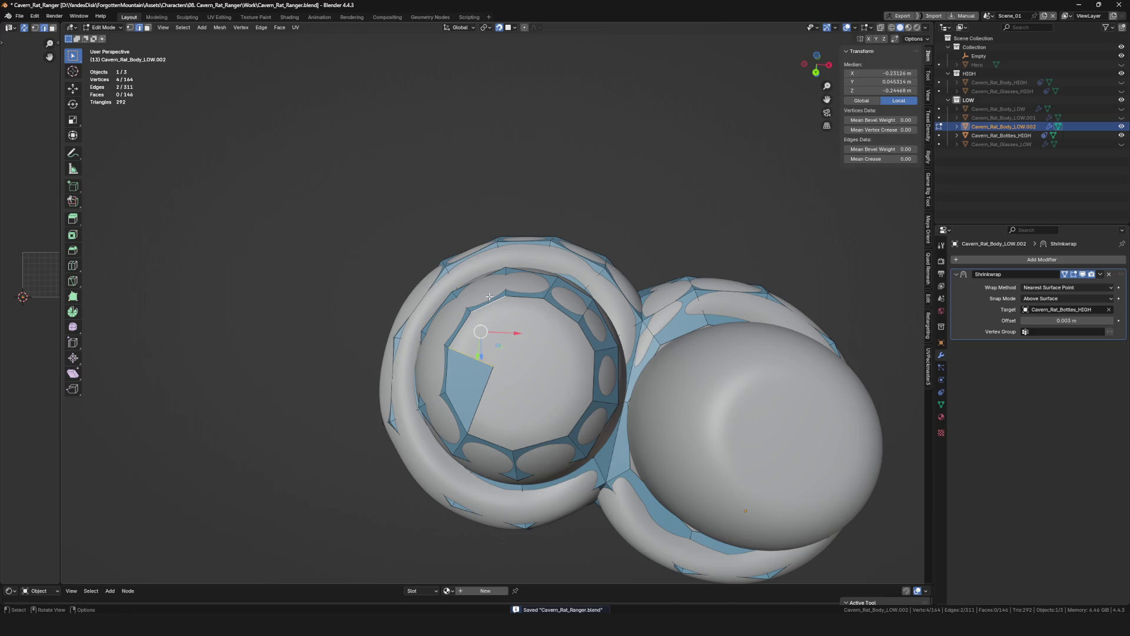
Add a centred loop cut across the bottles and delete the unwanted faces beside it.
{"action": "mouse_move", "coordinate": [528, 359]}
{"action": "middle_mouse_down"}
{"action": "mouse_move", "coordinate": [547, 340]}
{"action": "mouse_move", "coordinate": [545, 362]}
{"action": "middle_mouse_up"}
{"action": "scroll", "coordinate": [548, 341], "scroll_direction": "down", "scroll_amount": 2}
{"action": "left_click", "coordinate": [557, 330]}
{"action": "left_click", "coordinate": [528, 364]}
{"action": "key", "text": "alt+a"}
{"action": "mouse_move", "coordinate": [543, 408]}
{"action": "middle_mouse_down"}
{"action": "mouse_move", "coordinate": [536, 389]}
{"action": "mouse_move", "coordinate": [491, 394]}
{"action": "middle_mouse_up"}
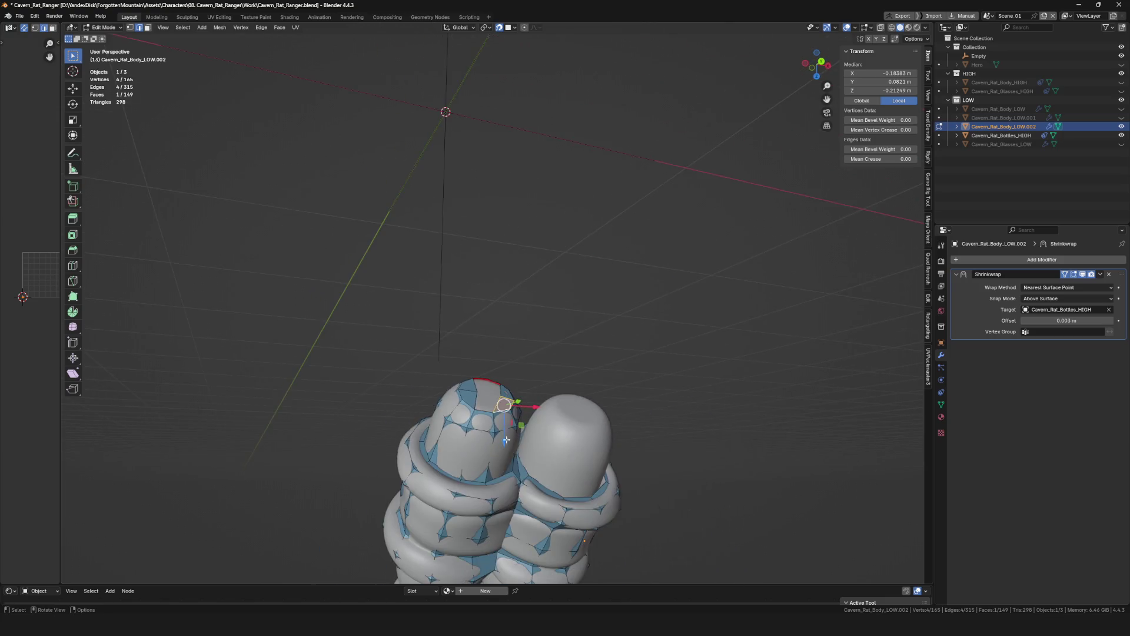
{"action": "key", "text": "ctrl+r"}
{"action": "left_click", "coordinate": [491, 394]}
{"action": "right_click", "coordinate": [491, 394]}
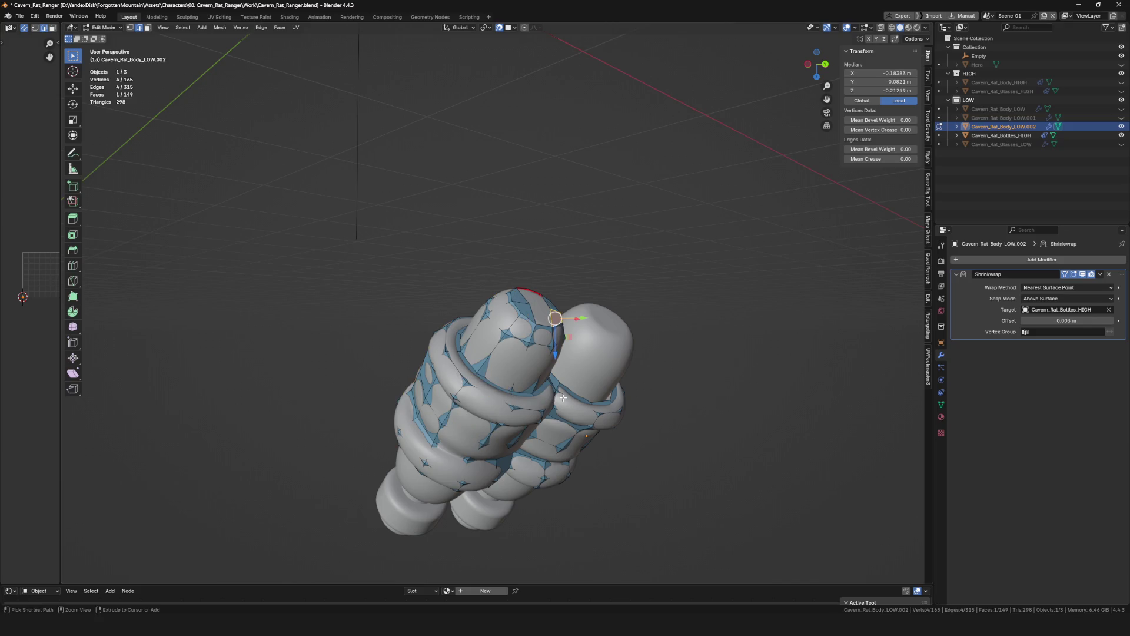
{"action": "middle_click_drag", "start_coordinate": [491, 394], "coordinate": [516, 388]}
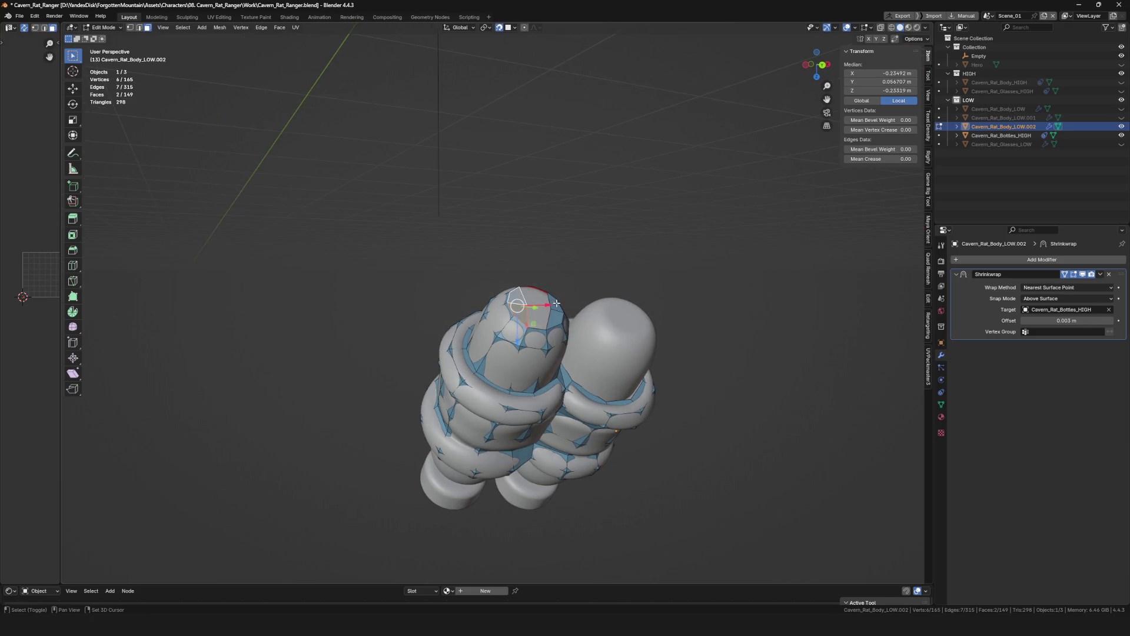
{"action": "left_click", "coordinate": [555, 322]}
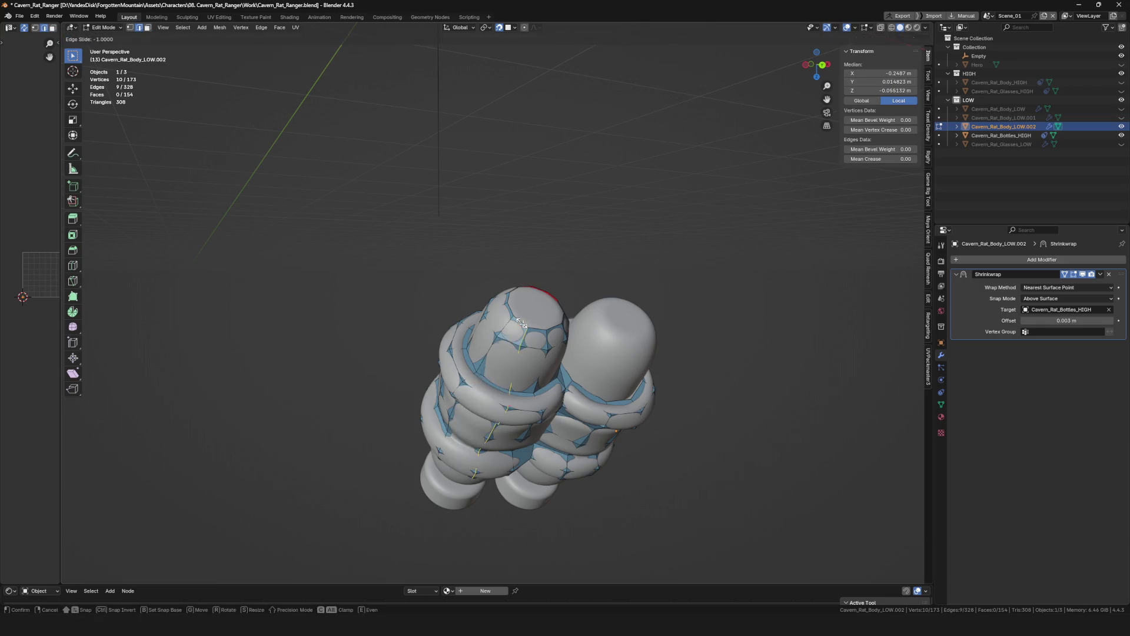
{"action": "left_click", "coordinate": [522, 323]}
{"action": "scroll", "coordinate": [521, 323], "scroll_direction": "up", "scroll_amount": 2}
Snap the vertices of the new loop onto the bottle surface one by one.
{"action": "left_click", "coordinate": [531, 347]}
{"action": "key", "text": "g"}
{"action": "left_click", "coordinate": [530, 347]}
{"action": "key", "text": "g"}
{"action": "left_click", "coordinate": [498, 336]}
{"action": "mouse_move", "coordinate": [499, 335]}
{"action": "middle_mouse_down"}
{"action": "mouse_move", "coordinate": [500, 403]}
{"action": "mouse_move", "coordinate": [466, 218]}
{"action": "mouse_move", "coordinate": [486, 380]}
{"action": "mouse_move", "coordinate": [516, 357]}
{"action": "middle_mouse_up"}
{"action": "left_click", "coordinate": [501, 403]}
{"action": "key", "text": "g"}
{"action": "left_click", "coordinate": [501, 403]}
{"action": "key", "text": "g"}
{"action": "left_click", "coordinate": [502, 395]}
{"action": "key", "text": "g"}
{"action": "left_click", "coordinate": [502, 396]}
{"action": "scroll", "coordinate": [466, 218], "scroll_direction": "up", "scroll_amount": 2}
Tidy the remaining vertices around the bottle base so they hug the high-poly shape.
{"action": "key", "text": "g"}
{"action": "left_click", "coordinate": [465, 218]}
{"action": "key", "text": "g"}
{"action": "left_click", "coordinate": [486, 380]}
{"action": "key", "text": "g"}
{"action": "left_click", "coordinate": [517, 358]}
{"action": "left_click", "coordinate": [505, 407]}
{"action": "middle_click_drag", "start_coordinate": [504, 407], "coordinate": [513, 386]}
{"action": "key", "text": "g"}
{"action": "left_click", "coordinate": [513, 387]}
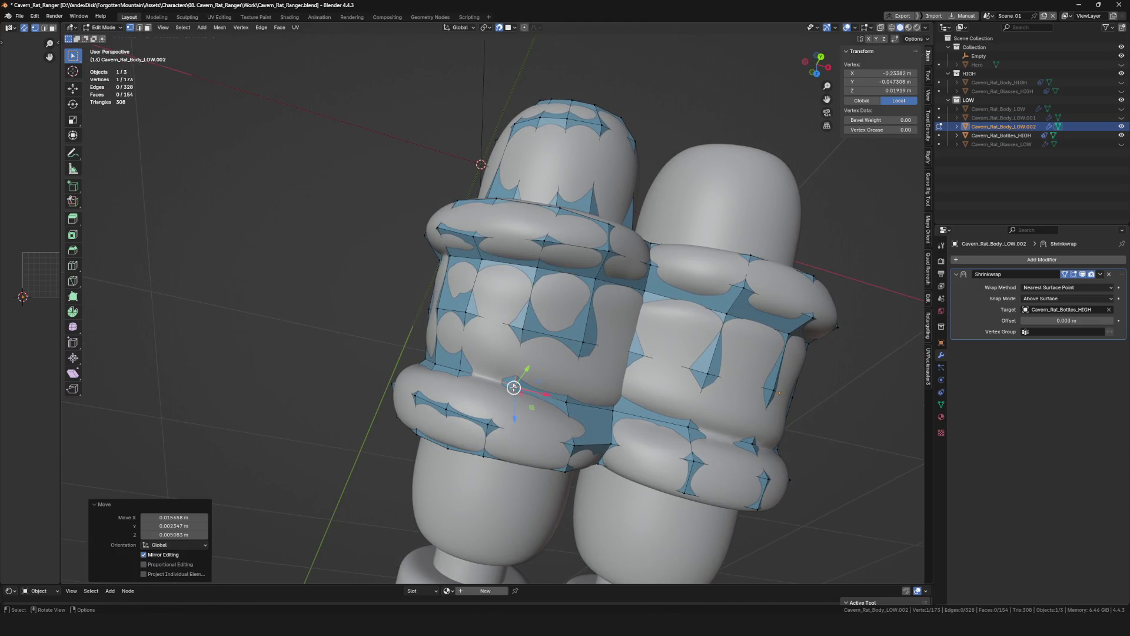
{"action": "key", "text": "g"}
{"action": "left_click", "coordinate": [488, 430]}
{"action": "mouse_move", "coordinate": [489, 429]}
{"action": "middle_mouse_down"}
{"action": "mouse_move", "coordinate": [448, 455]}
{"action": "mouse_move", "coordinate": [508, 434]}
{"action": "mouse_move", "coordinate": [538, 340]}
{"action": "mouse_move", "coordinate": [499, 291]}
{"action": "mouse_move", "coordinate": [632, 205]}
{"action": "middle_mouse_up"}
{"action": "key", "text": "g"}
{"action": "left_click", "coordinate": [447, 454]}
{"action": "key", "text": "g"}
{"action": "left_click", "coordinate": [443, 440]}
{"action": "scroll", "coordinate": [509, 435], "scroll_direction": "down", "scroll_amount": 5}
{"action": "scroll", "coordinate": [508, 435], "scroll_direction": "up", "scroll_amount": 5}
Extend new vertices from the rim up over the left bottle cap.
{"action": "key", "text": "g"}
{"action": "scroll", "coordinate": [499, 290], "scroll_direction": "up", "scroll_amount": 3}
{"action": "left_click", "coordinate": [501, 291]}
{"action": "left_click", "coordinate": [545, 274]}
{"action": "key", "text": "g"}
{"action": "left_click", "coordinate": [575, 221]}
{"action": "left_click", "coordinate": [633, 205]}
{"action": "left_click", "coordinate": [610, 236]}
{"action": "key", "text": "g"}
{"action": "left_click", "coordinate": [592, 268]}
{"action": "left_click", "coordinate": [528, 283]}
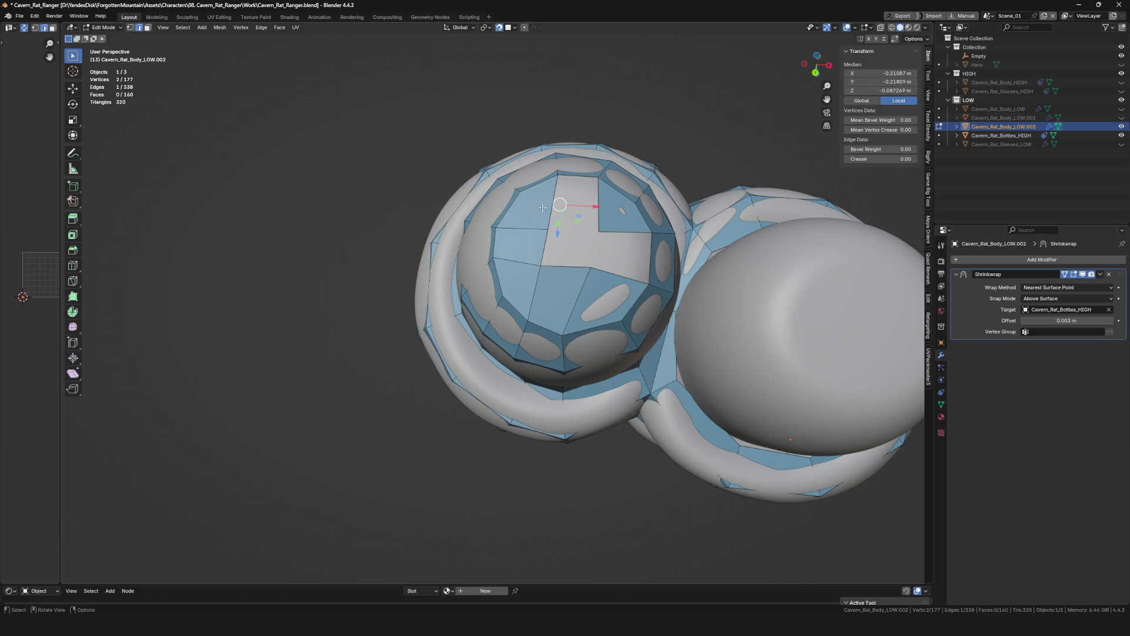
Fill two quad faces across the cap from the new vertices.
{"action": "key", "text": "f"}
{"action": "middle_click_drag", "start_coordinate": [601, 206], "coordinate": [576, 223]}
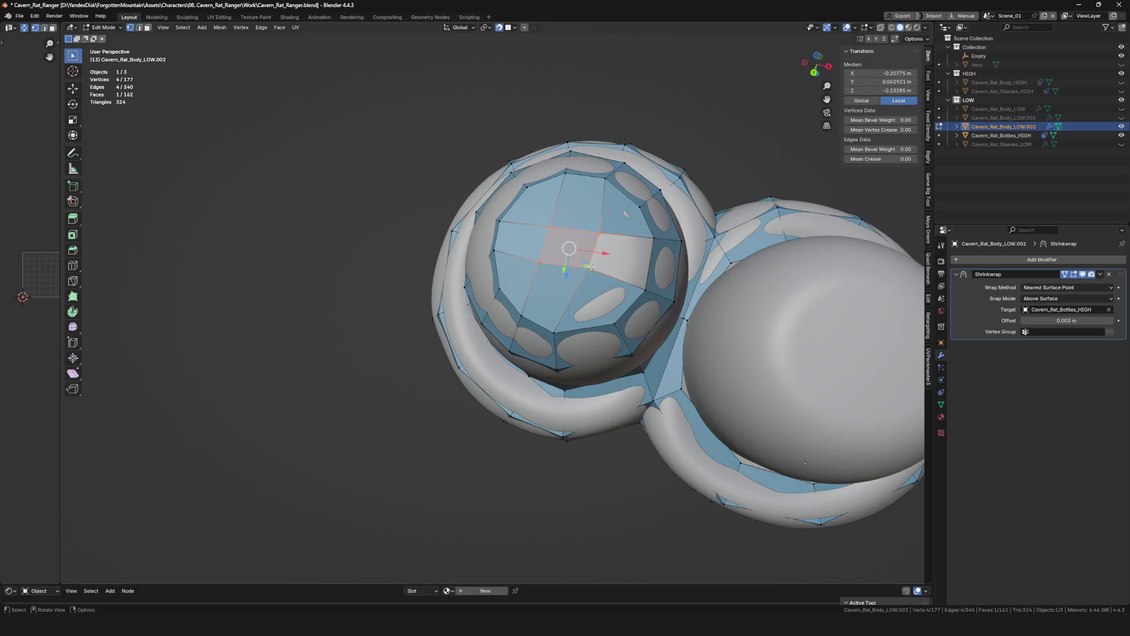
{"action": "left_click", "coordinate": [590, 281]}
{"action": "left_click", "coordinate": [627, 240]}
{"action": "key", "text": "f"}
{"action": "mouse_move", "coordinate": [606, 286]}
{"action": "middle_mouse_down"}
{"action": "mouse_move", "coordinate": [579, 306]}
{"action": "mouse_move", "coordinate": [578, 279]}
{"action": "mouse_move", "coordinate": [422, 314]}
{"action": "mouse_move", "coordinate": [509, 302]}
{"action": "mouse_move", "coordinate": [558, 356]}
{"action": "mouse_move", "coordinate": [548, 336]}
{"action": "mouse_move", "coordinate": [517, 358]}
{"action": "middle_mouse_up"}
{"action": "left_click", "coordinate": [603, 294]}
{"action": "scroll", "coordinate": [603, 294], "scroll_direction": "down", "scroll_amount": 3}
Save the file, nudge two cap vertices onto the surface, and save again.
{"action": "key", "text": "ctrl+s"}
{"action": "scroll", "coordinate": [578, 279], "scroll_direction": "up", "scroll_amount": 5}
{"action": "key", "text": "g"}
{"action": "left_click", "coordinate": [422, 314]}
{"action": "scroll", "coordinate": [422, 314], "scroll_direction": "down", "scroll_amount": 3}
{"action": "scroll", "coordinate": [510, 302], "scroll_direction": "up", "scroll_amount": 3}
{"action": "key", "text": "g"}
{"action": "left_click", "coordinate": [504, 292]}
{"action": "scroll", "coordinate": [547, 298], "scroll_direction": "down", "scroll_amount": 3}
{"action": "key", "text": "ctrl+s"}
{"action": "scroll", "coordinate": [545, 328], "scroll_direction": "down", "scroll_amount": 3}
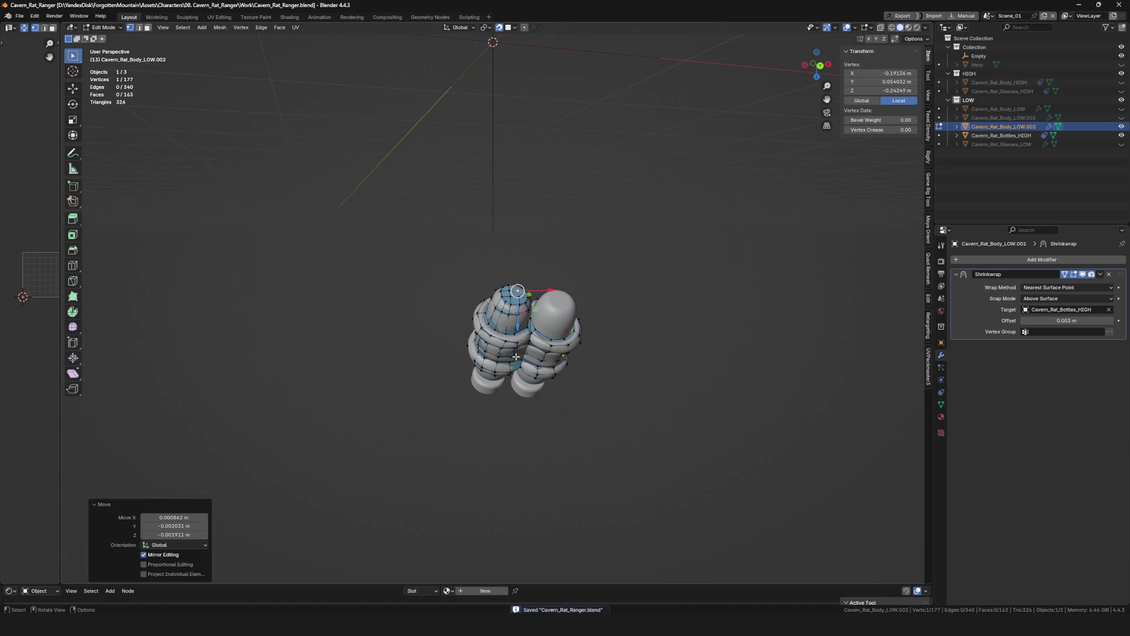
{"action": "scroll", "coordinate": [563, 344], "scroll_direction": "up", "scroll_amount": 5}
Add another centred loop cut around the bottle.
{"action": "key", "text": "ctrl+r"}
{"action": "left_click", "coordinate": [563, 344]}
{"action": "right_click", "coordinate": [562, 343]}
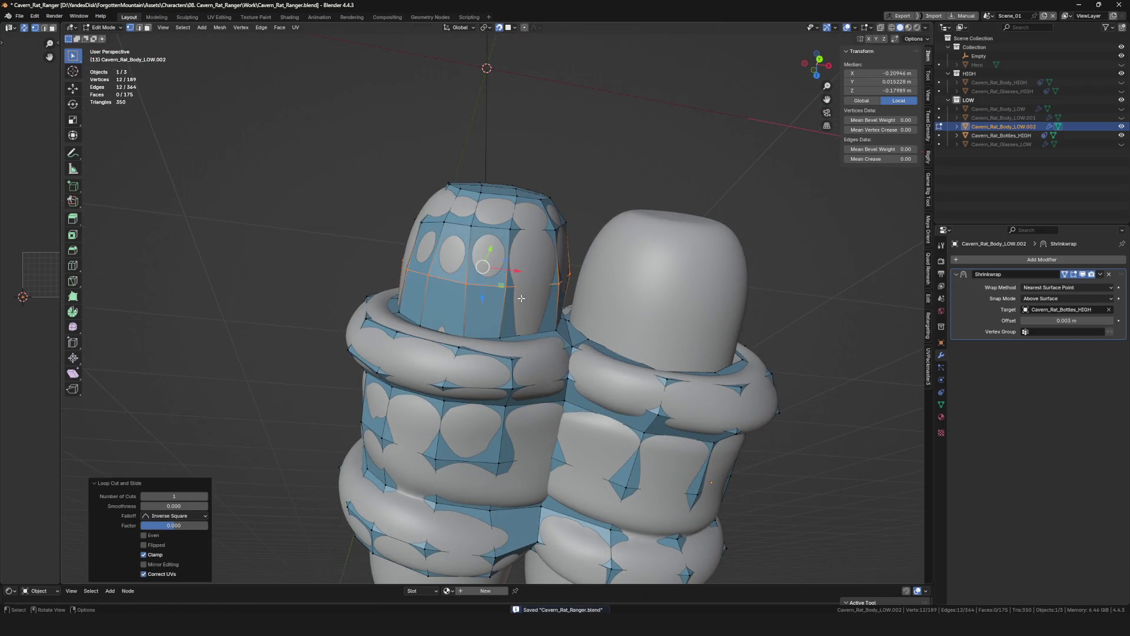
{"action": "scroll", "coordinate": [562, 344], "scroll_direction": "up", "scroll_amount": 4}
{"action": "scroll", "coordinate": [563, 343], "scroll_direction": "down", "scroll_amount": 6}
{"action": "mouse_move", "coordinate": [562, 344]}
{"action": "middle_mouse_down"}
{"action": "mouse_move", "coordinate": [532, 387]}
{"action": "mouse_move", "coordinate": [574, 292]}
{"action": "middle_mouse_up"}
{"action": "scroll", "coordinate": [575, 291], "scroll_direction": "up", "scroll_amount": 3}
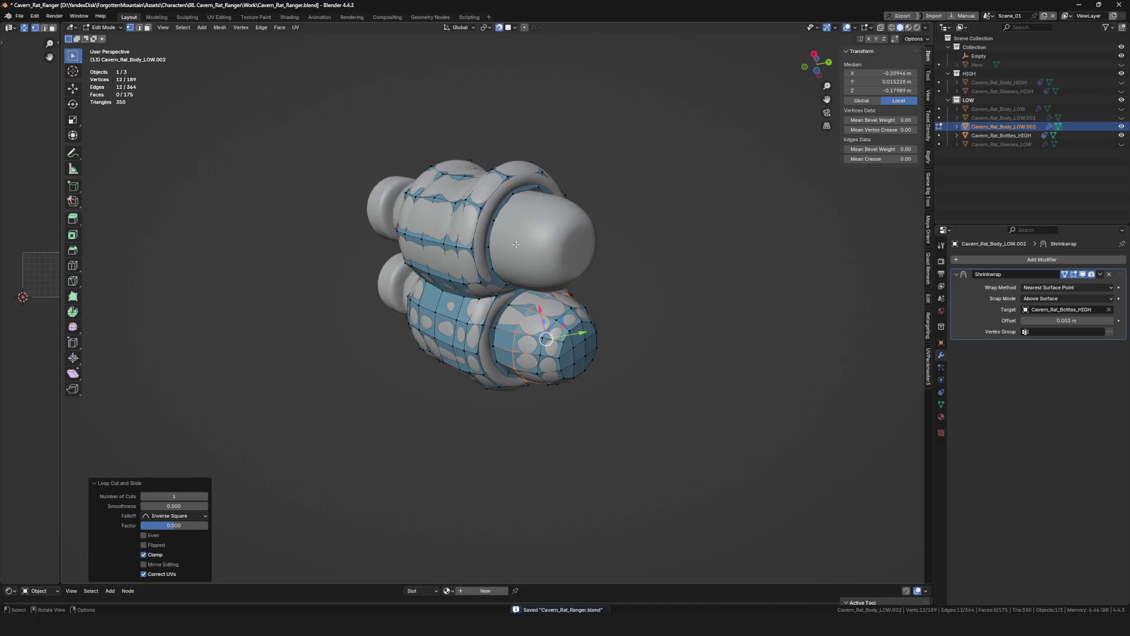
{"action": "middle_click_drag", "start_coordinate": [606, 255], "coordinate": [565, 247]}
{"action": "scroll", "coordinate": [506, 221], "scroll_direction": "up", "scroll_amount": 3}
Extrude the bottom edge loop down over the lower end of the bottle.
{"action": "left_click", "coordinate": [506, 221]}
{"action": "middle_click_drag", "start_coordinate": [506, 224], "coordinate": [510, 268]}
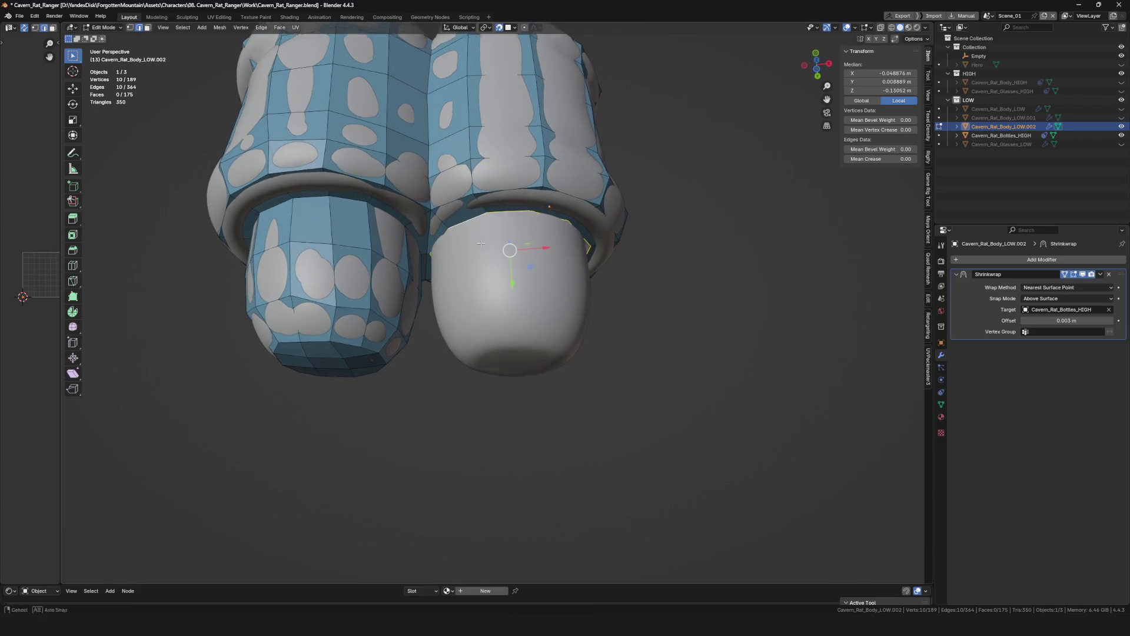
{"action": "key", "text": "e"}
{"action": "left_click", "coordinate": [492, 256]}
{"action": "mouse_move", "coordinate": [503, 265]}
{"action": "middle_mouse_down"}
{"action": "mouse_move", "coordinate": [378, 324]}
{"action": "mouse_move", "coordinate": [465, 239]}
{"action": "mouse_move", "coordinate": [442, 257]}
{"action": "mouse_move", "coordinate": [471, 276]}
{"action": "mouse_move", "coordinate": [629, 230]}
{"action": "mouse_move", "coordinate": [452, 271]}
{"action": "mouse_move", "coordinate": [511, 260]}
{"action": "middle_mouse_up"}
{"action": "key", "text": "alt+a"}
Try a bevel along the cap's top edge path, then undo it.
{"action": "left_click", "coordinate": [433, 236], "text": "alt"}
{"action": "scroll", "coordinate": [471, 276], "scroll_direction": "down", "scroll_amount": 3}
{"action": "scroll", "coordinate": [452, 271], "scroll_direction": "up", "scroll_amount": 2}
{"action": "left_click", "coordinate": [452, 271], "text": "ctrl"}
{"action": "left_click", "coordinate": [506, 262]}
{"action": "key", "text": "ctrl+z"}
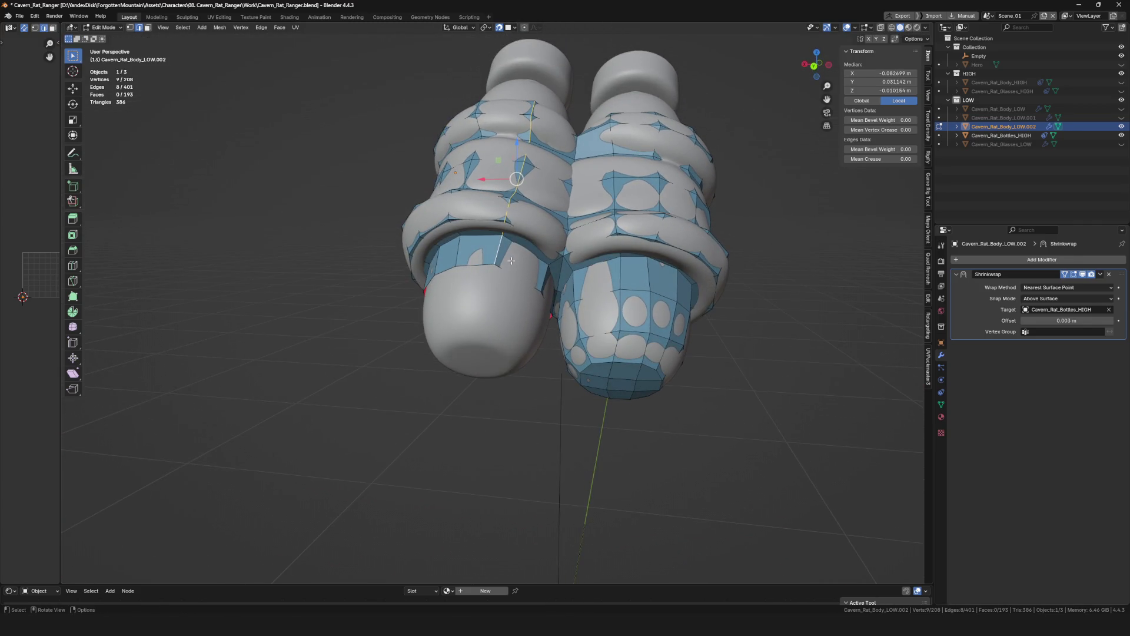
Bevel a strip on the left bottle, try extruding its top loop, and undo that.
{"action": "left_click", "coordinate": [560, 269]}
{"action": "mouse_move", "coordinate": [560, 270]}
{"action": "middle_mouse_down"}
{"action": "mouse_move", "coordinate": [514, 272]}
{"action": "mouse_move", "coordinate": [477, 324]}
{"action": "middle_mouse_up"}
{"action": "left_click", "coordinate": [480, 238], "text": "alt"}
{"action": "middle_click_drag", "start_coordinate": [481, 238], "coordinate": [478, 301]}
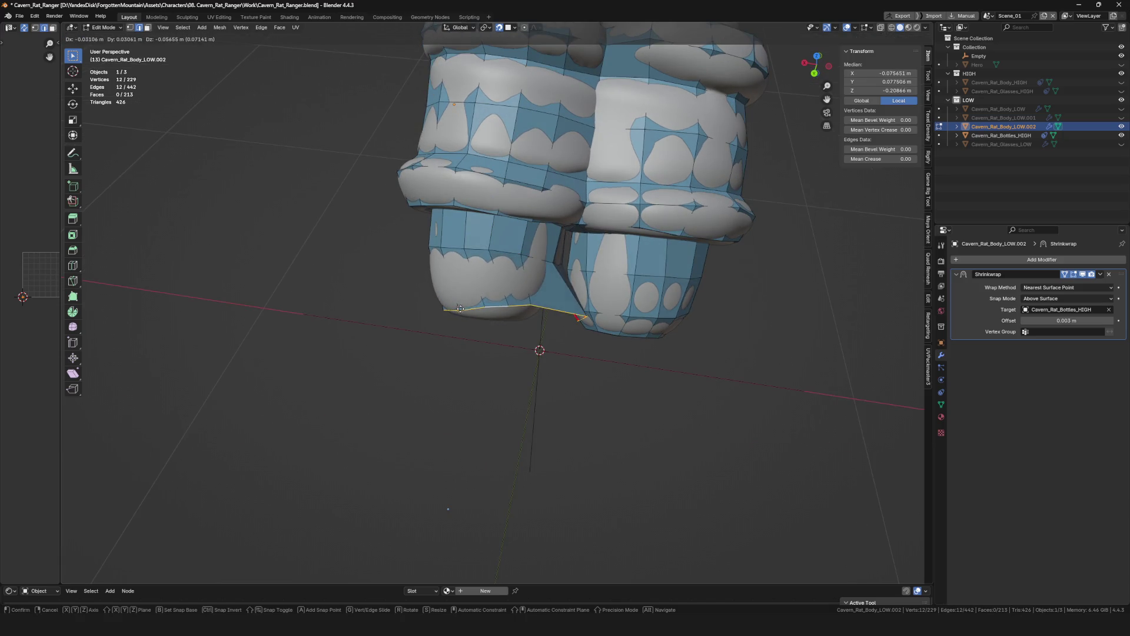
{"action": "left_click", "coordinate": [440, 309]}
{"action": "key", "text": "ctrl+z"}
{"action": "middle_click_drag", "start_coordinate": [567, 306], "coordinate": [484, 280]}
{"action": "key", "text": "ctrl+z"}
{"action": "left_click", "coordinate": [477, 295]}
Adjust two vertices and start new vertices on the other bottle's neck.
{"action": "key", "text": "1"}
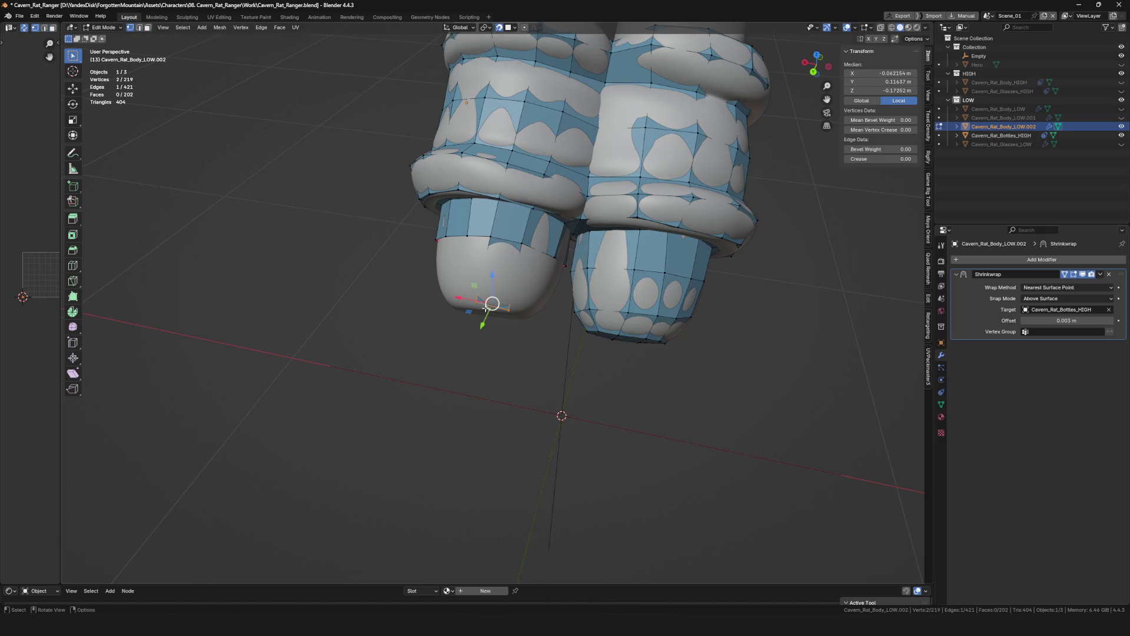
{"action": "key", "text": "g"}
{"action": "left_click", "coordinate": [477, 300]}
{"action": "key", "text": "g"}
{"action": "left_click", "coordinate": [500, 306]}
{"action": "mouse_move", "coordinate": [497, 310]}
{"action": "middle_mouse_down"}
{"action": "mouse_move", "coordinate": [536, 318]}
{"action": "mouse_move", "coordinate": [547, 274]}
{"action": "mouse_move", "coordinate": [574, 297]}
{"action": "middle_mouse_up"}
{"action": "key", "text": "g"}
{"action": "left_click", "coordinate": [547, 274]}
{"action": "key", "text": "g"}
{"action": "left_click", "coordinate": [575, 297]}
{"action": "scroll", "coordinate": [592, 358], "scroll_direction": "up", "scroll_amount": 2}
Extrude a chain of vertices around the neck, snapping each to the surface.
{"action": "mouse_move", "coordinate": [591, 357]}
{"action": "middle_mouse_down"}
{"action": "mouse_move", "coordinate": [566, 326]}
{"action": "mouse_move", "coordinate": [528, 316]}
{"action": "middle_mouse_up"}
{"action": "key", "text": "e"}
{"action": "left_click", "coordinate": [548, 354]}
{"action": "key", "text": "e"}
{"action": "key", "text": "g"}
{"action": "left_click", "coordinate": [565, 388]}
{"action": "mouse_move", "coordinate": [565, 389]}
{"action": "middle_mouse_down"}
{"action": "mouse_move", "coordinate": [569, 405]}
{"action": "mouse_move", "coordinate": [558, 379]}
{"action": "middle_mouse_up"}
{"action": "key", "text": "e"}
{"action": "left_click", "coordinate": [559, 387]}
{"action": "key", "text": "e"}
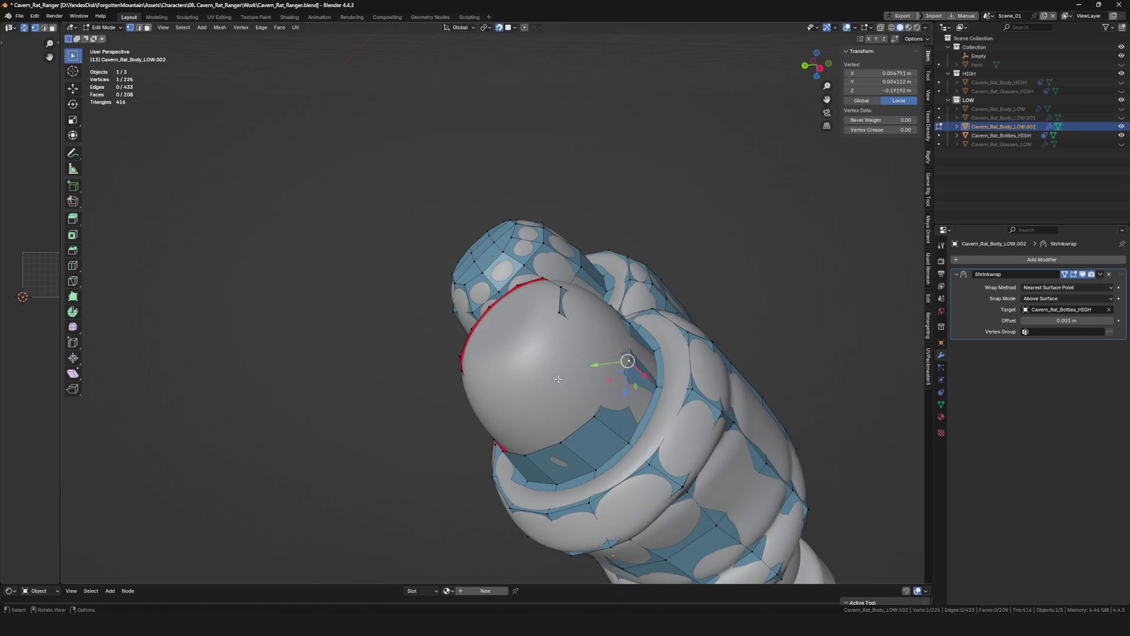
{"action": "left_click", "coordinate": [530, 350]}
{"action": "key", "text": "e"}
{"action": "mouse_move", "coordinate": [593, 417]}
{"action": "middle_mouse_down"}
{"action": "mouse_move", "coordinate": [565, 389]}
{"action": "mouse_move", "coordinate": [509, 486]}
{"action": "mouse_move", "coordinate": [537, 462]}
{"action": "mouse_move", "coordinate": [519, 465]}
{"action": "middle_mouse_up"}
{"action": "left_click", "coordinate": [565, 389]}
Reposition the end vertices and fill a quad face to close the ring.
{"action": "left_click", "coordinate": [538, 461]}
{"action": "left_click", "coordinate": [470, 415]}
{"action": "mouse_move", "coordinate": [469, 414]}
{"action": "middle_mouse_down"}
{"action": "mouse_move", "coordinate": [585, 401]}
{"action": "mouse_move", "coordinate": [609, 415]}
{"action": "middle_mouse_up"}
{"action": "left_click", "coordinate": [583, 374]}
{"action": "key", "text": "f"}
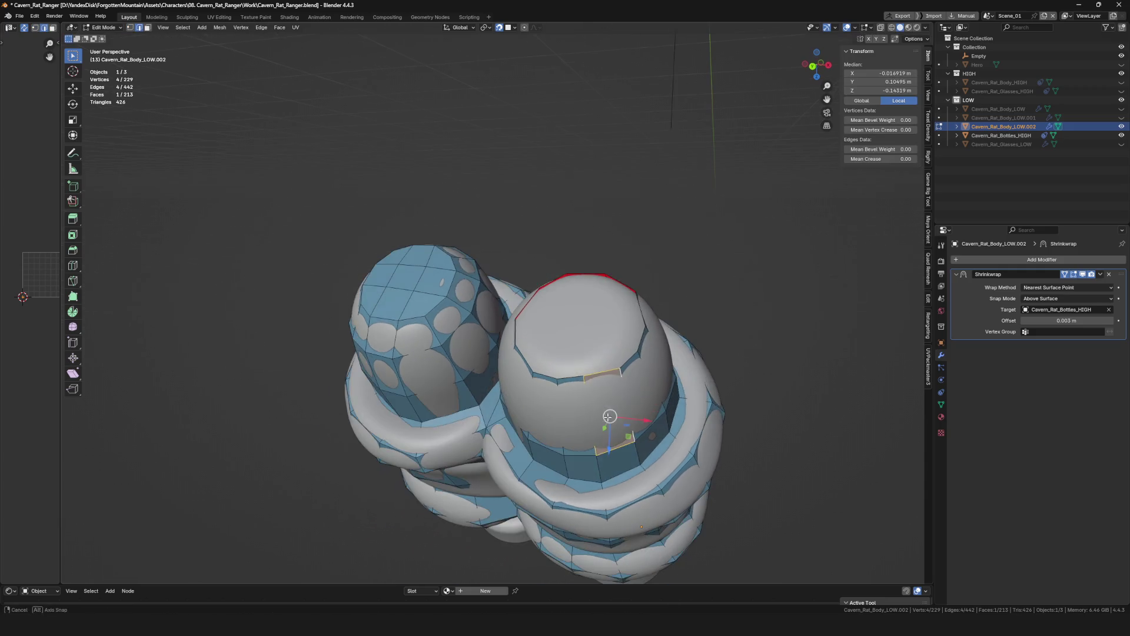
{"action": "left_click", "coordinate": [587, 377]}
Add a centred loop cut across the cap and select its vertex ring.
{"action": "mouse_move", "coordinate": [586, 377]}
{"action": "middle_mouse_down"}
{"action": "mouse_move", "coordinate": [576, 381]}
{"action": "mouse_move", "coordinate": [587, 362]}
{"action": "mouse_move", "coordinate": [571, 280]}
{"action": "middle_mouse_up"}
{"action": "key", "text": "ctrl+r"}
{"action": "left_click", "coordinate": [575, 381]}
{"action": "right_click", "coordinate": [576, 381]}
{"action": "left_click", "coordinate": [588, 363], "text": "alt"}
{"action": "scroll", "coordinate": [582, 346], "scroll_direction": "up", "scroll_amount": 3}
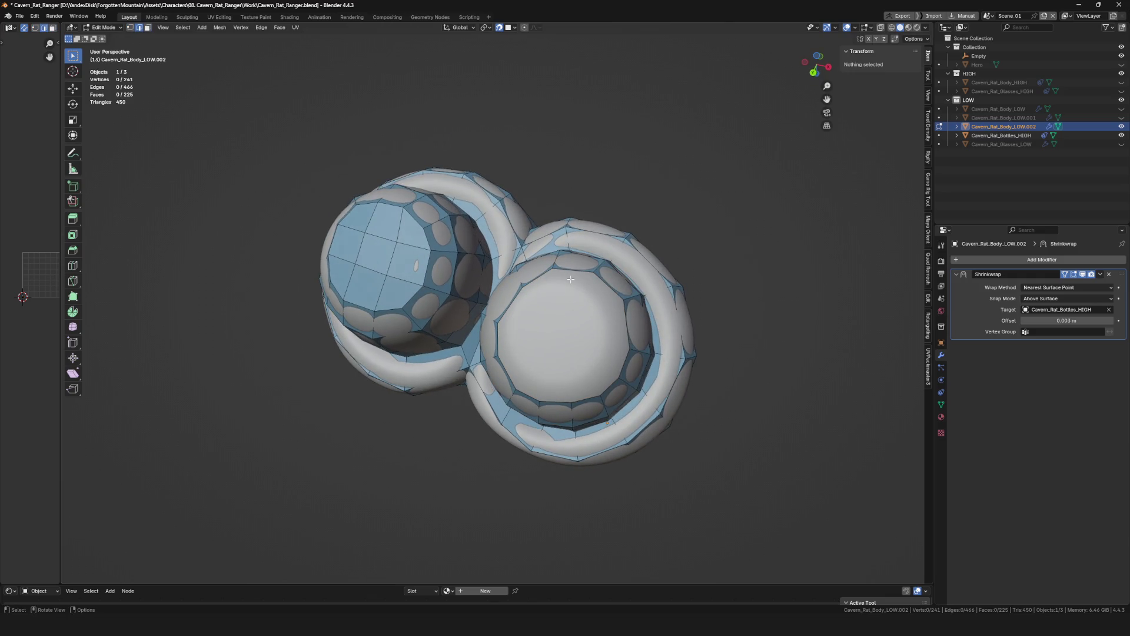
Run Grid Fill from the F3 search to close the open ring with quads.
{"action": "key", "text": "F3"}
{"action": "type", "text": "fi"}
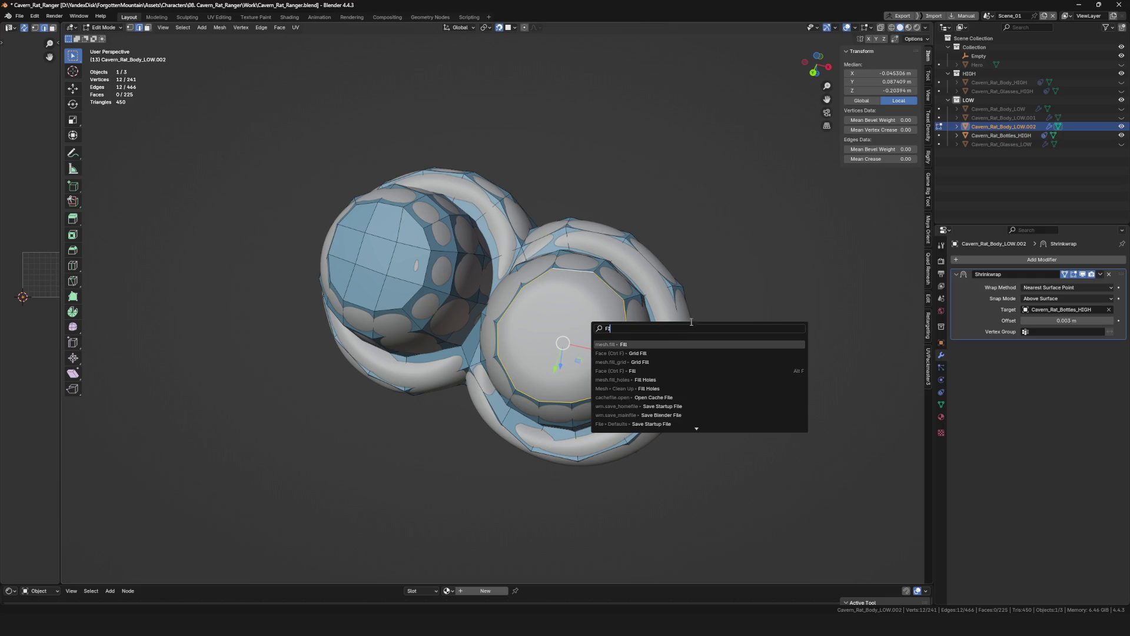
{"action": "left_click", "coordinate": [660, 352]}
{"action": "mouse_move", "coordinate": [618, 343]}
{"action": "middle_mouse_down"}
{"action": "mouse_move", "coordinate": [580, 334]}
{"action": "mouse_move", "coordinate": [502, 361]}
{"action": "mouse_move", "coordinate": [539, 359]}
{"action": "middle_mouse_up"}
Extrude new vertices from the ring onto the rounded pouch surface.
{"action": "left_click", "coordinate": [528, 391]}
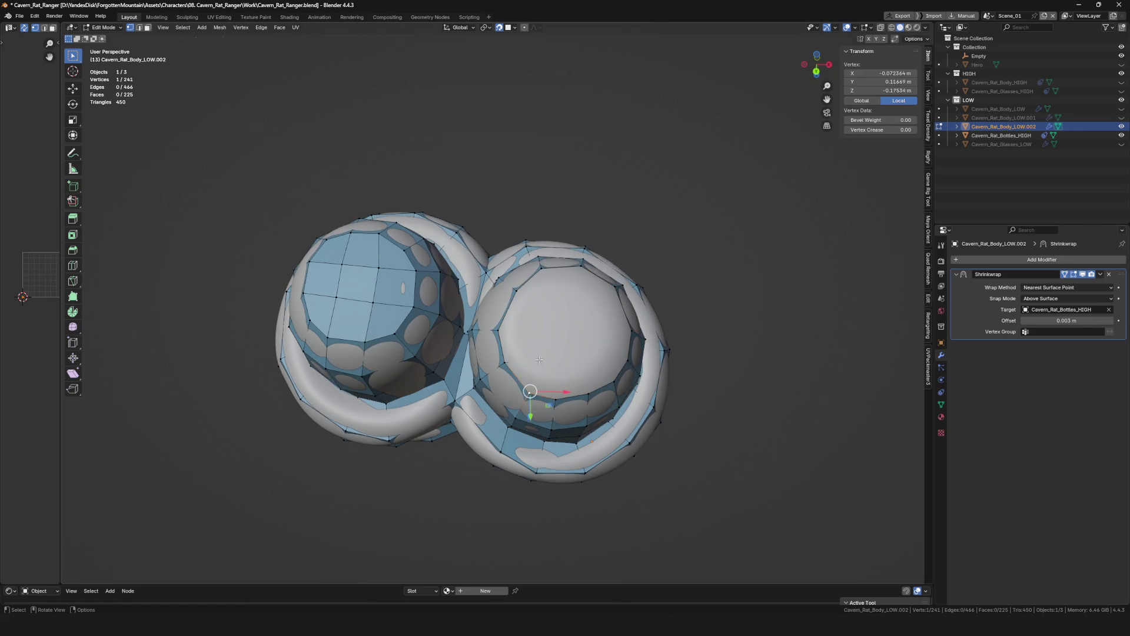
{"action": "left_click", "coordinate": [549, 355]}
{"action": "key", "text": "e"}
{"action": "left_click", "coordinate": [589, 313]}
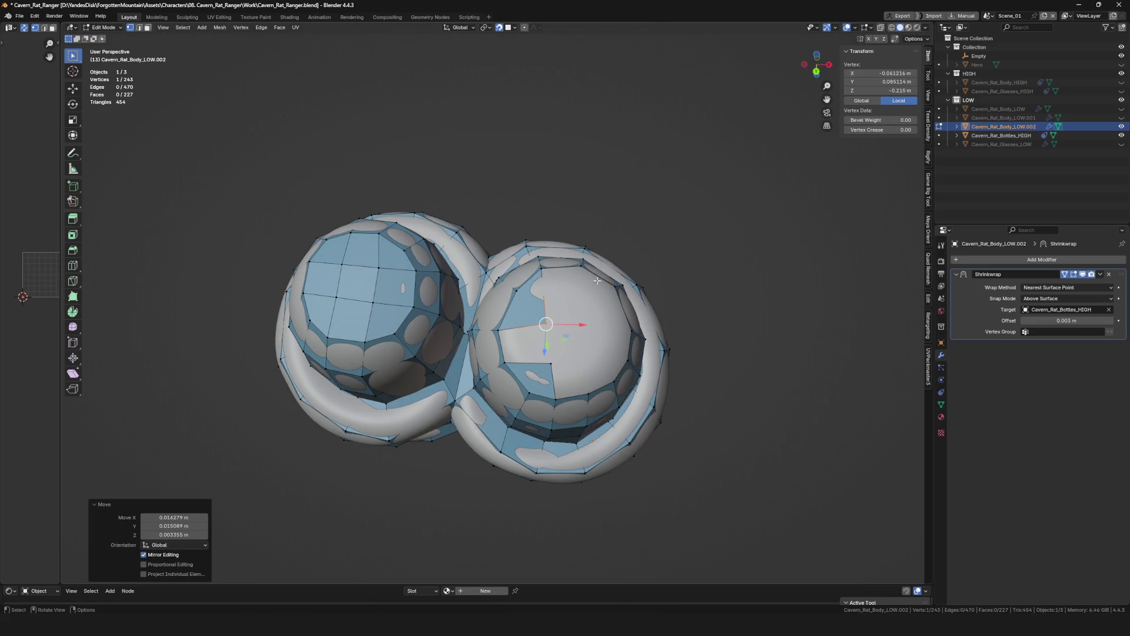
{"action": "left_click", "coordinate": [594, 320]}
{"action": "middle_click_drag", "start_coordinate": [594, 319], "coordinate": [622, 383]}
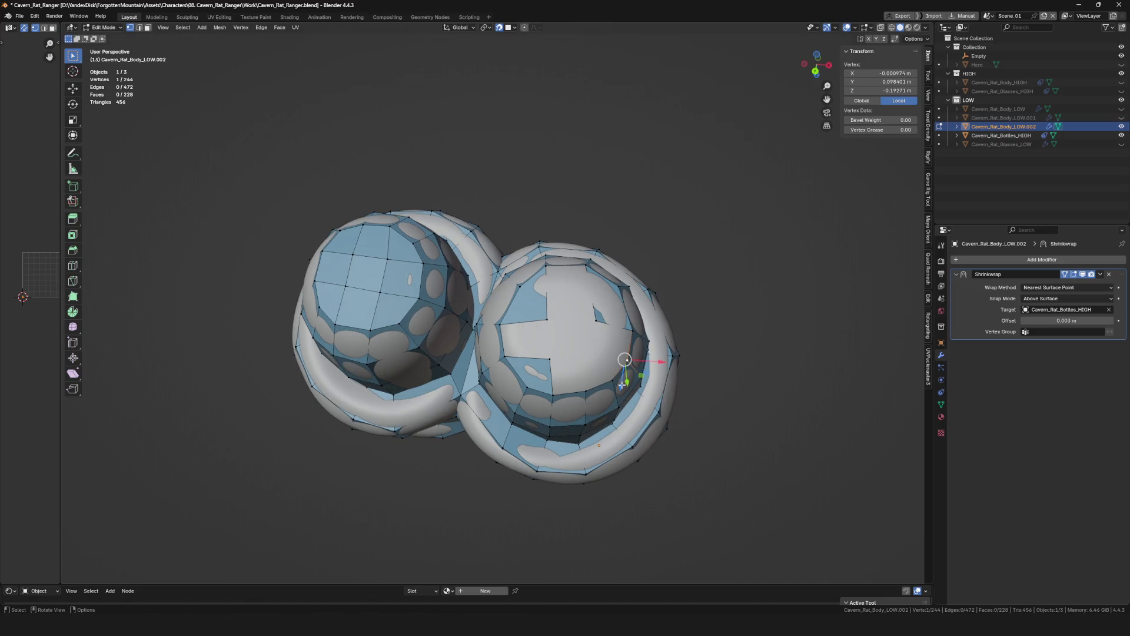
{"action": "left_click", "coordinate": [599, 365]}
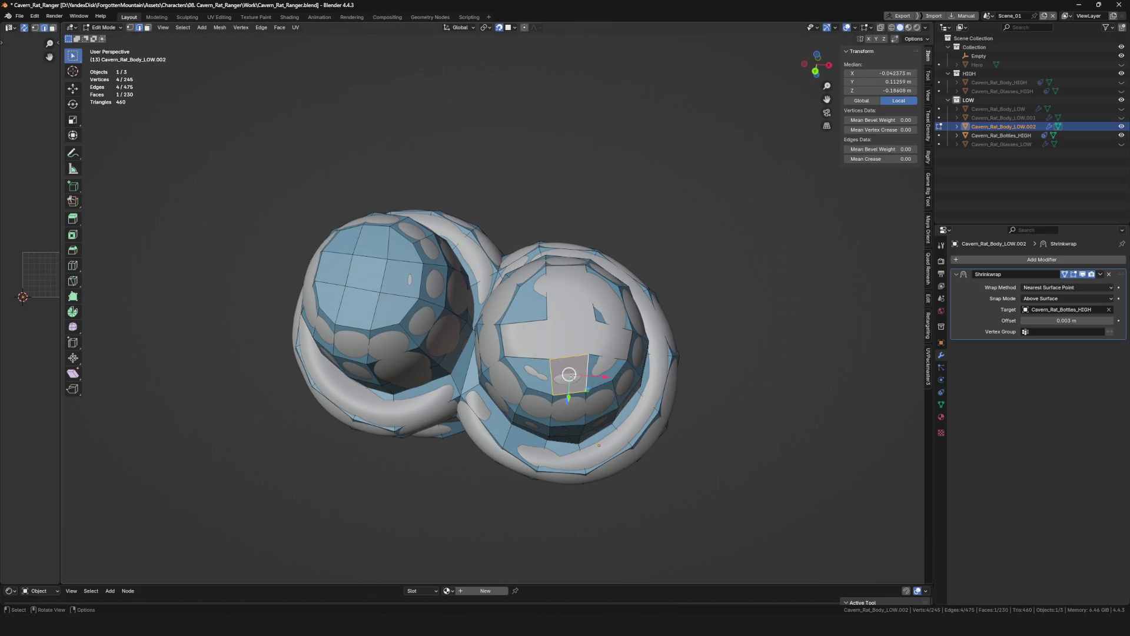
Fill two new faces between the vertices and snap their corners to the pouch.
{"action": "middle_click_drag", "start_coordinate": [570, 374], "coordinate": [546, 321]}
{"action": "key", "text": "f"}
{"action": "middle_click_drag", "start_coordinate": [532, 358], "coordinate": [552, 305]}
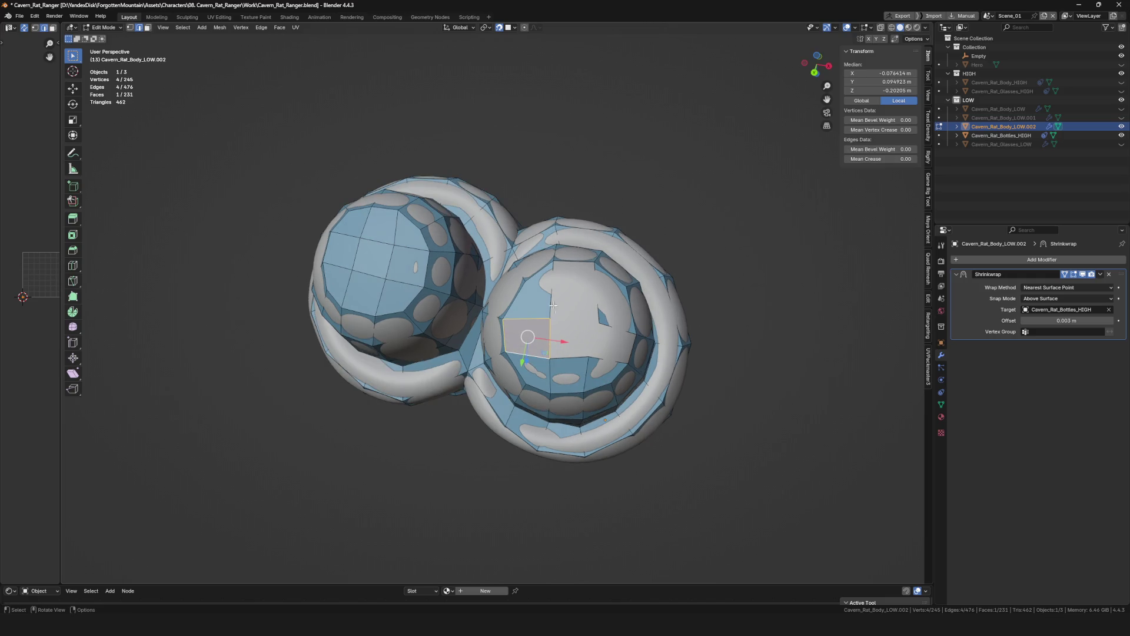
{"action": "key", "text": "f"}
{"action": "mouse_move", "coordinate": [608, 358]}
{"action": "middle_mouse_down"}
{"action": "mouse_move", "coordinate": [543, 339]}
{"action": "mouse_move", "coordinate": [571, 328]}
{"action": "middle_mouse_up"}
{"action": "mouse_move", "coordinate": [571, 327]}
{"action": "left_mouse_down"}
{"action": "mouse_move", "coordinate": [545, 345]}
{"action": "mouse_move", "coordinate": [601, 339]}
{"action": "mouse_move", "coordinate": [590, 312]}
{"action": "left_mouse_up"}
{"action": "left_click", "coordinate": [588, 315]}
{"action": "left_click", "coordinate": [551, 318]}
{"action": "left_click", "coordinate": [547, 306]}
Settle the last moved vertex and save the blend file with Ctrl+S.
{"action": "key", "text": "g"}
{"action": "left_click", "coordinate": [547, 309]}
{"action": "scroll", "coordinate": [548, 310], "scroll_direction": "down", "scroll_amount": 3}
{"action": "middle_click_drag", "start_coordinate": [548, 309], "coordinate": [549, 367]}
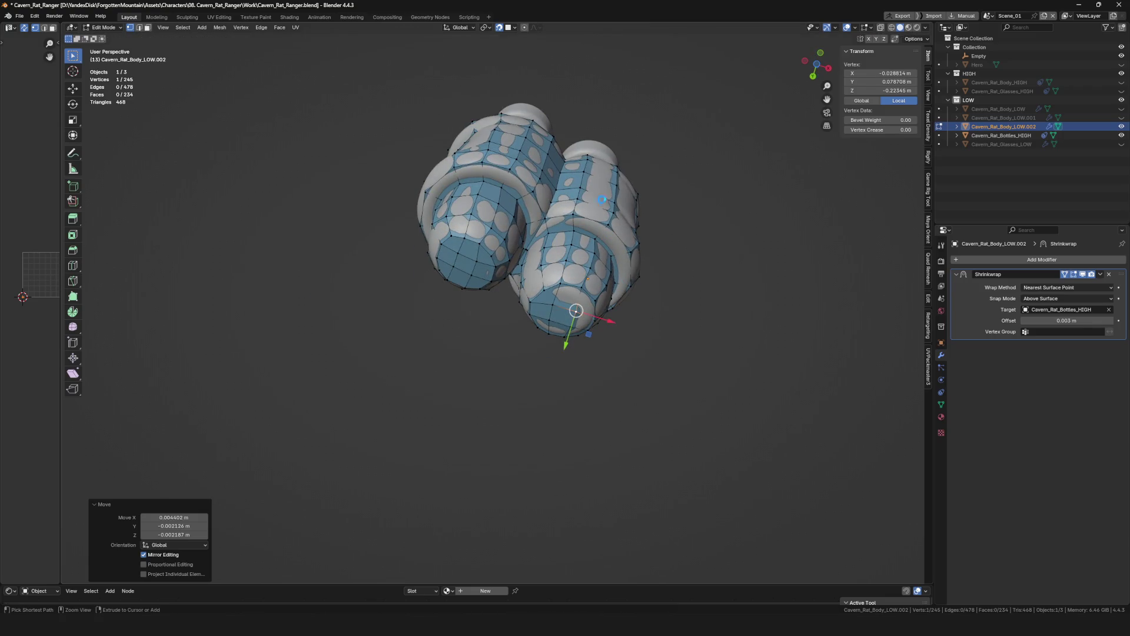
{"action": "key", "text": "ctrl+s"}
{"action": "mouse_move", "coordinate": [600, 222]}
{"action": "middle_mouse_down"}
{"action": "mouse_move", "coordinate": [542, 264]}
{"action": "mouse_move", "coordinate": [544, 291]}
{"action": "middle_mouse_up"}
{"action": "scroll", "coordinate": [542, 264], "scroll_direction": "up", "scroll_amount": 4}
{"action": "scroll", "coordinate": [544, 301], "scroll_direction": "up", "scroll_amount": 3}
{"action": "scroll", "coordinate": [546, 323], "scroll_direction": "up", "scroll_amount": 2}
Extrude a chain of new vertices along the left holder's lower rim with Alt+V and G.
{"action": "left_click", "coordinate": [546, 324], "text": "shift"}
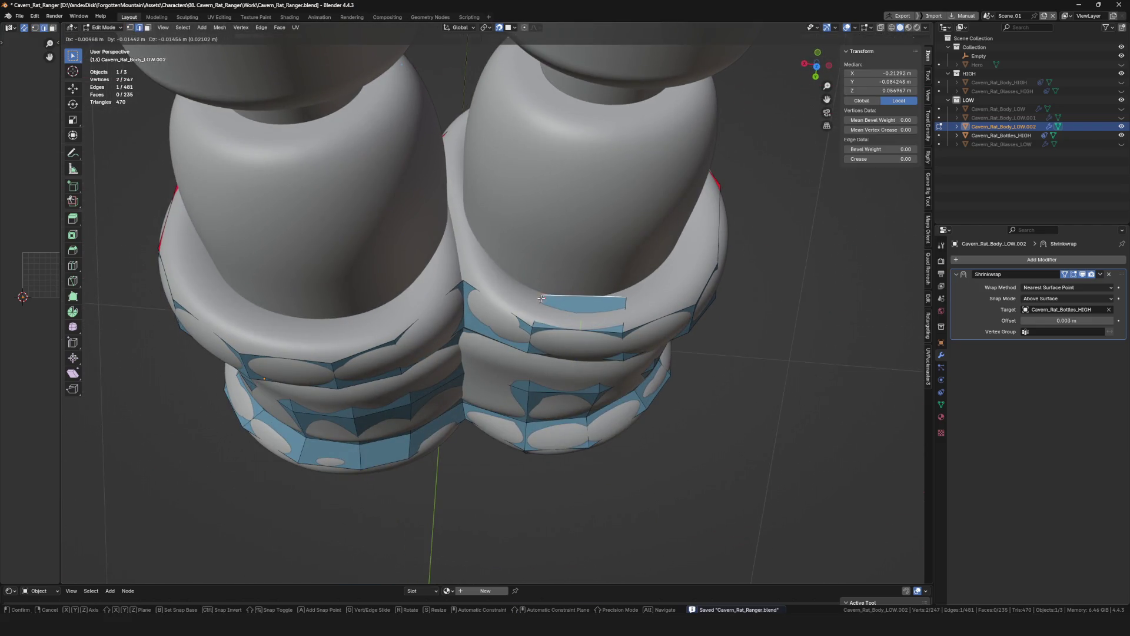
{"action": "left_click", "coordinate": [607, 300]}
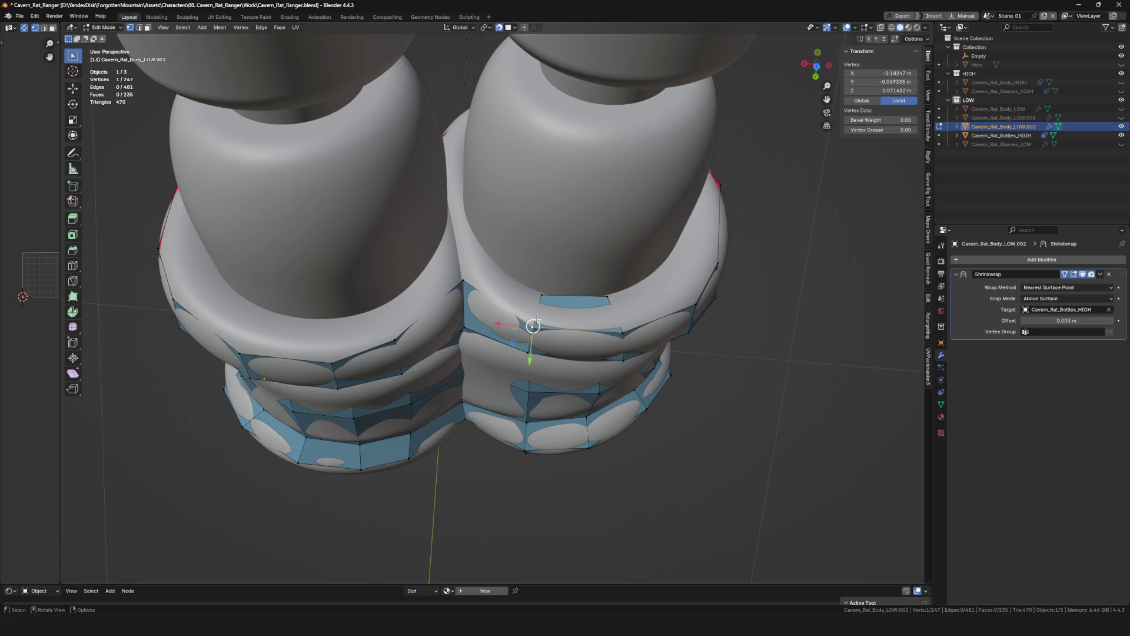
{"action": "scroll", "coordinate": [535, 321], "scroll_direction": "down", "scroll_amount": 3}
{"action": "key", "text": "alt+v"}
{"action": "left_click", "coordinate": [487, 260]}
{"action": "mouse_move", "coordinate": [486, 260]}
{"action": "middle_mouse_down"}
{"action": "mouse_move", "coordinate": [483, 292]}
{"action": "mouse_move", "coordinate": [445, 304]}
{"action": "mouse_move", "coordinate": [444, 328]}
{"action": "mouse_move", "coordinate": [563, 323]}
{"action": "middle_mouse_up"}
{"action": "scroll", "coordinate": [445, 304], "scroll_direction": "up", "scroll_amount": 2}
{"action": "key", "text": "alt+v"}
{"action": "scroll", "coordinate": [446, 304], "scroll_direction": "up", "scroll_amount": 2}
{"action": "left_click", "coordinate": [454, 295]}
{"action": "key", "text": "g"}
{"action": "left_click", "coordinate": [444, 328]}
{"action": "key", "text": "alt+v"}
{"action": "left_click", "coordinate": [417, 349]}
{"action": "key", "text": "g"}
{"action": "left_click", "coordinate": [476, 317]}
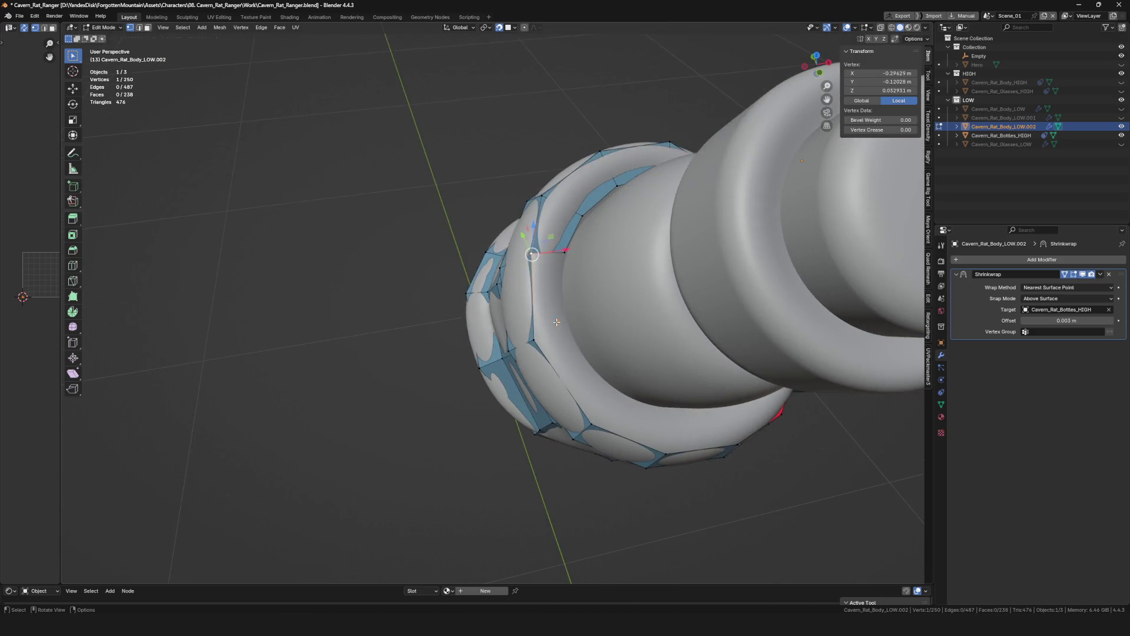
Continue the rim strip around to the right holder with more extruded vertices and faces.
{"action": "mouse_move", "coordinate": [601, 385]}
{"action": "middle_mouse_down"}
{"action": "mouse_move", "coordinate": [532, 331]}
{"action": "mouse_move", "coordinate": [607, 354]}
{"action": "mouse_move", "coordinate": [541, 380]}
{"action": "mouse_move", "coordinate": [582, 371]}
{"action": "middle_mouse_up"}
{"action": "key", "text": "alt+v"}
{"action": "left_click", "coordinate": [541, 337]}
{"action": "key", "text": "alt+v"}
{"action": "left_click", "coordinate": [583, 362]}
{"action": "key", "text": "alt+v"}
{"action": "left_click", "coordinate": [609, 373]}
{"action": "left_click", "coordinate": [613, 356]}
{"action": "mouse_move", "coordinate": [614, 358]}
{"action": "middle_mouse_down"}
{"action": "mouse_move", "coordinate": [649, 314]}
{"action": "mouse_move", "coordinate": [695, 326]}
{"action": "mouse_move", "coordinate": [658, 351]}
{"action": "middle_mouse_up"}
{"action": "left_click", "coordinate": [648, 314]}
{"action": "key", "text": "alt+v"}
{"action": "left_click", "coordinate": [667, 318]}
{"action": "scroll", "coordinate": [694, 326], "scroll_direction": "up", "scroll_amount": 4}
Extrude one more rim vertex, undo a misplaced move and reposition it on the surface.
{"action": "key", "text": "alt+v"}
{"action": "left_click", "coordinate": [667, 337]}
{"action": "left_click", "coordinate": [733, 322]}
{"action": "key", "text": "ctrl+z"}
{"action": "key", "text": "ctrl+shift+z"}
{"action": "mouse_move", "coordinate": [732, 320]}
{"action": "middle_mouse_down"}
{"action": "mouse_move", "coordinate": [716, 315]}
{"action": "mouse_move", "coordinate": [691, 338]}
{"action": "middle_mouse_up"}
{"action": "key", "text": "ctrl+z"}
{"action": "key", "text": "g"}
{"action": "left_click", "coordinate": [714, 328]}
Move individual rim vertices onto the high-poly holder surface.
{"action": "left_click", "coordinate": [691, 338]}
{"action": "key", "text": "g"}
{"action": "left_click", "coordinate": [678, 332]}
{"action": "middle_click_drag", "start_coordinate": [613, 376], "coordinate": [671, 341]}
{"action": "left_click", "coordinate": [679, 334]}
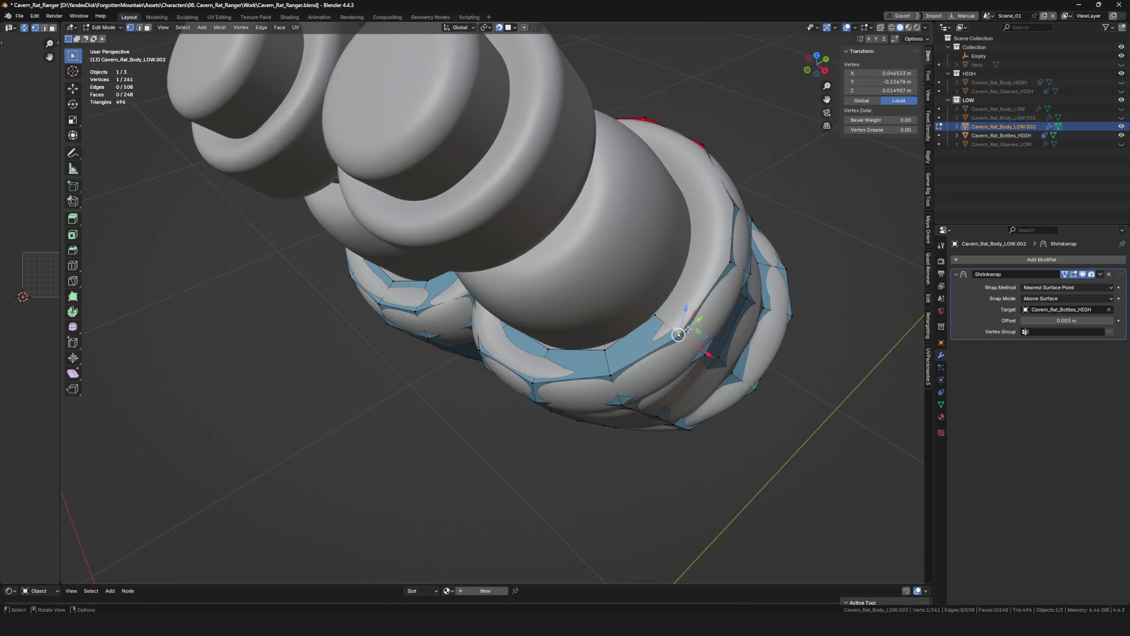
{"action": "left_click", "coordinate": [694, 262]}
{"action": "left_click", "coordinate": [716, 259]}
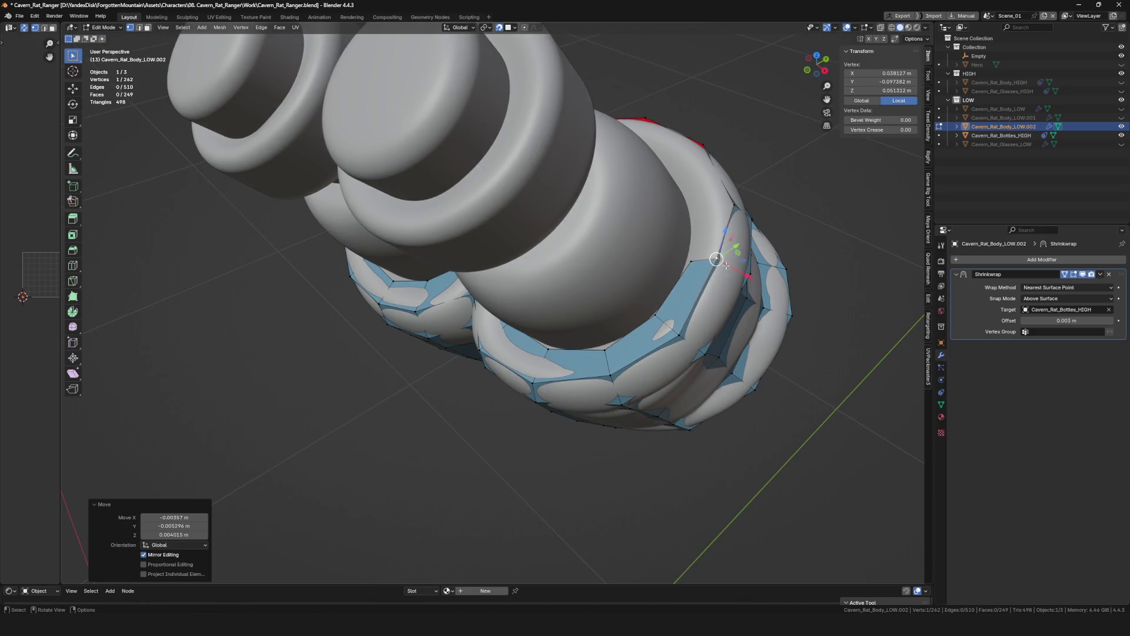
{"action": "scroll", "coordinate": [716, 259], "scroll_direction": "down", "scroll_amount": 5}
{"action": "scroll", "coordinate": [640, 218], "scroll_direction": "up", "scroll_amount": 4}
Reposition several vertices along the upper band where the two bottles meet.
{"action": "mouse_move", "coordinate": [671, 265]}
{"action": "middle_mouse_down"}
{"action": "mouse_move", "coordinate": [640, 218]}
{"action": "mouse_move", "coordinate": [671, 184]}
{"action": "mouse_move", "coordinate": [732, 218]}
{"action": "mouse_move", "coordinate": [716, 185]}
{"action": "mouse_move", "coordinate": [704, 247]}
{"action": "middle_mouse_up"}
{"action": "left_click", "coordinate": [671, 184], "text": "shift"}
{"action": "left_click", "coordinate": [653, 213]}
{"action": "left_click", "coordinate": [693, 206]}
{"action": "left_click", "coordinate": [734, 210]}
{"action": "left_click", "coordinate": [716, 185]}
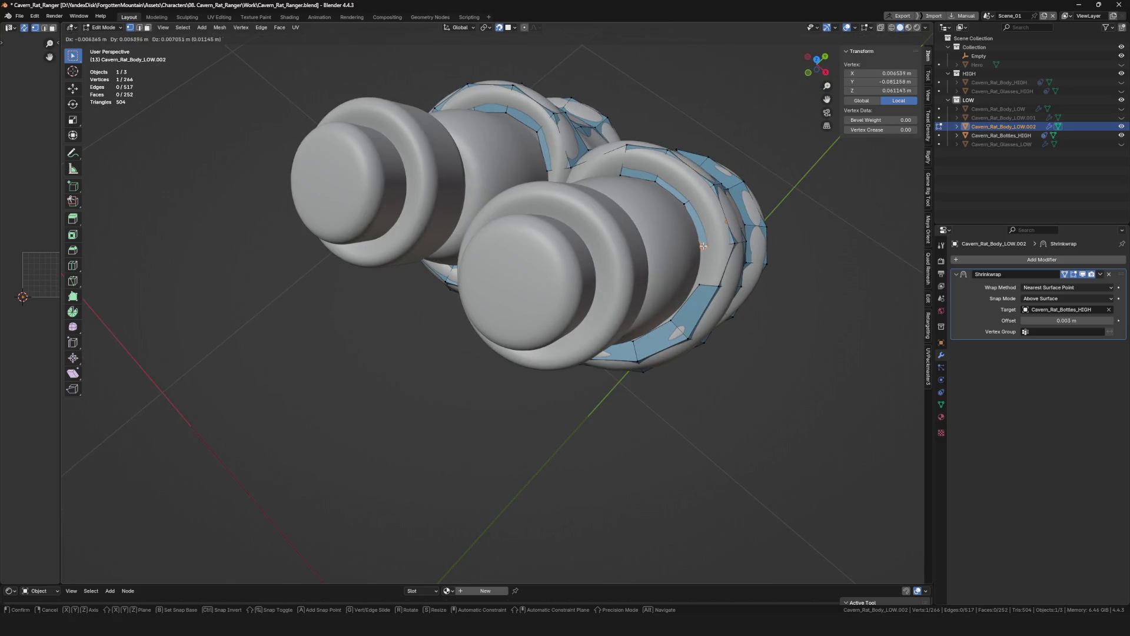
{"action": "left_click", "coordinate": [716, 245], "text": "shift"}
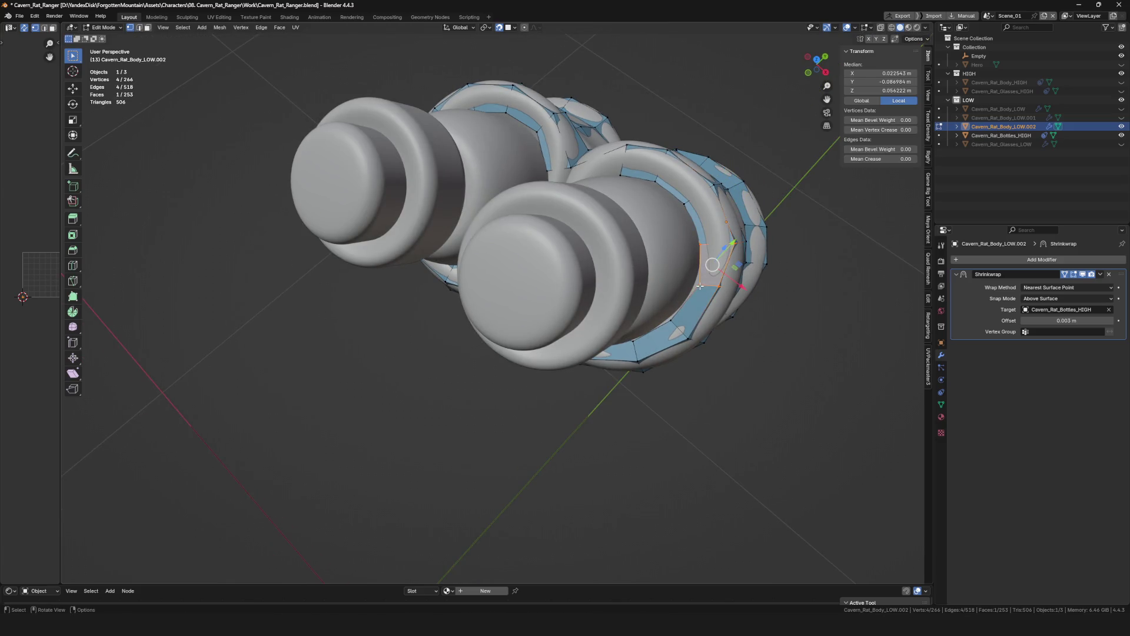
{"action": "left_click", "coordinate": [695, 282]}
{"action": "left_click", "coordinate": [723, 291]}
{"action": "mouse_move", "coordinate": [719, 291]}
{"action": "middle_mouse_down"}
{"action": "mouse_move", "coordinate": [680, 337]}
{"action": "mouse_move", "coordinate": [702, 341]}
{"action": "mouse_move", "coordinate": [638, 341]}
{"action": "mouse_move", "coordinate": [703, 360]}
{"action": "mouse_move", "coordinate": [647, 232]}
{"action": "middle_mouse_up"}
{"action": "left_click", "coordinate": [699, 338]}
{"action": "scroll", "coordinate": [702, 341], "scroll_direction": "down", "scroll_amount": 3}
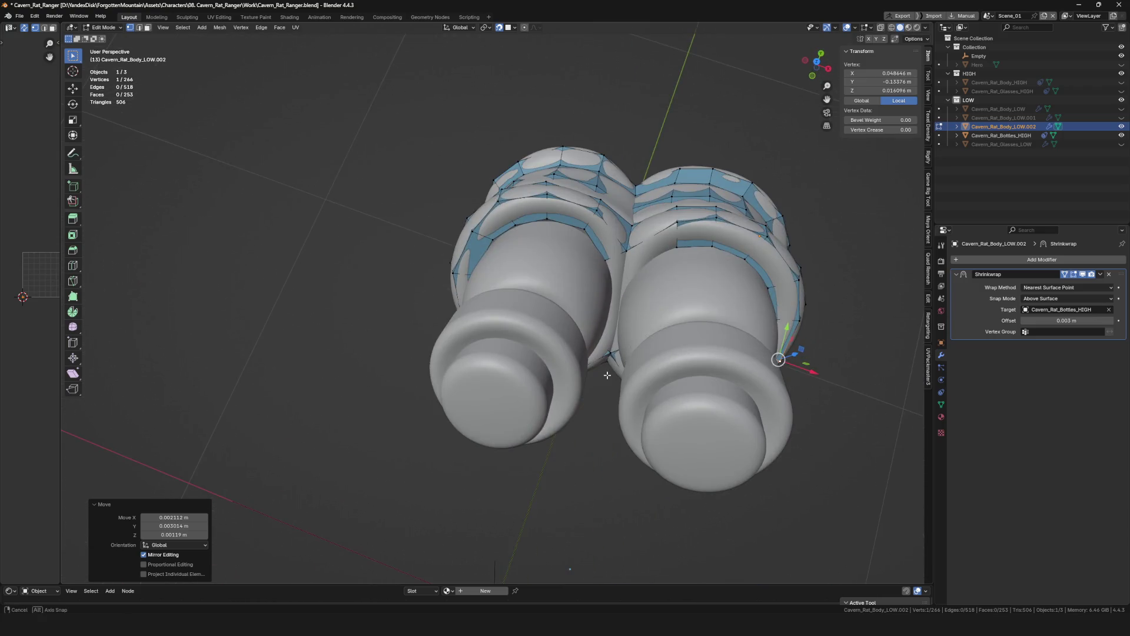
{"action": "scroll", "coordinate": [647, 231], "scroll_direction": "up", "scroll_amount": 3}
Extrude new vertices from the underside and snap them along the band between the bottles.
{"action": "left_click", "coordinate": [647, 232]}
{"action": "key", "text": "e"}
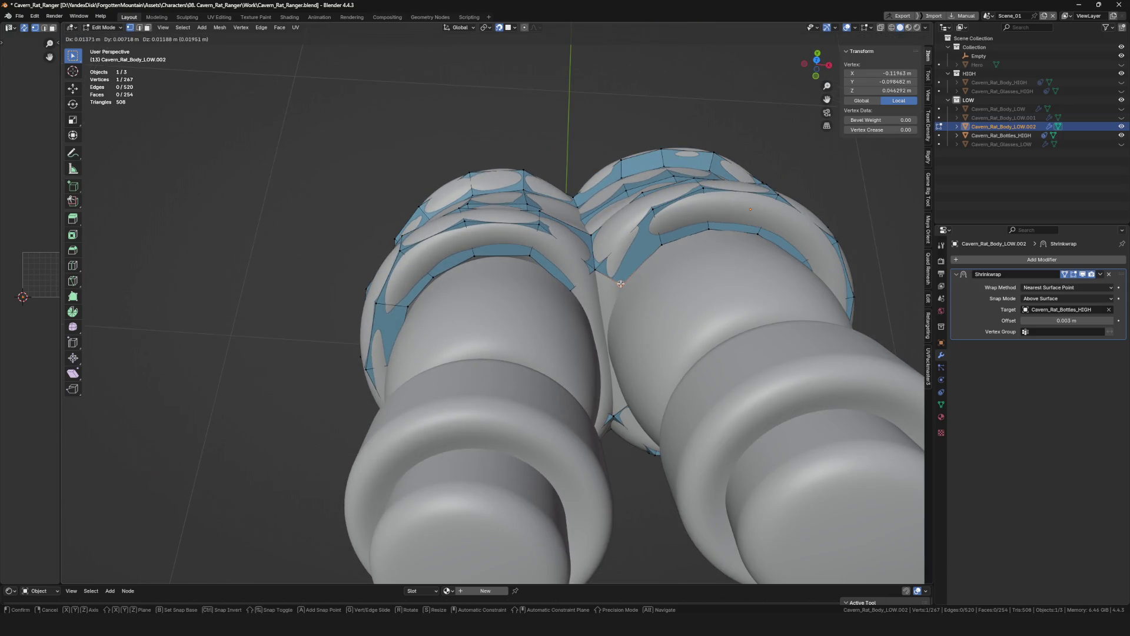
{"action": "left_click", "coordinate": [621, 284]}
{"action": "scroll", "coordinate": [621, 284], "scroll_direction": "down", "scroll_amount": 4}
{"action": "mouse_move", "coordinate": [620, 283]}
{"action": "middle_mouse_down"}
{"action": "mouse_move", "coordinate": [585, 303]}
{"action": "mouse_move", "coordinate": [547, 356]}
{"action": "middle_mouse_up"}
{"action": "scroll", "coordinate": [561, 309], "scroll_direction": "up", "scroll_amount": 4}
{"action": "left_click", "coordinate": [541, 347]}
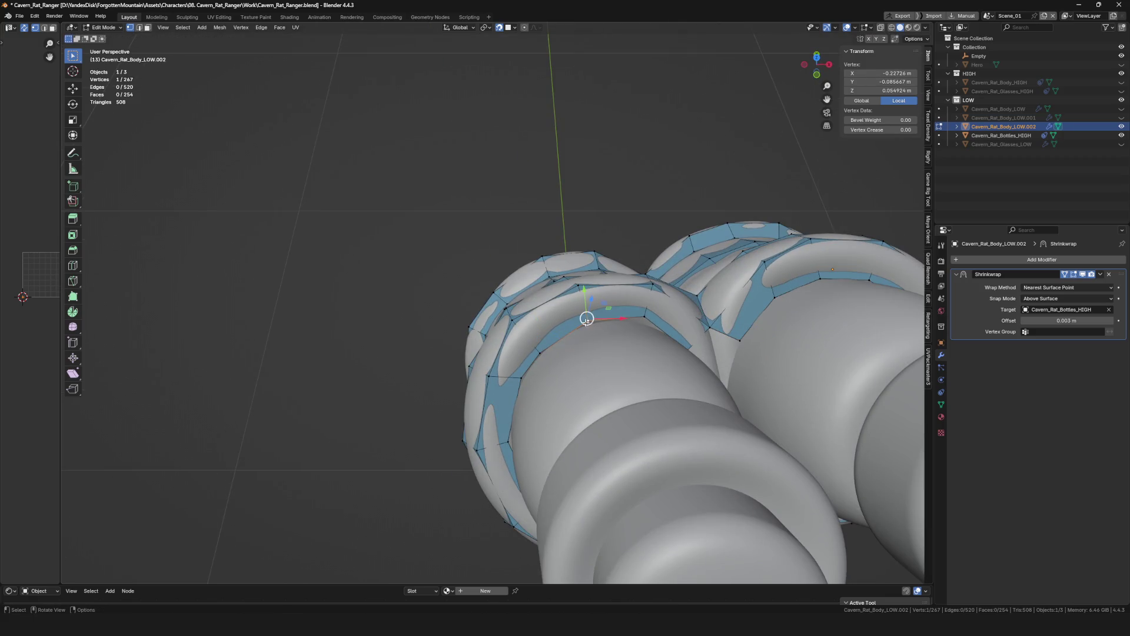
{"action": "left_click", "coordinate": [517, 382]}
{"action": "scroll", "coordinate": [512, 391], "scroll_direction": "down", "scroll_amount": 4}
{"action": "middle_click_drag", "start_coordinate": [613, 447], "coordinate": [569, 348]}
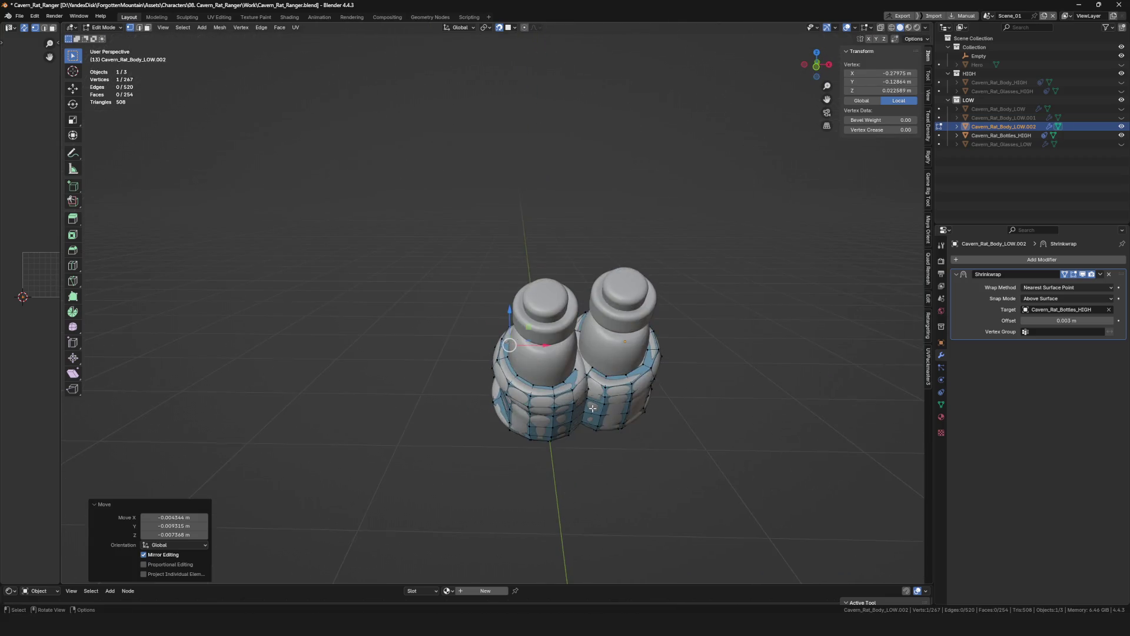
{"action": "scroll", "coordinate": [569, 349], "scroll_direction": "up", "scroll_amount": 4}
{"action": "scroll", "coordinate": [567, 351], "scroll_direction": "up", "scroll_amount": 3}
{"action": "left_click", "coordinate": [561, 266], "text": "shift"}
{"action": "scroll", "coordinate": [554, 193], "scroll_direction": "up", "scroll_amount": 4}
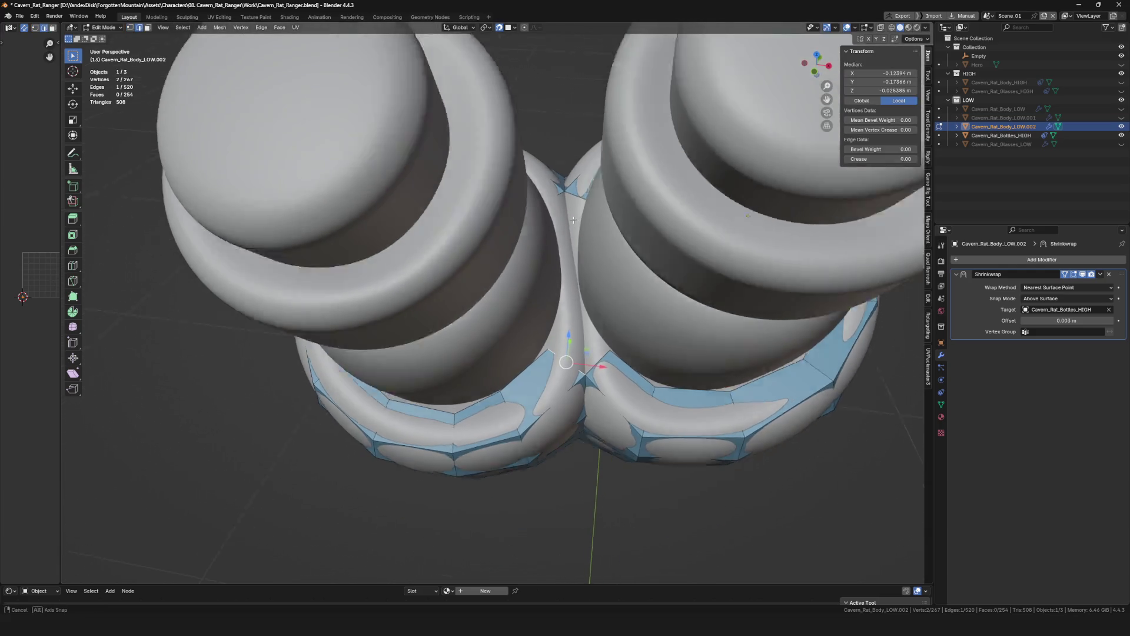
{"action": "scroll", "coordinate": [553, 279], "scroll_direction": "up", "scroll_amount": 3}
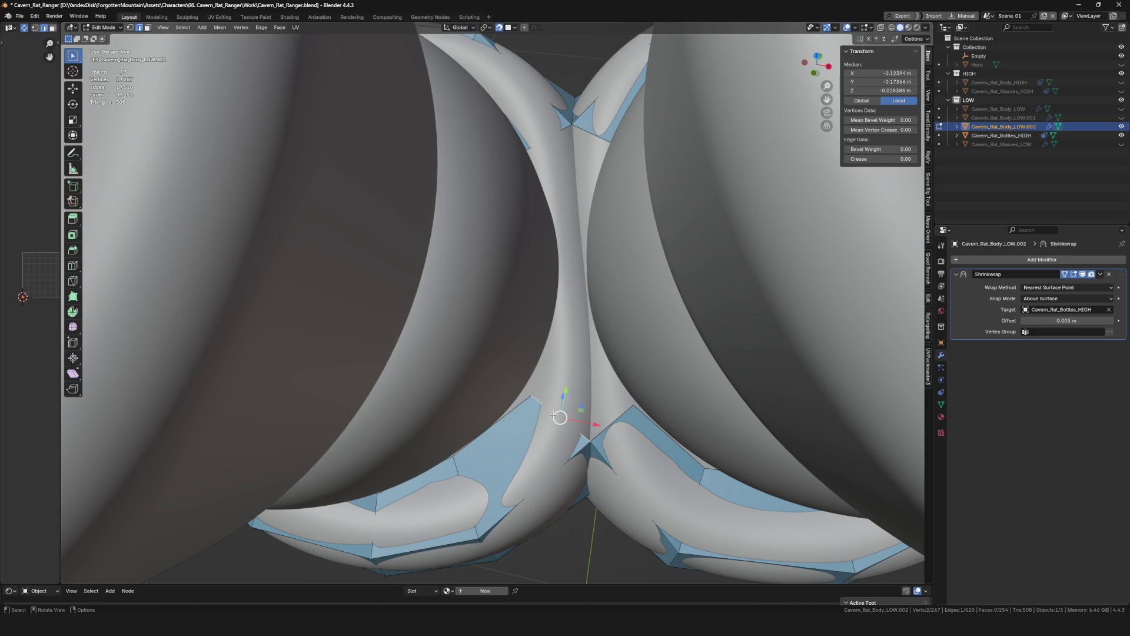
Extrude vertices upward into the crease between the holders and place them on the surface.
{"action": "key", "text": "e"}
{"action": "left_click", "coordinate": [574, 372]}
{"action": "key", "text": "e"}
{"action": "left_click", "coordinate": [561, 261]}
{"action": "key", "text": "g"}
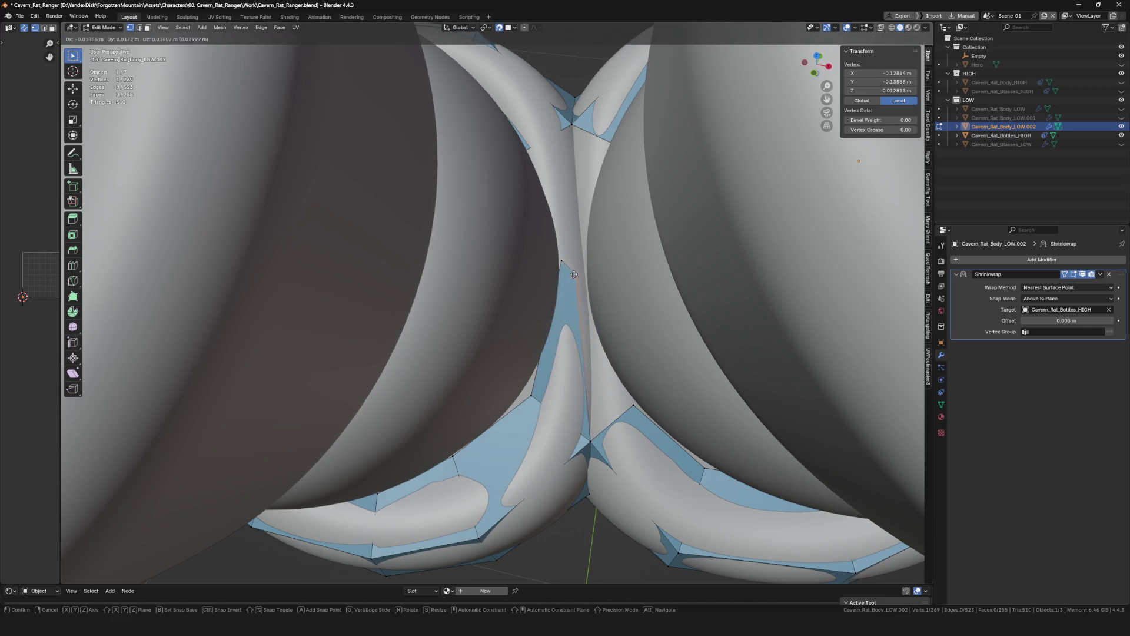
{"action": "left_click", "coordinate": [575, 275]}
{"action": "key", "text": "e"}
{"action": "left_click", "coordinate": [595, 264]}
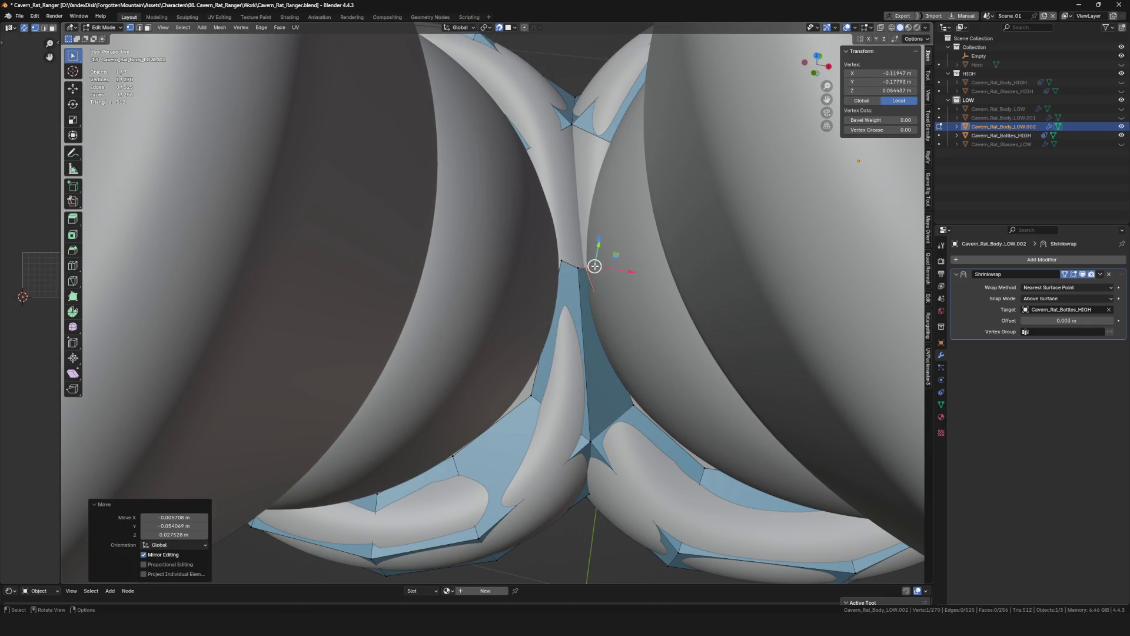
{"action": "left_click", "coordinate": [583, 270]}
Select two vertices across the gap and fill a face between them with F.
{"action": "middle_click_drag", "start_coordinate": [583, 270], "coordinate": [570, 268]}
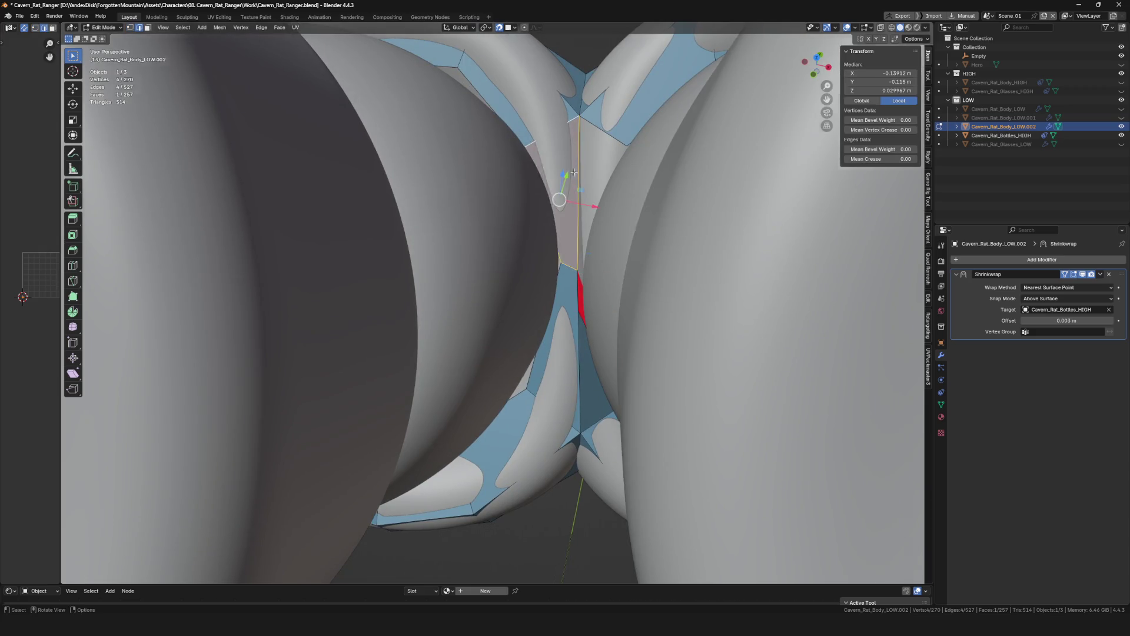
{"action": "middle_click_drag", "start_coordinate": [574, 172], "coordinate": [604, 129]}
{"action": "middle_click_drag", "start_coordinate": [618, 285], "coordinate": [614, 263]}
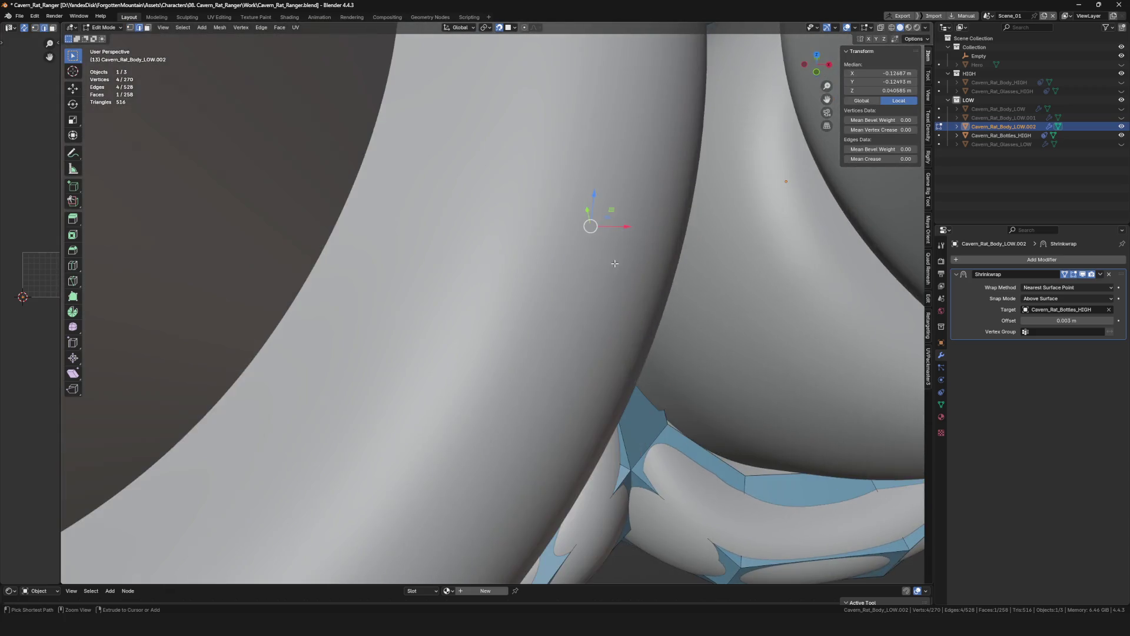
{"action": "middle_click_drag", "start_coordinate": [658, 340], "coordinate": [648, 269]}
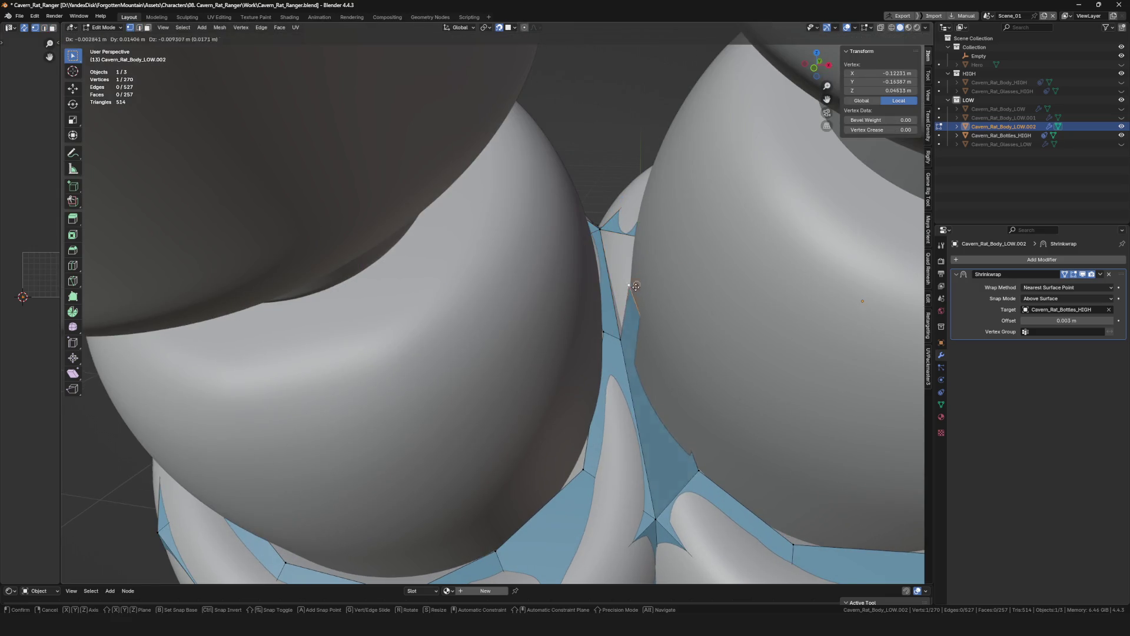
{"action": "left_click", "coordinate": [626, 341]}
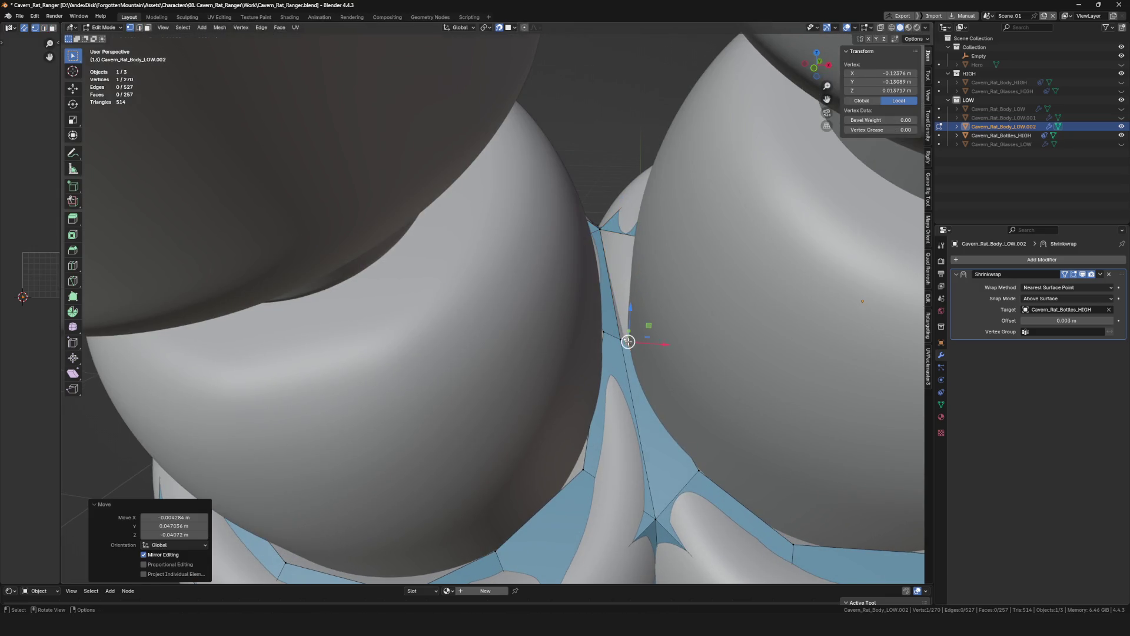
{"action": "left_click", "coordinate": [619, 342], "text": "shift"}
{"action": "key", "text": "f"}
{"action": "scroll", "coordinate": [622, 231], "scroll_direction": "down", "scroll_amount": 5}
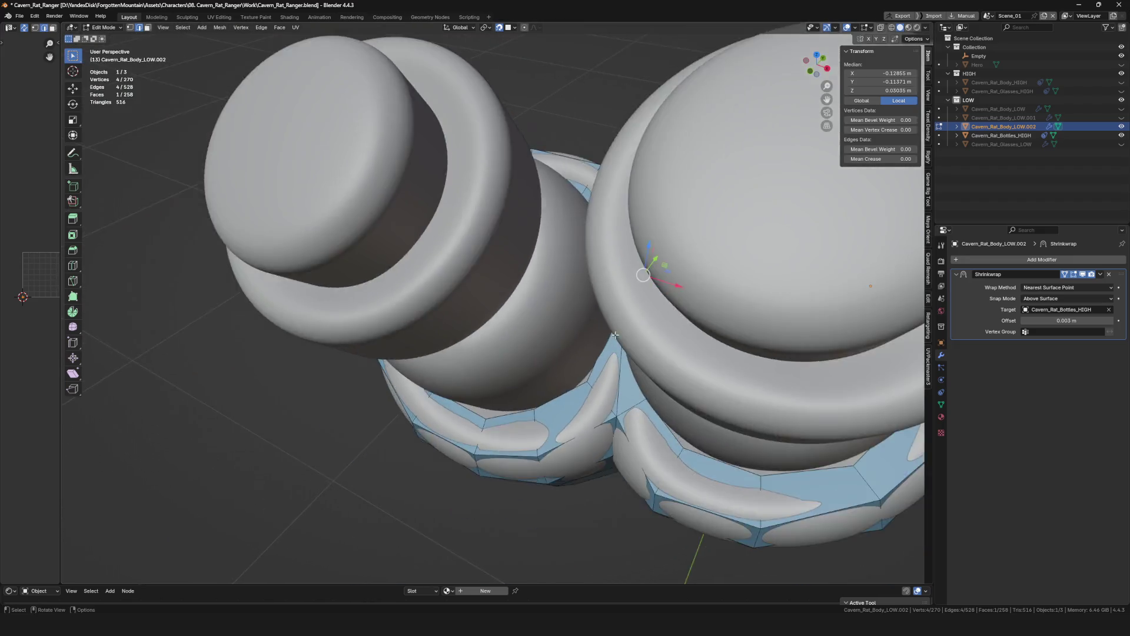
{"action": "scroll", "coordinate": [609, 291], "scroll_direction": "down", "scroll_amount": 5}
Nudge a crease vertex into place and clear the selection.
{"action": "middle_click_drag", "start_coordinate": [609, 326], "coordinate": [602, 344]}
{"action": "scroll", "coordinate": [591, 347], "scroll_direction": "up", "scroll_amount": 5}
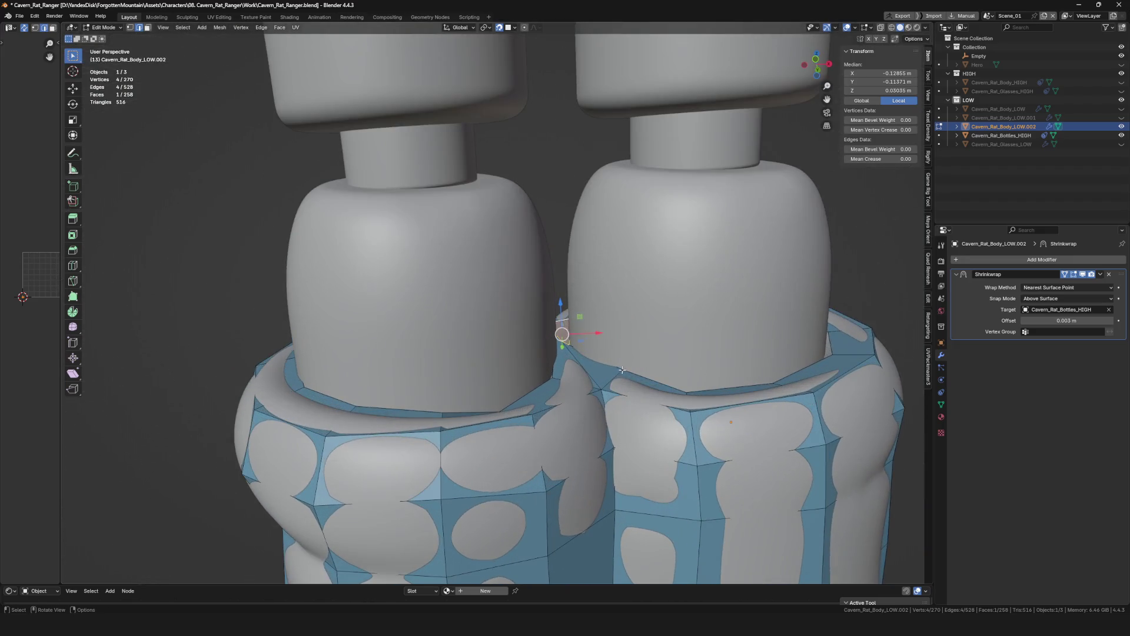
{"action": "left_click", "coordinate": [617, 378]}
{"action": "key", "text": "g"}
{"action": "left_click", "coordinate": [619, 374]}
{"action": "key", "text": "alt+a"}
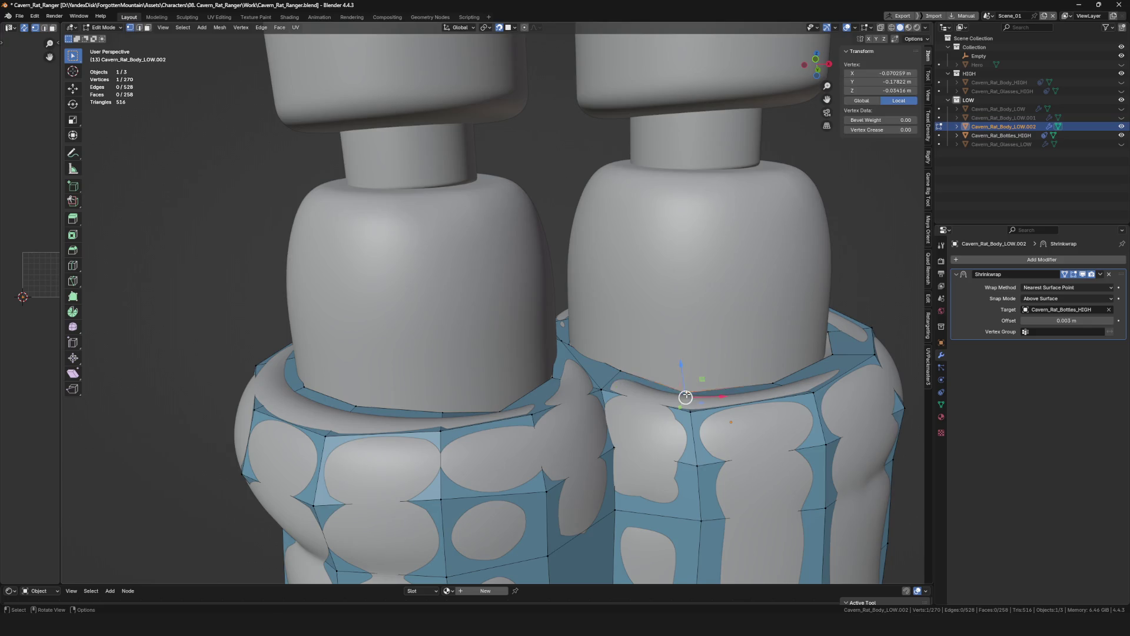
Nudge two rim vertices and extrude their edge upward into a new face on the bottle.
{"action": "key", "text": "g"}
{"action": "left_click", "coordinate": [685, 395]}
{"action": "scroll", "coordinate": [685, 394], "scroll_direction": "down", "scroll_amount": 5}
{"action": "mouse_move", "coordinate": [686, 395]}
{"action": "middle_mouse_down"}
{"action": "mouse_move", "coordinate": [682, 385]}
{"action": "mouse_move", "coordinate": [681, 402]}
{"action": "mouse_move", "coordinate": [735, 411]}
{"action": "mouse_move", "coordinate": [697, 388]}
{"action": "middle_mouse_up"}
{"action": "scroll", "coordinate": [682, 385], "scroll_direction": "up", "scroll_amount": 1}
{"action": "left_click", "coordinate": [669, 385], "text": "shift"}
{"action": "scroll", "coordinate": [681, 402], "scroll_direction": "up", "scroll_amount": 2}
{"action": "key", "text": "g"}
{"action": "key", "text": "e"}
{"action": "left_click", "coordinate": [653, 272]}
{"action": "scroll", "coordinate": [652, 272], "scroll_direction": "down", "scroll_amount": 2}
Extrude and place successive vertices climbing the bottle's shoulder.
{"action": "mouse_move", "coordinate": [652, 272]}
{"action": "middle_mouse_down"}
{"action": "mouse_move", "coordinate": [665, 246]}
{"action": "mouse_move", "coordinate": [713, 327]}
{"action": "mouse_move", "coordinate": [628, 253]}
{"action": "mouse_move", "coordinate": [684, 322]}
{"action": "mouse_move", "coordinate": [619, 280]}
{"action": "mouse_move", "coordinate": [644, 321]}
{"action": "middle_mouse_up"}
{"action": "scroll", "coordinate": [664, 247], "scroll_direction": "up", "scroll_amount": 2}
{"action": "key", "text": "g"}
{"action": "left_click", "coordinate": [664, 251]}
{"action": "key", "text": "g"}
{"action": "left_click", "coordinate": [629, 253]}
{"action": "key", "text": "e"}
{"action": "left_click", "coordinate": [684, 323]}
{"action": "left_click", "coordinate": [626, 253]}
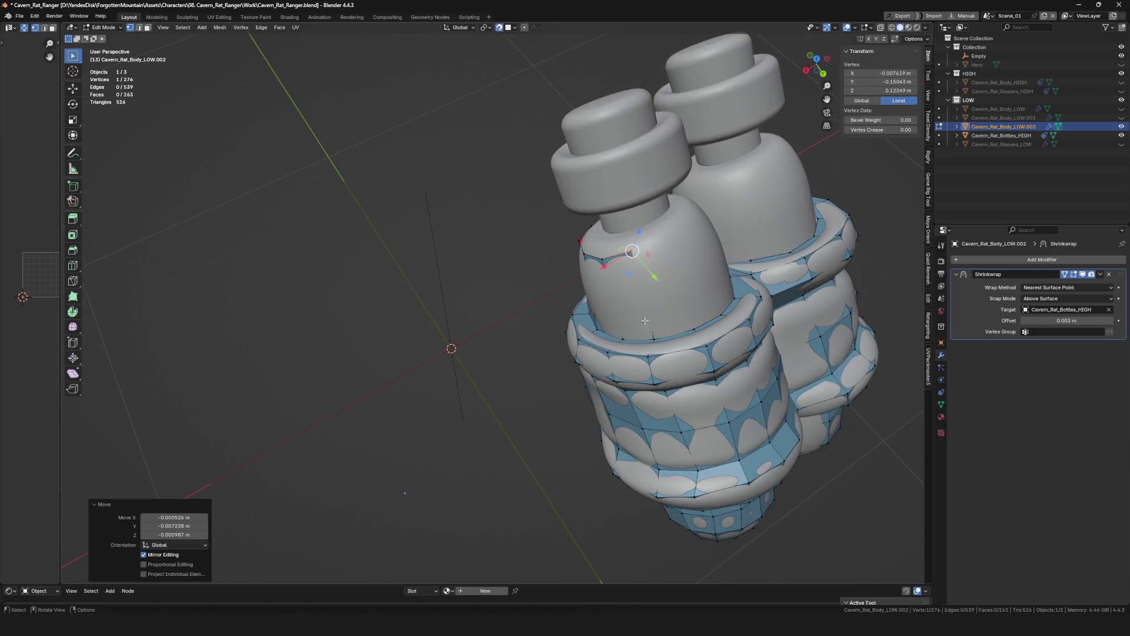
{"action": "left_click", "coordinate": [632, 253]}
{"action": "mouse_move", "coordinate": [632, 253]}
{"action": "middle_mouse_down"}
{"action": "mouse_move", "coordinate": [620, 252]}
{"action": "mouse_move", "coordinate": [711, 292]}
{"action": "mouse_move", "coordinate": [703, 349]}
{"action": "mouse_move", "coordinate": [631, 316]}
{"action": "middle_mouse_up"}
{"action": "key", "text": "e"}
{"action": "left_click", "coordinate": [620, 251]}
Extend the strip around the shoulder with more extruded vertices, then deselect all.
{"action": "key", "text": "e"}
{"action": "left_click", "coordinate": [647, 260]}
{"action": "left_click", "coordinate": [713, 275]}
{"action": "key", "text": "e"}
{"action": "left_click", "coordinate": [706, 336]}
{"action": "key", "text": "e"}
{"action": "left_click", "coordinate": [765, 342]}
{"action": "mouse_move", "coordinate": [766, 343]}
{"action": "middle_mouse_down"}
{"action": "mouse_move", "coordinate": [640, 399]}
{"action": "mouse_move", "coordinate": [696, 334]}
{"action": "mouse_move", "coordinate": [681, 375]}
{"action": "mouse_move", "coordinate": [562, 429]}
{"action": "mouse_move", "coordinate": [467, 444]}
{"action": "mouse_move", "coordinate": [566, 455]}
{"action": "mouse_move", "coordinate": [562, 363]}
{"action": "mouse_move", "coordinate": [506, 354]}
{"action": "mouse_move", "coordinate": [533, 361]}
{"action": "mouse_move", "coordinate": [529, 322]}
{"action": "mouse_move", "coordinate": [534, 354]}
{"action": "mouse_move", "coordinate": [591, 353]}
{"action": "mouse_move", "coordinate": [676, 395]}
{"action": "mouse_move", "coordinate": [608, 353]}
{"action": "mouse_move", "coordinate": [635, 353]}
{"action": "mouse_move", "coordinate": [601, 350]}
{"action": "mouse_move", "coordinate": [629, 306]}
{"action": "mouse_move", "coordinate": [644, 328]}
{"action": "mouse_move", "coordinate": [680, 295]}
{"action": "mouse_move", "coordinate": [609, 316]}
{"action": "middle_mouse_up"}
{"action": "left_click", "coordinate": [692, 338]}
{"action": "key", "text": "alt+a"}
{"action": "scroll", "coordinate": [723, 401], "scroll_direction": "down", "scroll_amount": 4}
Add a centred loop cut around the right bottle with Ctrl+R and save the file.
{"action": "key", "text": "ctrl+r"}
{"action": "left_click", "coordinate": [680, 377]}
{"action": "right_click", "coordinate": [680, 376]}
{"action": "key", "text": "ctrl+s"}
{"action": "scroll", "coordinate": [562, 362], "scroll_direction": "up", "scroll_amount": 3}
Reposition base vertices and add new ones closing faces on the bottle's upper body.
{"action": "left_click", "coordinate": [502, 345]}
{"action": "scroll", "coordinate": [502, 345], "scroll_direction": "down", "scroll_amount": 4}
{"action": "scroll", "coordinate": [530, 357], "scroll_direction": "up", "scroll_amount": 5}
{"action": "left_click", "coordinate": [528, 322]}
{"action": "key", "text": "g"}
{"action": "left_click", "coordinate": [532, 349]}
{"action": "scroll", "coordinate": [534, 355], "scroll_direction": "up", "scroll_amount": 3}
{"action": "left_click", "coordinate": [591, 352]}
{"action": "left_click", "coordinate": [578, 341]}
{"action": "key", "text": "g"}
{"action": "left_click", "coordinate": [645, 381]}
{"action": "key", "text": "g"}
{"action": "left_click", "coordinate": [618, 357]}
{"action": "left_click", "coordinate": [636, 354]}
{"action": "key", "text": "g"}
{"action": "left_click", "coordinate": [600, 349]}
Extrude new faces up the bottle toward the neck beneath the cap.
{"action": "key", "text": "e"}
{"action": "left_click", "coordinate": [643, 328]}
{"action": "left_click", "coordinate": [687, 297]}
{"action": "mouse_move", "coordinate": [688, 296]}
{"action": "middle_mouse_down"}
{"action": "mouse_move", "coordinate": [618, 291]}
{"action": "mouse_move", "coordinate": [684, 306]}
{"action": "mouse_move", "coordinate": [627, 307]}
{"action": "mouse_move", "coordinate": [591, 270]}
{"action": "mouse_move", "coordinate": [643, 311]}
{"action": "mouse_move", "coordinate": [618, 349]}
{"action": "middle_mouse_up"}
{"action": "left_click", "coordinate": [664, 301]}
{"action": "key", "text": "e"}
{"action": "left_click", "coordinate": [622, 283]}
{"action": "key", "text": "e"}
{"action": "scroll", "coordinate": [663, 370], "scroll_direction": "down", "scroll_amount": 5}
{"action": "scroll", "coordinate": [618, 350], "scroll_direction": "up", "scroll_amount": 5}
Fill a quad on the neck and extrude two new vertices upward toward the cap.
{"action": "key", "text": "f"}
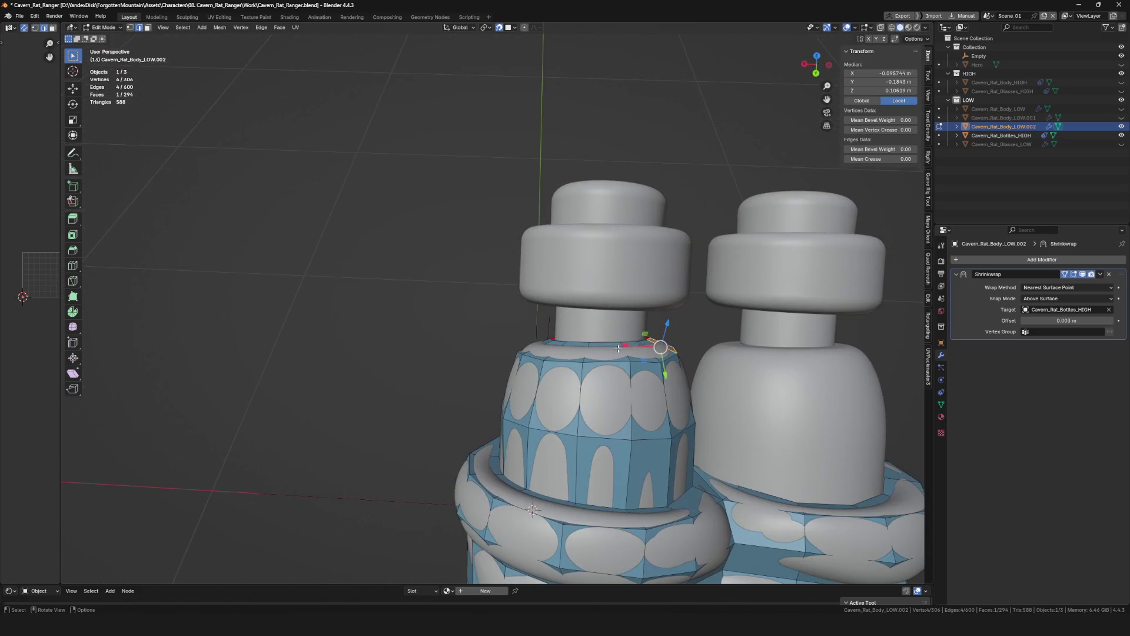
{"action": "scroll", "coordinate": [600, 338], "scroll_direction": "up", "scroll_amount": 2}
{"action": "left_click", "coordinate": [590, 308]}
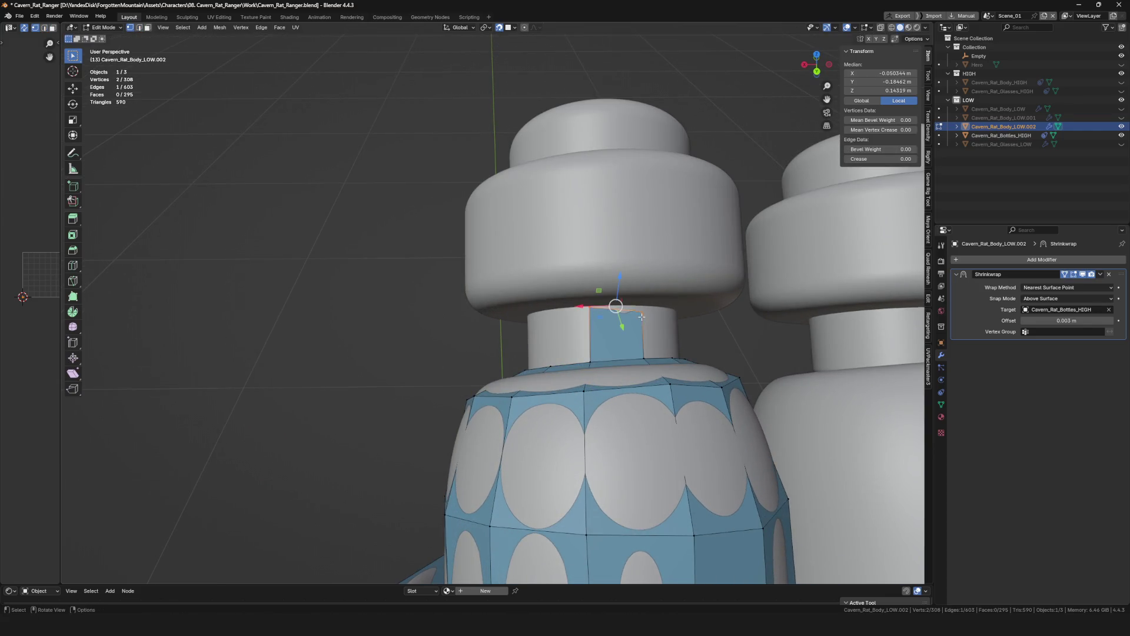
{"action": "left_click", "coordinate": [628, 307]}
{"action": "mouse_move", "coordinate": [627, 307]}
{"action": "middle_mouse_down"}
{"action": "mouse_move", "coordinate": [523, 372]}
{"action": "mouse_move", "coordinate": [601, 300]}
{"action": "mouse_move", "coordinate": [614, 357]}
{"action": "mouse_move", "coordinate": [633, 344]}
{"action": "mouse_move", "coordinate": [606, 358]}
{"action": "middle_mouse_up"}
{"action": "key", "text": "e"}
{"action": "left_click", "coordinate": [623, 346]}
{"action": "key", "text": "e"}
{"action": "left_click", "coordinate": [605, 358]}
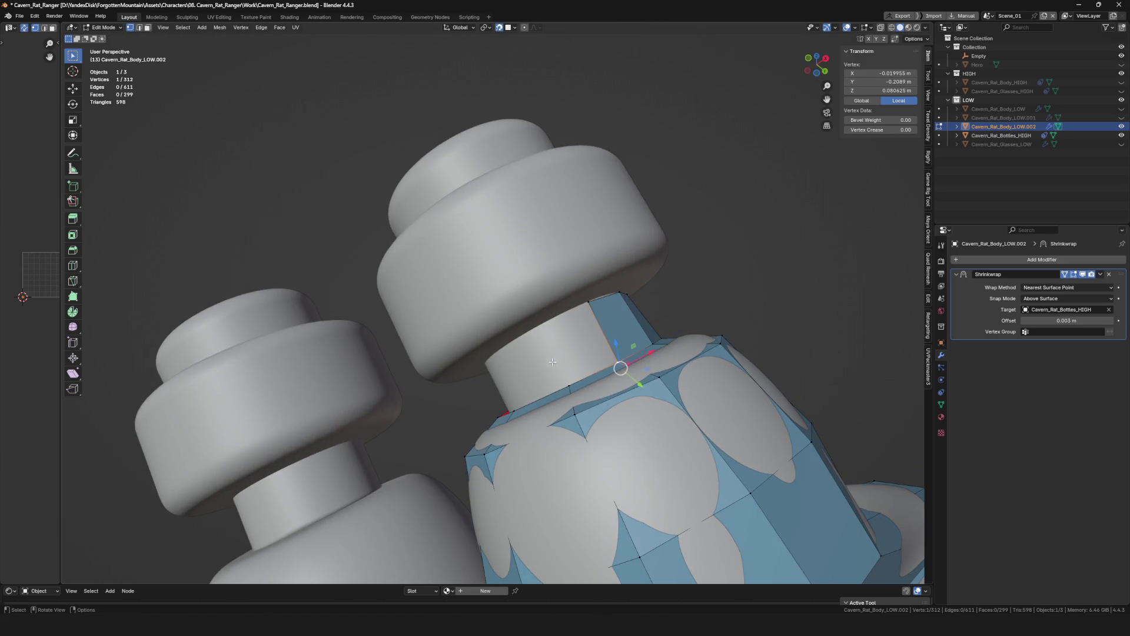
{"action": "left_click", "coordinate": [544, 327]}
{"action": "middle_click_drag", "start_coordinate": [544, 326], "coordinate": [621, 357]}
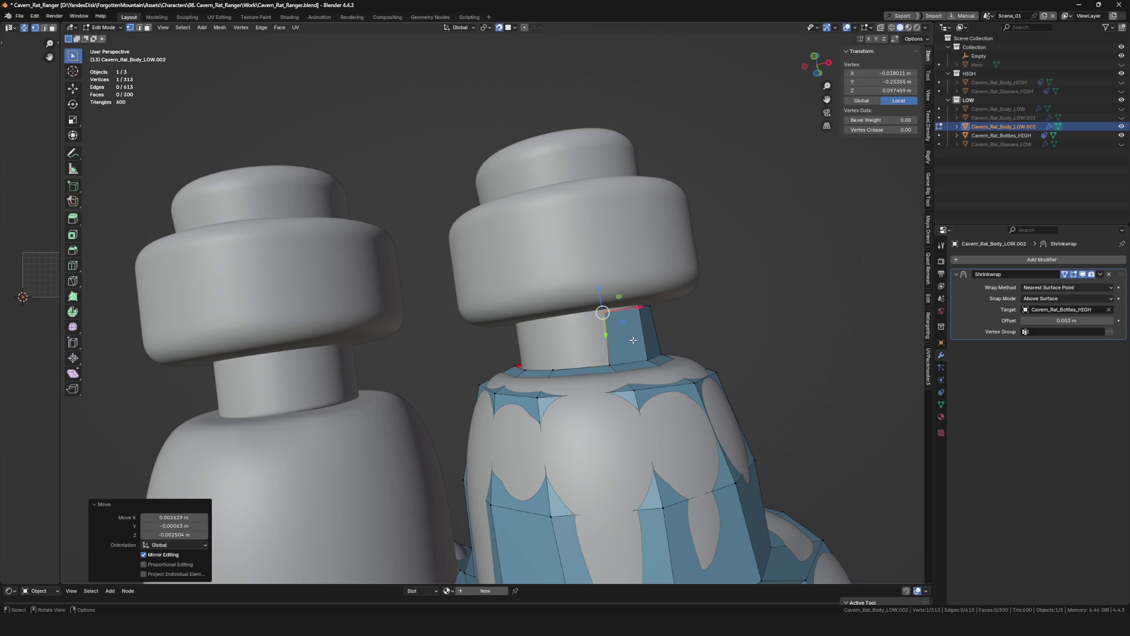
Reposition the new neck vertices with G so they sit snugly along the bottle neck.
{"action": "middle_click_drag", "start_coordinate": [779, 212], "coordinate": [530, 227]}
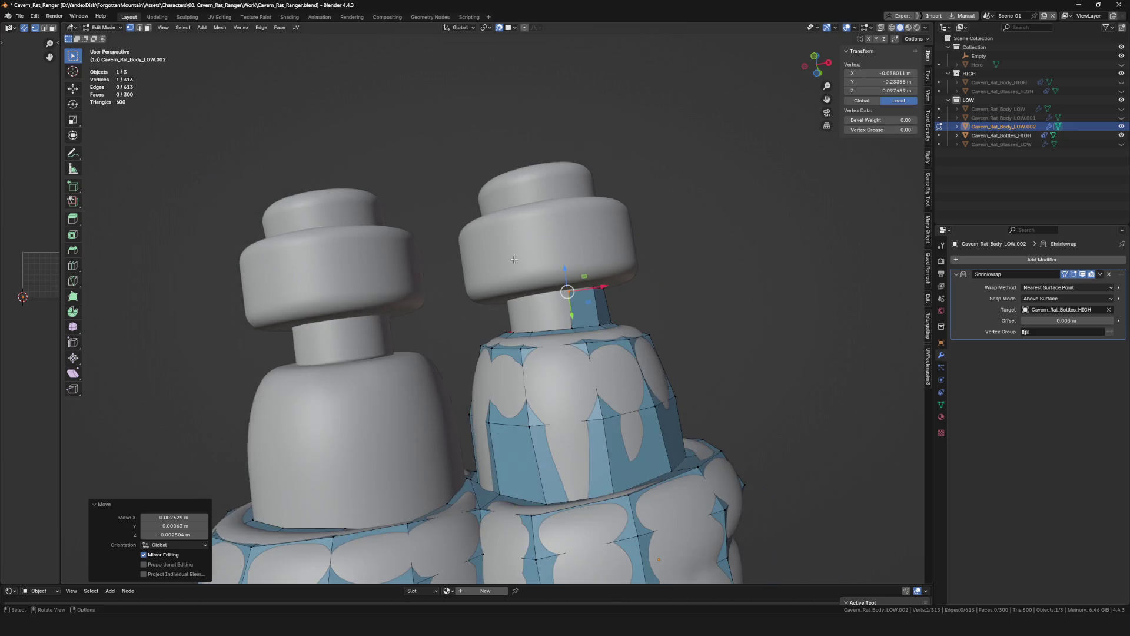
{"action": "scroll", "coordinate": [530, 228], "scroll_direction": "up", "scroll_amount": 3}
{"action": "key", "text": "g"}
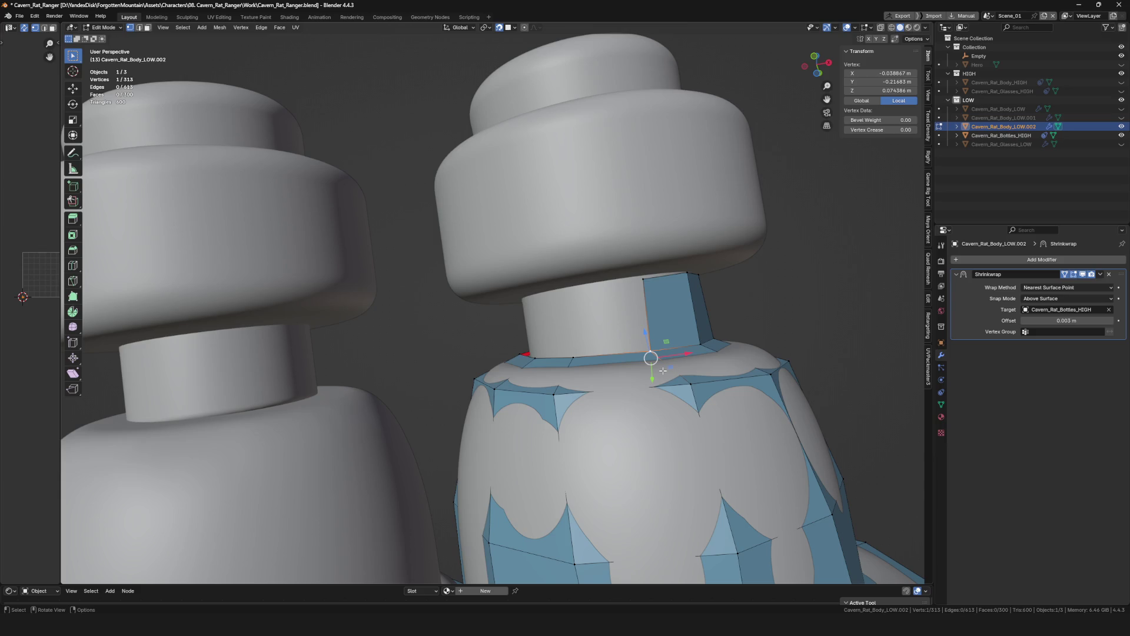
{"action": "key", "text": "g"}
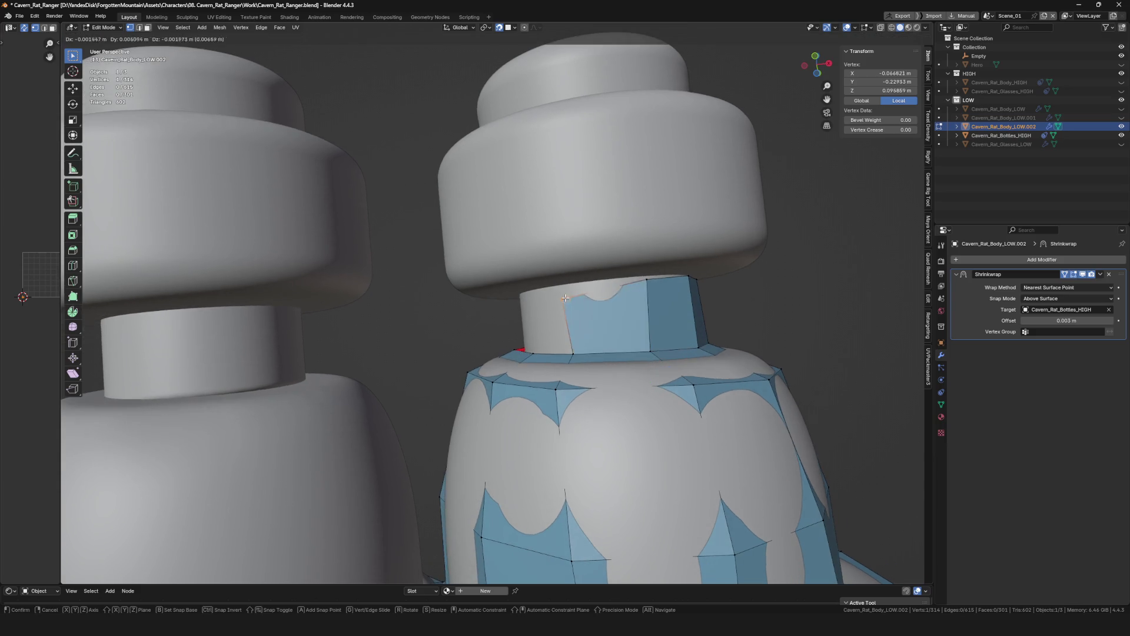
{"action": "left_click", "coordinate": [572, 289]}
{"action": "key", "text": "g"}
{"action": "mouse_move", "coordinate": [573, 289]}
{"action": "middle_mouse_down"}
{"action": "mouse_move", "coordinate": [586, 281]}
{"action": "mouse_move", "coordinate": [614, 323]}
{"action": "middle_mouse_up"}
{"action": "left_click", "coordinate": [603, 268]}
{"action": "middle_click_drag", "start_coordinate": [549, 291], "coordinate": [565, 256]}
{"action": "key", "text": "g"}
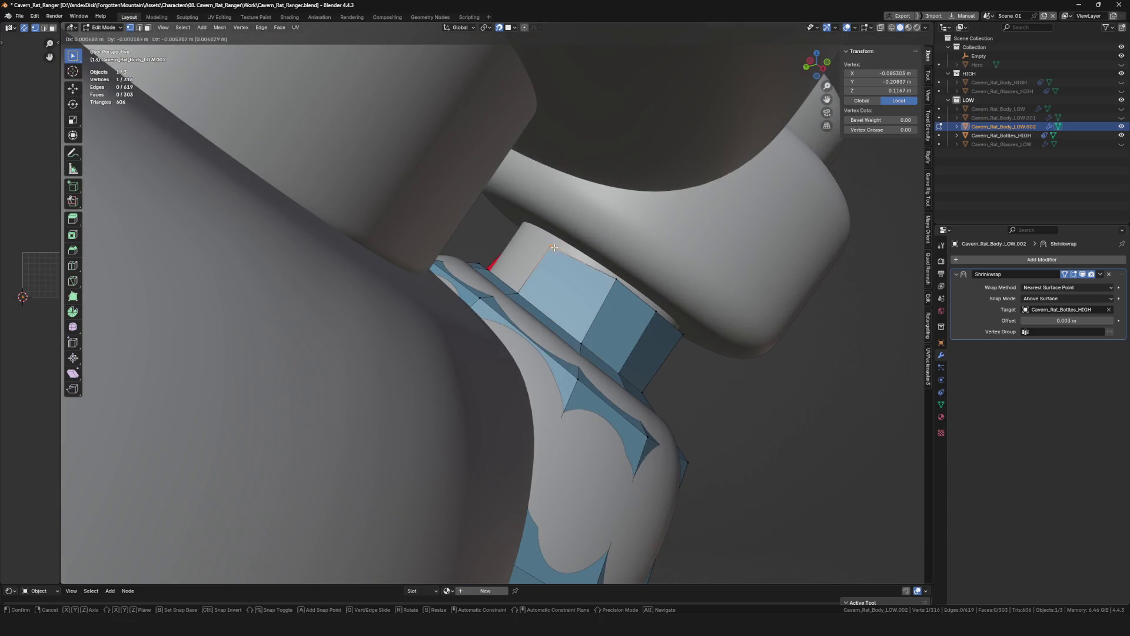
{"action": "left_click", "coordinate": [566, 239]}
{"action": "key", "text": "g"}
{"action": "mouse_move", "coordinate": [505, 291]}
{"action": "middle_mouse_down"}
{"action": "mouse_move", "coordinate": [538, 348]}
{"action": "mouse_move", "coordinate": [524, 217]}
{"action": "mouse_move", "coordinate": [478, 268]}
{"action": "middle_mouse_up"}
{"action": "left_click", "coordinate": [524, 217]}
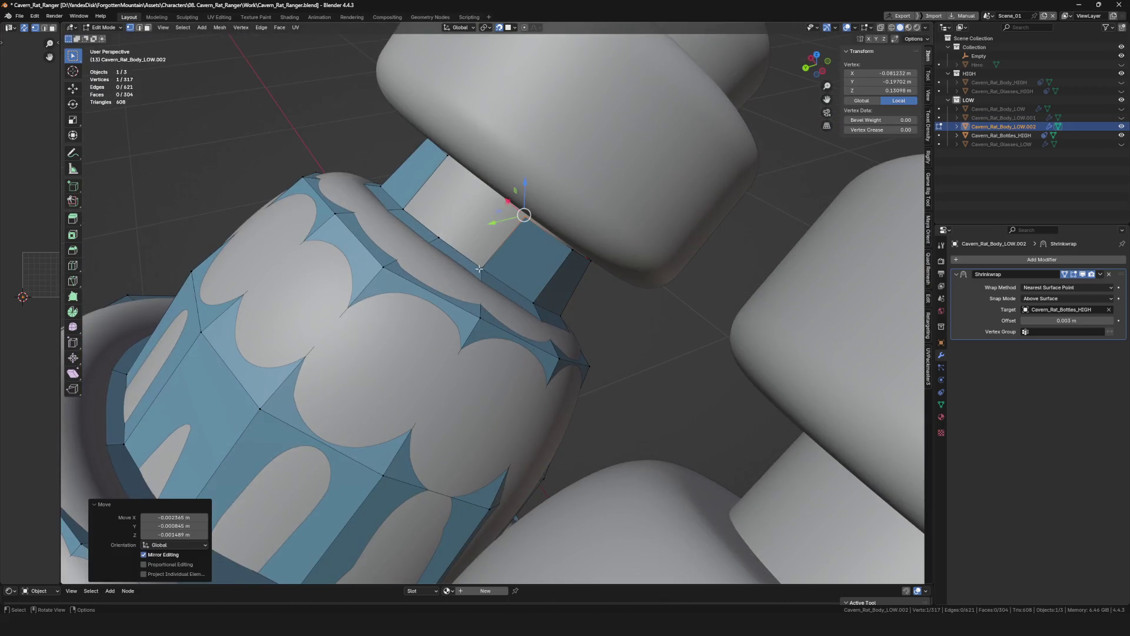
Fill one more face beside the gap, save the file and deselect everything.
{"action": "left_click", "coordinate": [484, 182]}
{"action": "scroll", "coordinate": [485, 182], "scroll_direction": "down", "scroll_amount": 3}
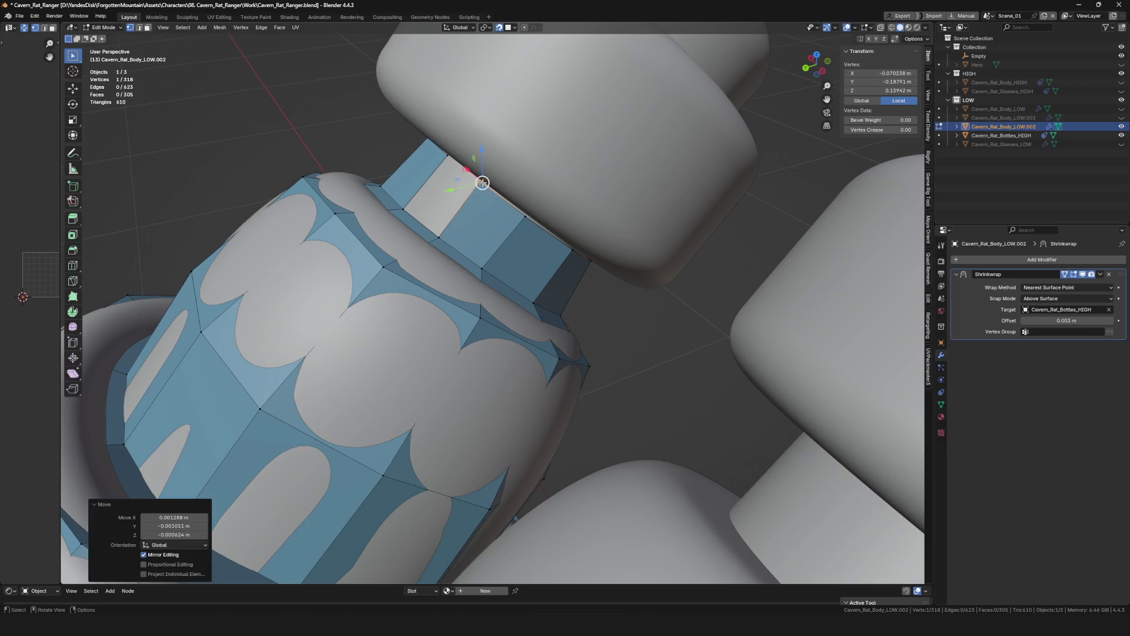
{"action": "scroll", "coordinate": [529, 211], "scroll_direction": "down", "scroll_amount": 2}
{"action": "key", "text": "f"}
{"action": "scroll", "coordinate": [558, 234], "scroll_direction": "down", "scroll_amount": 2}
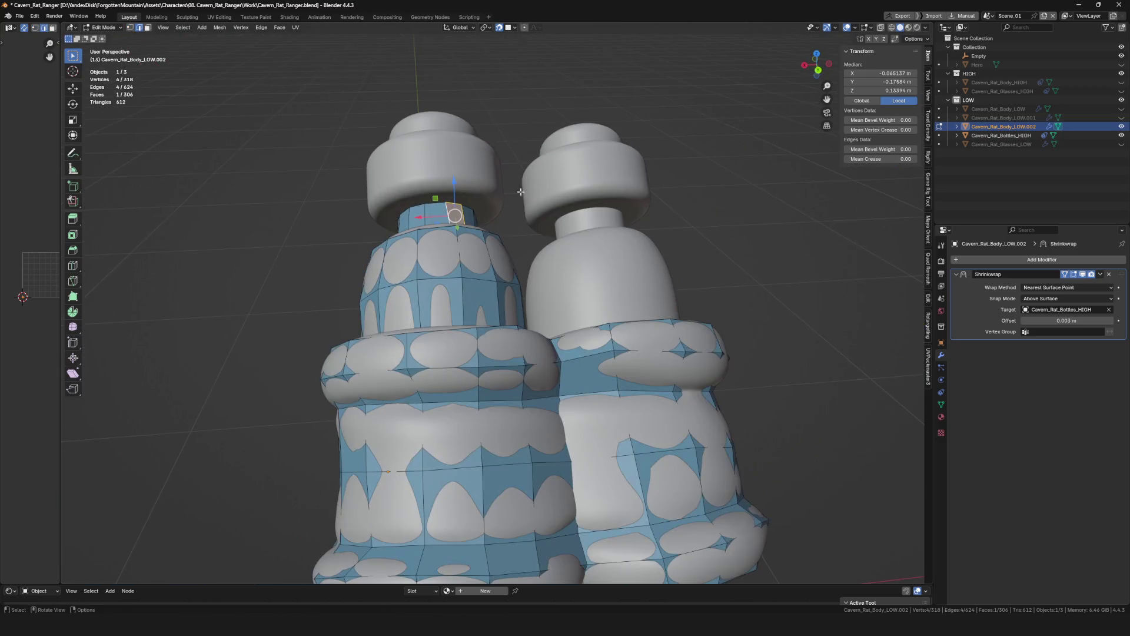
{"action": "key", "text": "ctrl+s"}
{"action": "mouse_move", "coordinate": [558, 234]}
{"action": "middle_mouse_down"}
{"action": "mouse_move", "coordinate": [614, 228]}
{"action": "mouse_move", "coordinate": [565, 239]}
{"action": "middle_mouse_up"}
{"action": "key", "text": "alt+a"}
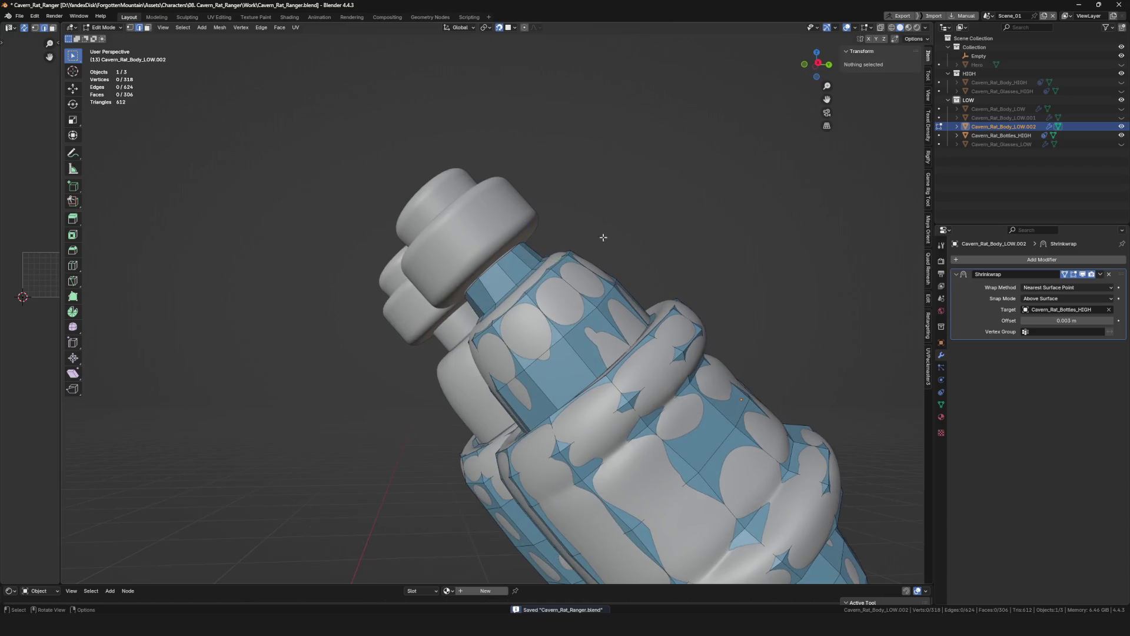
{"action": "scroll", "coordinate": [492, 253], "scroll_direction": "up", "scroll_amount": 5}
{"action": "key", "text": "e"}
{"action": "mouse_move", "coordinate": [462, 251]}
{"action": "middle_mouse_down"}
{"action": "mouse_move", "coordinate": [455, 221]}
{"action": "mouse_move", "coordinate": [484, 236]}
{"action": "middle_mouse_up"}
Extrude the first vertices from the neck rim up onto the side of the cap.
{"action": "left_click", "coordinate": [446, 196]}
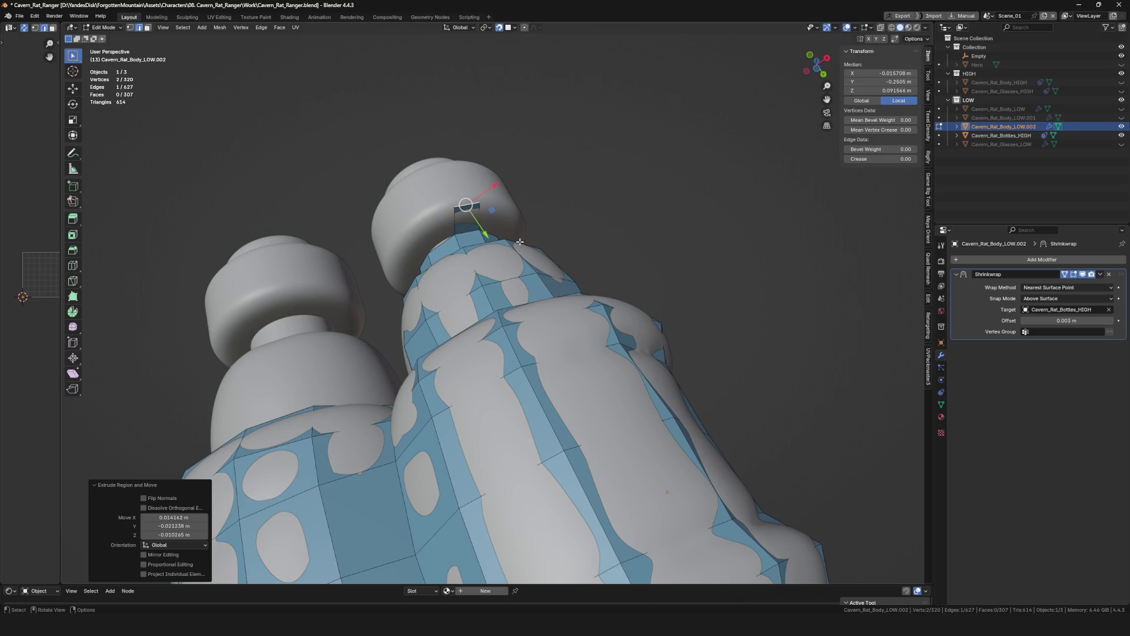
{"action": "mouse_move", "coordinate": [510, 231]}
{"action": "middle_mouse_down"}
{"action": "mouse_move", "coordinate": [557, 208]}
{"action": "mouse_move", "coordinate": [495, 246]}
{"action": "mouse_move", "coordinate": [572, 298]}
{"action": "mouse_move", "coordinate": [542, 318]}
{"action": "middle_mouse_up"}
{"action": "left_click", "coordinate": [495, 245]}
{"action": "left_click", "coordinate": [537, 284]}
{"action": "key", "text": "e"}
{"action": "left_click", "coordinate": [566, 301]}
{"action": "left_click", "coordinate": [541, 319]}
{"action": "left_click", "coordinate": [551, 259]}
{"action": "key", "text": "e"}
{"action": "mouse_move", "coordinate": [551, 259]}
{"action": "middle_mouse_down"}
{"action": "mouse_move", "coordinate": [633, 260]}
{"action": "mouse_move", "coordinate": [601, 248]}
{"action": "mouse_move", "coordinate": [622, 294]}
{"action": "middle_mouse_up"}
{"action": "left_click", "coordinate": [555, 253]}
Continue extruding a chain of vertices around the cap, nudging one down into place.
{"action": "key", "text": "e"}
{"action": "left_click", "coordinate": [633, 257]}
{"action": "key", "text": "e"}
{"action": "left_click", "coordinate": [618, 252]}
{"action": "key", "text": "g"}
{"action": "left_click", "coordinate": [667, 285]}
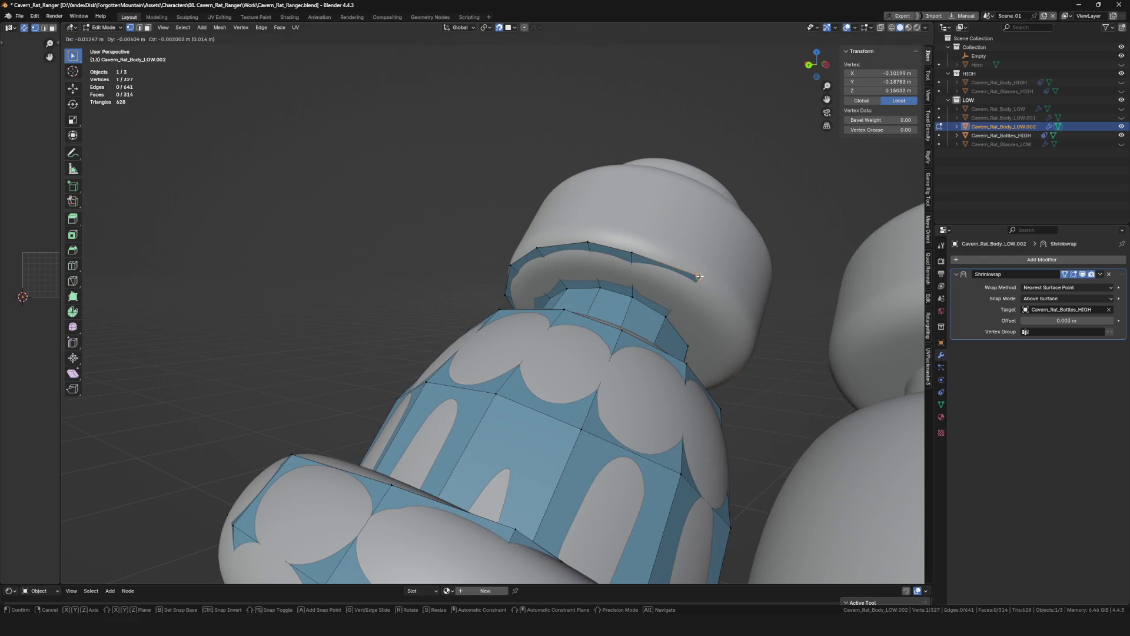
{"action": "left_click", "coordinate": [698, 277]}
{"action": "mouse_move", "coordinate": [698, 278]}
{"action": "middle_mouse_down"}
{"action": "mouse_move", "coordinate": [675, 284]}
{"action": "mouse_move", "coordinate": [714, 324]}
{"action": "mouse_move", "coordinate": [694, 342]}
{"action": "mouse_move", "coordinate": [567, 361]}
{"action": "middle_mouse_up"}
{"action": "key", "text": "e"}
{"action": "left_click", "coordinate": [694, 260]}
{"action": "key", "text": "e"}
{"action": "left_click", "coordinate": [708, 332]}
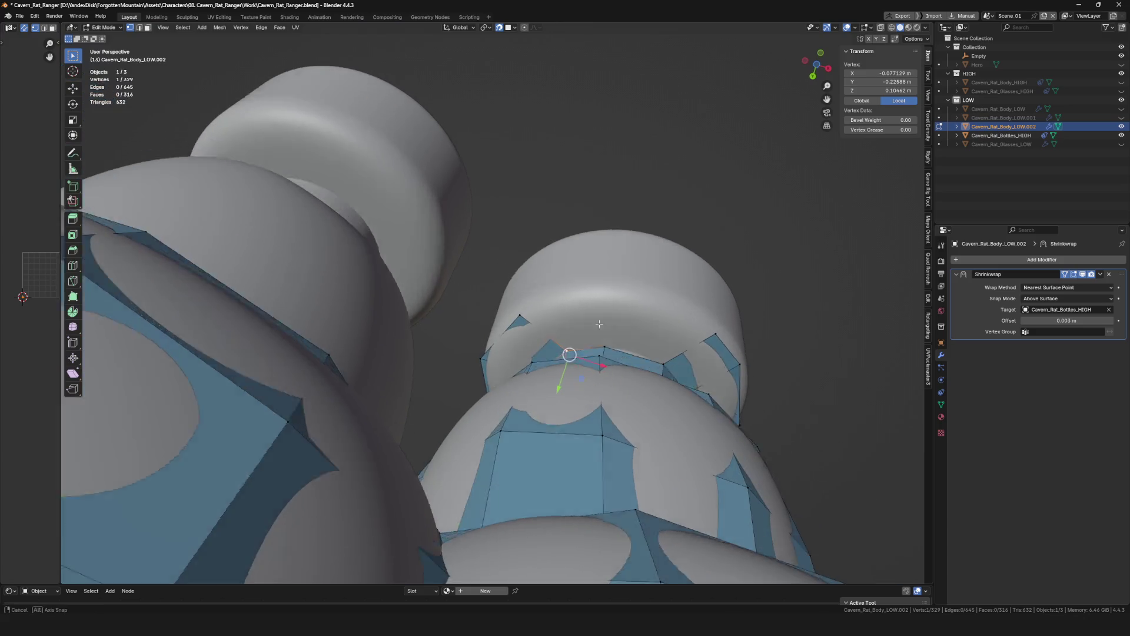
{"action": "key", "text": "e"}
{"action": "left_click", "coordinate": [607, 297]}
Fill a face on the cap edge, adjust its vertex and extrude the edge into another face.
{"action": "mouse_move", "coordinate": [698, 351]}
{"action": "middle_mouse_down"}
{"action": "mouse_move", "coordinate": [654, 336]}
{"action": "mouse_move", "coordinate": [758, 371]}
{"action": "mouse_move", "coordinate": [711, 295]}
{"action": "mouse_move", "coordinate": [653, 299]}
{"action": "mouse_move", "coordinate": [651, 265]}
{"action": "mouse_move", "coordinate": [606, 280]}
{"action": "middle_mouse_up"}
{"action": "left_click", "coordinate": [634, 320]}
{"action": "key", "text": "f"}
{"action": "left_click", "coordinate": [672, 344]}
{"action": "key", "text": "g"}
{"action": "left_click", "coordinate": [711, 294]}
{"action": "key", "text": "e"}
{"action": "left_click", "coordinate": [640, 238]}
Extrude a run of vertices stepping around the far side of the cap.
{"action": "left_click", "coordinate": [606, 281]}
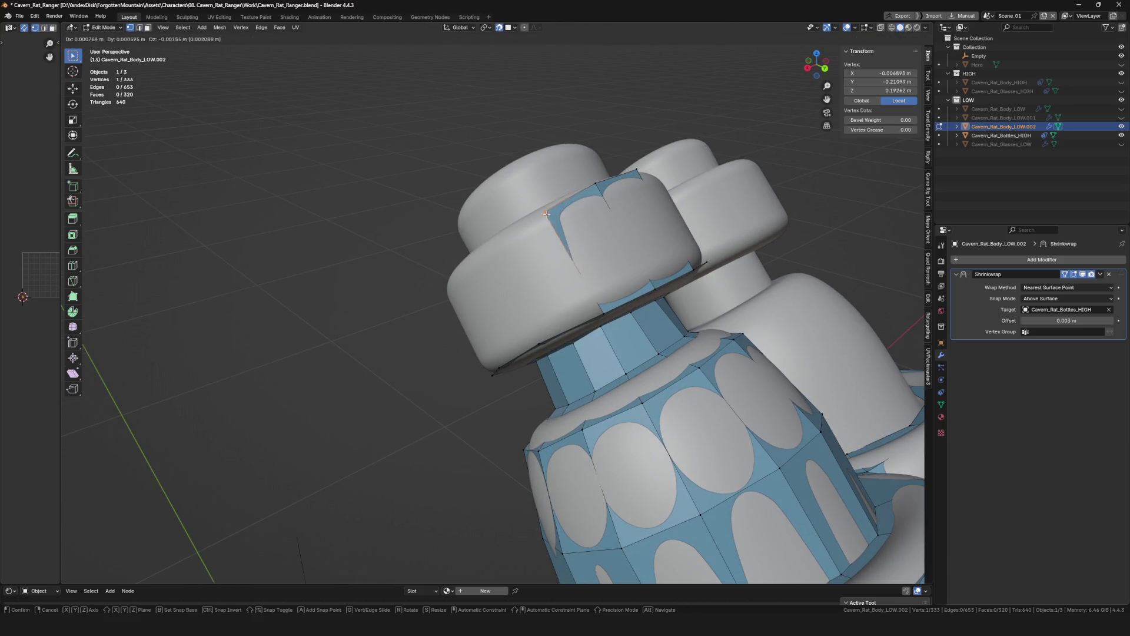
{"action": "left_click", "coordinate": [550, 209]}
{"action": "middle_click_drag", "start_coordinate": [550, 209], "coordinate": [610, 250]}
{"action": "key", "text": "e"}
{"action": "mouse_move", "coordinate": [598, 310]}
{"action": "middle_mouse_down"}
{"action": "mouse_move", "coordinate": [483, 252]}
{"action": "mouse_move", "coordinate": [557, 260]}
{"action": "mouse_move", "coordinate": [619, 291]}
{"action": "mouse_move", "coordinate": [600, 315]}
{"action": "mouse_move", "coordinate": [519, 298]}
{"action": "mouse_move", "coordinate": [538, 302]}
{"action": "mouse_move", "coordinate": [476, 307]}
{"action": "mouse_move", "coordinate": [472, 378]}
{"action": "mouse_move", "coordinate": [436, 280]}
{"action": "mouse_move", "coordinate": [401, 352]}
{"action": "mouse_move", "coordinate": [415, 239]}
{"action": "mouse_move", "coordinate": [468, 312]}
{"action": "mouse_move", "coordinate": [449, 338]}
{"action": "mouse_move", "coordinate": [467, 276]}
{"action": "mouse_move", "coordinate": [465, 184]}
{"action": "mouse_move", "coordinate": [469, 249]}
{"action": "middle_mouse_up"}
{"action": "left_click", "coordinate": [484, 253]}
{"action": "key", "text": "g"}
{"action": "left_click", "coordinate": [619, 292]}
{"action": "key", "text": "e"}
{"action": "left_click", "coordinate": [518, 299]}
{"action": "key", "text": "e"}
{"action": "left_click", "coordinate": [476, 306]}
{"action": "key", "text": "e"}
{"action": "left_click", "coordinate": [436, 279]}
{"action": "key", "text": "e"}
{"action": "left_click", "coordinate": [414, 239]}
Extrude one more cap vertex, undo a misplaced move and select two vertices for the next face.
{"action": "left_click", "coordinate": [459, 326]}
{"action": "key", "text": "e"}
{"action": "left_click", "coordinate": [463, 269]}
{"action": "left_click", "coordinate": [464, 185]}
{"action": "key", "text": "ctrl+z"}
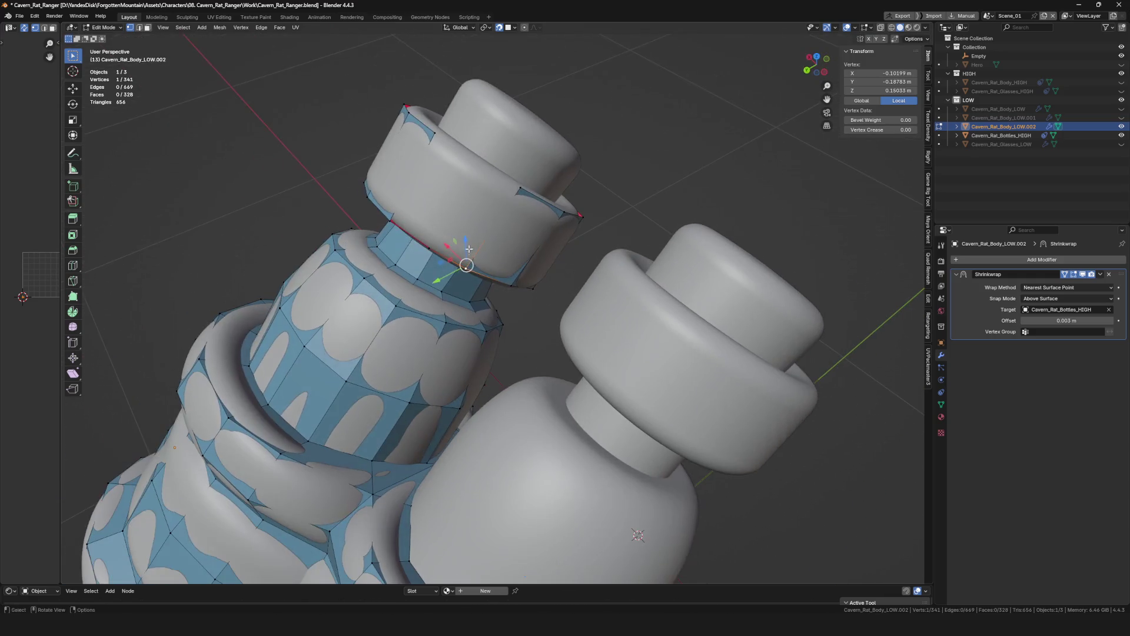
{"action": "left_click", "coordinate": [474, 162]}
{"action": "left_click", "coordinate": [430, 247], "text": "shift"}
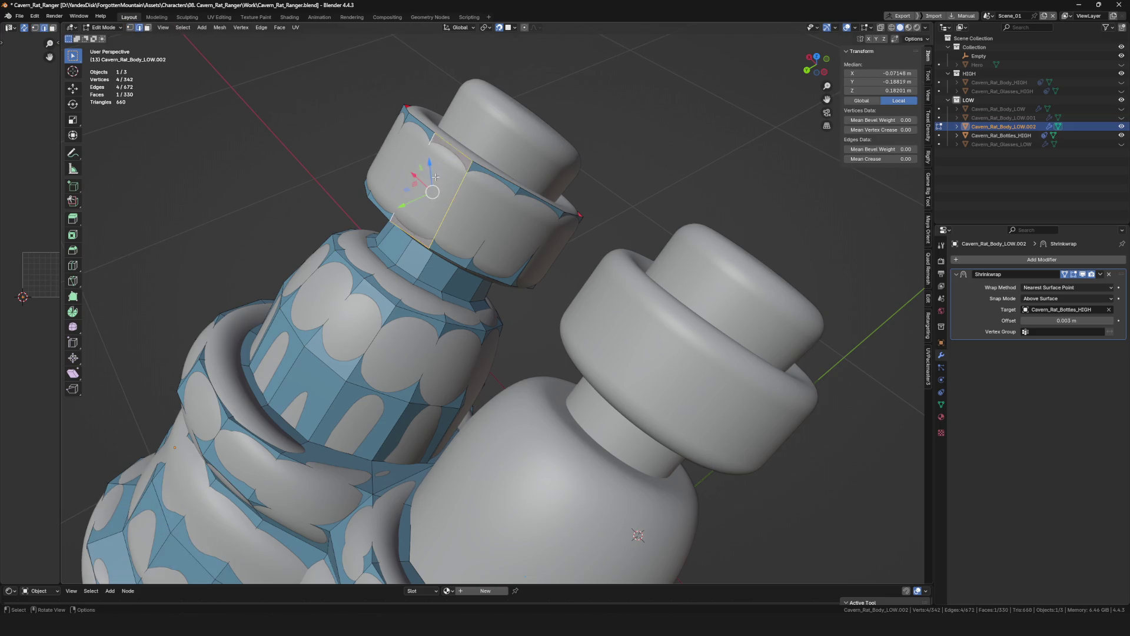
Start a new strip of low-poly faces on the front of the bottle cap by extruding and placing vertices.
{"action": "middle_click_drag", "start_coordinate": [435, 177], "coordinate": [427, 208]}
{"action": "left_click", "coordinate": [426, 203]}
{"action": "scroll", "coordinate": [426, 208], "scroll_direction": "down", "scroll_amount": 3}
{"action": "scroll", "coordinate": [480, 226], "scroll_direction": "up", "scroll_amount": 3}
{"action": "key", "text": "e"}
{"action": "left_click", "coordinate": [424, 231]}
{"action": "scroll", "coordinate": [424, 230], "scroll_direction": "up", "scroll_amount": 2}
{"action": "left_click", "coordinate": [470, 200]}
{"action": "key", "text": "g"}
{"action": "scroll", "coordinate": [469, 200], "scroll_direction": "down", "scroll_amount": 2}
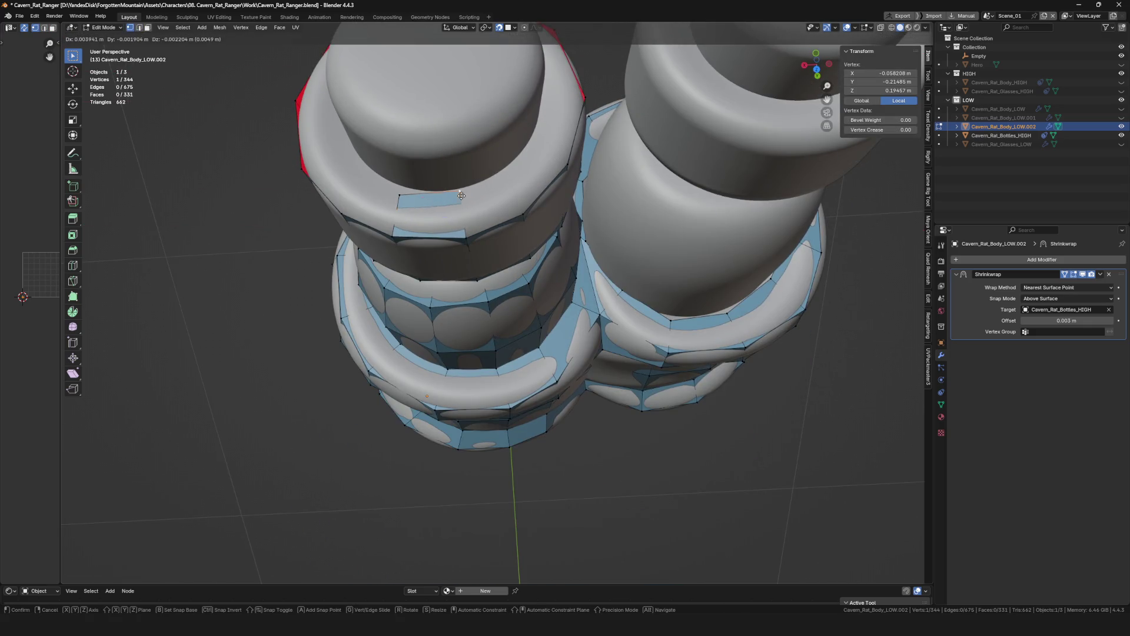
{"action": "left_click", "coordinate": [454, 240]}
{"action": "key", "text": "e"}
{"action": "scroll", "coordinate": [491, 211], "scroll_direction": "up", "scroll_amount": 4}
{"action": "left_click", "coordinate": [491, 211]}
{"action": "scroll", "coordinate": [491, 210], "scroll_direction": "down", "scroll_amount": 3}
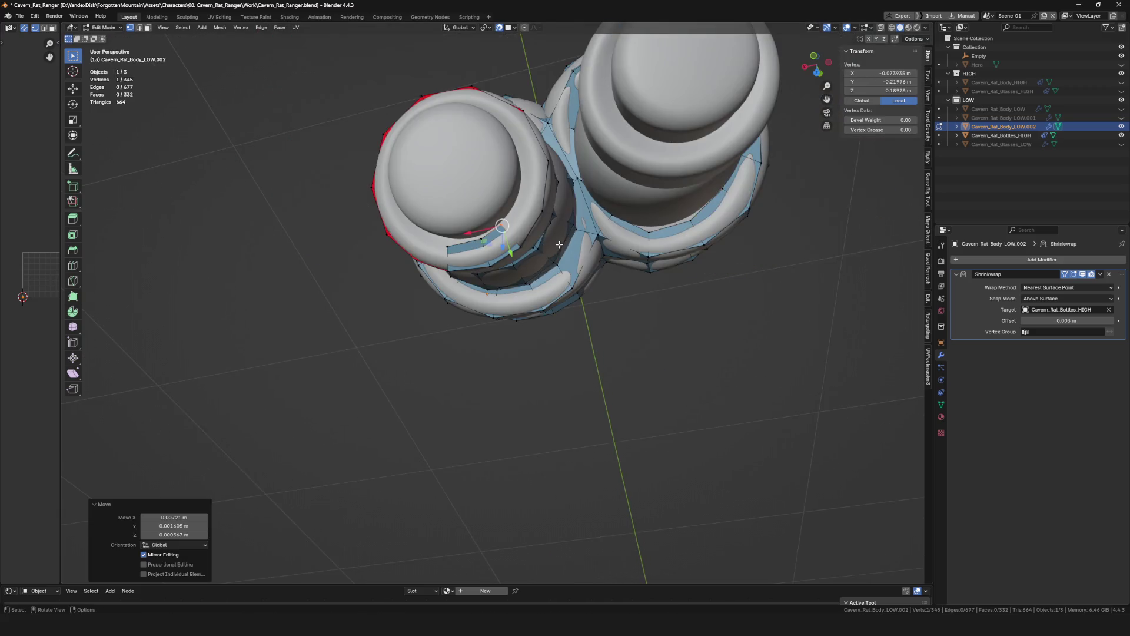
Build a run of quad faces around the side of the cap, placing each new vertex on the surface.
{"action": "mouse_move", "coordinate": [491, 211]}
{"action": "middle_mouse_down"}
{"action": "mouse_move", "coordinate": [557, 252]}
{"action": "mouse_move", "coordinate": [539, 258]}
{"action": "middle_mouse_up"}
{"action": "scroll", "coordinate": [557, 252], "scroll_direction": "up", "scroll_amount": 3}
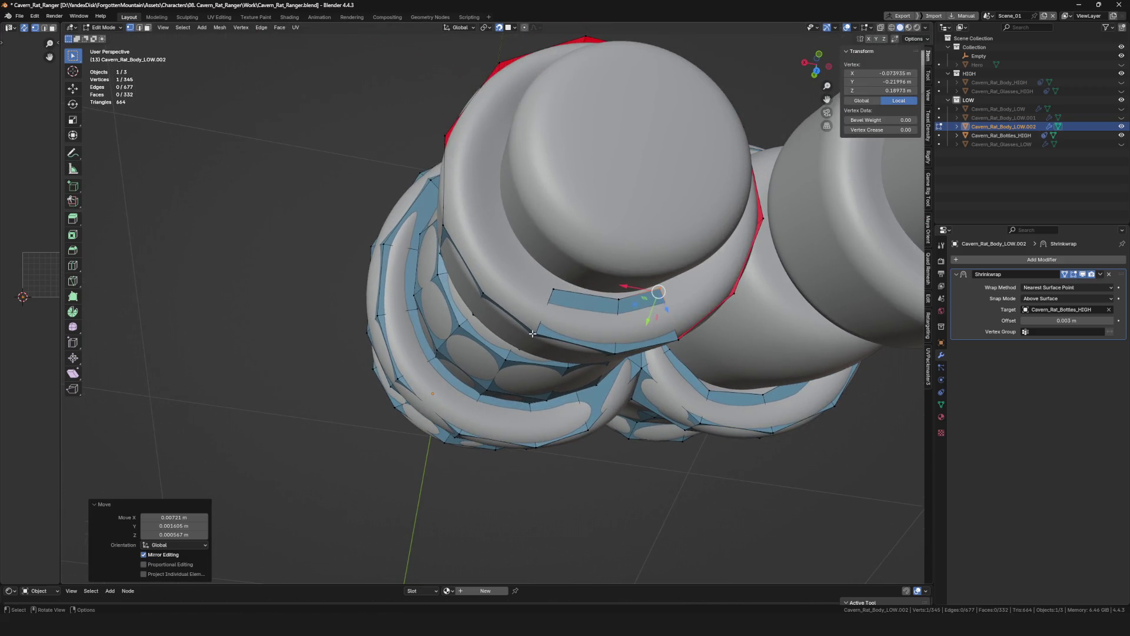
{"action": "left_click", "coordinate": [549, 286]}
{"action": "key", "text": "f"}
{"action": "left_click", "coordinate": [521, 253]}
{"action": "key", "text": "g"}
{"action": "left_click", "coordinate": [521, 253]}
{"action": "mouse_move", "coordinate": [522, 253]}
{"action": "middle_mouse_down"}
{"action": "mouse_move", "coordinate": [497, 253]}
{"action": "mouse_move", "coordinate": [535, 171]}
{"action": "mouse_move", "coordinate": [467, 177]}
{"action": "middle_mouse_up"}
{"action": "key", "text": "f"}
{"action": "left_click", "coordinate": [525, 214]}
{"action": "key", "text": "f"}
{"action": "left_click", "coordinate": [535, 172]}
{"action": "key", "text": "f"}
{"action": "left_click", "coordinate": [560, 177]}
Continue the face strip around the back of the cap and fill the closing edge into a face.
{"action": "mouse_move", "coordinate": [633, 193]}
{"action": "middle_mouse_down"}
{"action": "mouse_move", "coordinate": [531, 184]}
{"action": "mouse_move", "coordinate": [533, 202]}
{"action": "middle_mouse_up"}
{"action": "key", "text": "f"}
{"action": "key", "text": "f"}
{"action": "left_click", "coordinate": [618, 189]}
{"action": "key", "text": "f"}
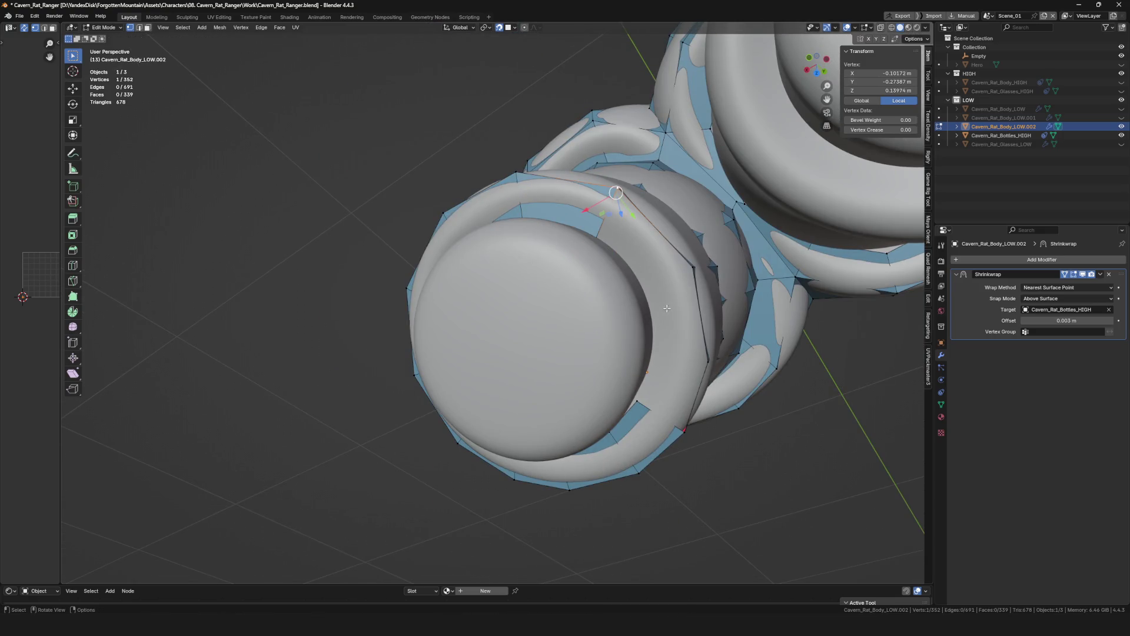
{"action": "left_click", "coordinate": [653, 290]}
{"action": "middle_click_drag", "start_coordinate": [654, 289], "coordinate": [647, 274]}
{"action": "mouse_move", "coordinate": [664, 217]}
{"action": "middle_mouse_down"}
{"action": "mouse_move", "coordinate": [618, 353]}
{"action": "mouse_move", "coordinate": [521, 399]}
{"action": "mouse_move", "coordinate": [519, 359]}
{"action": "middle_mouse_up"}
{"action": "key", "text": "f"}
{"action": "left_click", "coordinate": [626, 312], "text": "shift"}
{"action": "left_click", "coordinate": [521, 399]}
{"action": "key", "text": "f"}
{"action": "key", "text": "KP_Decimal"}
{"action": "left_click", "coordinate": [513, 402]}
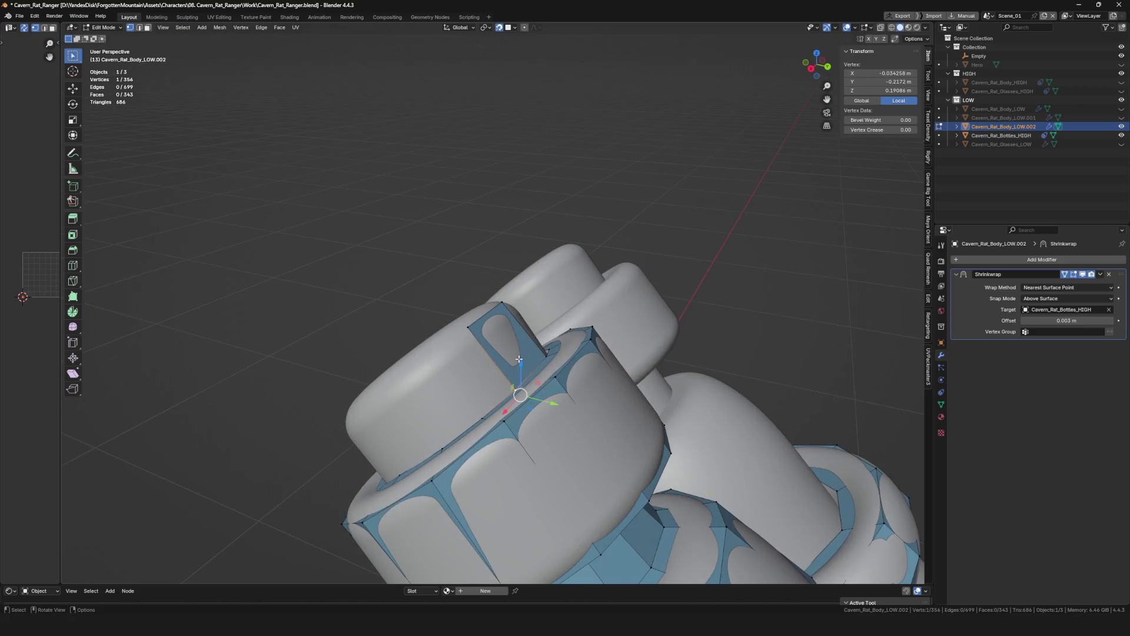
Add another row of quad faces climbing toward the cap's top edge.
{"action": "mouse_move", "coordinate": [440, 356]}
{"action": "middle_mouse_down"}
{"action": "mouse_move", "coordinate": [591, 365]}
{"action": "mouse_move", "coordinate": [691, 337]}
{"action": "mouse_move", "coordinate": [611, 391]}
{"action": "middle_mouse_up"}
{"action": "key", "text": "f"}
{"action": "key", "text": "f"}
{"action": "scroll", "coordinate": [692, 337], "scroll_direction": "up", "scroll_amount": 2}
{"action": "key", "text": "f"}
{"action": "key", "text": "f"}
{"action": "key", "text": "f"}
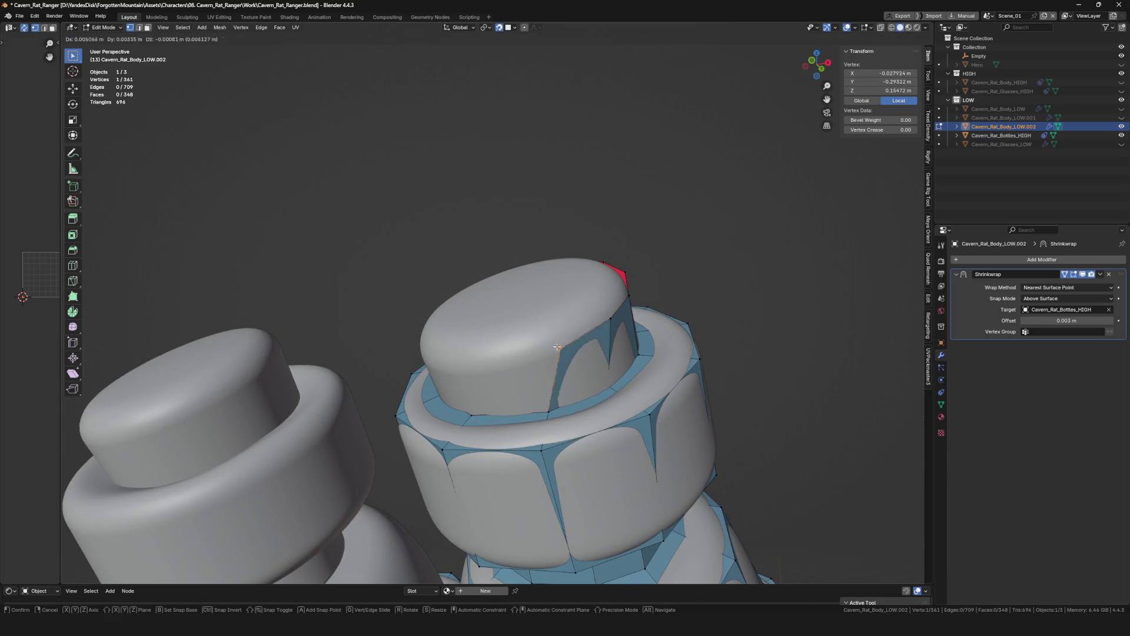
{"action": "left_click", "coordinate": [535, 346]}
{"action": "key", "text": "f"}
{"action": "mouse_move", "coordinate": [547, 371]}
{"action": "middle_mouse_down"}
{"action": "mouse_move", "coordinate": [556, 362]}
{"action": "mouse_move", "coordinate": [559, 378]}
{"action": "middle_mouse_up"}
{"action": "left_click", "coordinate": [555, 361]}
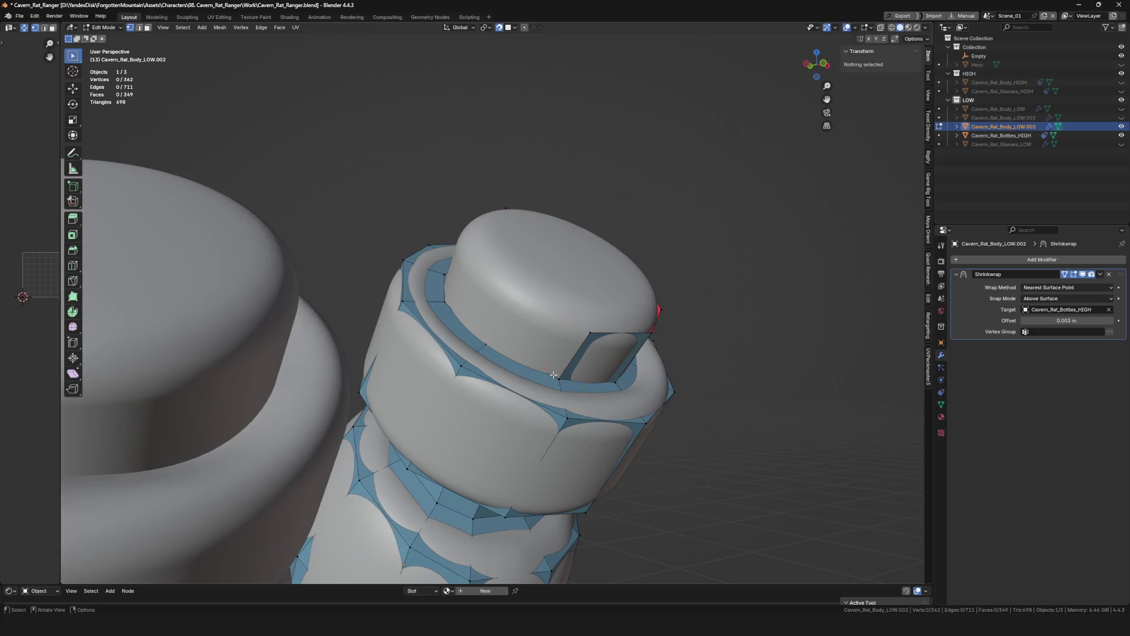
Complete the ring of faces so the mesh reaches the rim of the cap top.
{"action": "key", "text": "f"}
{"action": "mouse_move", "coordinate": [502, 292]}
{"action": "middle_mouse_down"}
{"action": "mouse_move", "coordinate": [521, 267]}
{"action": "mouse_move", "coordinate": [475, 297]}
{"action": "mouse_move", "coordinate": [529, 328]}
{"action": "mouse_move", "coordinate": [556, 210]}
{"action": "mouse_move", "coordinate": [574, 225]}
{"action": "mouse_move", "coordinate": [473, 250]}
{"action": "mouse_move", "coordinate": [521, 274]}
{"action": "mouse_move", "coordinate": [584, 253]}
{"action": "mouse_move", "coordinate": [588, 298]}
{"action": "mouse_move", "coordinate": [510, 266]}
{"action": "mouse_move", "coordinate": [495, 290]}
{"action": "mouse_move", "coordinate": [502, 282]}
{"action": "mouse_move", "coordinate": [521, 333]}
{"action": "middle_mouse_up"}
{"action": "left_click", "coordinate": [524, 264]}
{"action": "key", "text": "f"}
{"action": "left_click", "coordinate": [574, 265]}
{"action": "key", "text": "f"}
{"action": "left_click", "coordinate": [554, 216]}
{"action": "left_click", "coordinate": [524, 224], "text": "shift"}
Extrude the top edge loop and scale it inward to form an inset ring across the cap top.
{"action": "left_click", "coordinate": [518, 282], "text": "alt"}
{"action": "key", "text": "e"}
{"action": "key", "text": "s"}
{"action": "left_click", "coordinate": [580, 297]}
{"action": "right_click", "coordinate": [510, 266]}
{"action": "key", "text": "Escape"}
Try closing the top opening with a single face and with Grid Fill, undoing both.
{"action": "key", "text": "f"}
{"action": "scroll", "coordinate": [503, 281], "scroll_direction": "down", "scroll_amount": 3}
{"action": "scroll", "coordinate": [521, 334], "scroll_direction": "up", "scroll_amount": 3}
{"action": "key", "text": "ctrl+z"}
{"action": "right_click", "coordinate": [505, 323]}
{"action": "left_click", "coordinate": [508, 326]}
{"action": "key", "text": "ctrl+z"}
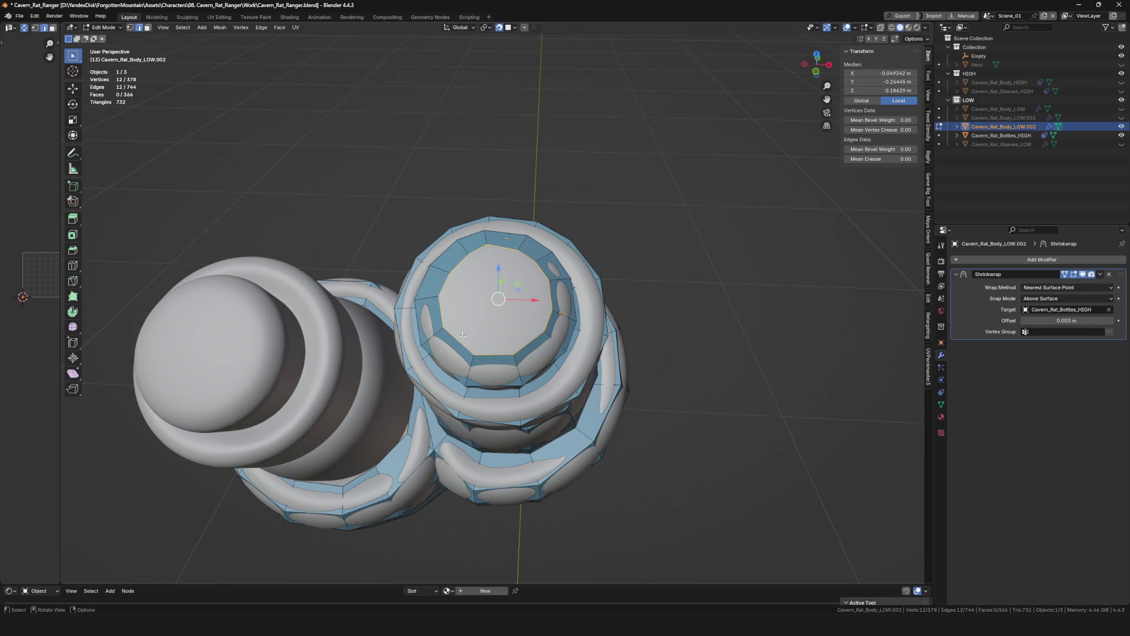
Build a quad face at the cap's top opening and move its new vertex into place.
{"action": "middle_click_drag", "start_coordinate": [445, 339], "coordinate": [472, 330]}
{"action": "left_click", "coordinate": [476, 312]}
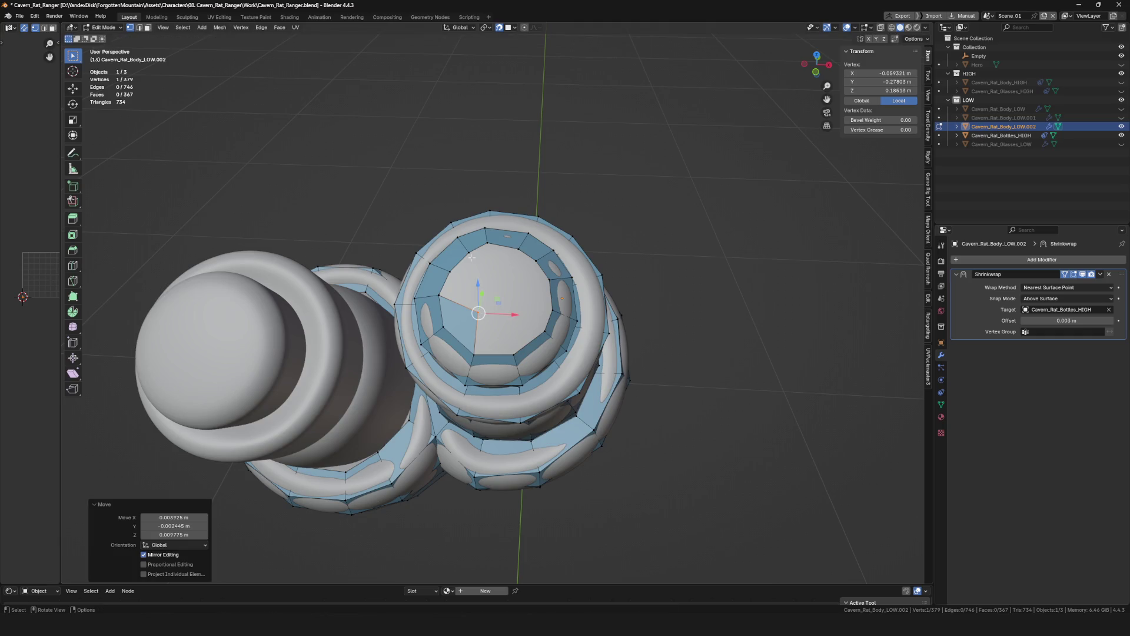
{"action": "key", "text": "f"}
{"action": "left_click", "coordinate": [485, 271]}
{"action": "key", "text": "f"}
{"action": "left_click", "coordinate": [461, 251]}
{"action": "key", "text": "g"}
{"action": "left_click", "coordinate": [446, 272]}
Add another face at the opening from the neighbouring vertices.
{"action": "left_click", "coordinate": [534, 267]}
{"action": "key", "text": "f"}
{"action": "left_click", "coordinate": [542, 332]}
{"action": "left_click", "coordinate": [518, 314]}
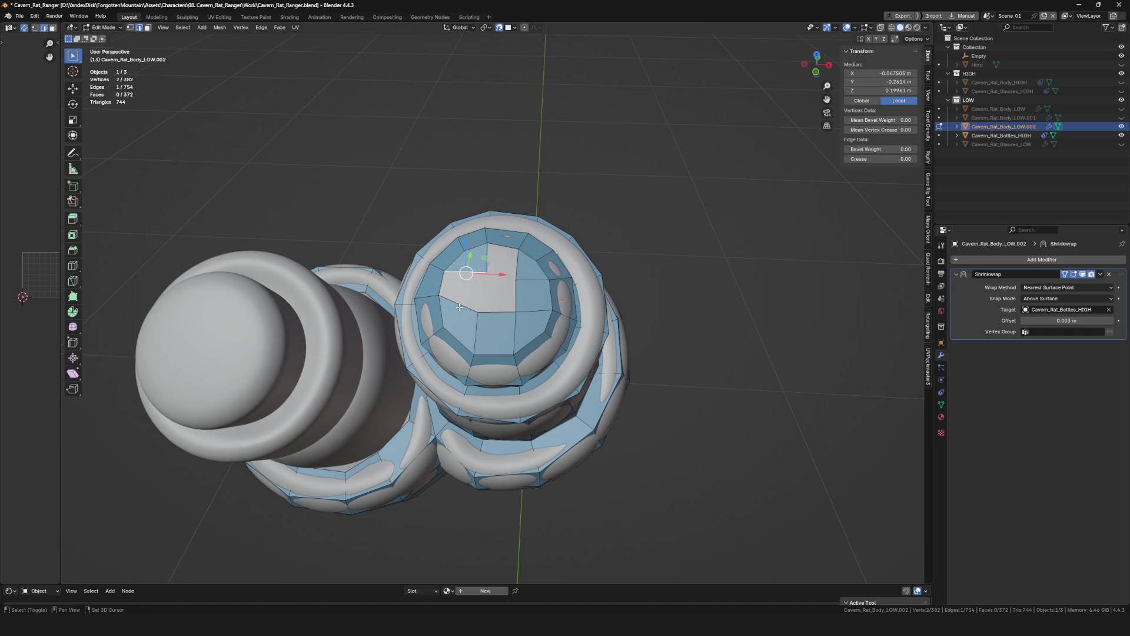
{"action": "left_click", "coordinate": [487, 273]}
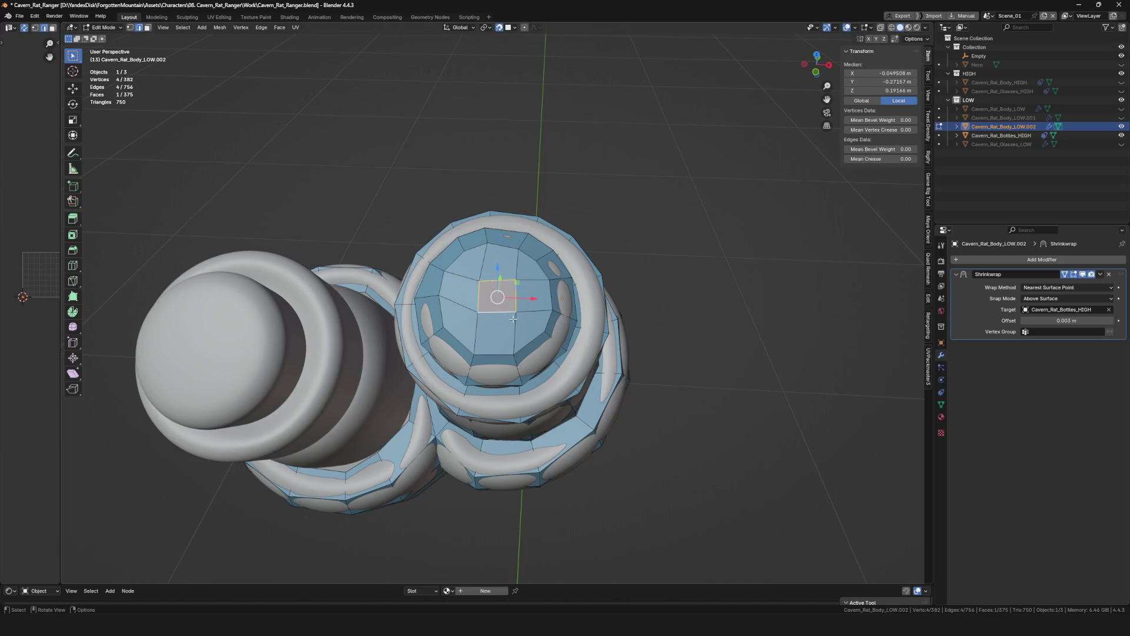
Nudge a cap vertex snugly onto the high-poly bottle surface, checking from several angles.
{"action": "middle_click_drag", "start_coordinate": [513, 319], "coordinate": [494, 336]}
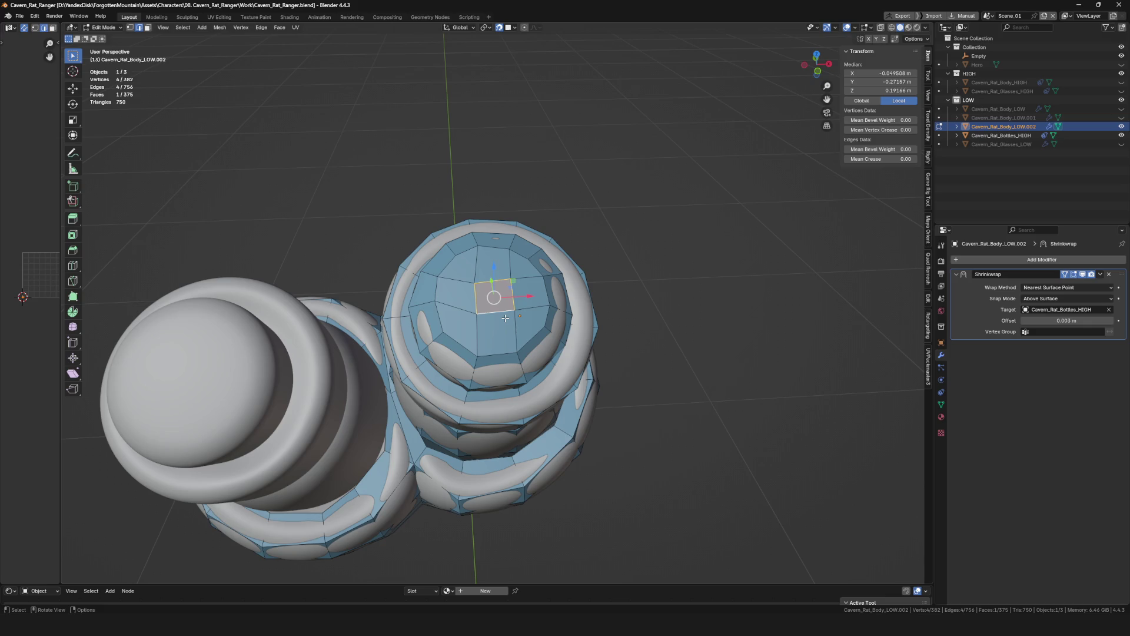
{"action": "scroll", "coordinate": [518, 305], "scroll_direction": "down", "scroll_amount": 3}
{"action": "scroll", "coordinate": [518, 304], "scroll_direction": "up", "scroll_amount": 5}
{"action": "middle_click_drag", "start_coordinate": [519, 305], "coordinate": [448, 297]}
{"action": "left_click_drag", "start_coordinate": [447, 298], "coordinate": [448, 296]}
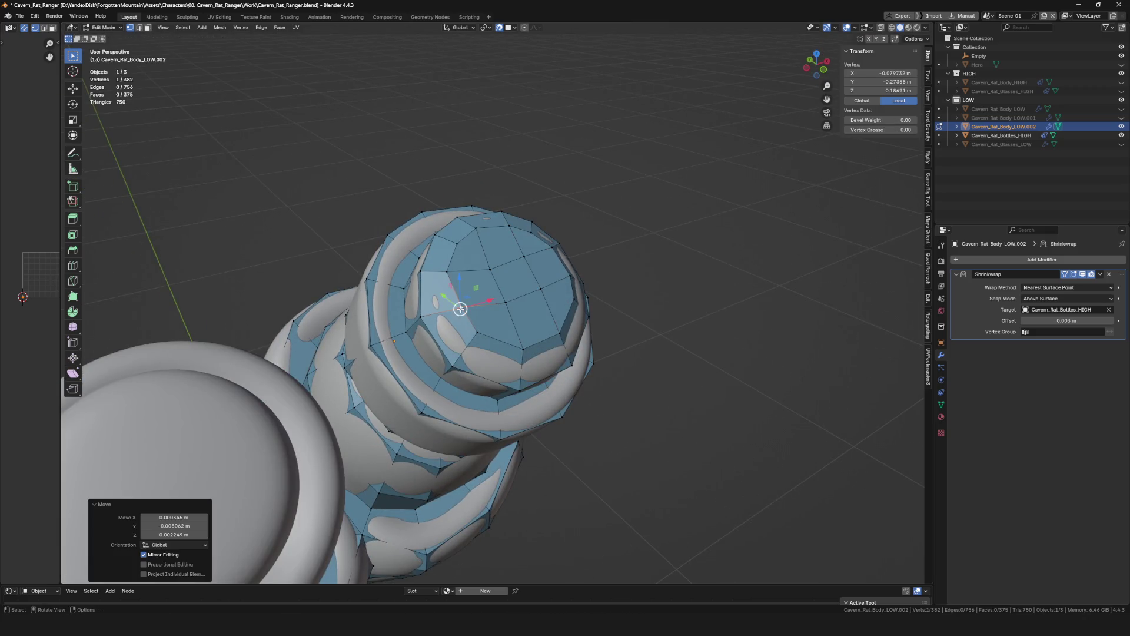
{"action": "middle_click_drag", "start_coordinate": [448, 296], "coordinate": [507, 313]}
{"action": "scroll", "coordinate": [507, 313], "scroll_direction": "up", "scroll_amount": 2}
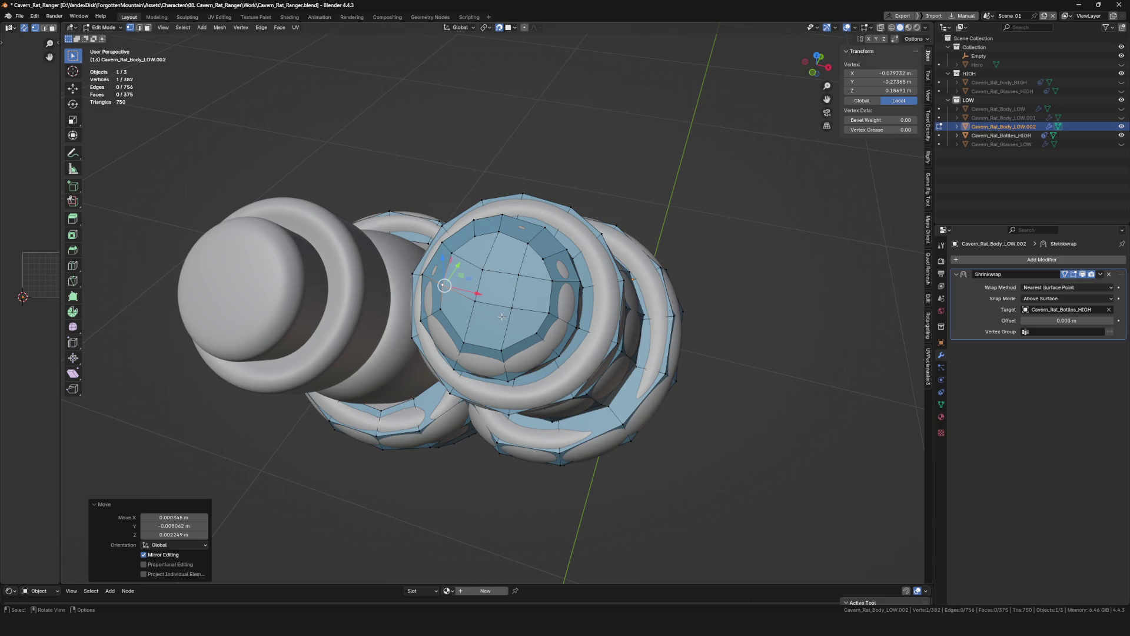
{"action": "scroll", "coordinate": [501, 317], "scroll_direction": "down", "scroll_amount": 3}
{"action": "scroll", "coordinate": [522, 309], "scroll_direction": "up", "scroll_amount": 5}
{"action": "scroll", "coordinate": [521, 309], "scroll_direction": "down", "scroll_amount": 5}
{"action": "mouse_move", "coordinate": [521, 309]}
{"action": "middle_mouse_down"}
{"action": "mouse_move", "coordinate": [564, 279]}
{"action": "mouse_move", "coordinate": [532, 403]}
{"action": "mouse_move", "coordinate": [492, 422]}
{"action": "mouse_move", "coordinate": [485, 380]}
{"action": "middle_mouse_up"}
Check the low-poly mesh alone in Local View, return to editing, and select the left bottle's neck-base ring.
{"action": "key", "text": "Tab"}
{"action": "key", "text": "slash"}
{"action": "key", "text": "slash"}
{"action": "key", "text": "Tab"}
{"action": "scroll", "coordinate": [529, 308], "scroll_direction": "up", "scroll_amount": 2}
{"action": "scroll", "coordinate": [511, 320], "scroll_direction": "up", "scroll_amount": 3}
{"action": "left_click", "coordinate": [492, 422], "text": "alt"}
{"action": "scroll", "coordinate": [492, 423], "scroll_direction": "down", "scroll_amount": 1}
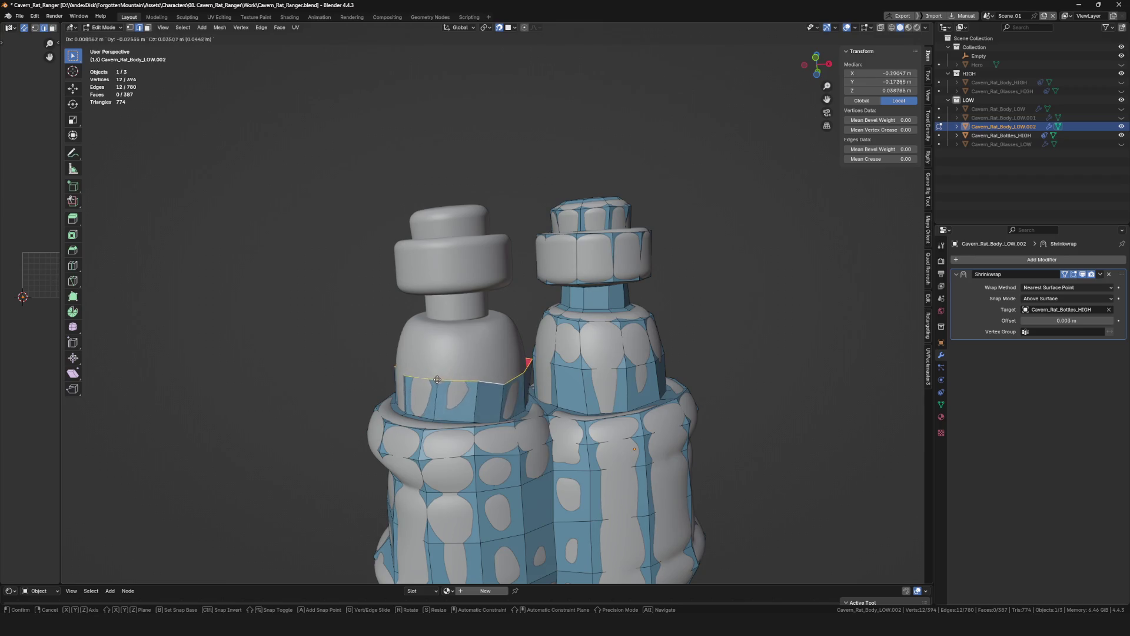
Extrude the neck-base ring upward into a new ring of faces on the bottle's shoulder.
{"action": "left_click", "coordinate": [427, 376]}
{"action": "mouse_move", "coordinate": [427, 375]}
{"action": "middle_mouse_down"}
{"action": "mouse_move", "coordinate": [576, 321]}
{"action": "mouse_move", "coordinate": [473, 313]}
{"action": "middle_mouse_up"}
{"action": "left_click", "coordinate": [499, 325]}
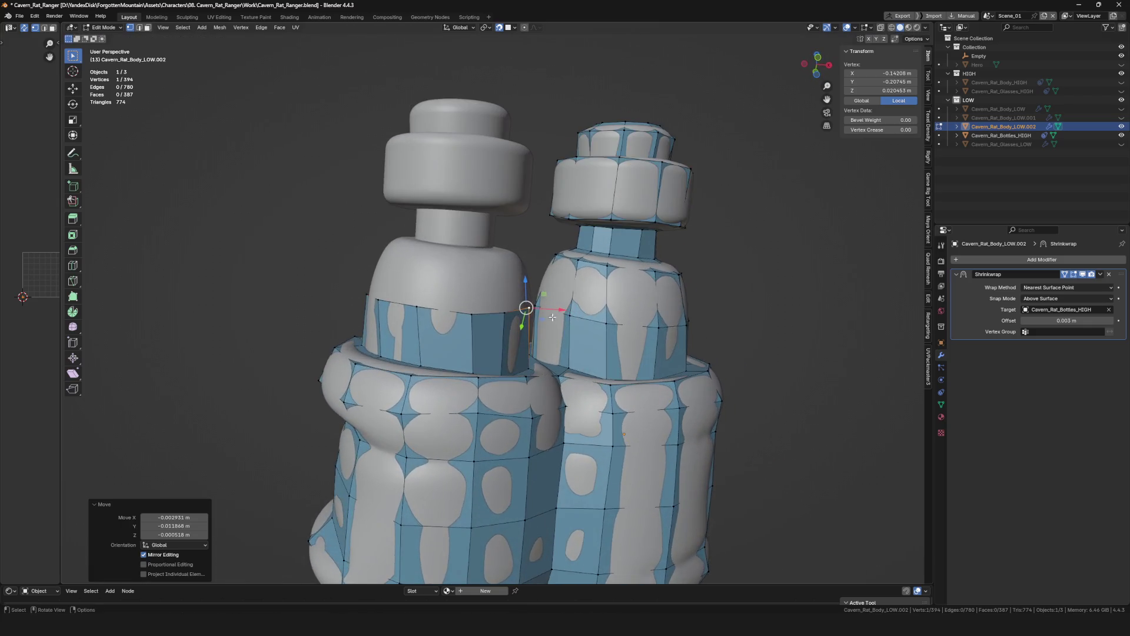
{"action": "left_click_drag", "start_coordinate": [467, 317], "coordinate": [467, 314]}
{"action": "scroll", "coordinate": [467, 313], "scroll_direction": "down", "scroll_amount": 4}
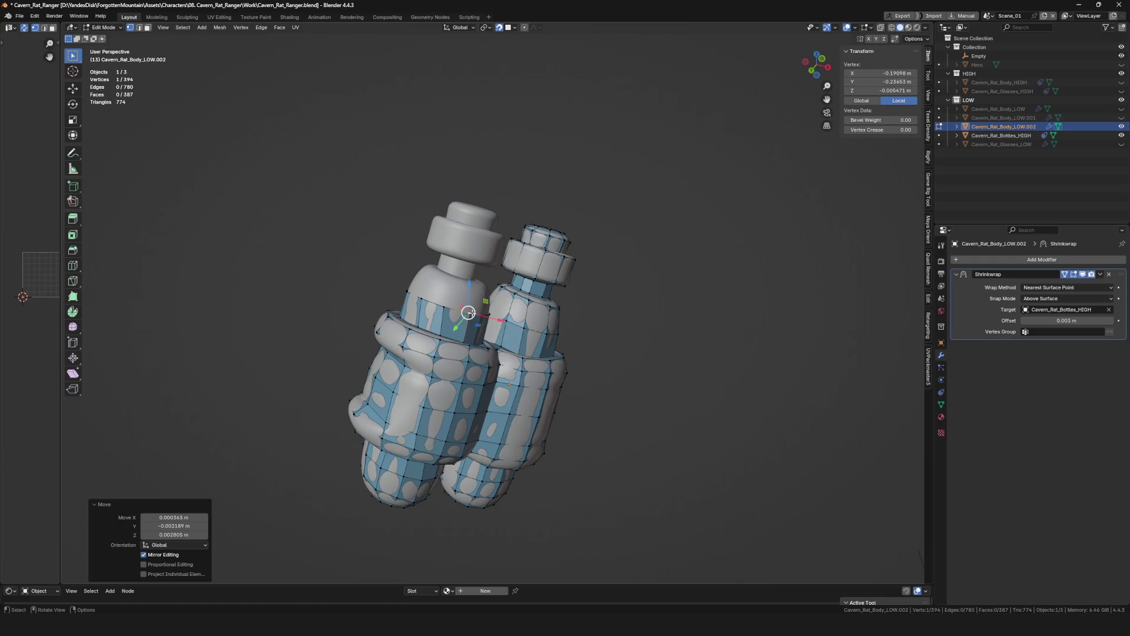
{"action": "scroll", "coordinate": [466, 313], "scroll_direction": "up", "scroll_amount": 3}
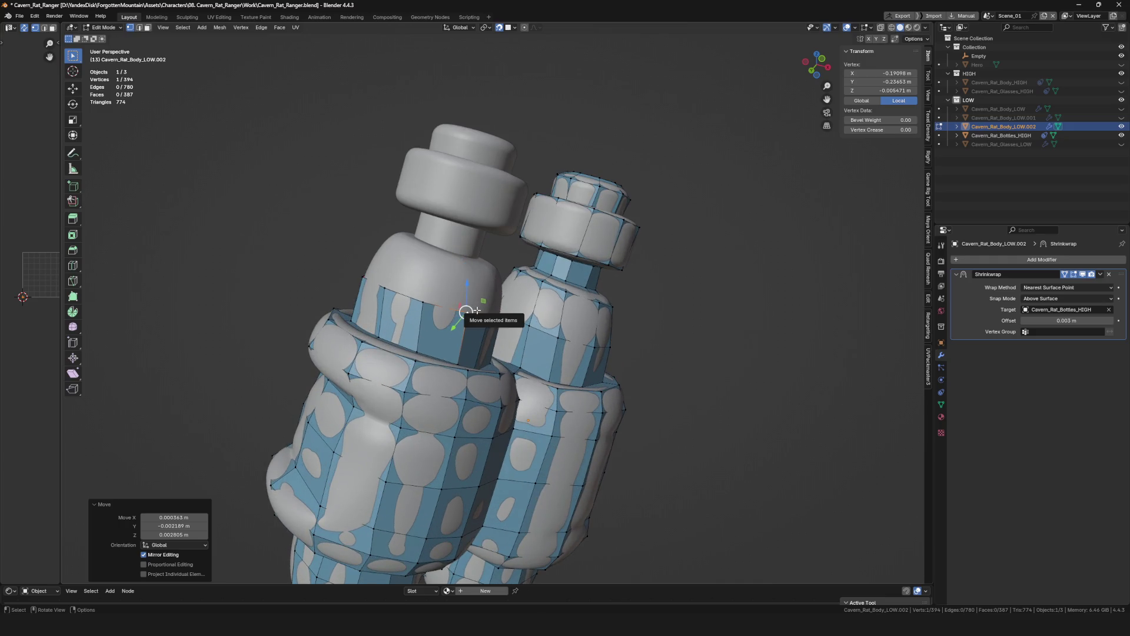
{"action": "middle_click_drag", "start_coordinate": [465, 313], "coordinate": [358, 235]}
{"action": "left_click", "coordinate": [442, 300], "text": "alt"}
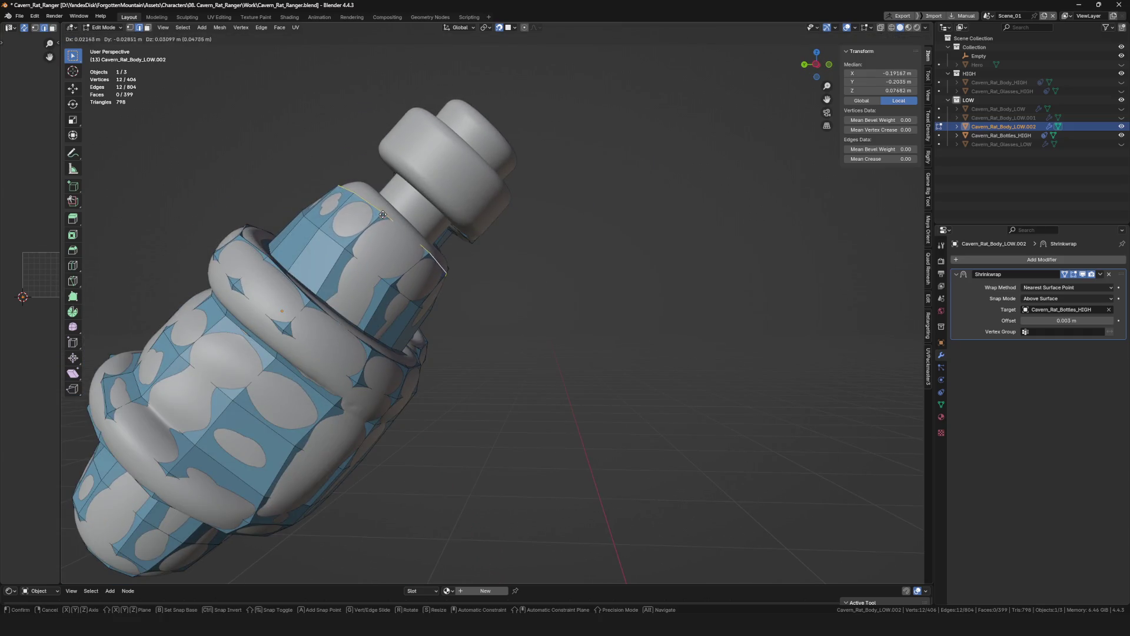
{"action": "left_click", "coordinate": [382, 212]}
{"action": "mouse_move", "coordinate": [382, 212]}
{"action": "middle_mouse_down"}
{"action": "mouse_move", "coordinate": [556, 209]}
{"action": "mouse_move", "coordinate": [529, 213]}
{"action": "mouse_move", "coordinate": [543, 219]}
{"action": "mouse_move", "coordinate": [552, 211]}
{"action": "mouse_move", "coordinate": [448, 193]}
{"action": "mouse_move", "coordinate": [385, 253]}
{"action": "mouse_move", "coordinate": [469, 287]}
{"action": "middle_mouse_up"}
{"action": "scroll", "coordinate": [557, 210], "scroll_direction": "up", "scroll_amount": 3}
{"action": "scroll", "coordinate": [543, 220], "scroll_direction": "up", "scroll_amount": 2}
Move individual vertices of the new ring onto the bottle surface.
{"action": "left_click", "coordinate": [543, 219]}
{"action": "key", "text": "g"}
{"action": "left_click", "coordinate": [549, 214]}
{"action": "left_click", "coordinate": [448, 193]}
{"action": "scroll", "coordinate": [447, 193], "scroll_direction": "down", "scroll_amount": 4}
{"action": "scroll", "coordinate": [448, 194], "scroll_direction": "up", "scroll_amount": 2}
{"action": "left_click", "coordinate": [385, 253]}
{"action": "key", "text": "g"}
{"action": "mouse_move", "coordinate": [427, 241]}
{"action": "middle_mouse_down"}
{"action": "mouse_move", "coordinate": [411, 220]}
{"action": "mouse_move", "coordinate": [380, 227]}
{"action": "mouse_move", "coordinate": [497, 260]}
{"action": "middle_mouse_up"}
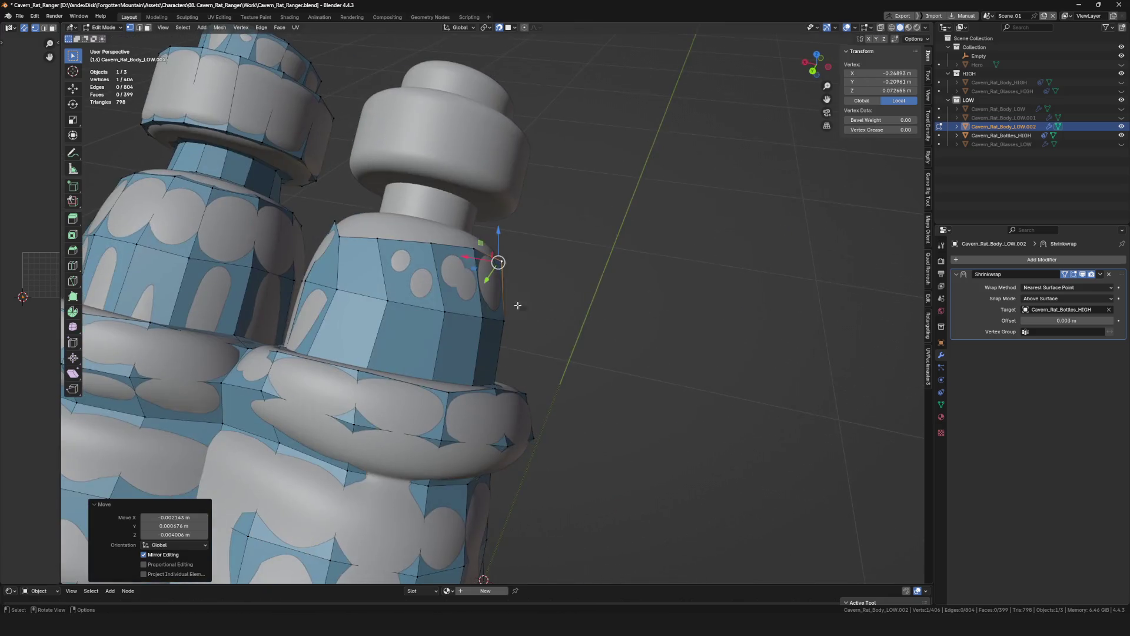
{"action": "scroll", "coordinate": [471, 252], "scroll_direction": "up", "scroll_amount": 2}
Fit further shoulder vertices to the high-poly shape from a frontal view.
{"action": "key", "text": "g"}
{"action": "left_click", "coordinate": [429, 240]}
{"action": "left_click", "coordinate": [448, 227]}
{"action": "mouse_move", "coordinate": [447, 228]}
{"action": "middle_mouse_down"}
{"action": "mouse_move", "coordinate": [402, 250]}
{"action": "mouse_move", "coordinate": [422, 290]}
{"action": "mouse_move", "coordinate": [478, 268]}
{"action": "mouse_move", "coordinate": [573, 337]}
{"action": "mouse_move", "coordinate": [637, 360]}
{"action": "mouse_move", "coordinate": [646, 348]}
{"action": "middle_mouse_up"}
{"action": "left_click", "coordinate": [392, 228]}
{"action": "key", "text": "g"}
{"action": "left_click", "coordinate": [391, 229]}
{"action": "scroll", "coordinate": [423, 290], "scroll_direction": "down", "scroll_amount": 3}
{"action": "scroll", "coordinate": [441, 282], "scroll_direction": "up", "scroll_amount": 4}
Adjust the remaining shoulder vertices, then extrude the neck ring for the next row.
{"action": "left_click", "coordinate": [479, 269]}
{"action": "key", "text": "g"}
{"action": "left_click", "coordinate": [609, 350]}
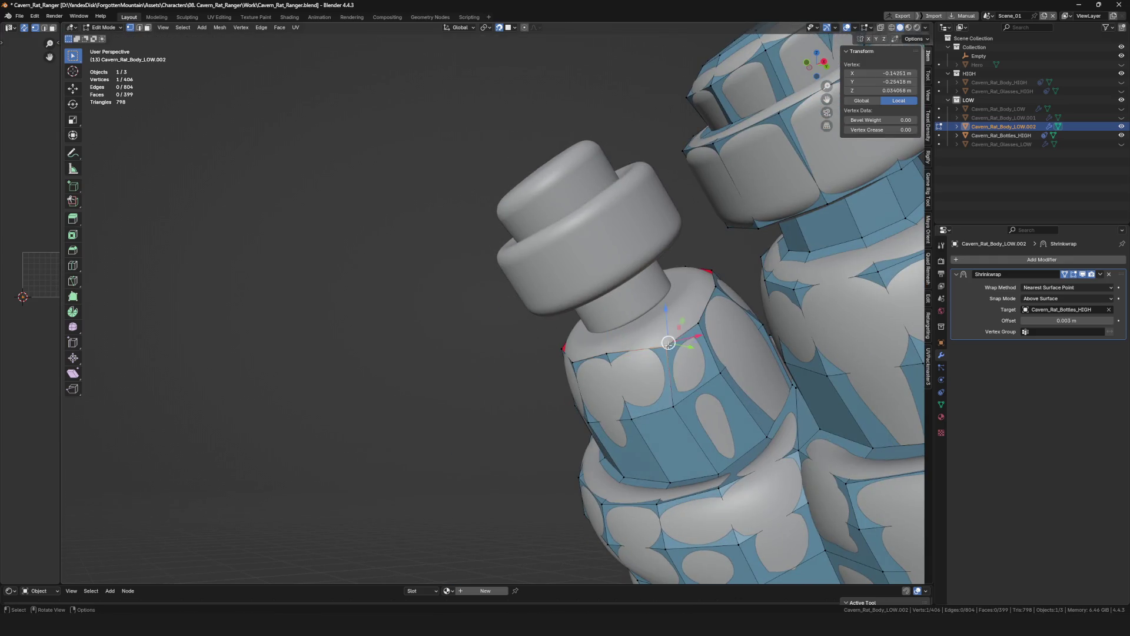
{"action": "left_click", "coordinate": [700, 324]}
{"action": "mouse_move", "coordinate": [699, 324]}
{"action": "middle_mouse_down"}
{"action": "mouse_move", "coordinate": [665, 324]}
{"action": "mouse_move", "coordinate": [659, 378]}
{"action": "mouse_move", "coordinate": [633, 316]}
{"action": "middle_mouse_up"}
{"action": "key", "text": "g"}
{"action": "left_click", "coordinate": [654, 353]}
{"action": "left_click", "coordinate": [633, 316], "text": "alt"}
{"action": "key", "text": "e"}
{"action": "scroll", "coordinate": [652, 328], "scroll_direction": "up", "scroll_amount": 4}
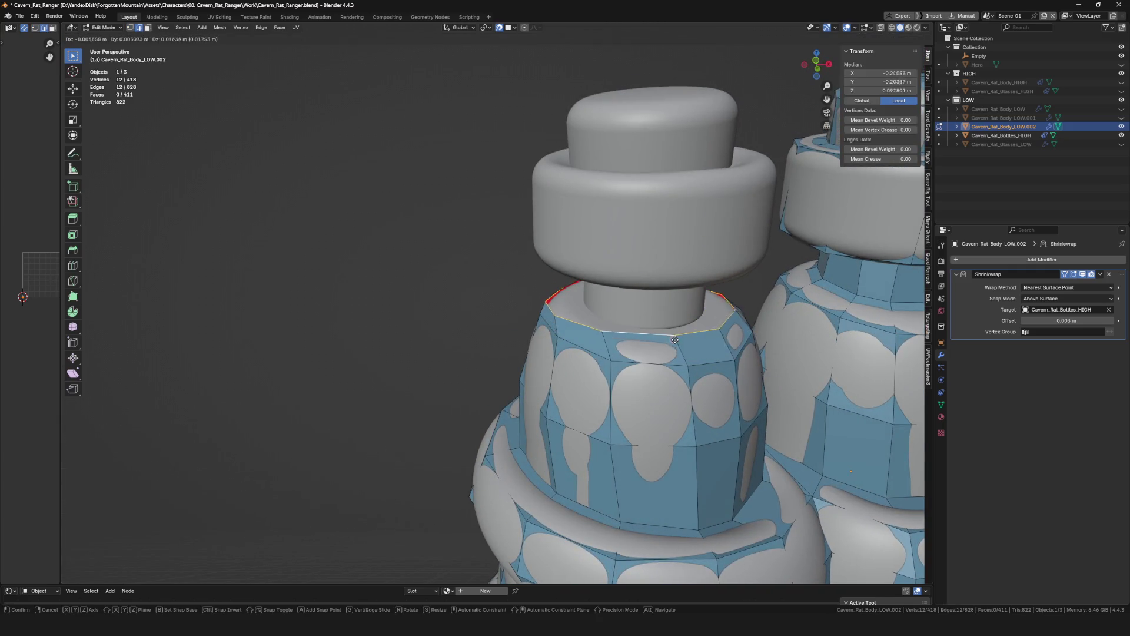
Scale the freshly extruded ring inward so it hugs the left bottle's neck.
{"action": "key", "text": "s"}
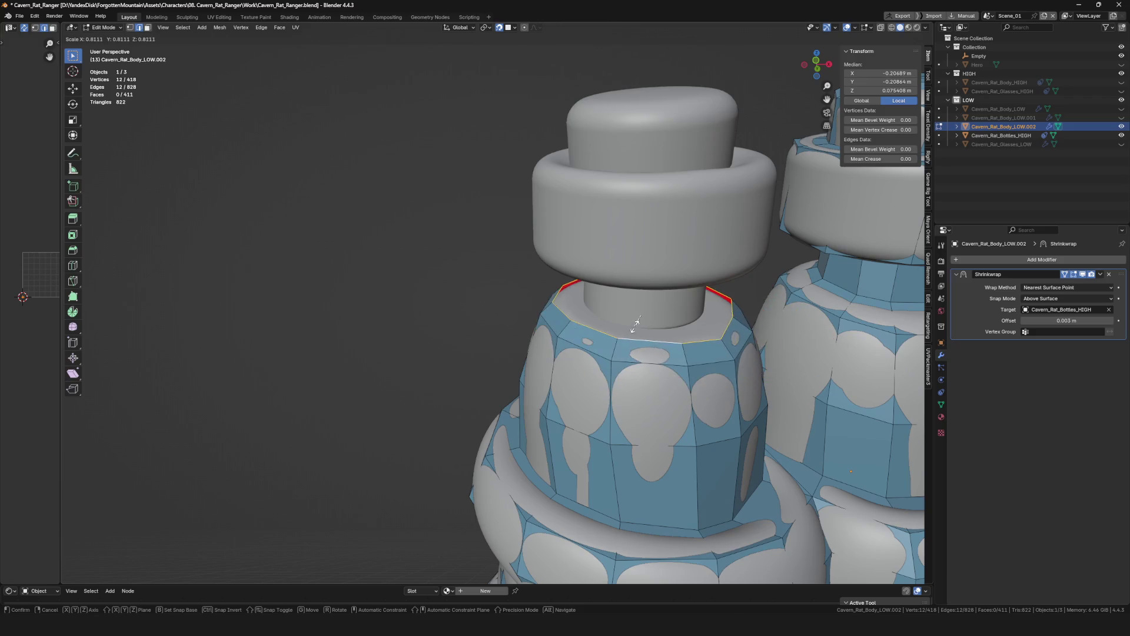
{"action": "left_click", "coordinate": [632, 318]}
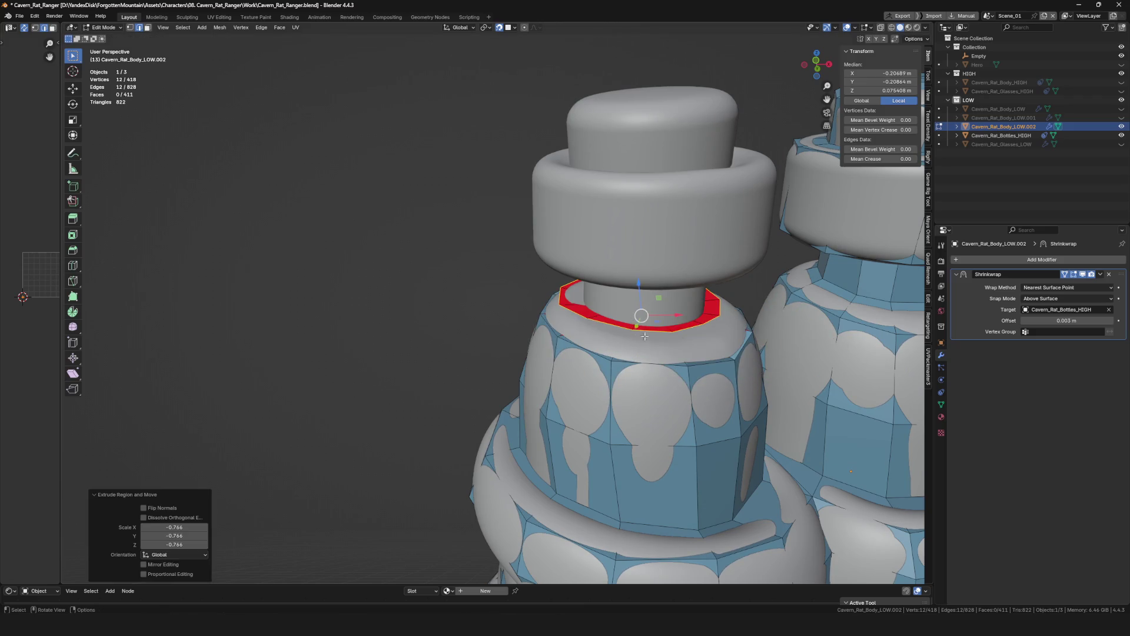
{"action": "mouse_move", "coordinate": [679, 345]}
{"action": "middle_mouse_down"}
{"action": "mouse_move", "coordinate": [702, 353]}
{"action": "mouse_move", "coordinate": [583, 265]}
{"action": "middle_mouse_up"}
{"action": "left_click", "coordinate": [695, 342]}
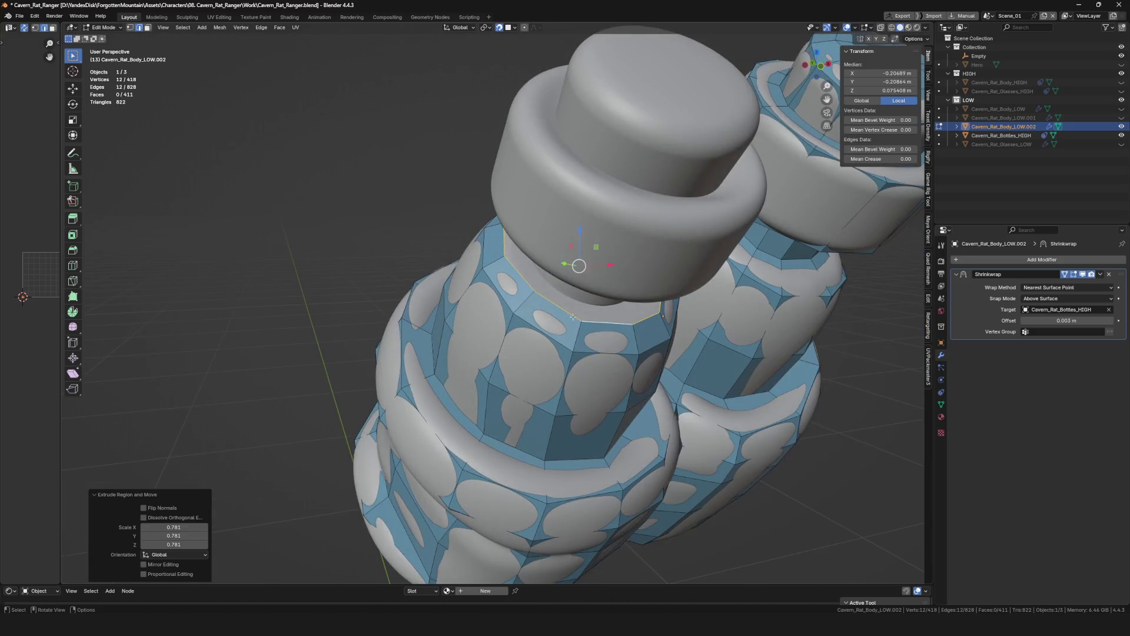
Continue extruding the ring upward along the neck, placing each new loop on the surface.
{"action": "left_click", "coordinate": [551, 299]}
{"action": "left_click", "coordinate": [546, 285]}
{"action": "left_click", "coordinate": [585, 284], "text": "alt"}
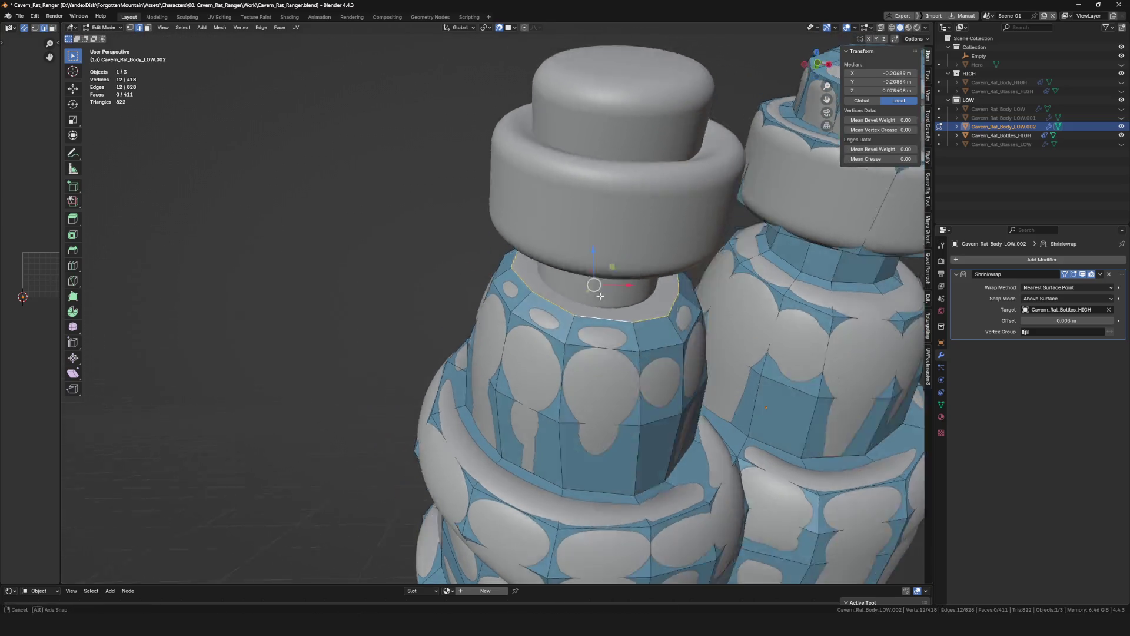
{"action": "scroll", "coordinate": [585, 284], "scroll_direction": "down", "scroll_amount": 4}
{"action": "mouse_move", "coordinate": [585, 284]}
{"action": "middle_mouse_down"}
{"action": "mouse_move", "coordinate": [638, 304]}
{"action": "mouse_move", "coordinate": [616, 298]}
{"action": "mouse_move", "coordinate": [636, 338]}
{"action": "middle_mouse_up"}
{"action": "scroll", "coordinate": [637, 304], "scroll_direction": "up", "scroll_amount": 3}
{"action": "scroll", "coordinate": [598, 301], "scroll_direction": "up", "scroll_amount": 2}
{"action": "left_click", "coordinate": [623, 305]}
{"action": "left_click", "coordinate": [620, 290]}
{"action": "left_click", "coordinate": [634, 328]}
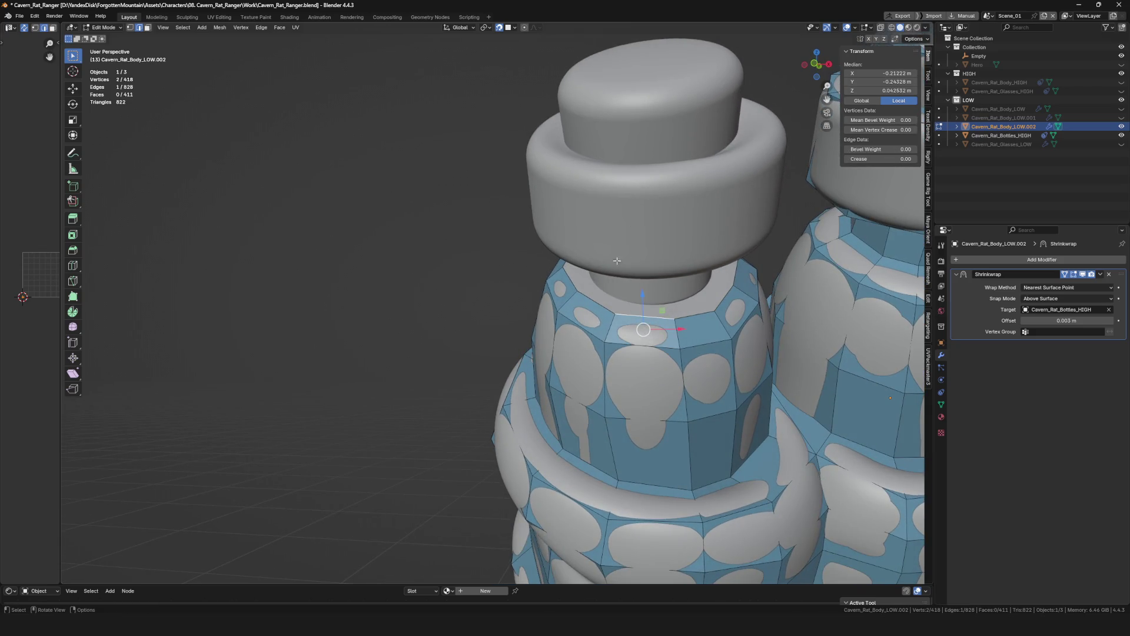
{"action": "scroll", "coordinate": [616, 261], "scroll_direction": "down", "scroll_amount": 5}
{"action": "scroll", "coordinate": [617, 261], "scroll_direction": "up", "scroll_amount": 5}
{"action": "scroll", "coordinate": [617, 261], "scroll_direction": "down", "scroll_amount": 5}
{"action": "mouse_move", "coordinate": [616, 261]}
{"action": "middle_mouse_down"}
{"action": "mouse_move", "coordinate": [568, 301]}
{"action": "mouse_move", "coordinate": [580, 286]}
{"action": "middle_mouse_up"}
{"action": "scroll", "coordinate": [574, 302], "scroll_direction": "up", "scroll_amount": 2}
{"action": "scroll", "coordinate": [575, 302], "scroll_direction": "up", "scroll_amount": 3}
Grab individual neck vertices and slide them onto the bottle surface.
{"action": "key", "text": "1"}
{"action": "key", "text": "alt+a"}
{"action": "scroll", "coordinate": [576, 305], "scroll_direction": "up", "scroll_amount": 2}
{"action": "left_click", "coordinate": [576, 304]}
{"action": "left_click_drag", "start_coordinate": [580, 285], "coordinate": [583, 283]}
{"action": "mouse_move", "coordinate": [583, 282]}
{"action": "middle_mouse_down"}
{"action": "mouse_move", "coordinate": [617, 316]}
{"action": "mouse_move", "coordinate": [649, 321]}
{"action": "mouse_move", "coordinate": [618, 284]}
{"action": "middle_mouse_up"}
{"action": "key", "text": "g"}
{"action": "left_click", "coordinate": [649, 321]}
{"action": "key", "text": "g"}
{"action": "left_click", "coordinate": [649, 321]}
{"action": "key", "text": "g"}
{"action": "left_click", "coordinate": [619, 284]}
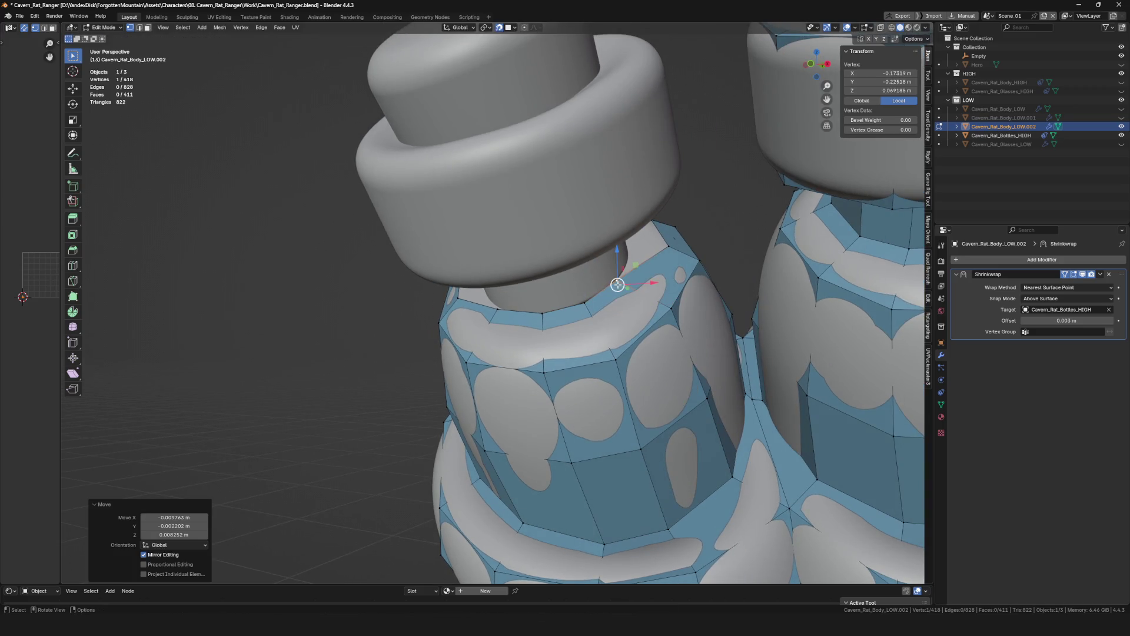
Work around the neck ring repositioning the remaining stray vertices one by one.
{"action": "mouse_move", "coordinate": [670, 248]}
{"action": "middle_mouse_down"}
{"action": "mouse_move", "coordinate": [537, 283]}
{"action": "mouse_move", "coordinate": [689, 305]}
{"action": "mouse_move", "coordinate": [557, 304]}
{"action": "mouse_move", "coordinate": [584, 334]}
{"action": "middle_mouse_up"}
{"action": "key", "text": "g"}
{"action": "left_click", "coordinate": [523, 261]}
{"action": "key", "text": "g"}
{"action": "left_click", "coordinate": [658, 296]}
{"action": "key", "text": "g"}
{"action": "left_click", "coordinate": [697, 289]}
{"action": "left_click", "coordinate": [635, 284]}
{"action": "left_click", "coordinate": [565, 313]}
{"action": "key", "text": "g"}
{"action": "mouse_move", "coordinate": [583, 385]}
{"action": "middle_mouse_down"}
{"action": "mouse_move", "coordinate": [580, 344]}
{"action": "mouse_move", "coordinate": [676, 432]}
{"action": "mouse_move", "coordinate": [636, 397]}
{"action": "middle_mouse_up"}
{"action": "left_click", "coordinate": [589, 348]}
{"action": "key", "text": "g"}
{"action": "left_click", "coordinate": [606, 379]}
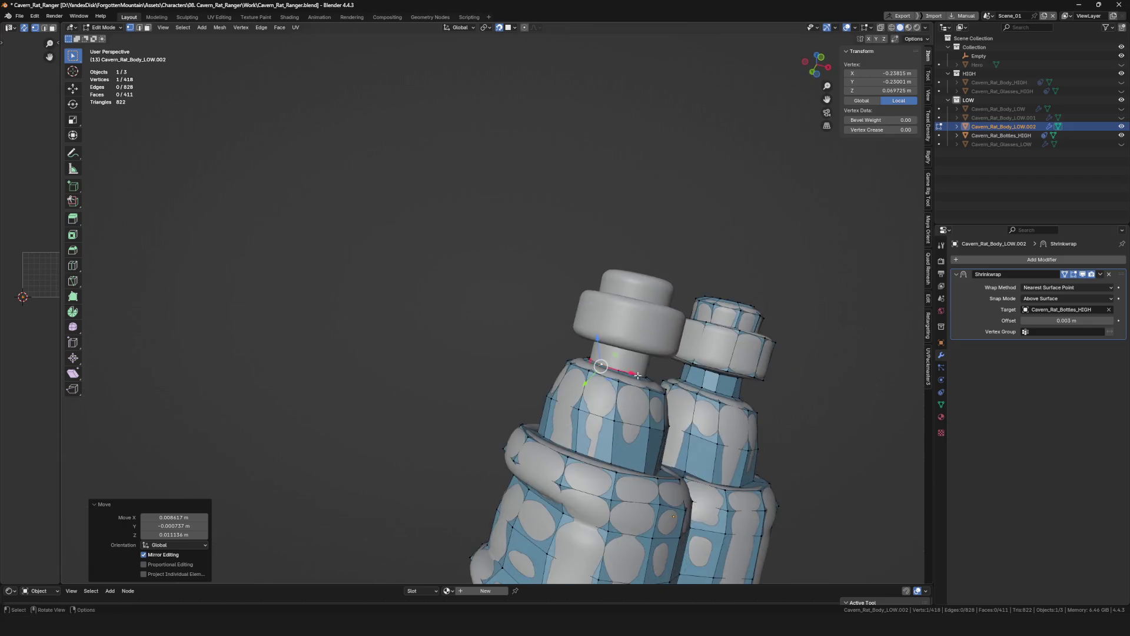
{"action": "scroll", "coordinate": [635, 397], "scroll_direction": "up", "scroll_amount": 3}
{"action": "key", "text": "alt+a"}
{"action": "scroll", "coordinate": [603, 374], "scroll_direction": "up", "scroll_amount": 2}
Extrude the neck ring up another level and nudge its vertices into place.
{"action": "key", "text": "e"}
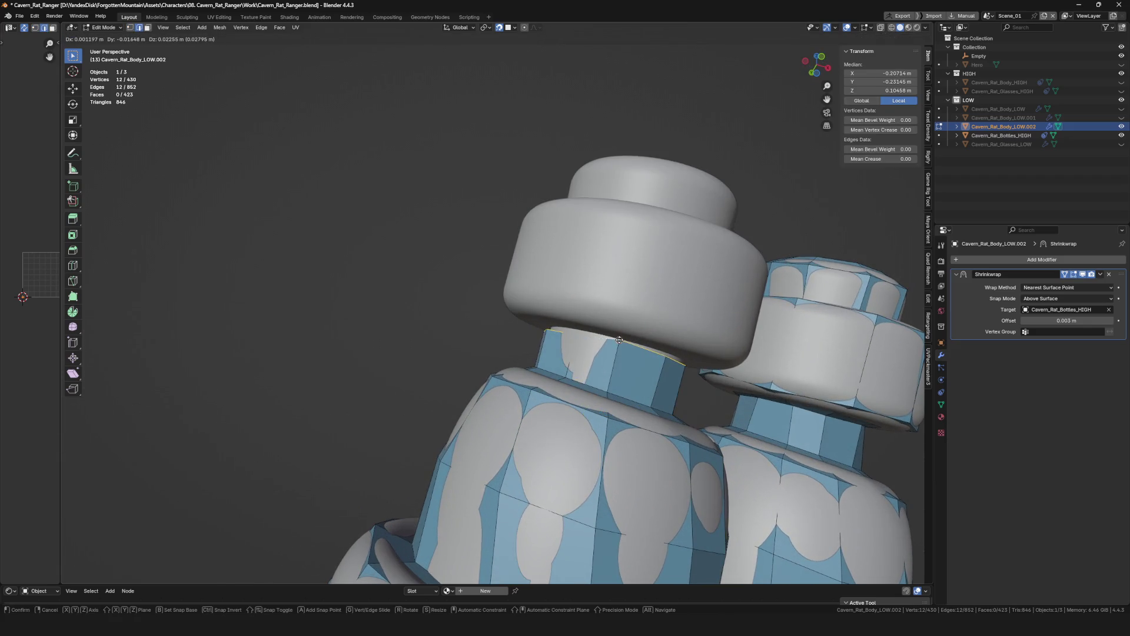
{"action": "left_click", "coordinate": [584, 337]}
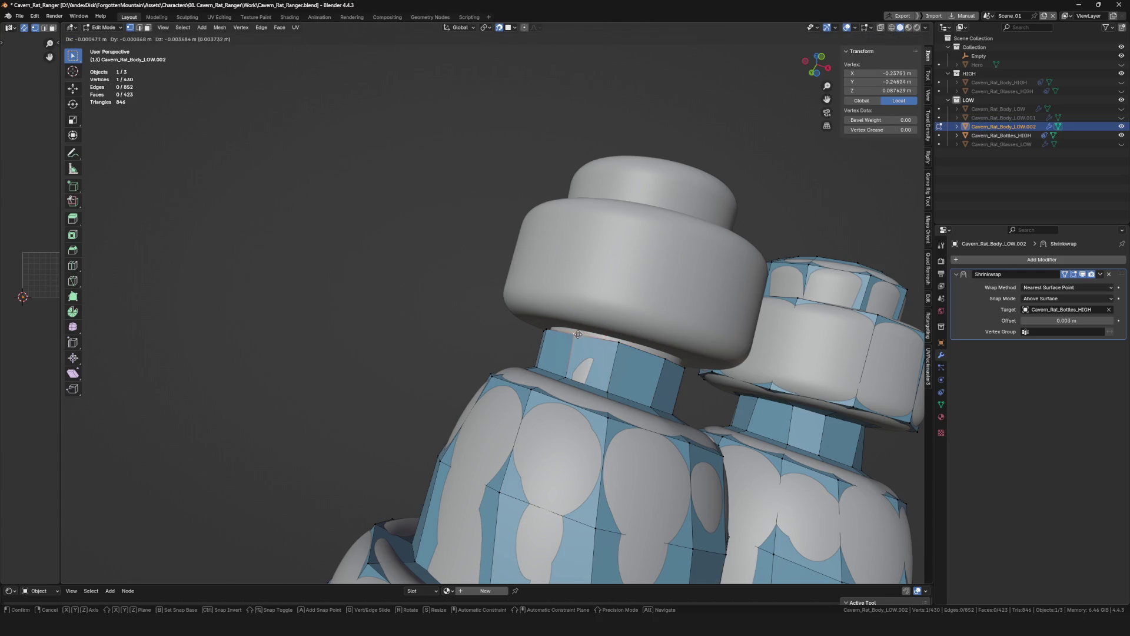
{"action": "left_click", "coordinate": [578, 333]}
{"action": "mouse_move", "coordinate": [577, 335]}
{"action": "middle_mouse_down"}
{"action": "mouse_move", "coordinate": [589, 355]}
{"action": "mouse_move", "coordinate": [631, 336]}
{"action": "mouse_move", "coordinate": [630, 323]}
{"action": "mouse_move", "coordinate": [648, 336]}
{"action": "middle_mouse_up"}
{"action": "scroll", "coordinate": [631, 335], "scroll_direction": "up", "scroll_amount": 2}
{"action": "key", "text": "g"}
{"action": "left_click", "coordinate": [632, 335]}
{"action": "left_click", "coordinate": [625, 330]}
{"action": "key", "text": "g"}
{"action": "left_click", "coordinate": [661, 309]}
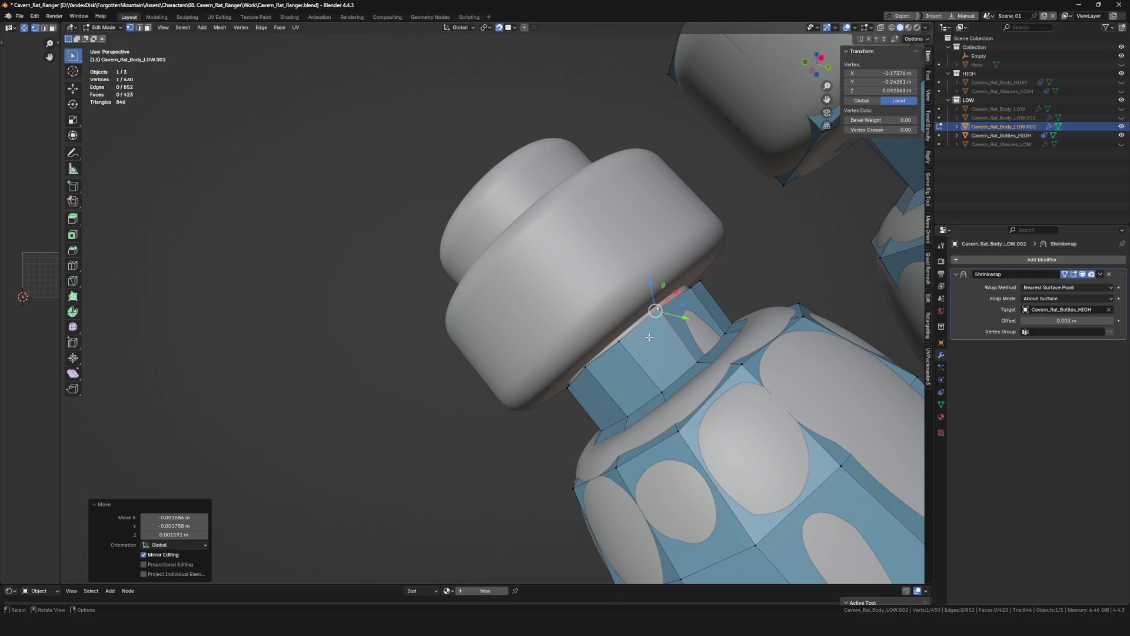
{"action": "scroll", "coordinate": [649, 337], "scroll_direction": "down", "scroll_amount": 3}
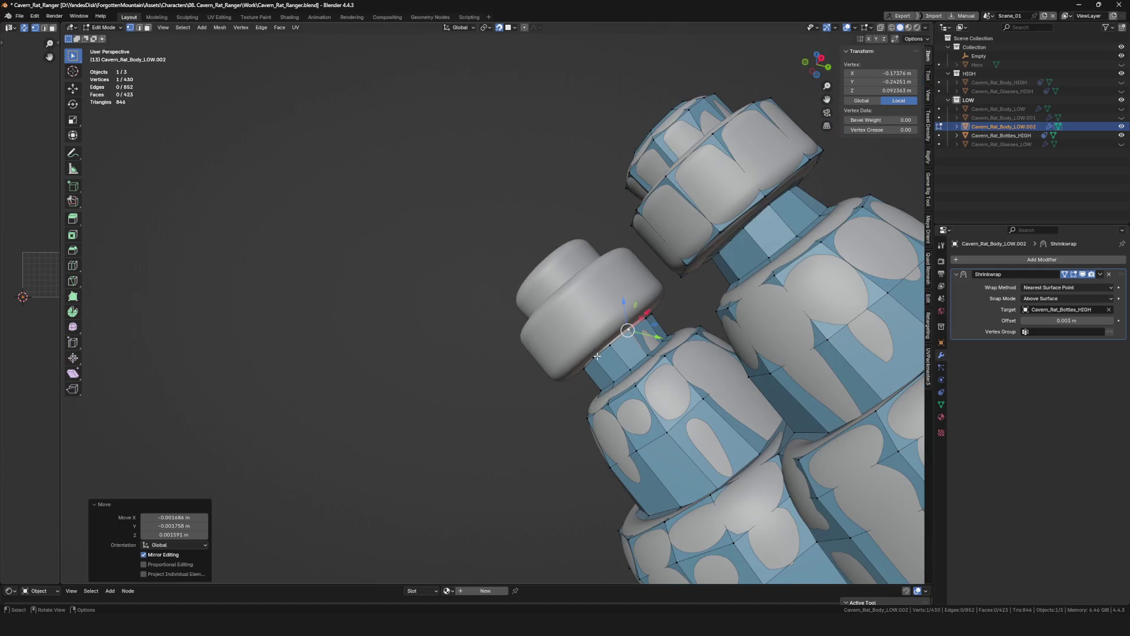
Fine-tune vertices near the top of the neck from a closer angle.
{"action": "mouse_move", "coordinate": [716, 332]}
{"action": "middle_mouse_down"}
{"action": "mouse_move", "coordinate": [671, 318]}
{"action": "mouse_move", "coordinate": [689, 311]}
{"action": "mouse_move", "coordinate": [653, 339]}
{"action": "mouse_move", "coordinate": [655, 327]}
{"action": "middle_mouse_up"}
{"action": "scroll", "coordinate": [671, 318], "scroll_direction": "up", "scroll_amount": 4}
{"action": "key", "text": "g"}
{"action": "left_click", "coordinate": [675, 309]}
{"action": "scroll", "coordinate": [654, 339], "scroll_direction": "down", "scroll_amount": 3}
{"action": "scroll", "coordinate": [653, 340], "scroll_direction": "up", "scroll_amount": 4}
{"action": "key", "text": "g"}
{"action": "left_click", "coordinate": [654, 322]}
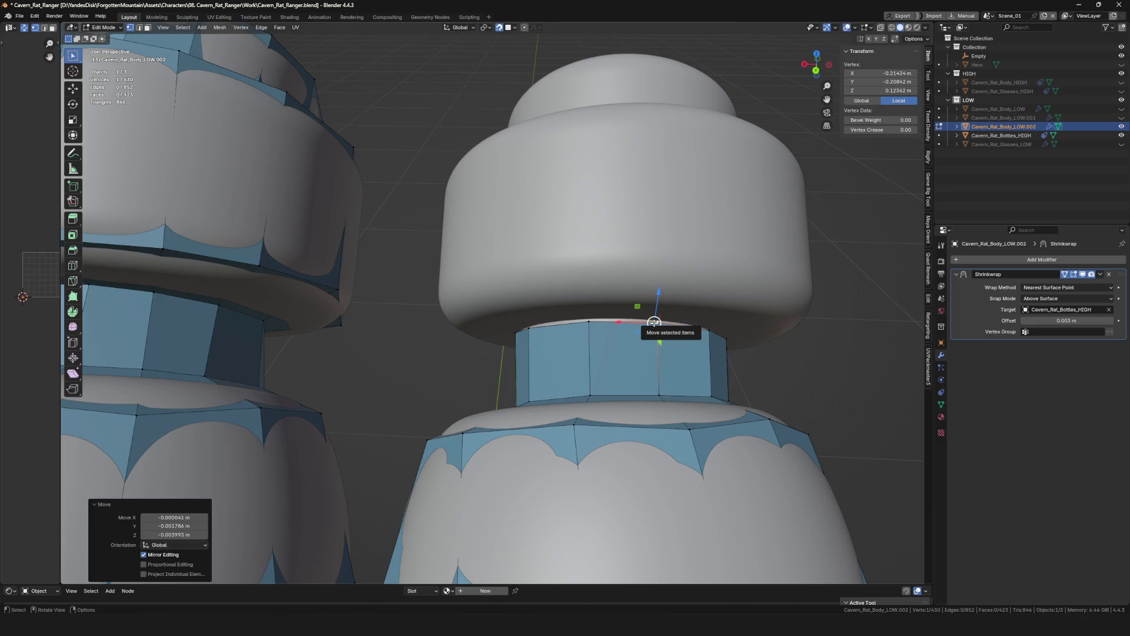
{"action": "scroll", "coordinate": [654, 322], "scroll_direction": "down", "scroll_amount": 3}
{"action": "middle_click_drag", "start_coordinate": [651, 323], "coordinate": [569, 323]}
{"action": "scroll", "coordinate": [575, 331], "scroll_direction": "up", "scroll_amount": 3}
{"action": "key", "text": "alt+a"}
Widen the topmost neck ring outward to sit under the cap and adjust its vertices.
{"action": "left_click", "coordinate": [568, 344], "text": "alt"}
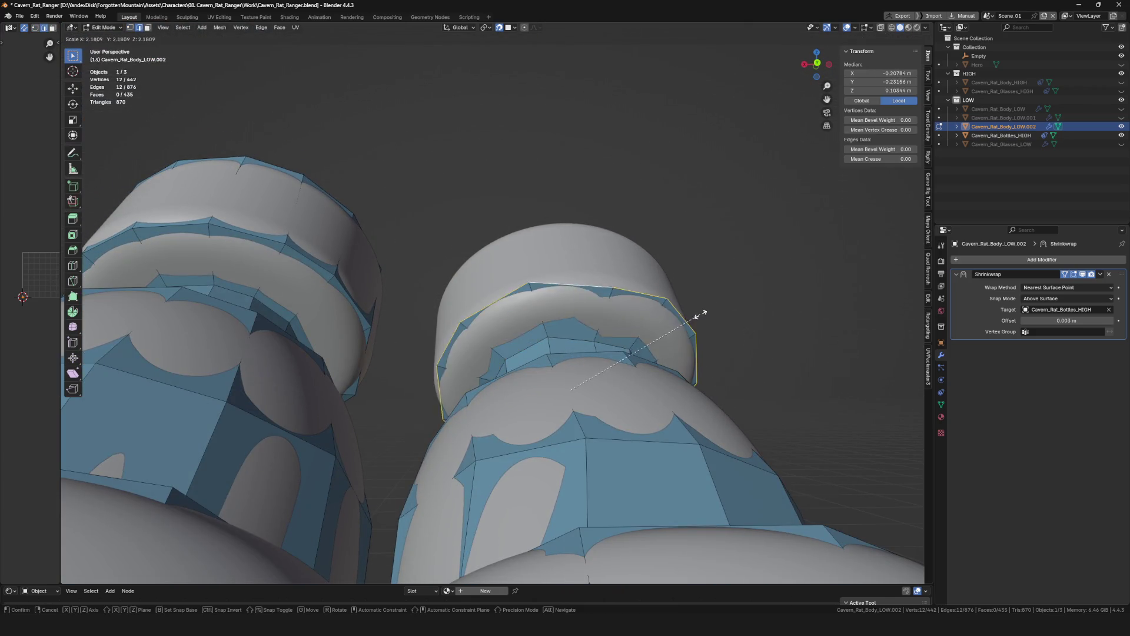
{"action": "left_click", "coordinate": [671, 318]}
{"action": "mouse_move", "coordinate": [671, 318]}
{"action": "middle_mouse_down"}
{"action": "mouse_move", "coordinate": [575, 289]}
{"action": "mouse_move", "coordinate": [629, 289]}
{"action": "middle_mouse_up"}
{"action": "left_click", "coordinate": [573, 263]}
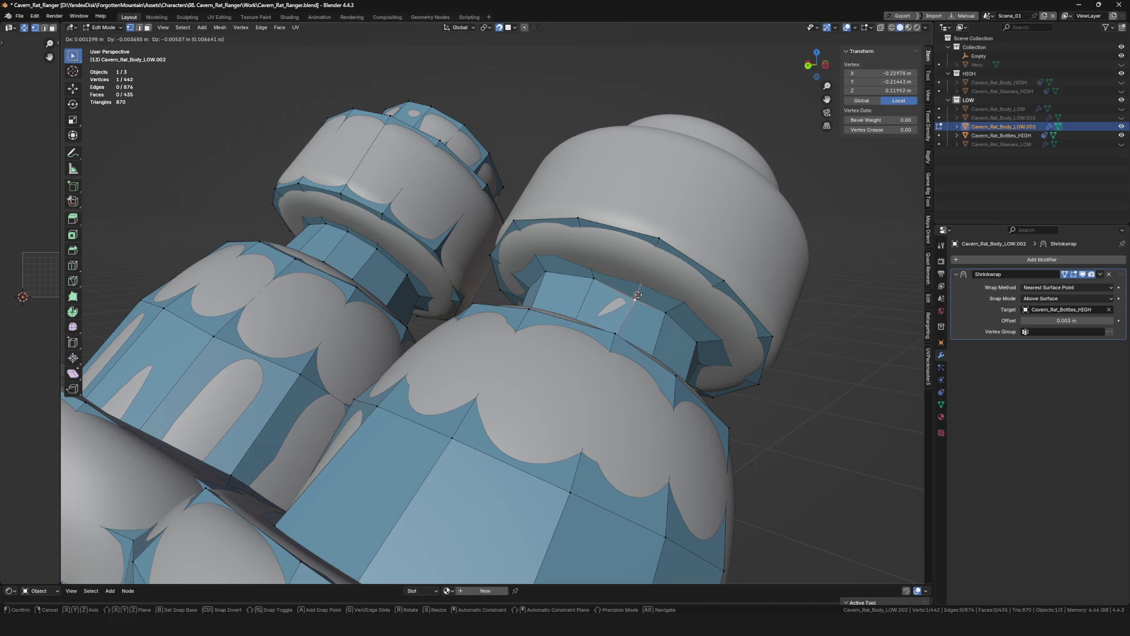
{"action": "left_click", "coordinate": [638, 297]}
{"action": "mouse_move", "coordinate": [638, 296]}
{"action": "middle_mouse_down"}
{"action": "mouse_move", "coordinate": [627, 327]}
{"action": "mouse_move", "coordinate": [639, 297]}
{"action": "middle_mouse_up"}
{"action": "key", "text": "g"}
{"action": "left_click", "coordinate": [629, 318]}
Settle the cap-underside vertices, then extrude a new ring up onto the cap's side.
{"action": "middle_click_drag", "start_coordinate": [647, 349], "coordinate": [636, 340]}
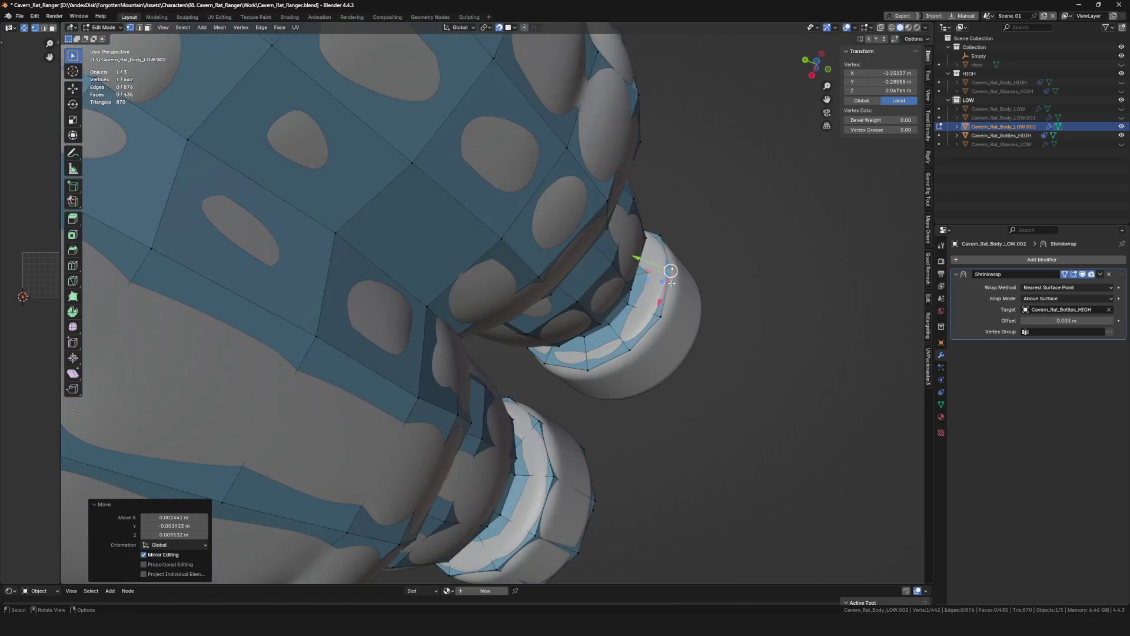
{"action": "scroll", "coordinate": [636, 340], "scroll_direction": "down", "scroll_amount": 5}
{"action": "scroll", "coordinate": [631, 338], "scroll_direction": "up", "scroll_amount": 5}
{"action": "key", "text": "g"}
{"action": "left_click", "coordinate": [624, 336]}
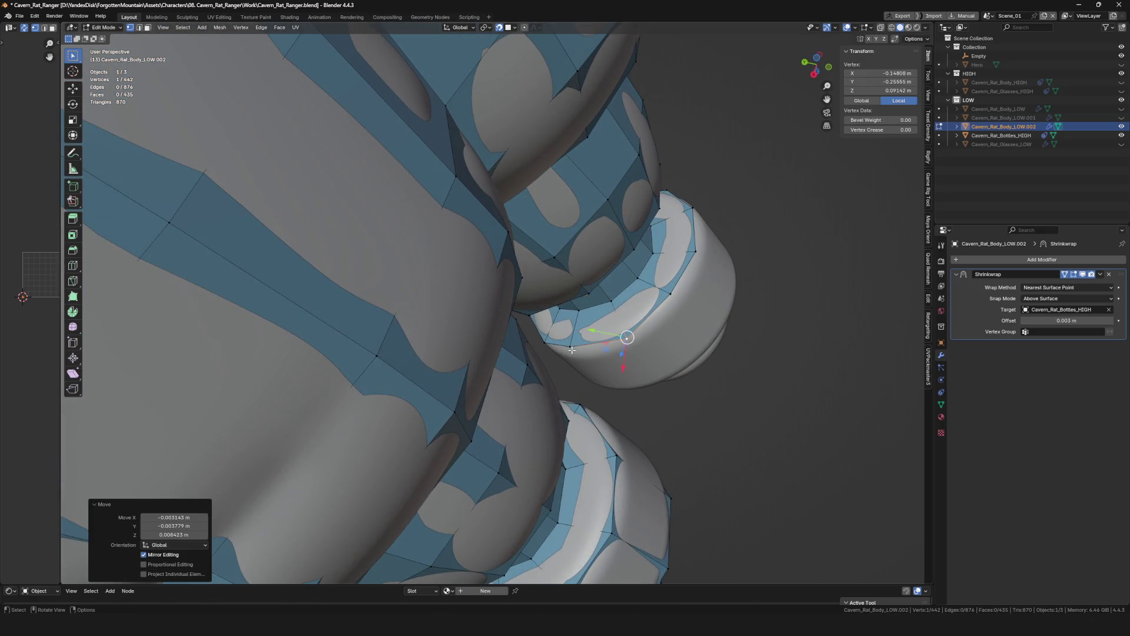
{"action": "left_click", "coordinate": [577, 349]}
{"action": "scroll", "coordinate": [578, 349], "scroll_direction": "up", "scroll_amount": 4}
{"action": "scroll", "coordinate": [575, 348], "scroll_direction": "down", "scroll_amount": 5}
{"action": "mouse_move", "coordinate": [575, 349]}
{"action": "middle_mouse_down"}
{"action": "mouse_move", "coordinate": [561, 378]}
{"action": "mouse_move", "coordinate": [560, 367]}
{"action": "mouse_move", "coordinate": [485, 401]}
{"action": "mouse_move", "coordinate": [477, 321]}
{"action": "mouse_move", "coordinate": [437, 273]}
{"action": "mouse_move", "coordinate": [398, 283]}
{"action": "mouse_move", "coordinate": [563, 267]}
{"action": "middle_mouse_up"}
{"action": "scroll", "coordinate": [559, 378], "scroll_direction": "down", "scroll_amount": 3}
{"action": "left_click", "coordinate": [537, 356]}
{"action": "scroll", "coordinate": [560, 366], "scroll_direction": "down", "scroll_amount": 2}
{"action": "scroll", "coordinate": [485, 402], "scroll_direction": "up", "scroll_amount": 2}
{"action": "key", "text": "e"}
{"action": "left_click", "coordinate": [511, 400]}
{"action": "left_click", "coordinate": [437, 273]}
Reposition vertices at the cap base, undoing a misplaced move and redoing it.
{"action": "key", "text": "g"}
{"action": "left_click", "coordinate": [448, 294]}
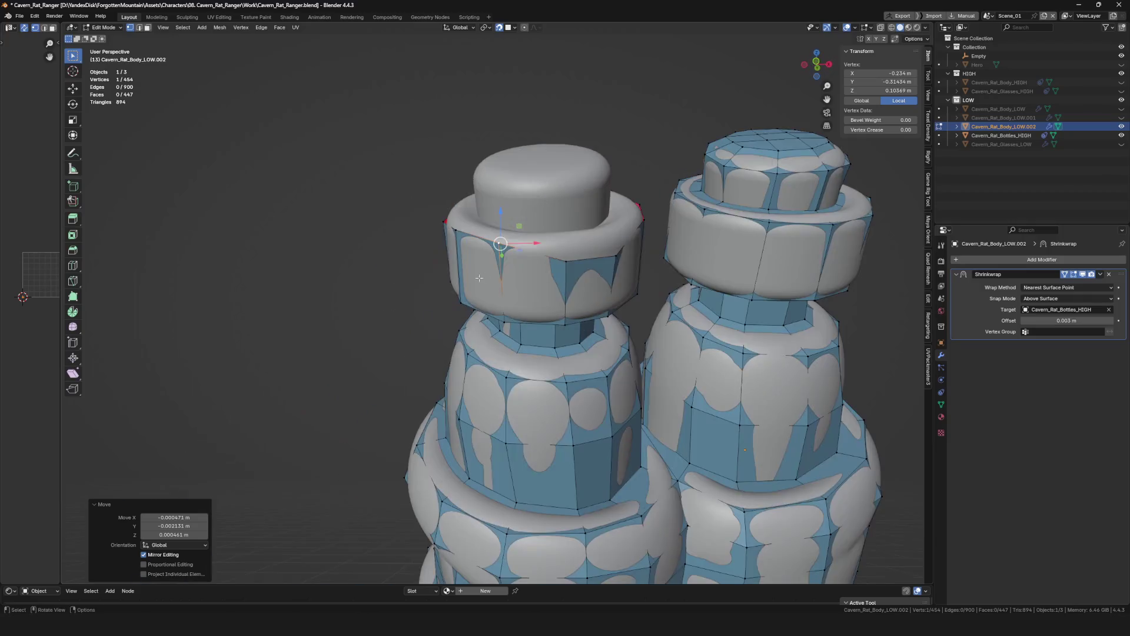
{"action": "middle_click_drag", "start_coordinate": [561, 248], "coordinate": [500, 325]}
{"action": "key", "text": "ctrl+z"}
{"action": "mouse_move", "coordinate": [527, 280]}
{"action": "middle_mouse_down"}
{"action": "mouse_move", "coordinate": [592, 285]}
{"action": "mouse_move", "coordinate": [575, 265]}
{"action": "mouse_move", "coordinate": [616, 260]}
{"action": "mouse_move", "coordinate": [634, 292]}
{"action": "mouse_move", "coordinate": [625, 326]}
{"action": "mouse_move", "coordinate": [676, 265]}
{"action": "mouse_move", "coordinate": [491, 348]}
{"action": "mouse_move", "coordinate": [510, 337]}
{"action": "middle_mouse_up"}
{"action": "key", "text": "g"}
{"action": "left_click", "coordinate": [633, 292]}
{"action": "left_click", "coordinate": [635, 311]}
Try pushing the cap ring up, undo it, and instead move single vertices onto the rim.
{"action": "key", "text": "alt+a"}
{"action": "left_click", "coordinate": [492, 349], "text": "alt"}
{"action": "key", "text": "g"}
{"action": "left_click", "coordinate": [499, 328]}
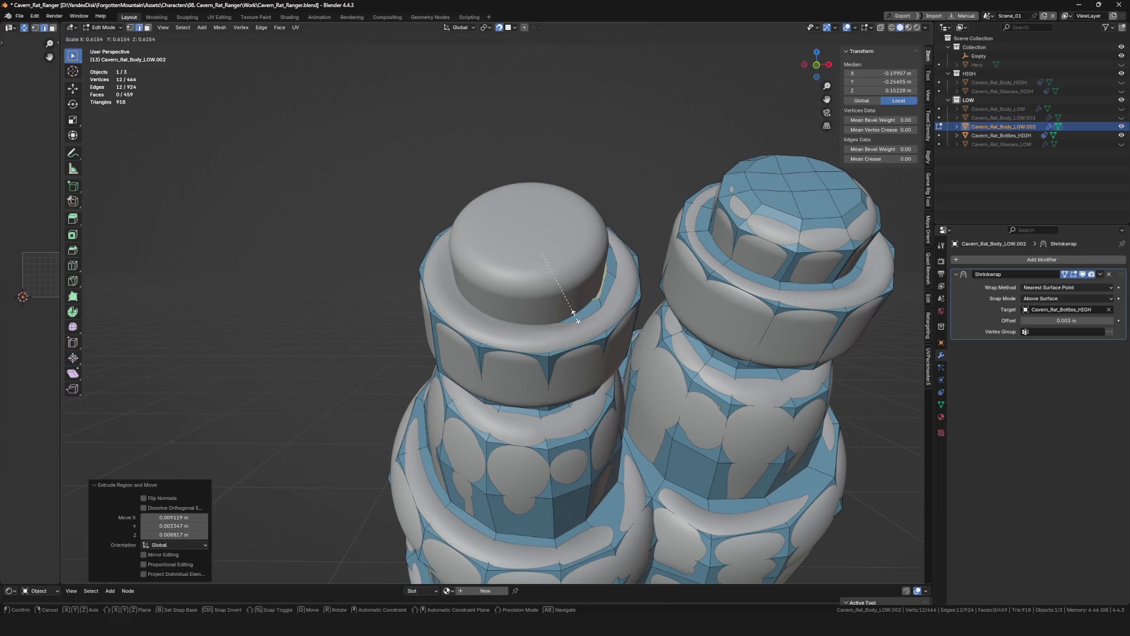
{"action": "key", "text": "ctrl+z"}
{"action": "middle_click_drag", "start_coordinate": [577, 314], "coordinate": [507, 354]}
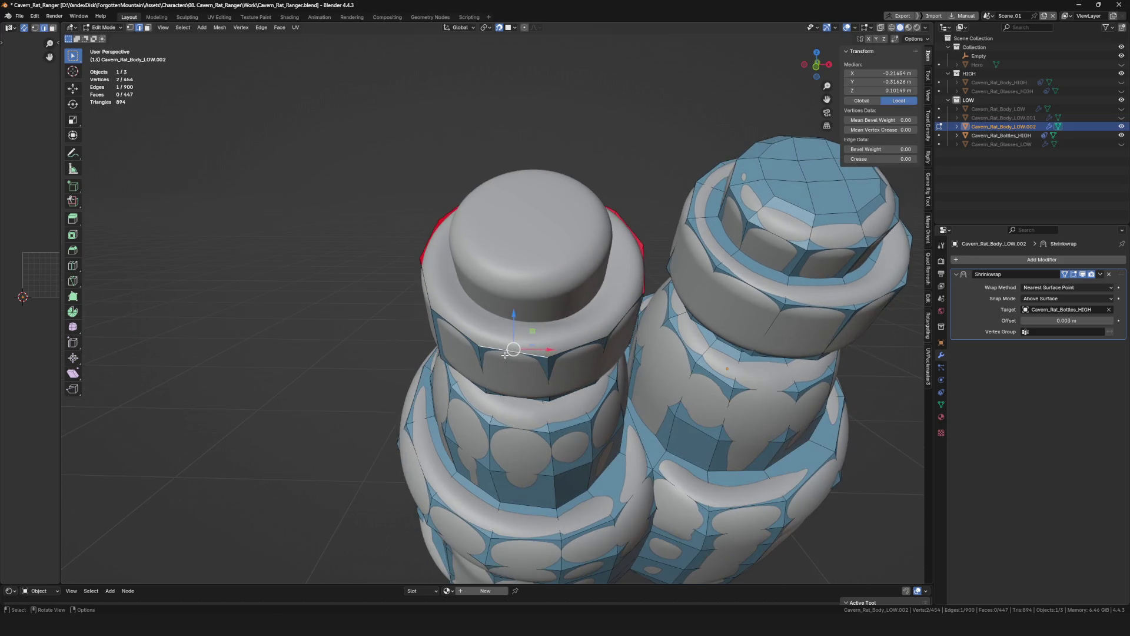
{"action": "left_click", "coordinate": [543, 327]}
{"action": "mouse_move", "coordinate": [543, 328]}
{"action": "middle_mouse_down"}
{"action": "mouse_move", "coordinate": [547, 358]}
{"action": "mouse_move", "coordinate": [473, 248]}
{"action": "mouse_move", "coordinate": [486, 268]}
{"action": "middle_mouse_up"}
{"action": "left_click", "coordinate": [551, 321]}
Extrude a chain of vertices one after another along the cap's rim.
{"action": "key", "text": "e"}
{"action": "left_click", "coordinate": [496, 297]}
{"action": "key", "text": "e"}
{"action": "left_click", "coordinate": [474, 247]}
{"action": "key", "text": "e"}
{"action": "left_click", "coordinate": [454, 263]}
{"action": "left_click", "coordinate": [496, 226]}
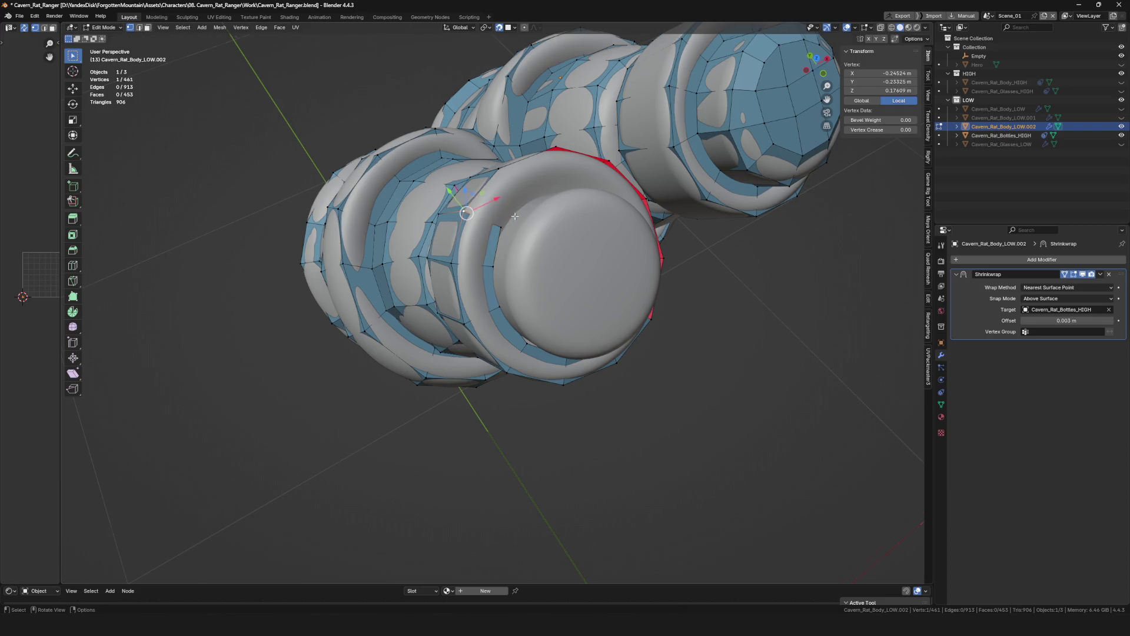
{"action": "key", "text": "e"}
{"action": "left_click", "coordinate": [518, 205]}
Fill a face between the rim vertices and select the next pair to extend from.
{"action": "mouse_move", "coordinate": [517, 205]}
{"action": "middle_mouse_down"}
{"action": "mouse_move", "coordinate": [526, 392]}
{"action": "mouse_move", "coordinate": [498, 392]}
{"action": "mouse_move", "coordinate": [506, 364]}
{"action": "middle_mouse_up"}
{"action": "left_click", "coordinate": [523, 391], "text": "shift"}
{"action": "key", "text": "j"}
{"action": "left_click", "coordinate": [498, 392]}
{"action": "left_click", "coordinate": [507, 392]}
{"action": "left_click", "coordinate": [506, 364], "text": "shift"}
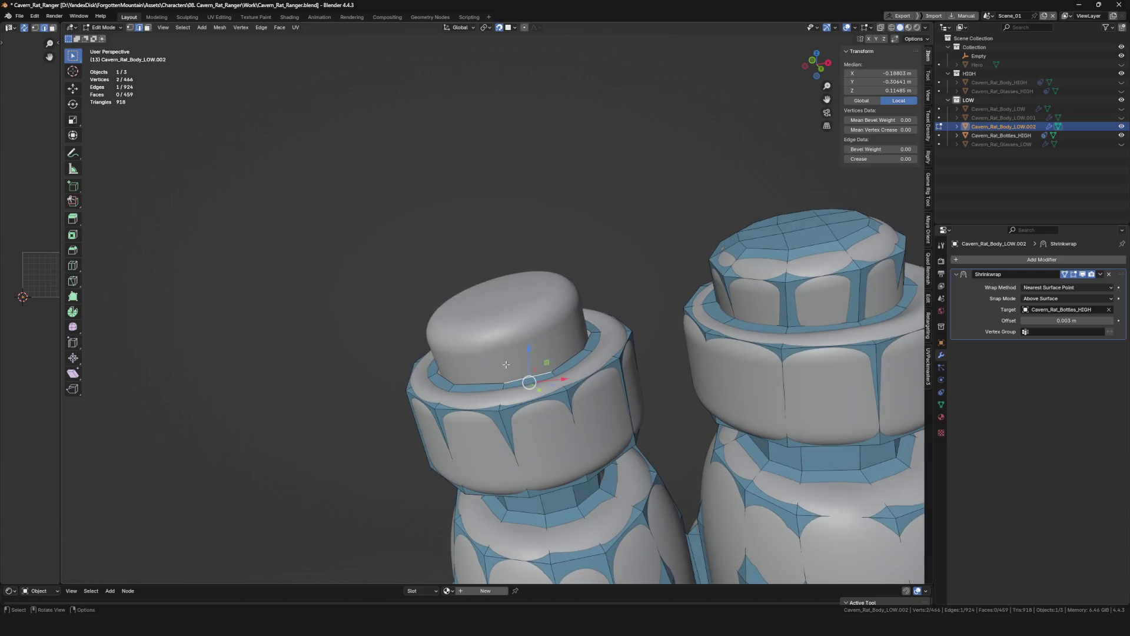
Extrude vertices from the rim up onto the cap top and place them on its surface.
{"action": "left_click", "coordinate": [553, 332]}
{"action": "left_click", "coordinate": [540, 326]}
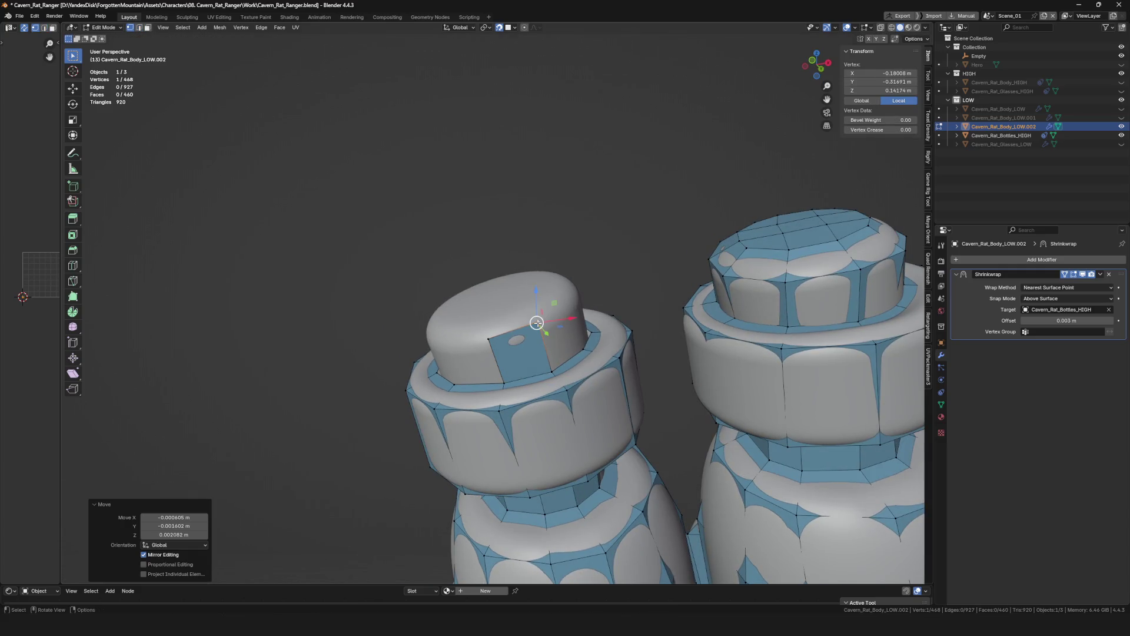
{"action": "key", "text": "e"}
{"action": "mouse_move", "coordinate": [530, 328]}
{"action": "middle_mouse_down"}
{"action": "mouse_move", "coordinate": [517, 374]}
{"action": "mouse_move", "coordinate": [475, 318]}
{"action": "mouse_move", "coordinate": [577, 364]}
{"action": "middle_mouse_up"}
{"action": "left_click", "coordinate": [475, 317]}
{"action": "left_click", "coordinate": [561, 323]}
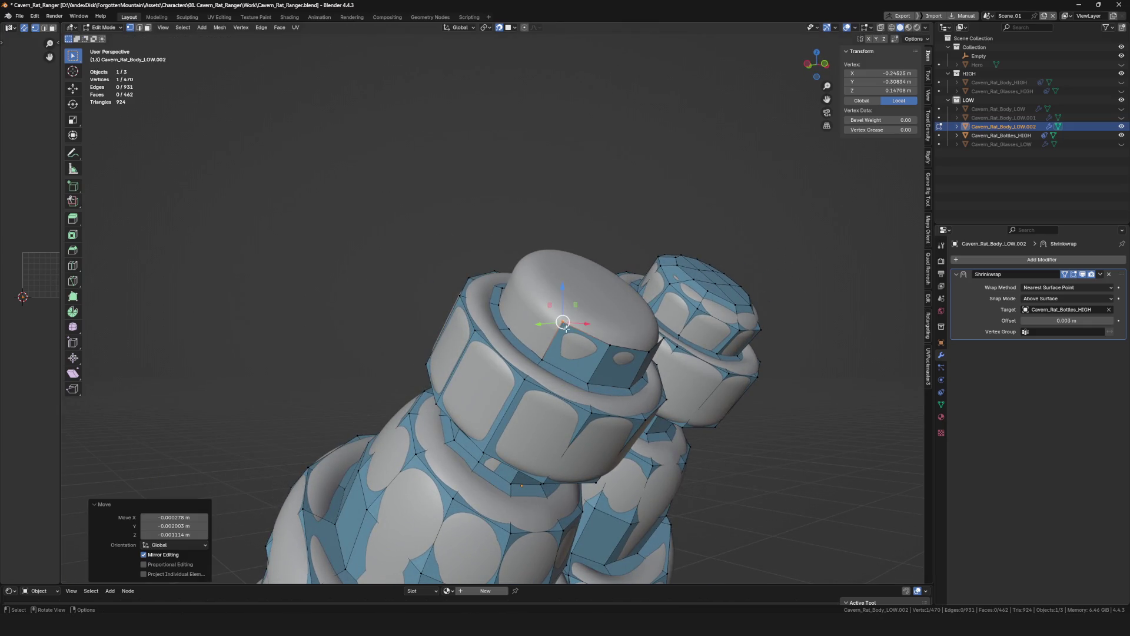
{"action": "middle_click_drag", "start_coordinate": [565, 335], "coordinate": [539, 312]}
{"action": "scroll", "coordinate": [540, 312], "scroll_direction": "down", "scroll_amount": 3}
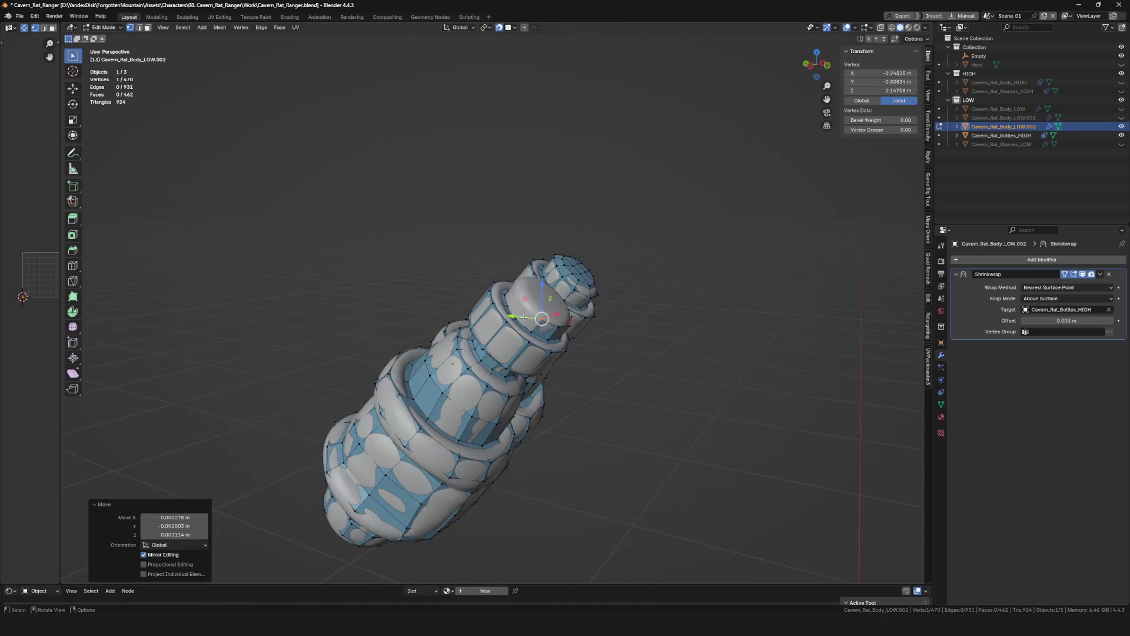
{"action": "scroll", "coordinate": [540, 312], "scroll_direction": "up", "scroll_amount": 3}
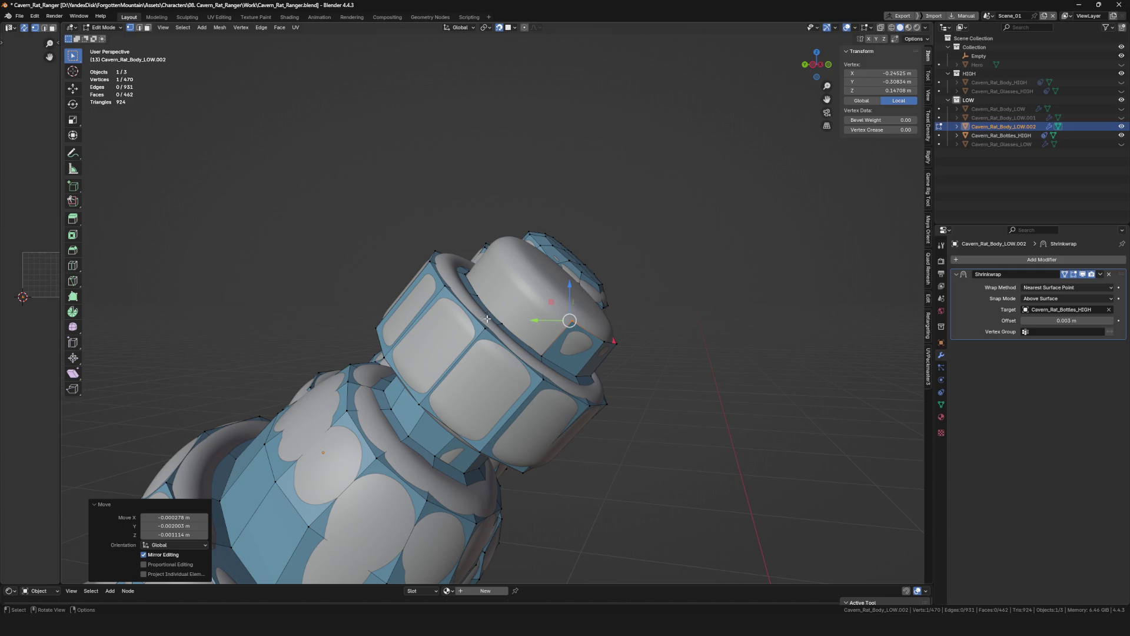
{"action": "scroll", "coordinate": [487, 319], "scroll_direction": "down", "scroll_amount": 3}
{"action": "scroll", "coordinate": [517, 333], "scroll_direction": "up", "scroll_amount": 3}
{"action": "scroll", "coordinate": [459, 371], "scroll_direction": "up", "scroll_amount": 1}
Extrude a new vertex from a cap-rim vertex and place it on the cap.
{"action": "mouse_move", "coordinate": [452, 387]}
{"action": "middle_mouse_down"}
{"action": "mouse_move", "coordinate": [551, 329]}
{"action": "mouse_move", "coordinate": [442, 477]}
{"action": "middle_mouse_up"}
{"action": "left_click", "coordinate": [446, 491]}
{"action": "scroll", "coordinate": [414, 457], "scroll_direction": "up", "scroll_amount": 1}
{"action": "scroll", "coordinate": [414, 458], "scroll_direction": "down", "scroll_amount": 1}
{"action": "key", "text": "alt+d"}
{"action": "left_click", "coordinate": [424, 459]}
{"action": "key", "text": "g"}
{"action": "scroll", "coordinate": [469, 410], "scroll_direction": "up", "scroll_amount": 1}
{"action": "left_click", "coordinate": [469, 411]}
Extrude several more vertices around the cap's side, placing each on the surface.
{"action": "mouse_move", "coordinate": [479, 411]}
{"action": "middle_mouse_down"}
{"action": "mouse_move", "coordinate": [517, 462]}
{"action": "mouse_move", "coordinate": [500, 370]}
{"action": "mouse_move", "coordinate": [384, 377]}
{"action": "mouse_move", "coordinate": [398, 393]}
{"action": "mouse_move", "coordinate": [380, 408]}
{"action": "mouse_move", "coordinate": [357, 375]}
{"action": "middle_mouse_up"}
{"action": "key", "text": "alt+d"}
{"action": "left_click", "coordinate": [505, 378]}
{"action": "key", "text": "alt+d"}
{"action": "left_click", "coordinate": [495, 386]}
{"action": "key", "text": "alt+d"}
{"action": "left_click", "coordinate": [501, 370]}
Add the last rim vertices and fill a quad face to close the ring around the cap side.
{"action": "mouse_move", "coordinate": [353, 441]}
{"action": "middle_mouse_down"}
{"action": "mouse_move", "coordinate": [430, 430]}
{"action": "mouse_move", "coordinate": [348, 429]}
{"action": "mouse_move", "coordinate": [415, 424]}
{"action": "mouse_move", "coordinate": [459, 397]}
{"action": "middle_mouse_up"}
{"action": "key", "text": "g"}
{"action": "left_click", "coordinate": [414, 424]}
{"action": "key", "text": "e"}
{"action": "left_click", "coordinate": [532, 409]}
{"action": "mouse_move", "coordinate": [532, 408]}
{"action": "middle_mouse_down"}
{"action": "mouse_move", "coordinate": [511, 387]}
{"action": "mouse_move", "coordinate": [391, 384]}
{"action": "mouse_move", "coordinate": [504, 434]}
{"action": "mouse_move", "coordinate": [493, 408]}
{"action": "middle_mouse_up"}
{"action": "key", "text": "e"}
{"action": "left_click", "coordinate": [504, 434]}
{"action": "key", "text": "f"}
{"action": "middle_click_drag", "start_coordinate": [580, 463], "coordinate": [519, 434]}
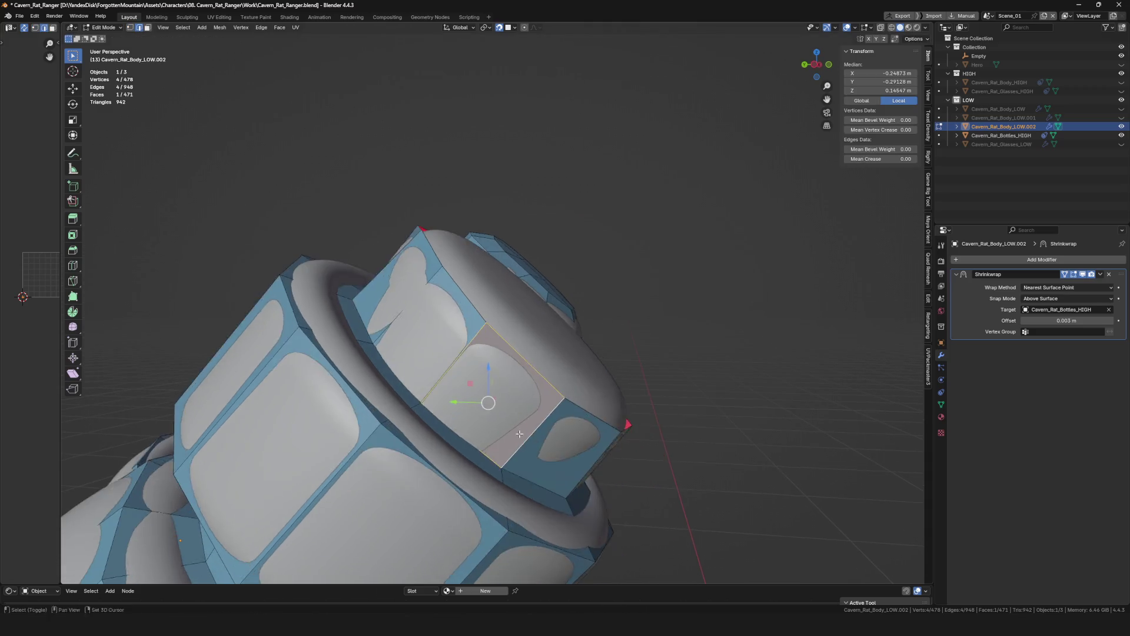
{"action": "scroll", "coordinate": [519, 434], "scroll_direction": "down", "scroll_amount": 5}
Select the cap's top edge loop, extrude it and scale it inward across the cap top.
{"action": "middle_click_drag", "start_coordinate": [540, 371], "coordinate": [446, 292]}
{"action": "scroll", "coordinate": [528, 365], "scroll_direction": "up", "scroll_amount": 4}
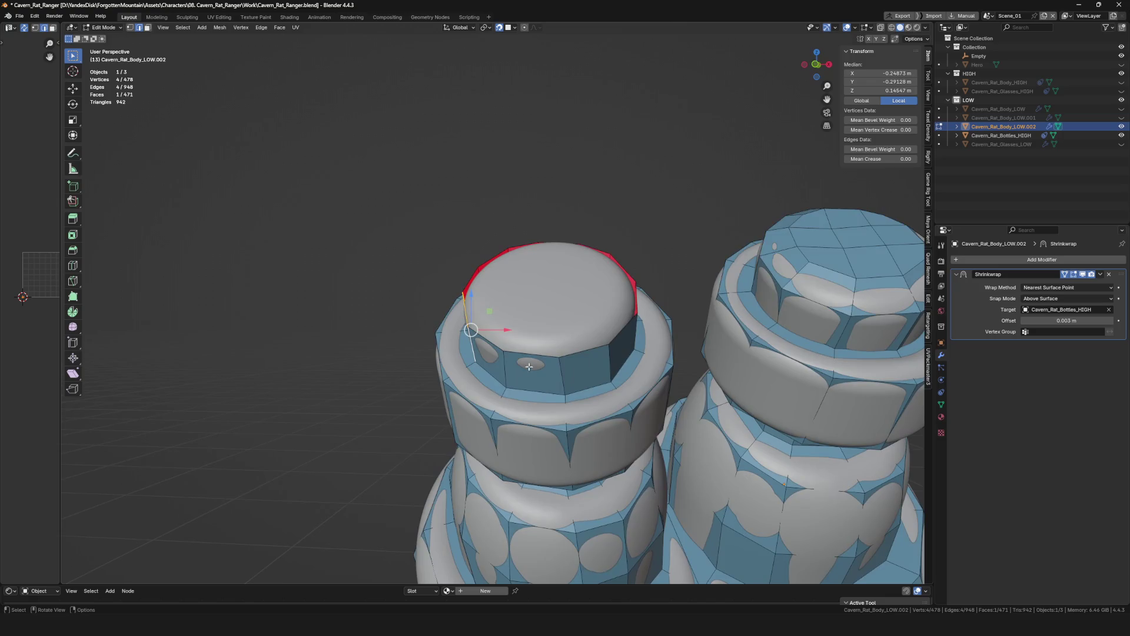
{"action": "scroll", "coordinate": [528, 365], "scroll_direction": "down", "scroll_amount": 3}
{"action": "left_click", "coordinate": [526, 351], "text": "alt"}
{"action": "scroll", "coordinate": [587, 342], "scroll_direction": "up", "scroll_amount": 3}
{"action": "mouse_move", "coordinate": [525, 351]}
{"action": "middle_mouse_down", "text": "alt"}
{"action": "mouse_move", "coordinate": [588, 342]}
{"action": "mouse_move", "coordinate": [622, 305]}
{"action": "middle_mouse_up", "text": "alt"}
{"action": "key", "text": "e"}
{"action": "key", "text": "s"}
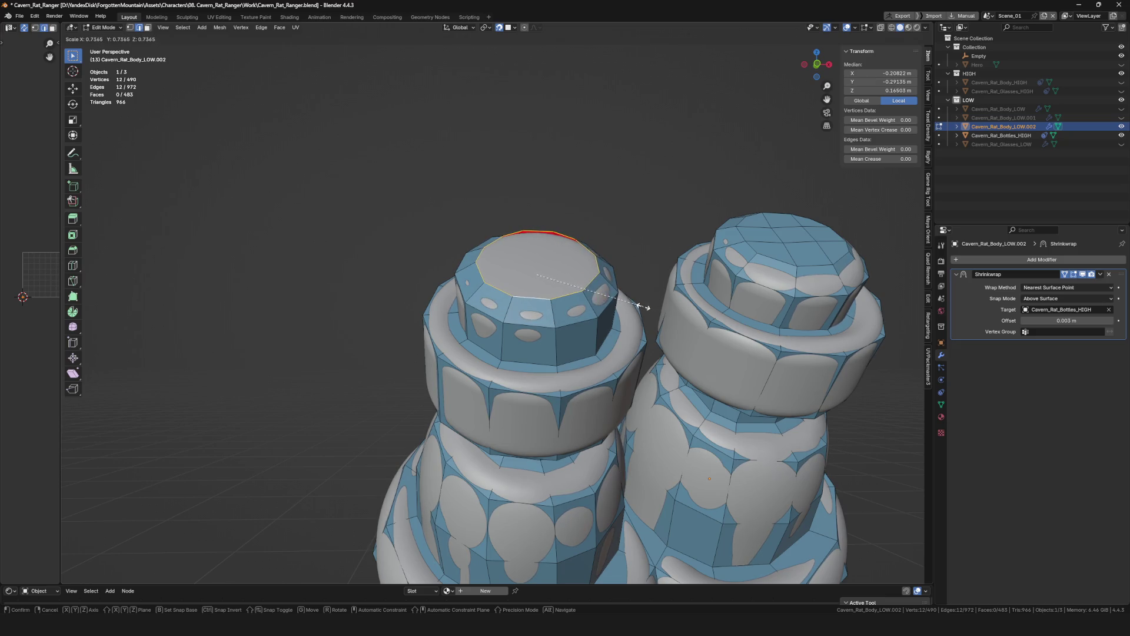
Confirm the inward scale and rip-fill four inner-loop vertices toward the cap centre.
{"action": "left_click", "coordinate": [642, 306]}
{"action": "middle_click_drag", "start_coordinate": [642, 306], "coordinate": [531, 291]}
{"action": "left_click", "coordinate": [478, 321]}
{"action": "middle_click_drag", "start_coordinate": [477, 323], "coordinate": [491, 326]}
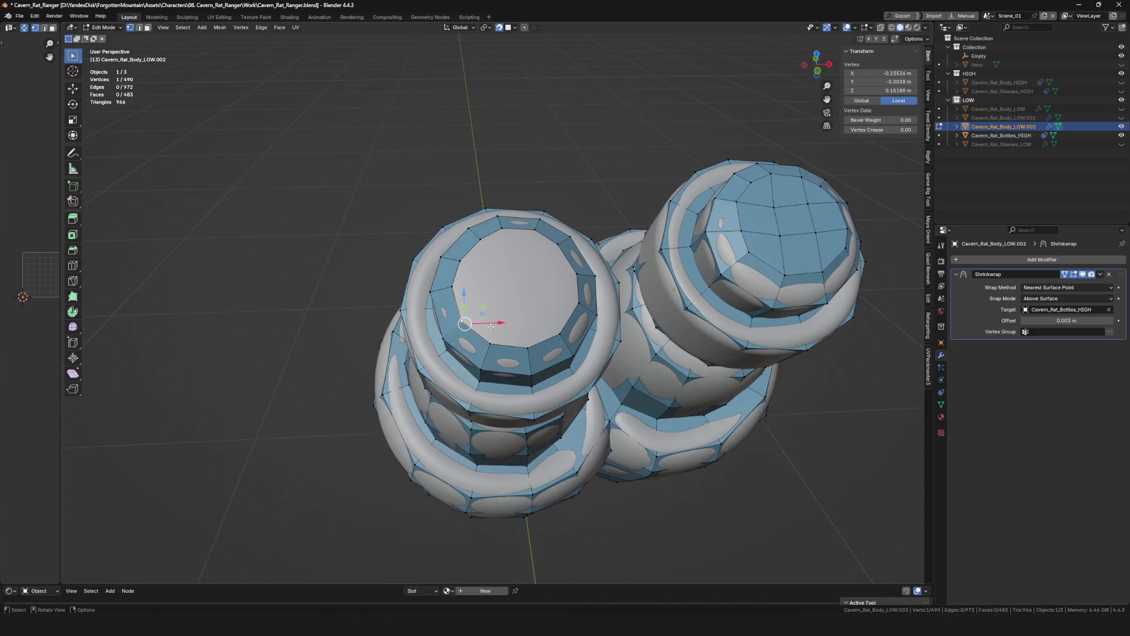
{"action": "key", "text": "alt+v"}
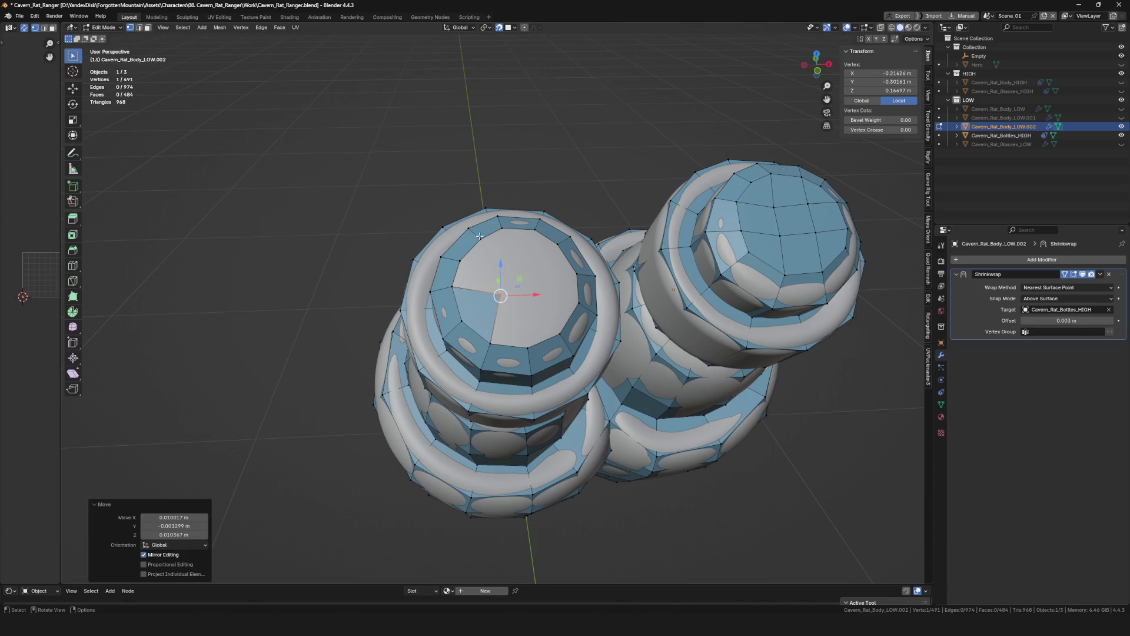
{"action": "left_click", "coordinate": [477, 241]}
{"action": "key", "text": "alt+v"}
{"action": "left_click", "coordinate": [500, 269]}
{"action": "key", "text": "alt+v"}
{"action": "left_click", "coordinate": [565, 330]}
{"action": "key", "text": "alt+v"}
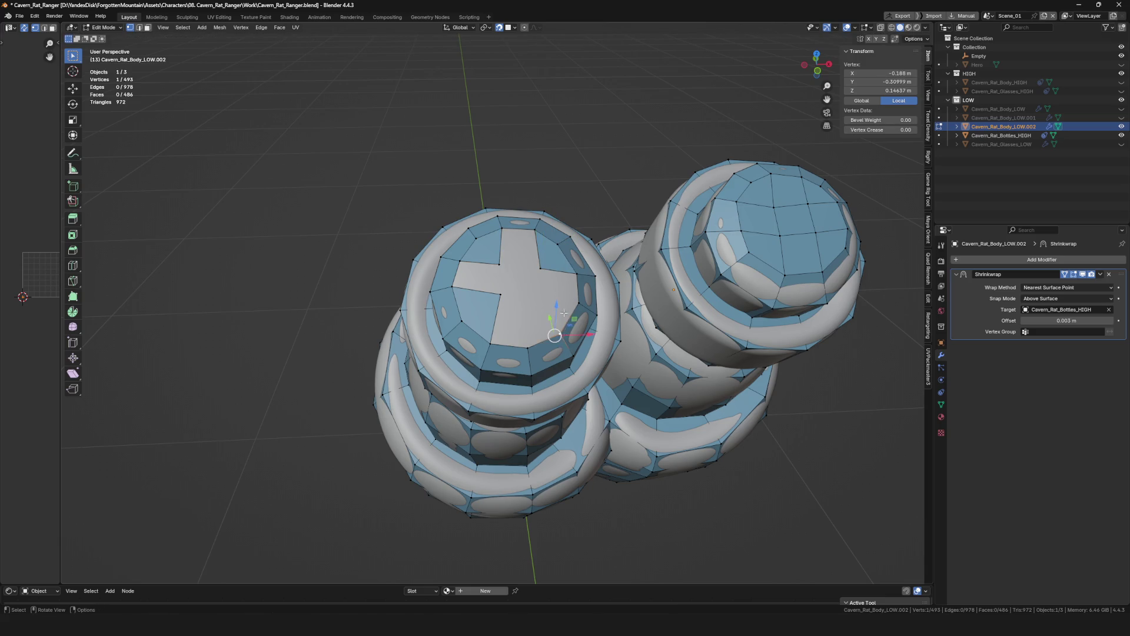
{"action": "left_click", "coordinate": [539, 299]}
Fill quads across the remaining gaps to close the cap top.
{"action": "key", "text": "f"}
{"action": "mouse_move", "coordinate": [538, 299]}
{"action": "middle_mouse_down"}
{"action": "mouse_move", "coordinate": [534, 310]}
{"action": "mouse_move", "coordinate": [556, 301]}
{"action": "mouse_move", "coordinate": [502, 242]}
{"action": "mouse_move", "coordinate": [492, 248]}
{"action": "mouse_move", "coordinate": [525, 292]}
{"action": "mouse_move", "coordinate": [495, 287]}
{"action": "middle_mouse_up"}
{"action": "left_click", "coordinate": [556, 301]}
{"action": "left_click", "coordinate": [559, 267], "text": "shift"}
{"action": "key", "text": "f"}
{"action": "key", "text": "ctrl+z"}
{"action": "key", "text": "ctrl+shift+z"}
{"action": "key", "text": "f"}
{"action": "key", "text": "f"}
{"action": "key", "text": "f"}
Nudge a few cap vertices into place to tidy the new faces.
{"action": "left_click", "coordinate": [487, 302]}
{"action": "key", "text": "g"}
{"action": "left_click", "coordinate": [540, 292]}
{"action": "key", "text": "g"}
{"action": "left_click", "coordinate": [521, 273]}
{"action": "left_click", "coordinate": [504, 253]}
{"action": "key", "text": "g"}
{"action": "left_click", "coordinate": [545, 266]}
{"action": "key", "text": "g"}
{"action": "left_click", "coordinate": [545, 266]}
{"action": "scroll", "coordinate": [545, 267], "scroll_direction": "down", "scroll_amount": 4}
Save the file and review the bottles in object mode, toggling local view.
{"action": "mouse_move", "coordinate": [545, 266]}
{"action": "middle_mouse_down"}
{"action": "mouse_move", "coordinate": [574, 261]}
{"action": "mouse_move", "coordinate": [539, 293]}
{"action": "middle_mouse_up"}
{"action": "scroll", "coordinate": [575, 261], "scroll_direction": "down", "scroll_amount": 2}
{"action": "key", "text": "ctrl+s"}
{"action": "key", "text": "Tab"}
{"action": "key", "text": "KP_Divide"}
{"action": "scroll", "coordinate": [540, 293], "scroll_direction": "up", "scroll_amount": 3}
{"action": "key", "text": "KP_Divide"}
{"action": "mouse_move", "coordinate": [519, 251]}
{"action": "middle_mouse_down"}
{"action": "mouse_move", "coordinate": [578, 352]}
{"action": "mouse_move", "coordinate": [660, 342]}
{"action": "mouse_move", "coordinate": [515, 281]}
{"action": "mouse_move", "coordinate": [699, 316]}
{"action": "mouse_move", "coordinate": [500, 331]}
{"action": "mouse_move", "coordinate": [531, 317]}
{"action": "middle_mouse_up"}
{"action": "key", "text": "Tab"}
{"action": "key", "text": "Tab"}
{"action": "key", "text": "ctrl+s"}
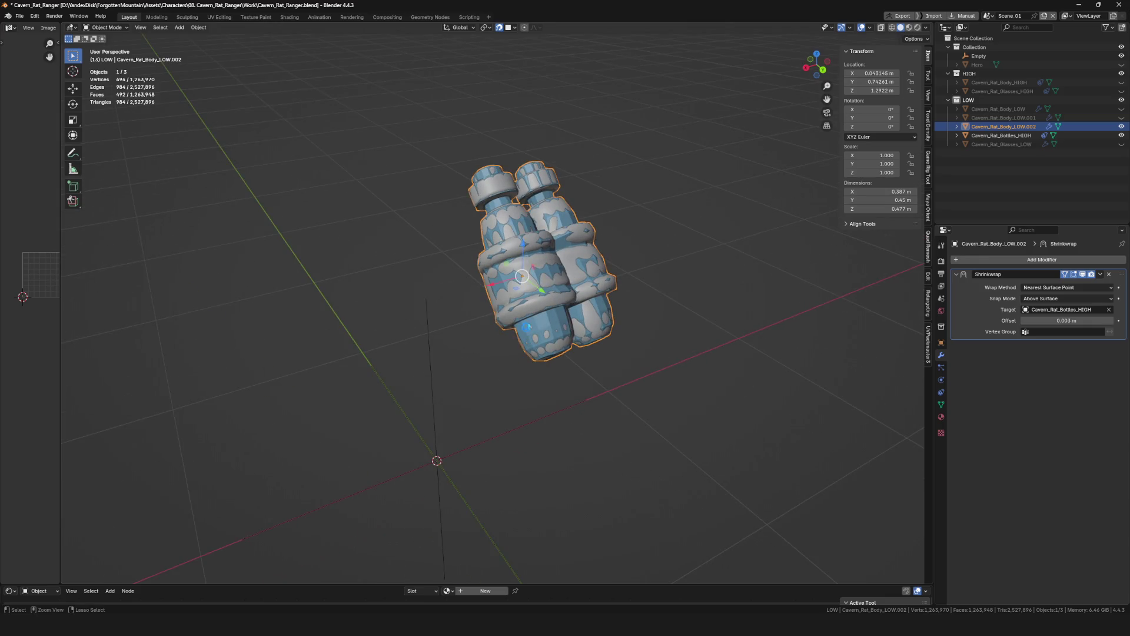
{"action": "scroll", "coordinate": [531, 316], "scroll_direction": "up", "scroll_amount": 2}
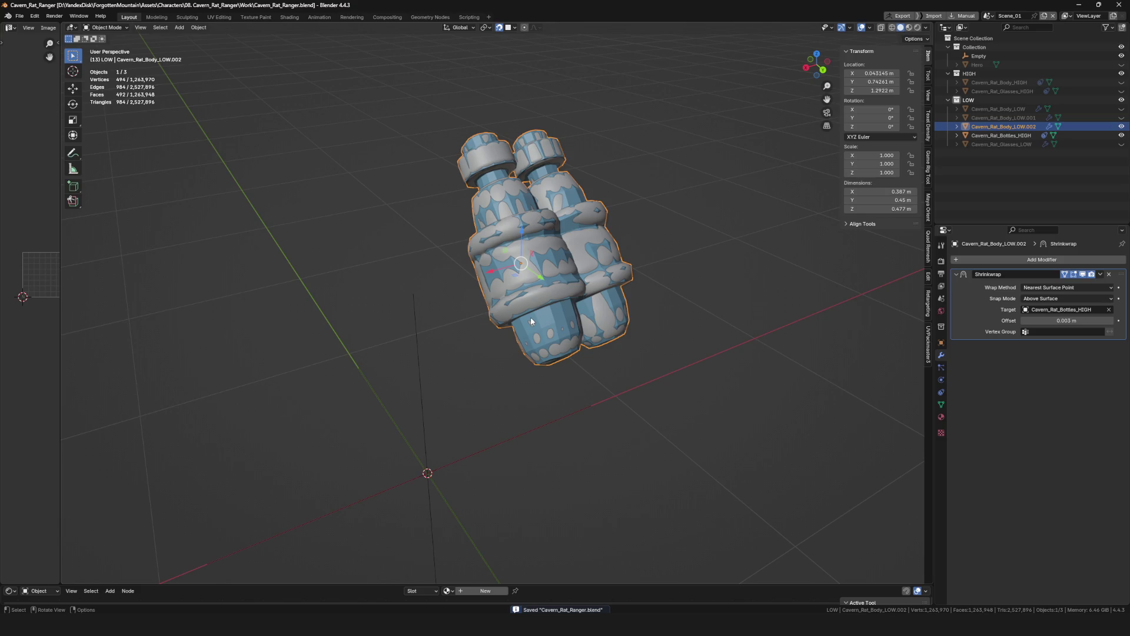
Save, inspect the finished bottles, and select Cavern_Rat_Bottles_HIGH in the Outliner.
{"action": "middle_click_drag", "start_coordinate": [636, 246], "coordinate": [613, 253]}
{"action": "scroll", "coordinate": [531, 327], "scroll_direction": "up", "scroll_amount": 2}
{"action": "scroll", "coordinate": [531, 328], "scroll_direction": "down", "scroll_amount": 2}
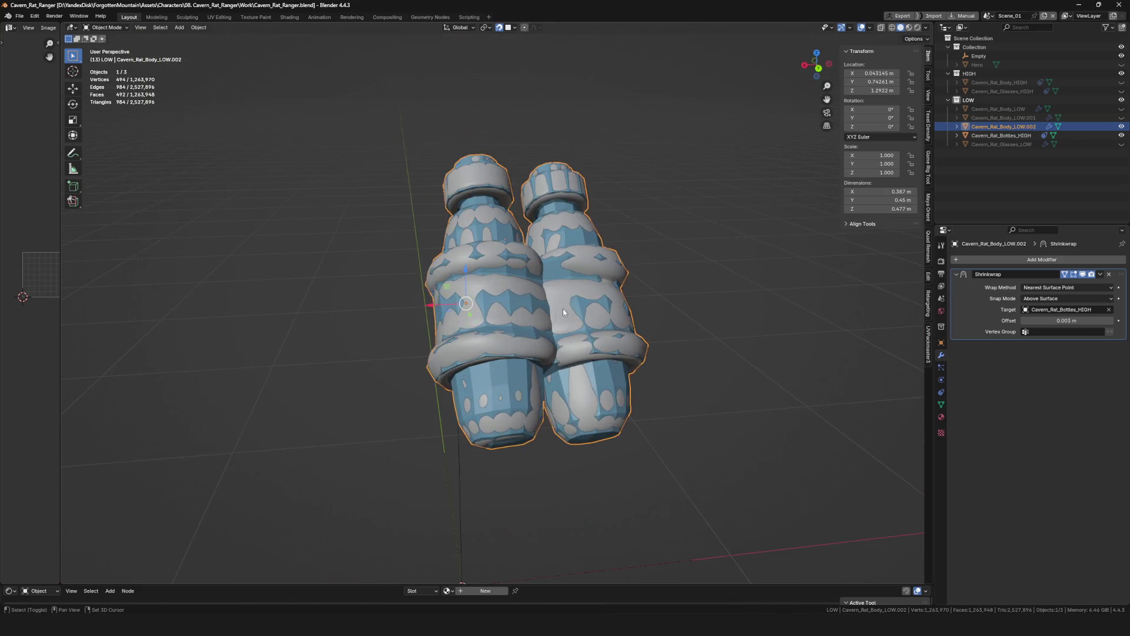
{"action": "scroll", "coordinate": [563, 309], "scroll_direction": "up", "scroll_amount": 2}
{"action": "key", "text": "ctrl+s"}
{"action": "mouse_move", "coordinate": [562, 308]}
{"action": "middle_mouse_down"}
{"action": "mouse_move", "coordinate": [545, 302]}
{"action": "mouse_move", "coordinate": [555, 292]}
{"action": "mouse_move", "coordinate": [632, 305]}
{"action": "mouse_move", "coordinate": [542, 301]}
{"action": "mouse_move", "coordinate": [618, 309]}
{"action": "middle_mouse_up"}
{"action": "scroll", "coordinate": [545, 302], "scroll_direction": "down", "scroll_amount": 2}
{"action": "scroll", "coordinate": [578, 294], "scroll_direction": "down", "scroll_amount": 3}
{"action": "scroll", "coordinate": [542, 301], "scroll_direction": "up", "scroll_amount": 4}
{"action": "left_click", "coordinate": [600, 333]}
{"action": "scroll", "coordinate": [602, 317], "scroll_direction": "up", "scroll_amount": 2}
{"action": "left_click", "coordinate": [1006, 127]}
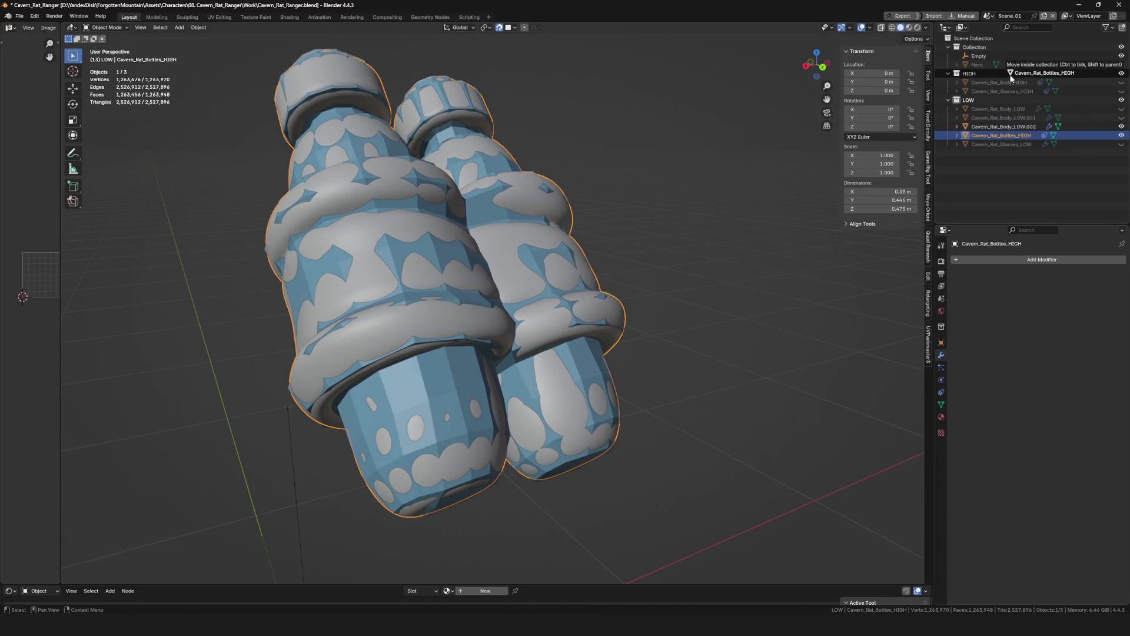
Move Cavern_Rat_Bottles_HIGH into the HIGH collection and hide it and the collection.
{"action": "left_click_drag", "start_coordinate": [1019, 137], "coordinate": [1007, 73]}
{"action": "left_click", "coordinate": [1121, 92]}
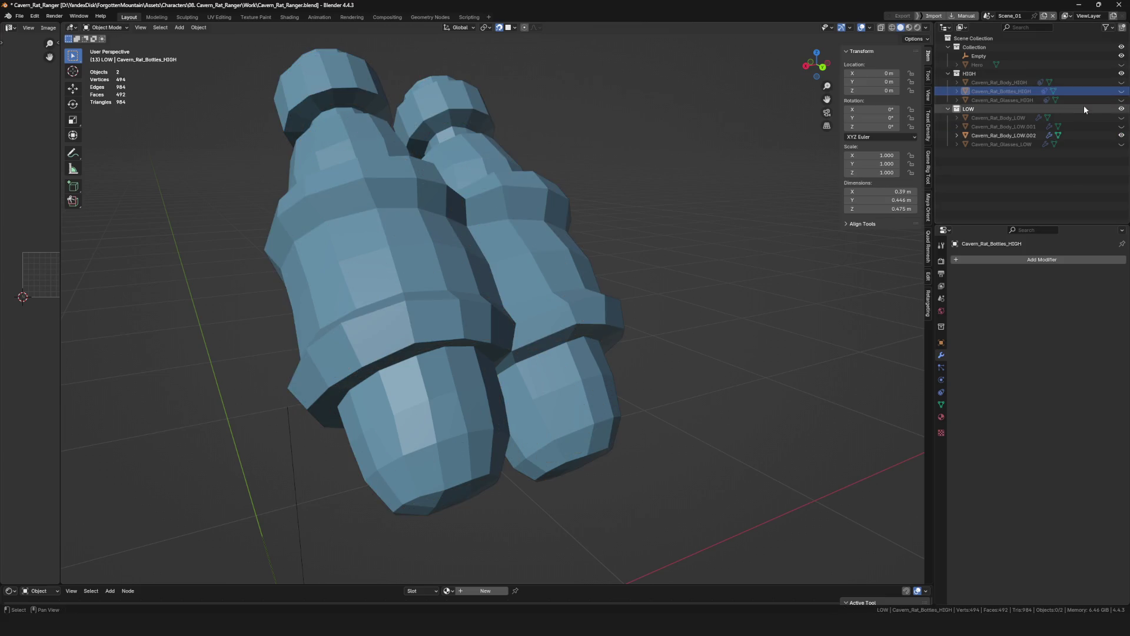
{"action": "middle_click_drag", "start_coordinate": [709, 174], "coordinate": [794, 151]}
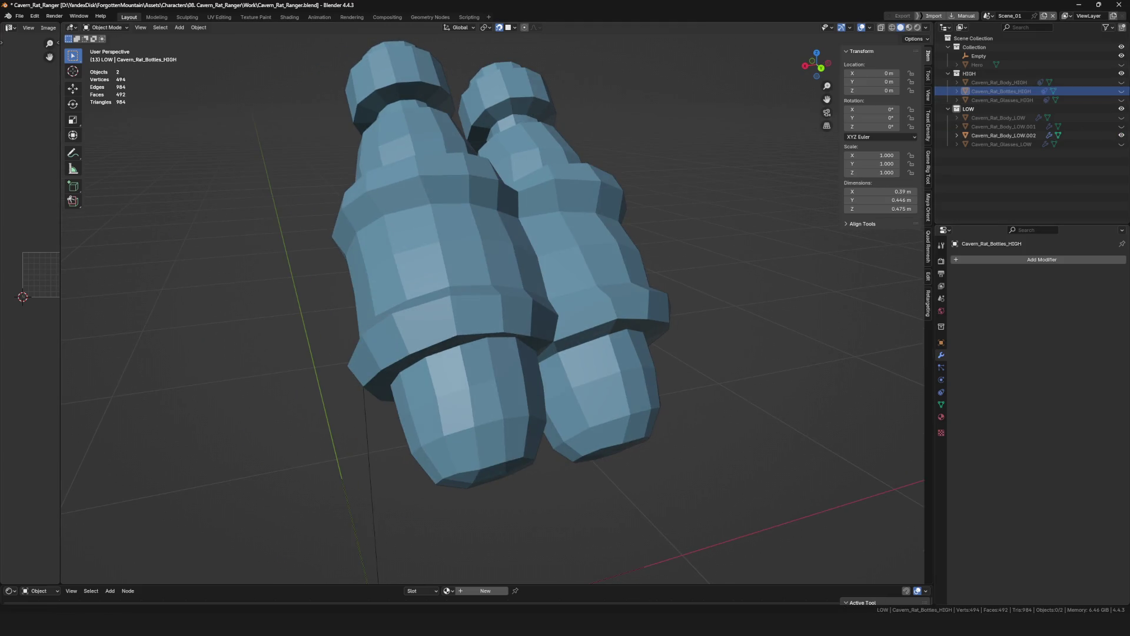
{"action": "left_click", "coordinate": [1122, 73]}
Rename Cavern_Rat_Body_LOW.002 to Cavern_Rat_Bottles_LOW and show Cavern_Rat_Body_LOW.001.
{"action": "left_click", "coordinate": [1004, 136]}
{"action": "middle_click_drag", "start_coordinate": [653, 292], "coordinate": [574, 314]}
{"action": "key", "text": "F2"}
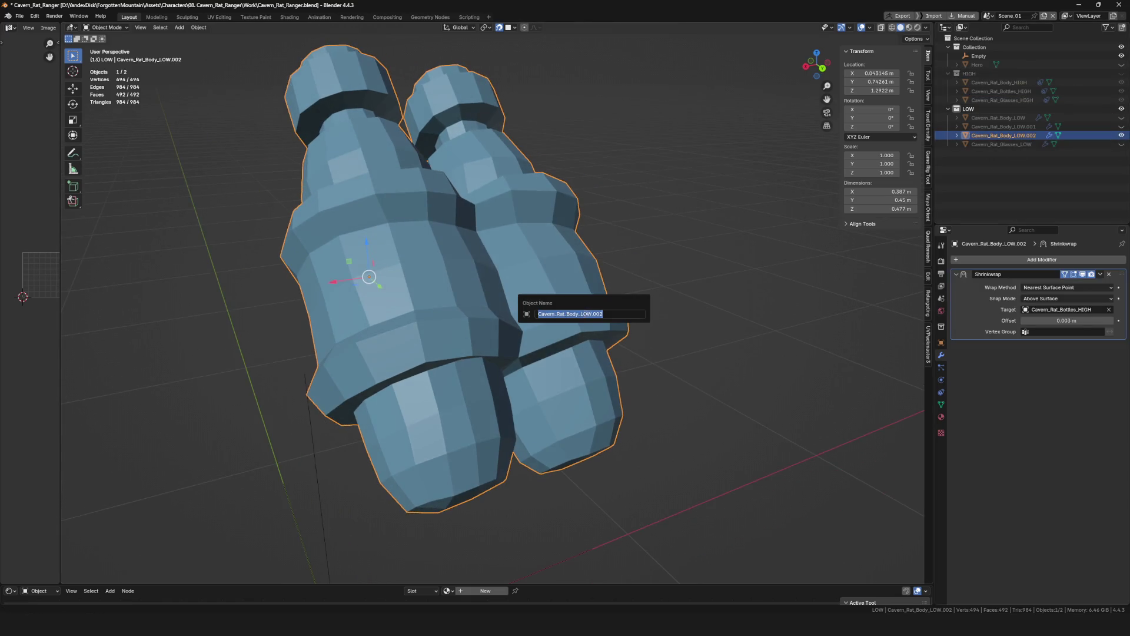
{"action": "left_click_drag", "start_coordinate": [608, 312], "coordinate": [564, 315]}
{"action": "type", "text": "bO"}
{"action": "key", "text": "BackSpace"}
{"action": "key", "text": "BackSpace"}
{"action": "type", "text": "OW"}
{"action": "key", "text": "BackSpace"}
{"action": "key", "text": "BackSpace"}
{"action": "type", "text": "OW"}
{"action": "key", "text": "Return"}
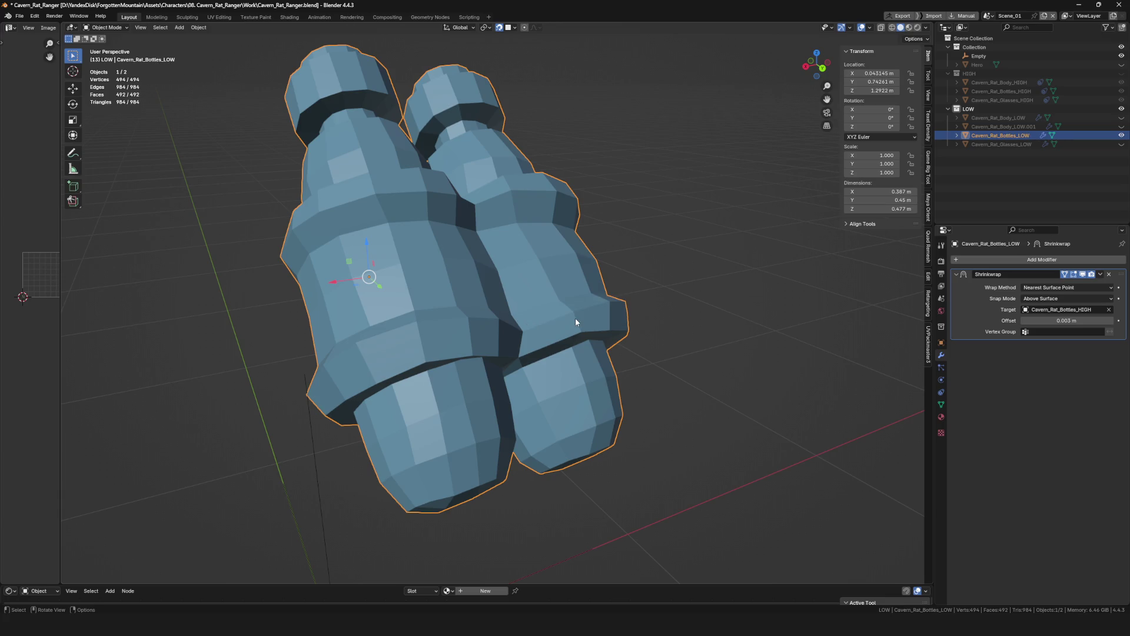
{"action": "left_click", "coordinate": [1121, 126]}
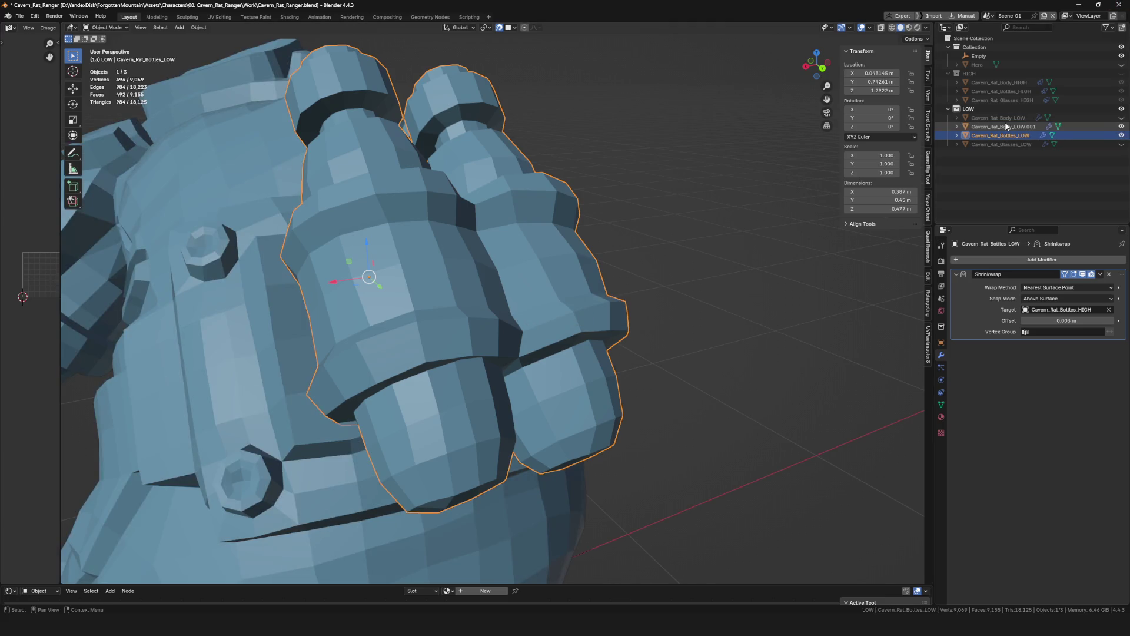
Delete the spare body copy Cavern_Rat_Body_LOW.001.
{"action": "left_click", "coordinate": [454, 341]}
{"action": "scroll", "coordinate": [455, 341], "scroll_direction": "down", "scroll_amount": 8}
{"action": "mouse_move", "coordinate": [453, 336]}
{"action": "middle_mouse_down"}
{"action": "mouse_move", "coordinate": [679, 312]}
{"action": "mouse_move", "coordinate": [474, 288]}
{"action": "mouse_move", "coordinate": [559, 238]}
{"action": "middle_mouse_up"}
{"action": "key", "text": "KP_Divide"}
{"action": "key", "text": "KP_Divide"}
{"action": "left_click", "coordinate": [998, 117]}
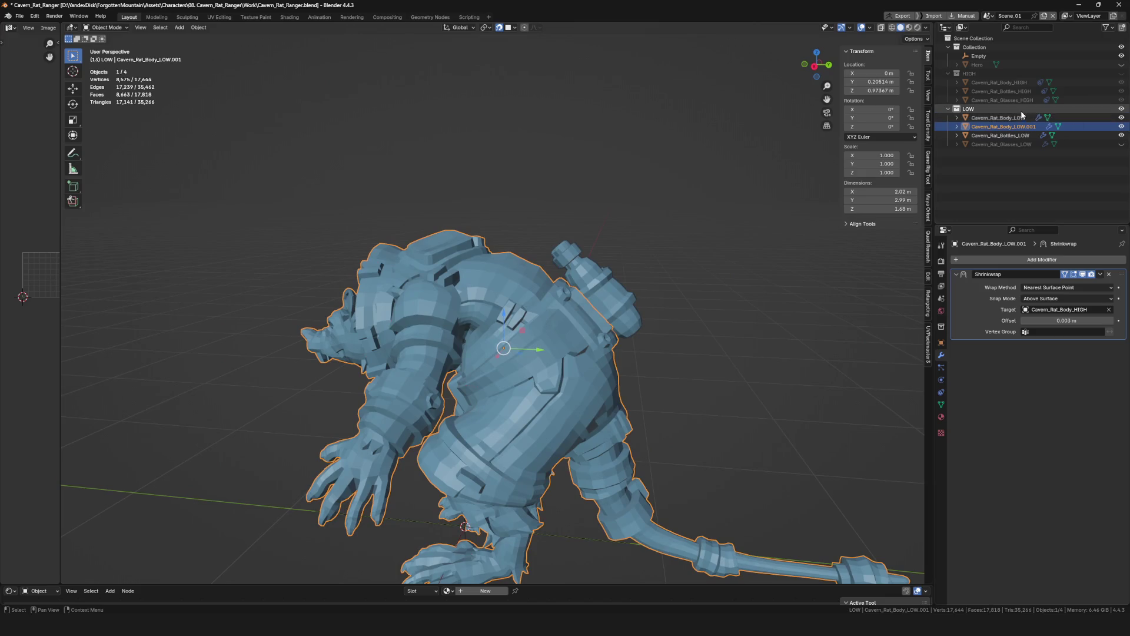
{"action": "mouse_move", "coordinate": [664, 244]}
{"action": "middle_mouse_down"}
{"action": "mouse_move", "coordinate": [563, 280]}
{"action": "mouse_move", "coordinate": [618, 265]}
{"action": "middle_mouse_up"}
{"action": "left_click", "coordinate": [1003, 126]}
{"action": "key", "text": "x"}
{"action": "left_click", "coordinate": [557, 284]}
Save the file, show the HIGH collection instead of LOW, and select Cavern_Rat_Body_HIGH.
{"action": "mouse_move", "coordinate": [556, 284]}
{"action": "middle_mouse_down"}
{"action": "mouse_move", "coordinate": [635, 291]}
{"action": "mouse_move", "coordinate": [632, 280]}
{"action": "middle_mouse_up"}
{"action": "left_click", "coordinate": [1018, 120]}
{"action": "scroll", "coordinate": [621, 292], "scroll_direction": "down", "scroll_amount": 3}
{"action": "key", "text": "KP_Decimal"}
{"action": "key", "text": "h"}
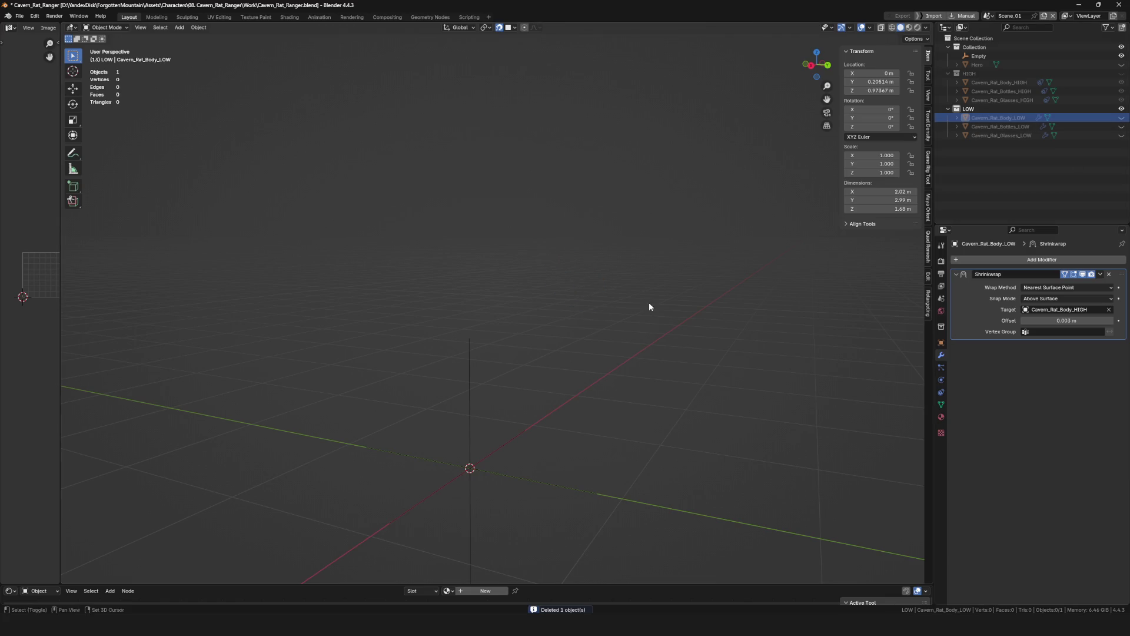
{"action": "key", "text": "ctrl+s"}
{"action": "key", "text": "alt+h"}
{"action": "middle_click_drag", "start_coordinate": [751, 308], "coordinate": [633, 336]}
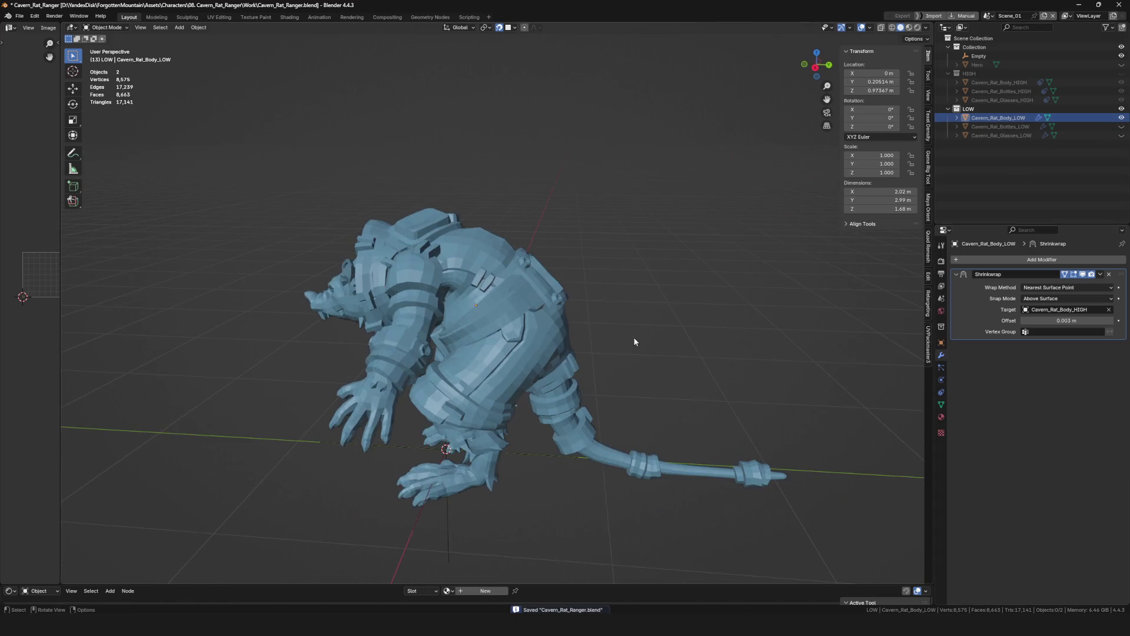
{"action": "left_click", "coordinate": [1122, 74], "text": "ctrl"}
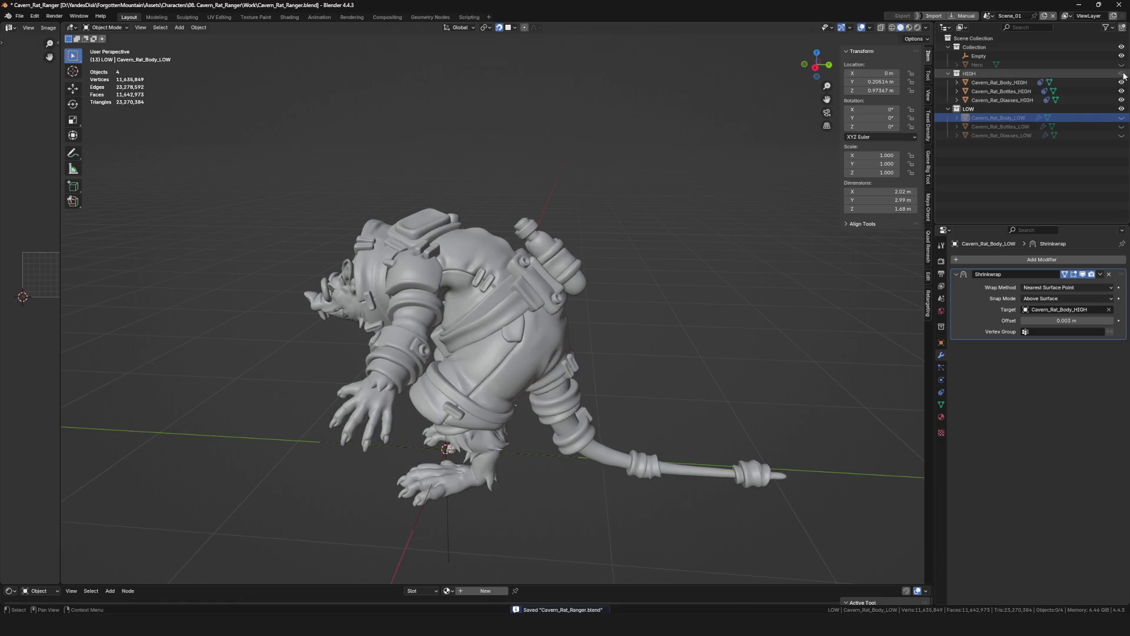
{"action": "middle_click_drag", "start_coordinate": [599, 305], "coordinate": [671, 291]}
{"action": "left_click", "coordinate": [1000, 82]}
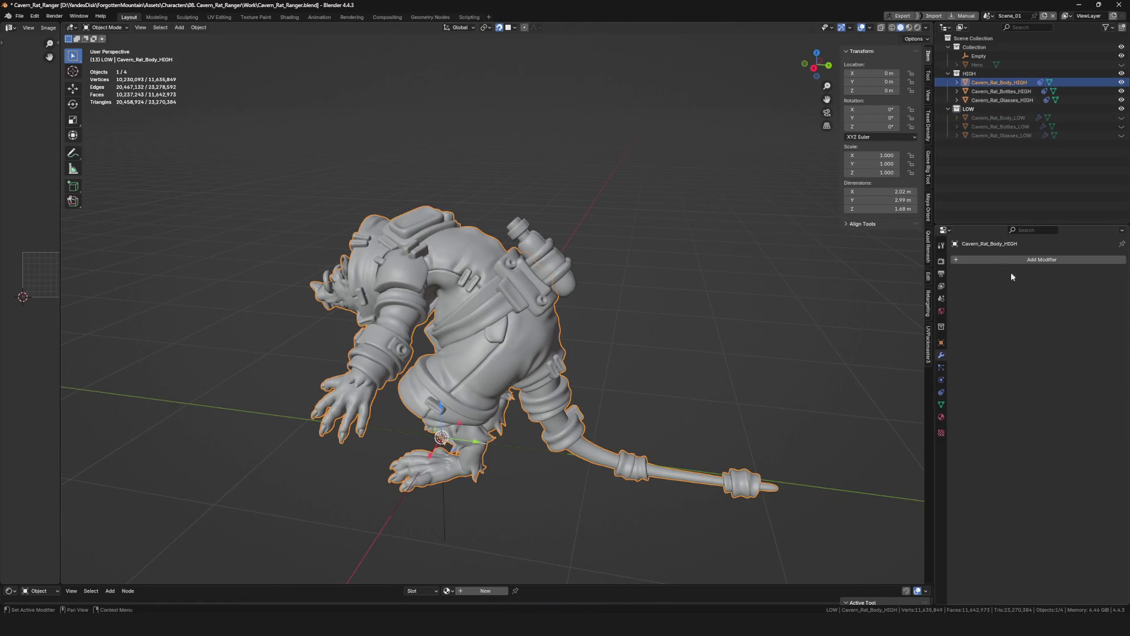
Import Cavern_Rat_Bags_HIGH.fbx through the FBX importer.
{"action": "left_click", "coordinate": [941, 388]}
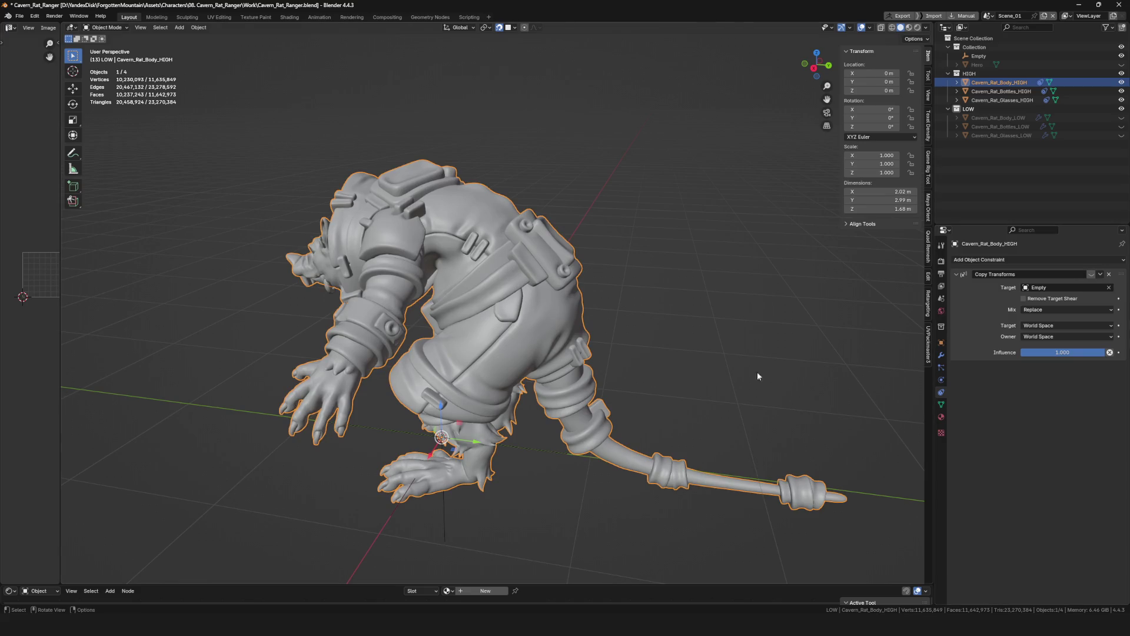
{"action": "scroll", "coordinate": [533, 365], "scroll_direction": "down", "scroll_amount": 3}
{"action": "key", "text": "q"}
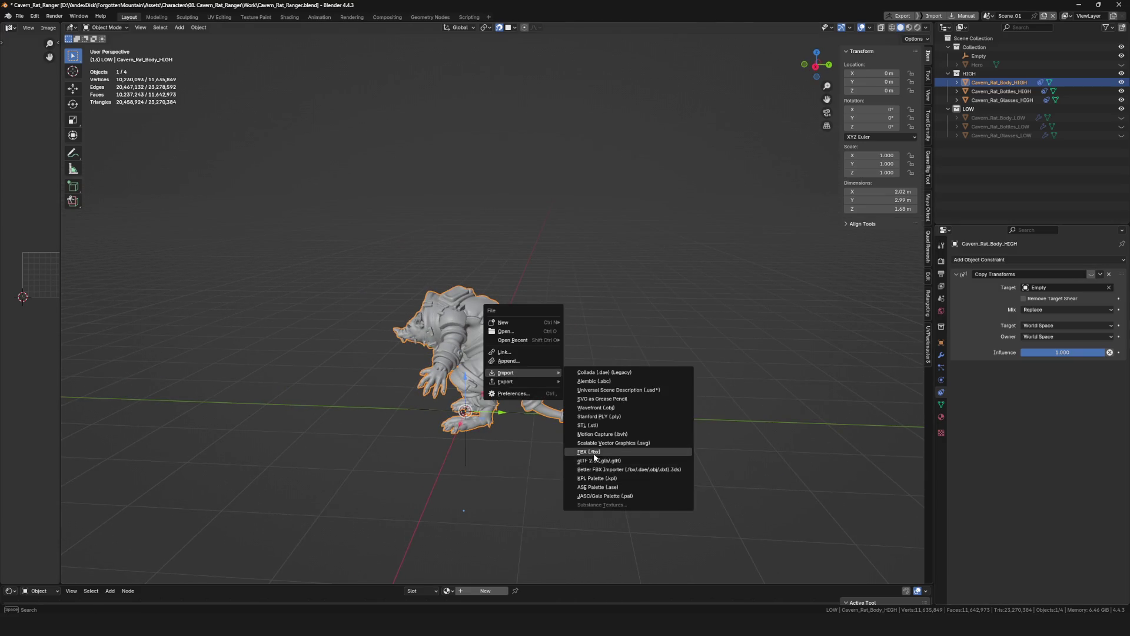
{"action": "left_click", "coordinate": [609, 455]}
{"action": "mouse_move", "coordinate": [508, 372]}
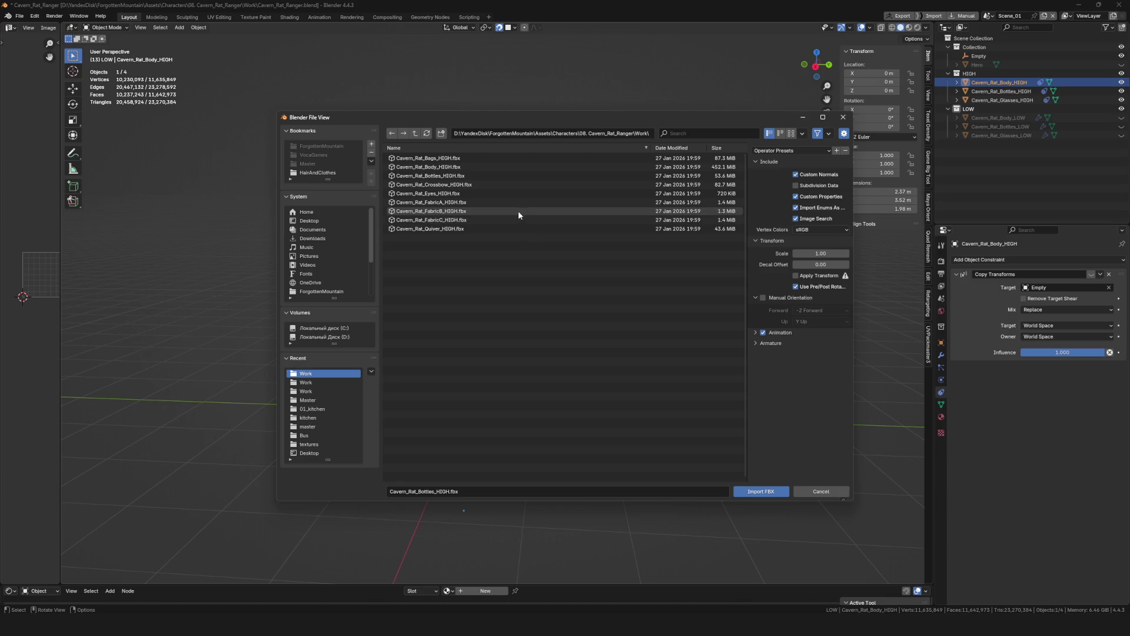
{"action": "left_click", "coordinate": [442, 159]}
{"action": "left_click", "coordinate": [758, 490]}
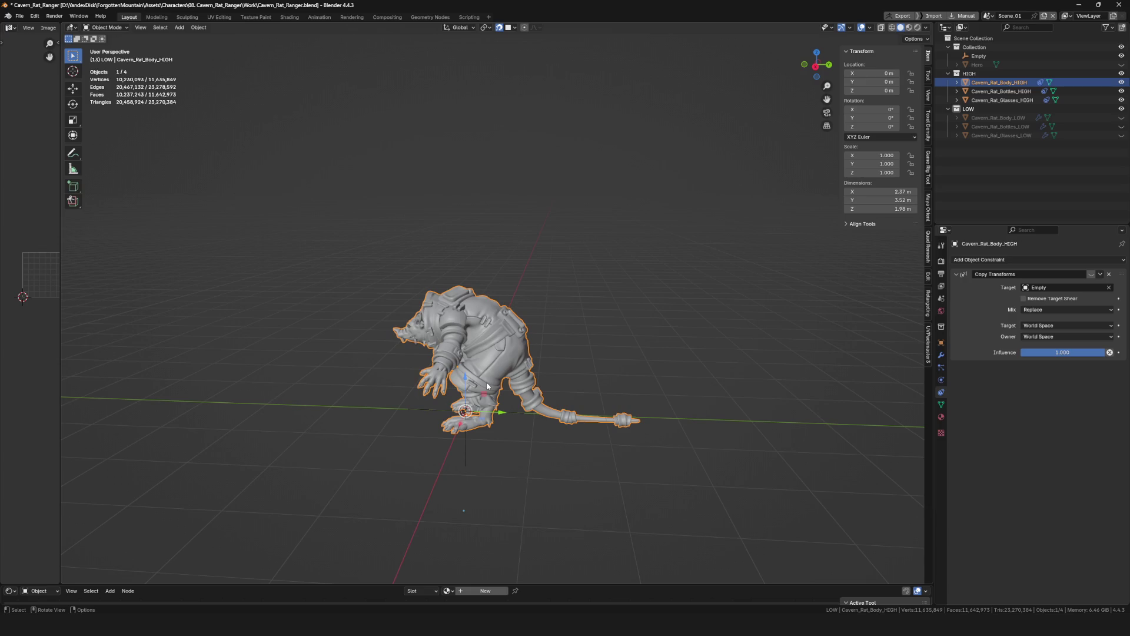
Inspect the imported bags in local view against the low-poly body.
{"action": "mouse_move", "coordinate": [487, 386]}
{"action": "middle_mouse_down"}
{"action": "mouse_move", "coordinate": [492, 371]}
{"action": "mouse_move", "coordinate": [534, 365]}
{"action": "middle_mouse_up"}
{"action": "scroll", "coordinate": [491, 371], "scroll_direction": "down", "scroll_amount": 3}
{"action": "scroll", "coordinate": [495, 344], "scroll_direction": "up", "scroll_amount": 6}
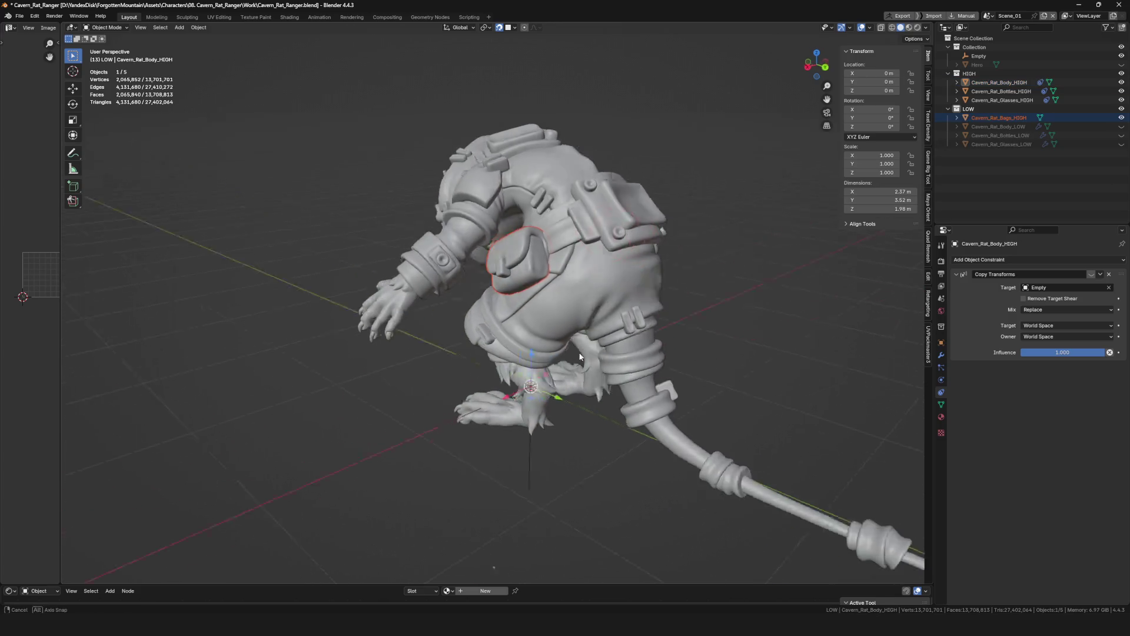
{"action": "scroll", "coordinate": [535, 365], "scroll_direction": "down", "scroll_amount": 2}
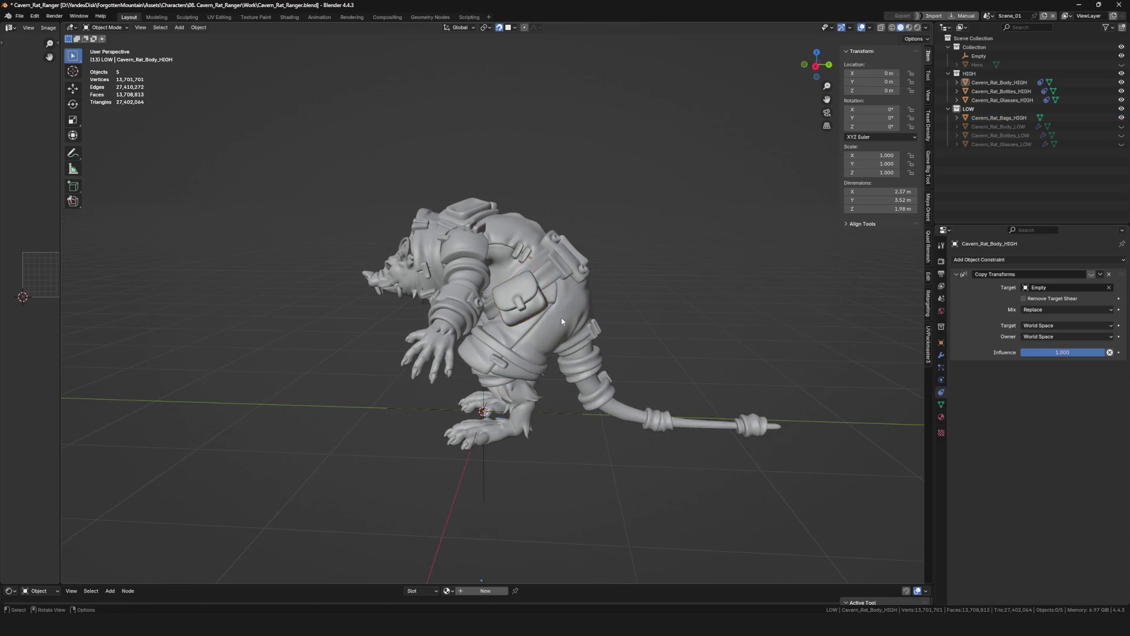
{"action": "scroll", "coordinate": [542, 289], "scroll_direction": "up", "scroll_amount": 5}
{"action": "left_click", "coordinate": [575, 424]}
{"action": "scroll", "coordinate": [533, 334], "scroll_direction": "down", "scroll_amount": 5}
{"action": "mouse_move", "coordinate": [533, 353]}
{"action": "middle_mouse_down"}
{"action": "mouse_move", "coordinate": [533, 335]}
{"action": "mouse_move", "coordinate": [572, 360]}
{"action": "mouse_move", "coordinate": [672, 320]}
{"action": "mouse_move", "coordinate": [587, 357]}
{"action": "middle_mouse_up"}
{"action": "scroll", "coordinate": [493, 359], "scroll_direction": "up", "scroll_amount": 3}
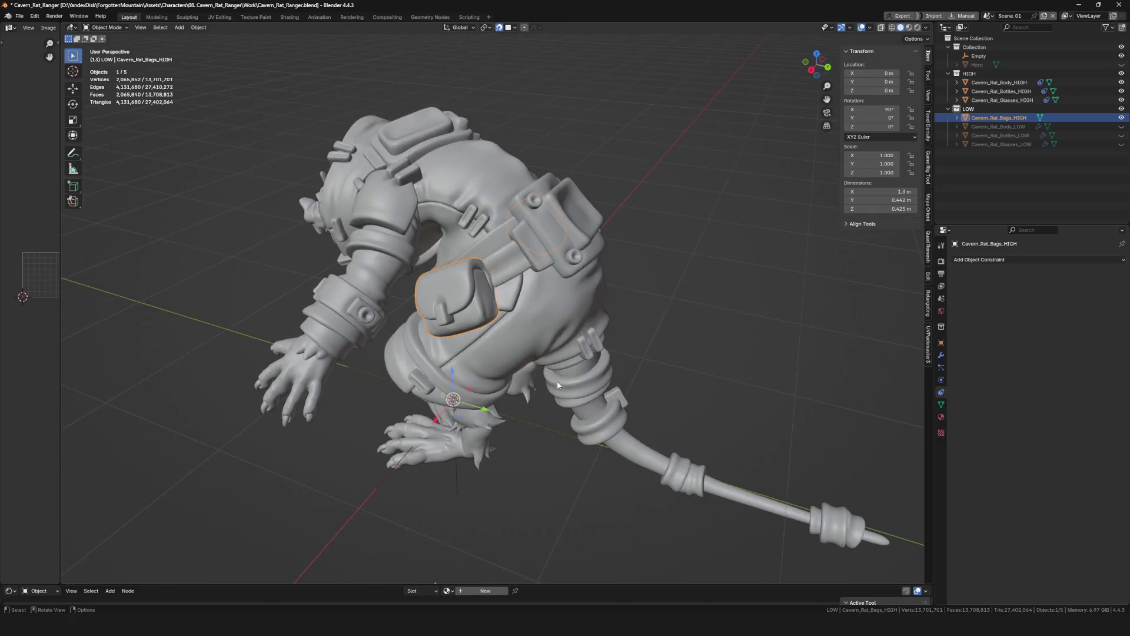
{"action": "middle_click_drag", "start_coordinate": [588, 357], "coordinate": [532, 347]}
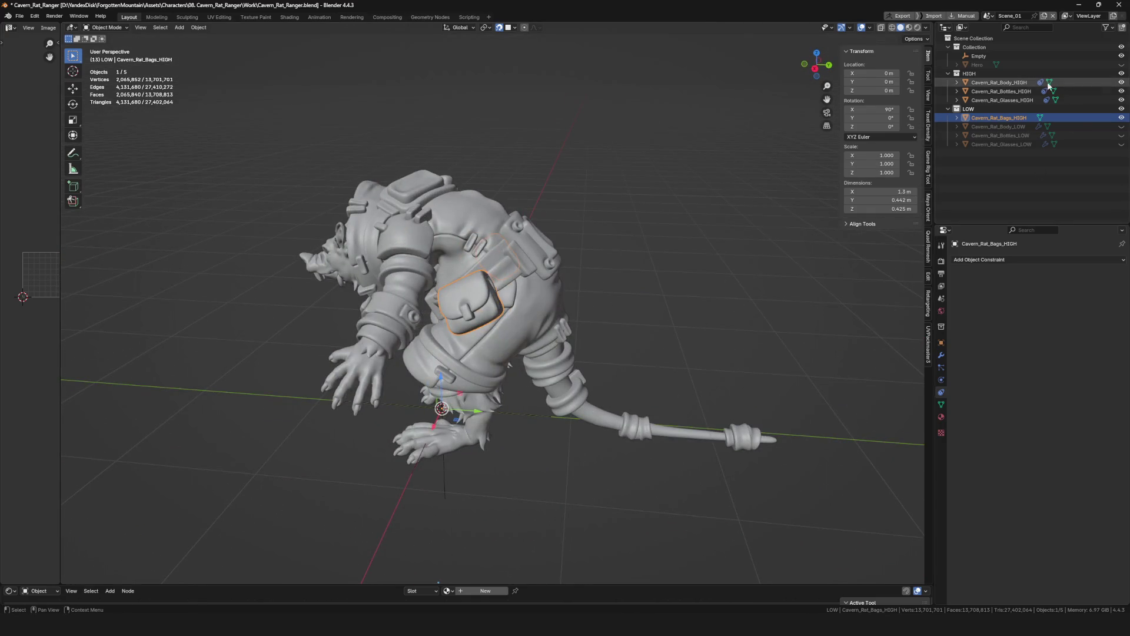
{"action": "key", "text": "KP_Divide"}
{"action": "mouse_move", "coordinate": [524, 301]}
{"action": "middle_mouse_down"}
{"action": "mouse_move", "coordinate": [459, 299]}
{"action": "mouse_move", "coordinate": [516, 336]}
{"action": "mouse_move", "coordinate": [546, 339]}
{"action": "middle_mouse_up"}
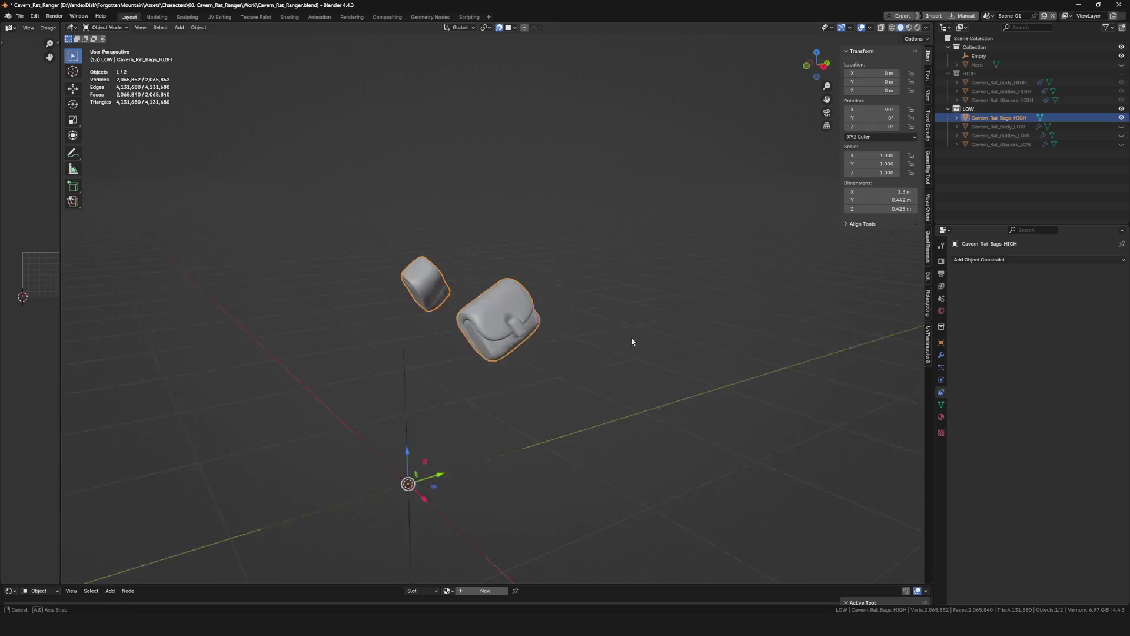
{"action": "scroll", "coordinate": [558, 327], "scroll_direction": "up", "scroll_amount": 3}
{"action": "scroll", "coordinate": [558, 328], "scroll_direction": "down", "scroll_amount": 3}
{"action": "left_click", "coordinate": [1121, 127]}
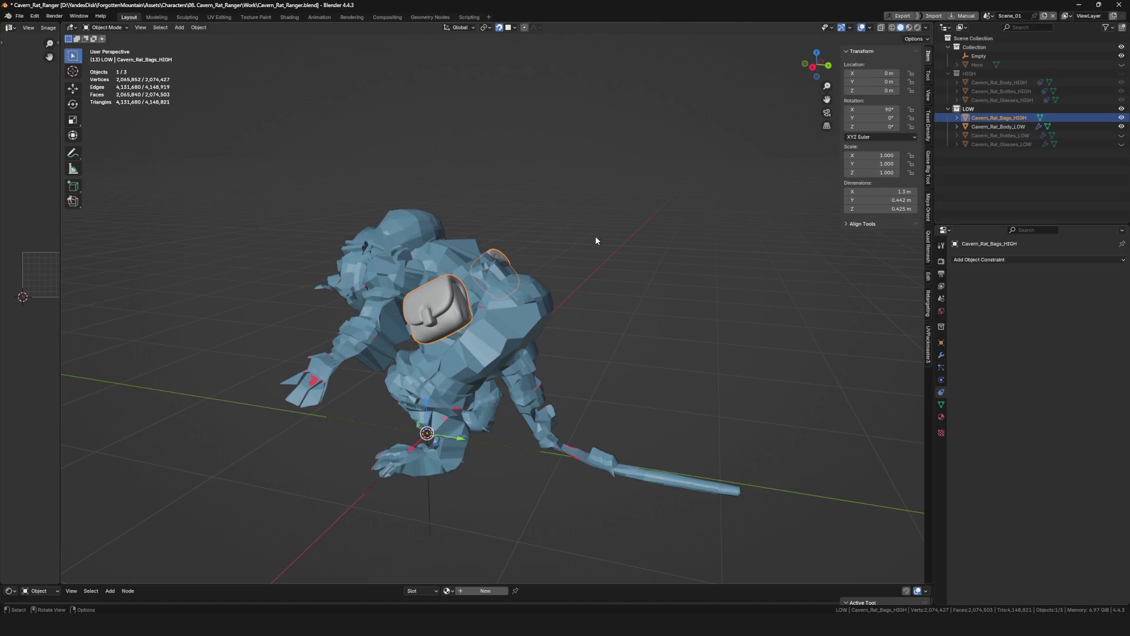
{"action": "middle_click_drag", "start_coordinate": [595, 236], "coordinate": [515, 333]}
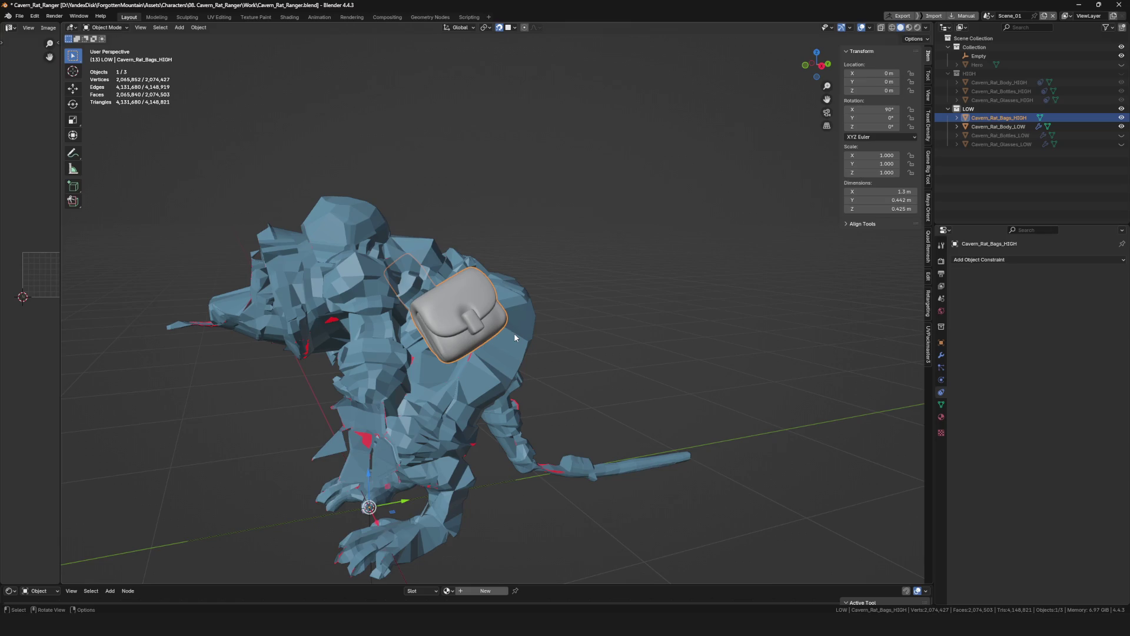
{"action": "key", "text": "ctrl+2"}
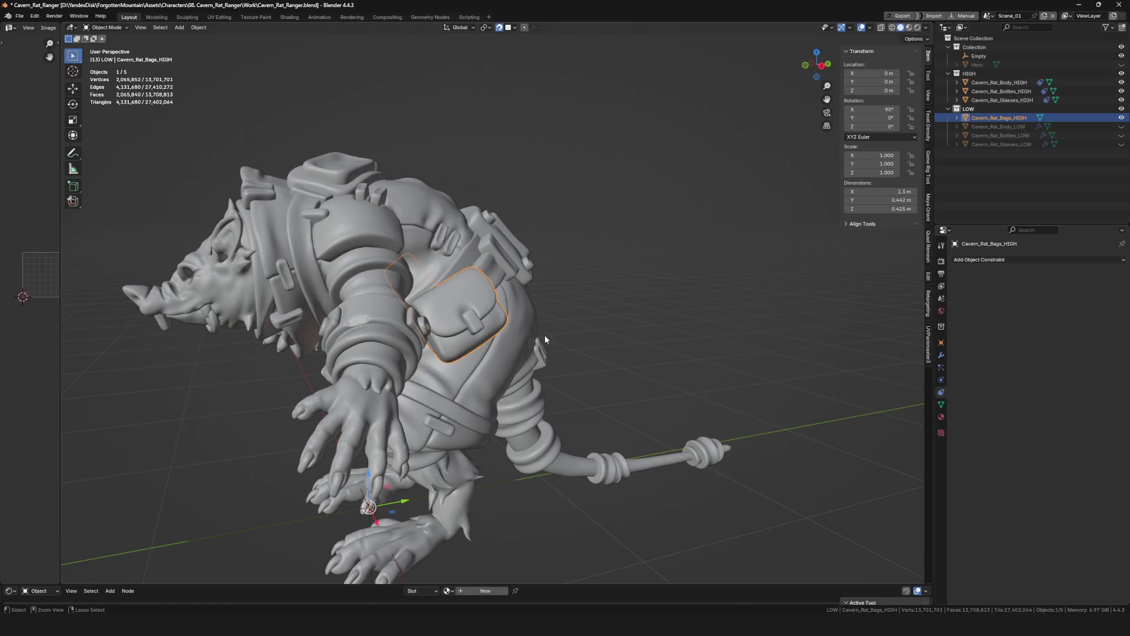
{"action": "middle_click_drag", "start_coordinate": [545, 338], "coordinate": [567, 340]}
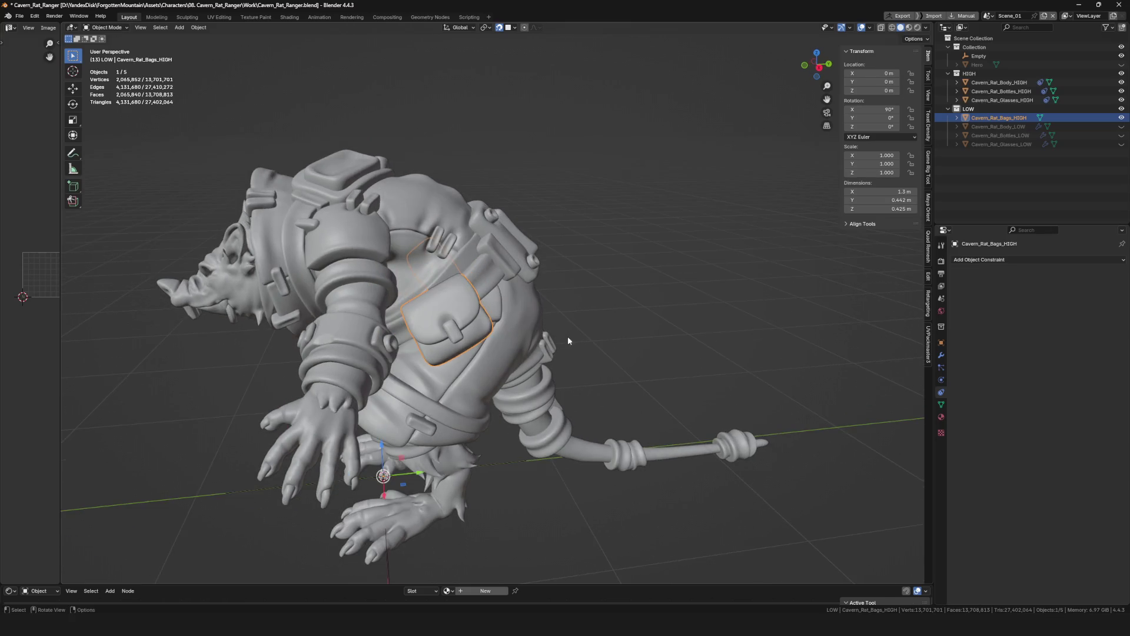
{"action": "left_click", "coordinate": [1122, 127]}
{"action": "middle_click_drag", "start_coordinate": [764, 254], "coordinate": [628, 286]}
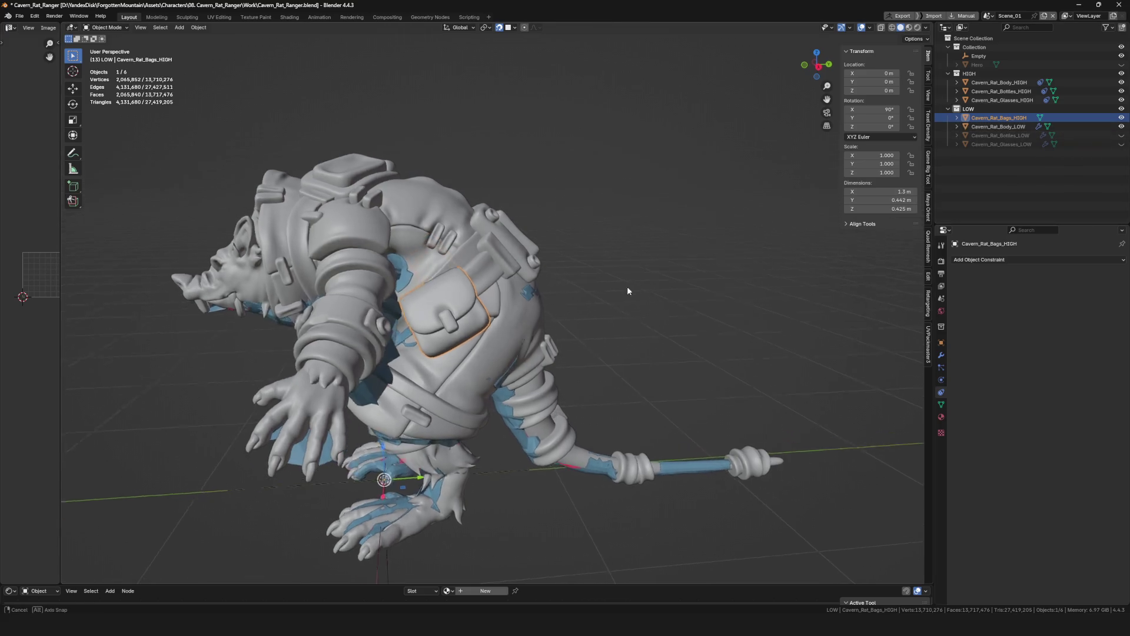
Undo back past the bag import and bring up the FBX import browser again.
{"action": "key", "text": "ctrl+z"}
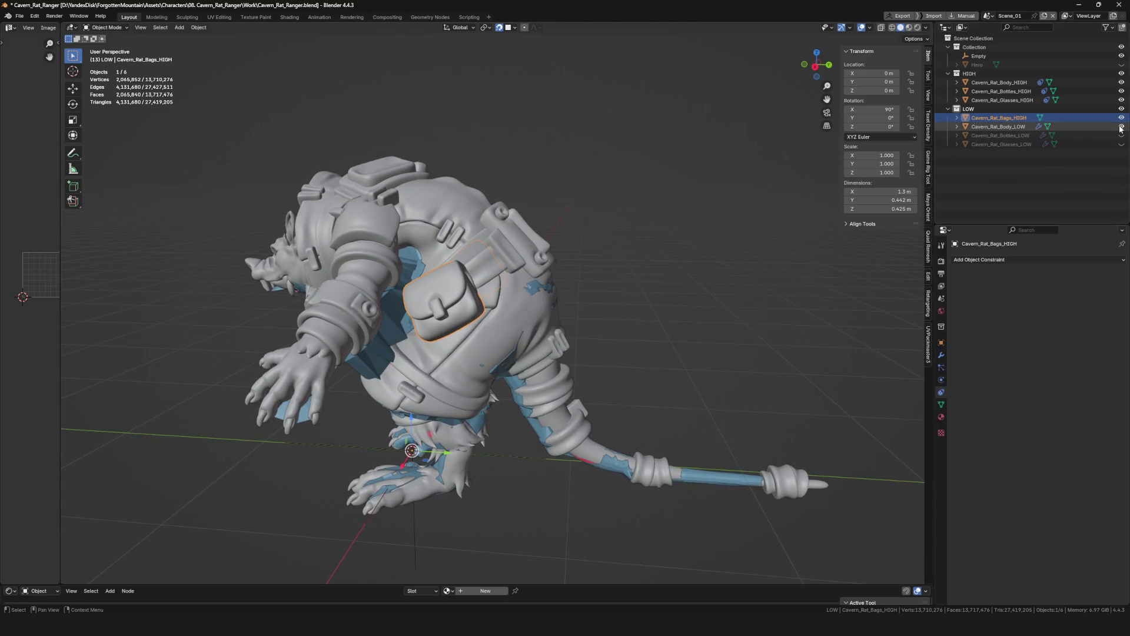
{"action": "key", "text": "ctrl+z"}
{"action": "key", "text": "ctrl+z"}
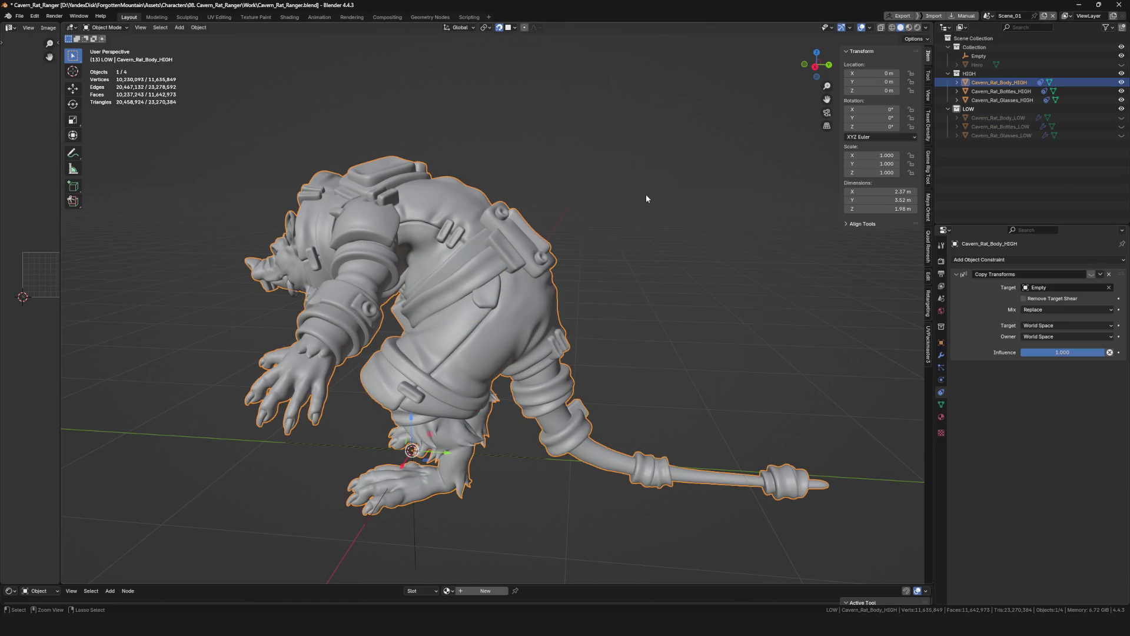
{"action": "key", "text": "ctrl+z"}
{"action": "mouse_move", "coordinate": [714, 266]}
{"action": "middle_mouse_down"}
{"action": "mouse_move", "coordinate": [633, 307]}
{"action": "mouse_move", "coordinate": [602, 299]}
{"action": "middle_mouse_up"}
{"action": "scroll", "coordinate": [633, 306], "scroll_direction": "down", "scroll_amount": 4}
{"action": "scroll", "coordinate": [600, 300], "scroll_direction": "up", "scroll_amount": 3}
{"action": "mouse_move", "coordinate": [533, 317]}
{"action": "middle_mouse_down"}
{"action": "mouse_move", "coordinate": [522, 315]}
{"action": "mouse_move", "coordinate": [619, 308]}
{"action": "middle_mouse_up"}
{"action": "scroll", "coordinate": [522, 316], "scroll_direction": "down", "scroll_amount": 2}
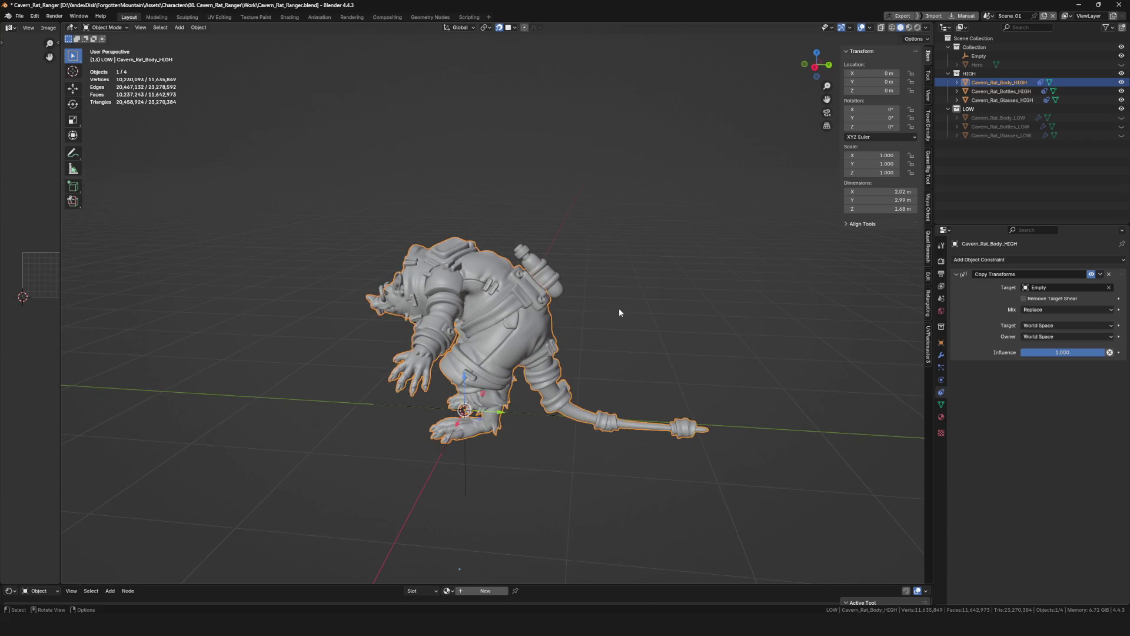
{"action": "key", "text": "q"}
{"action": "left_click", "coordinate": [664, 393]}
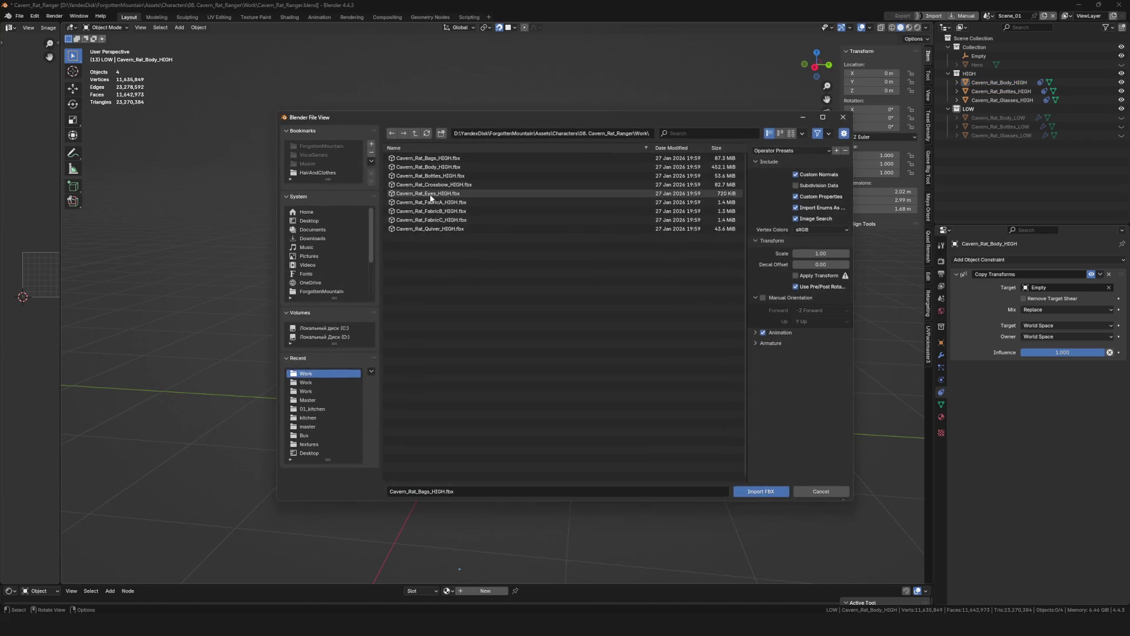
Copy the body's Copy Transforms constraint onto Cavern_Rat_Bags_HIGH via Copy to Selected.
{"action": "key", "text": "Escape"}
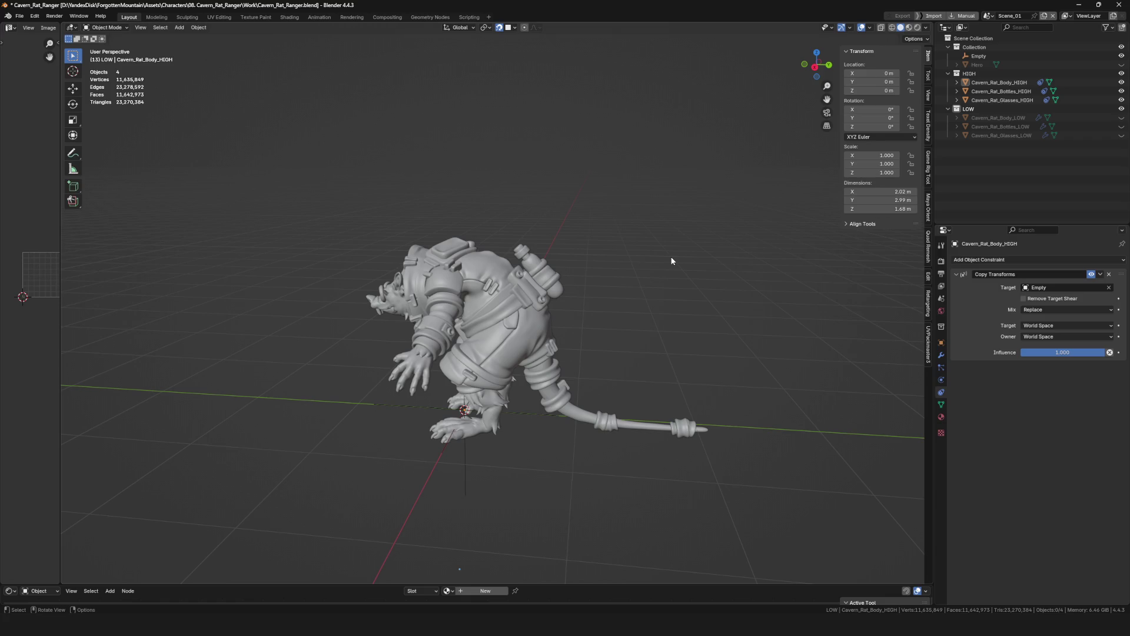
{"action": "scroll", "coordinate": [639, 326], "scroll_direction": "up", "scroll_amount": 1}
{"action": "scroll", "coordinate": [640, 326], "scroll_direction": "up", "scroll_amount": 2}
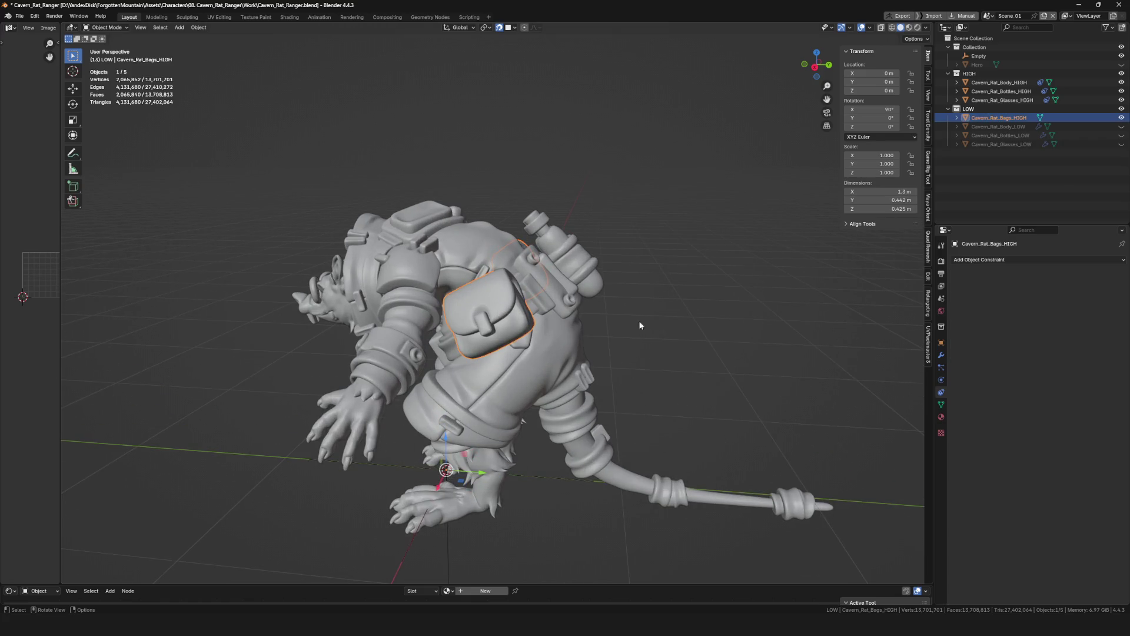
{"action": "key", "text": "ctrl+shift+c"}
{"action": "left_click", "coordinate": [724, 298]}
{"action": "mouse_move", "coordinate": [671, 302]}
{"action": "middle_mouse_down"}
{"action": "mouse_move", "coordinate": [577, 321]}
{"action": "mouse_move", "coordinate": [593, 348]}
{"action": "middle_mouse_up"}
{"action": "left_click", "coordinate": [559, 319]}
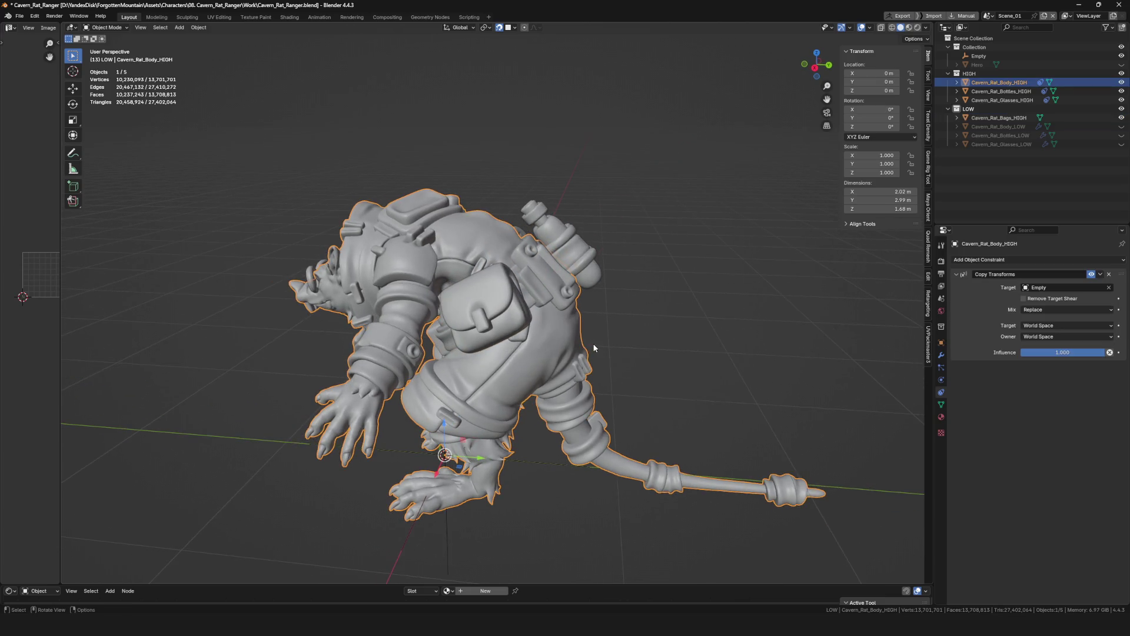
{"action": "left_click", "coordinate": [492, 323], "text": "shift"}
{"action": "left_click", "coordinate": [592, 301], "text": "shift"}
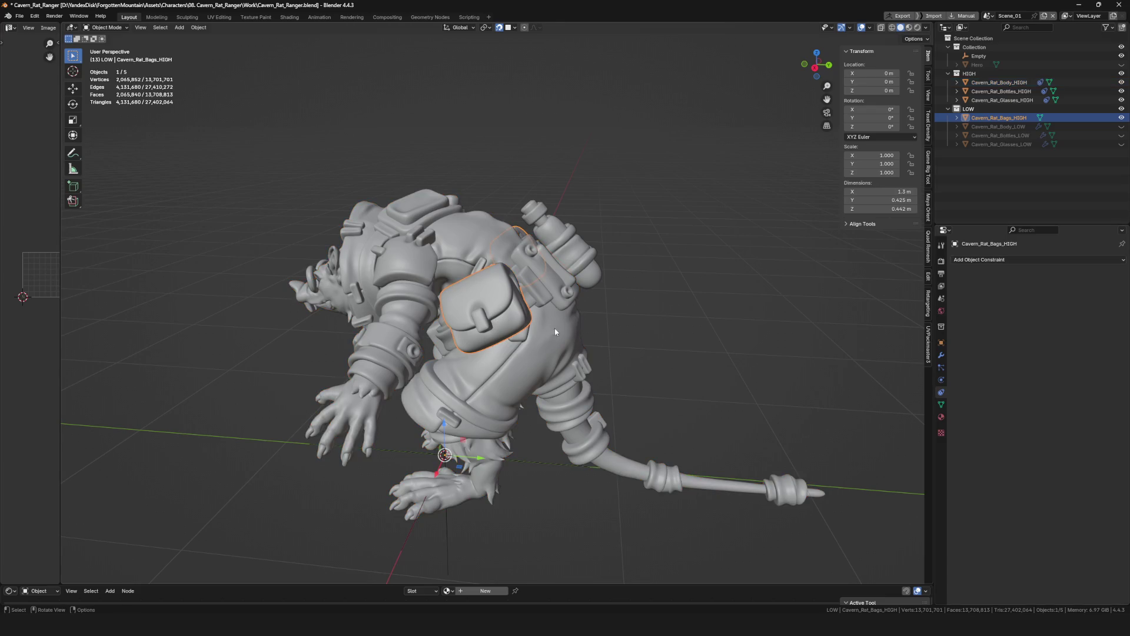
{"action": "left_click", "coordinate": [1100, 275]}
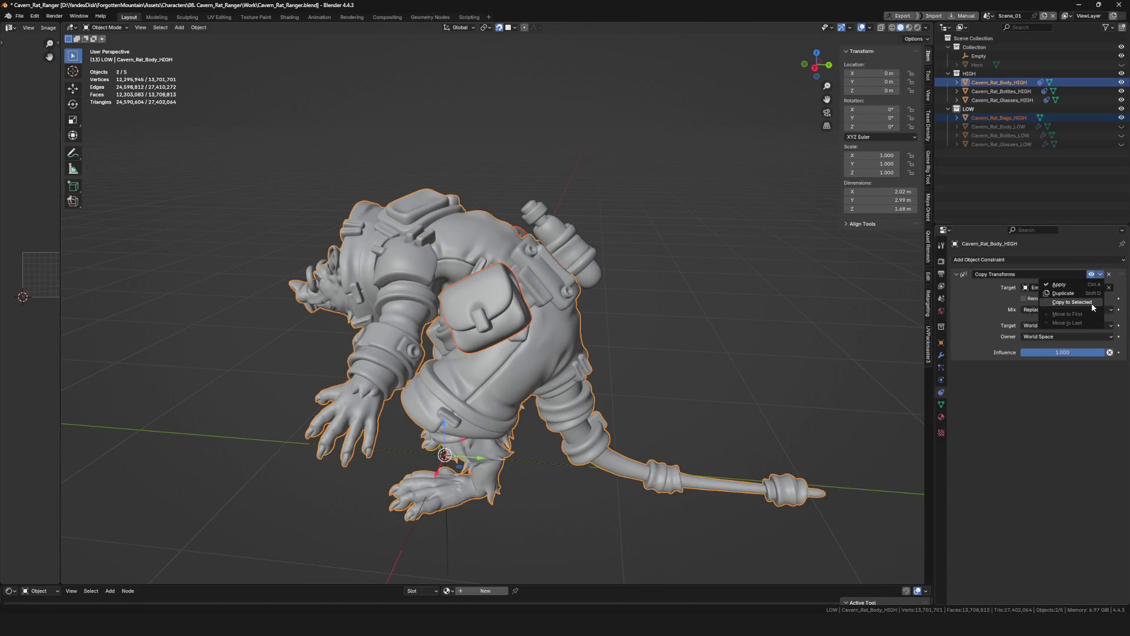
{"action": "left_click", "coordinate": [1071, 303]}
Move the bags into the HIGH collection, hide the other high-poly objects, and show Cavern_Rat_Body_LOW.
{"action": "mouse_move", "coordinate": [693, 326]}
{"action": "middle_mouse_down"}
{"action": "mouse_move", "coordinate": [527, 323]}
{"action": "mouse_move", "coordinate": [580, 341]}
{"action": "mouse_move", "coordinate": [668, 302]}
{"action": "middle_mouse_up"}
{"action": "left_click", "coordinate": [526, 320]}
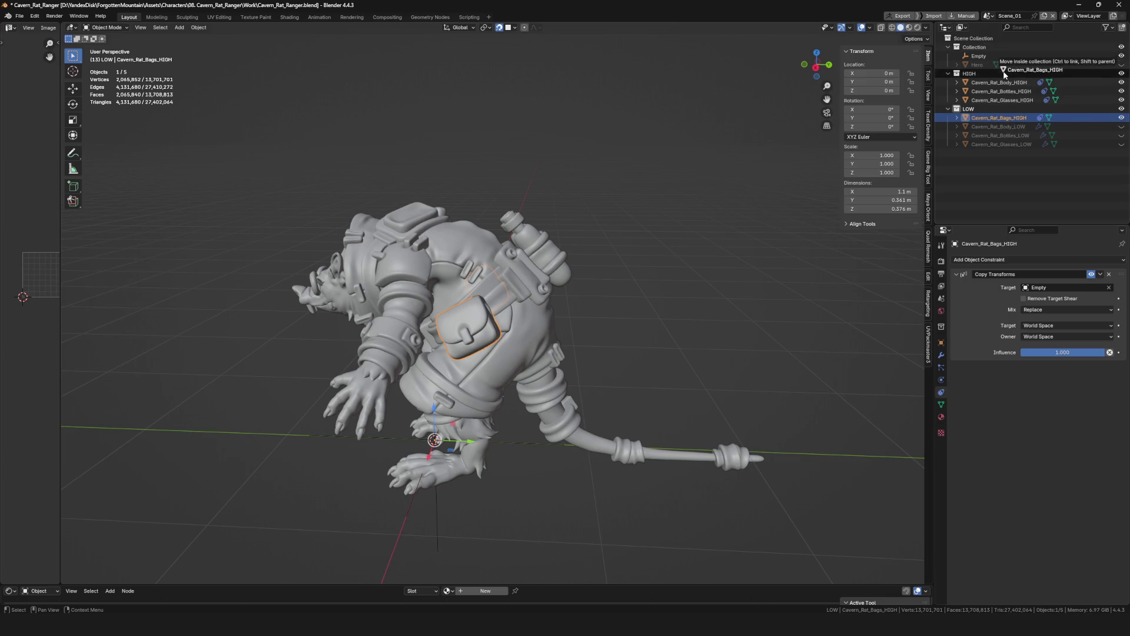
{"action": "left_click_drag", "start_coordinate": [998, 118], "coordinate": [970, 73]}
{"action": "left_click_drag", "start_coordinate": [1122, 91], "coordinate": [1122, 109]}
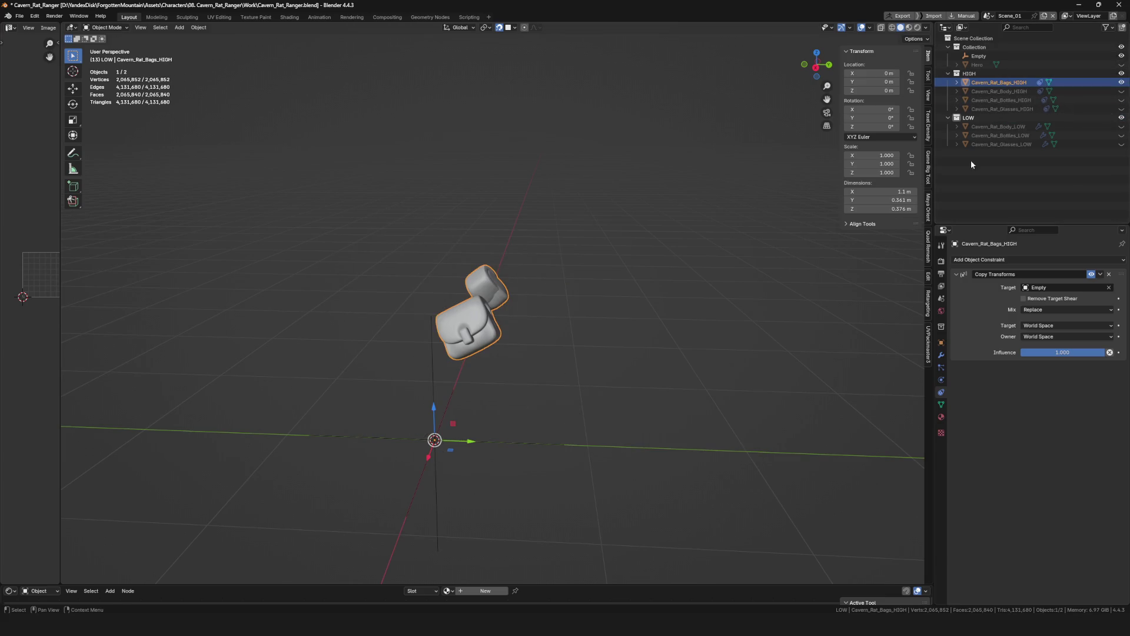
{"action": "middle_click_drag", "start_coordinate": [460, 354], "coordinate": [506, 340]}
{"action": "scroll", "coordinate": [507, 340], "scroll_direction": "up", "scroll_amount": 2}
{"action": "left_click", "coordinate": [1122, 126]}
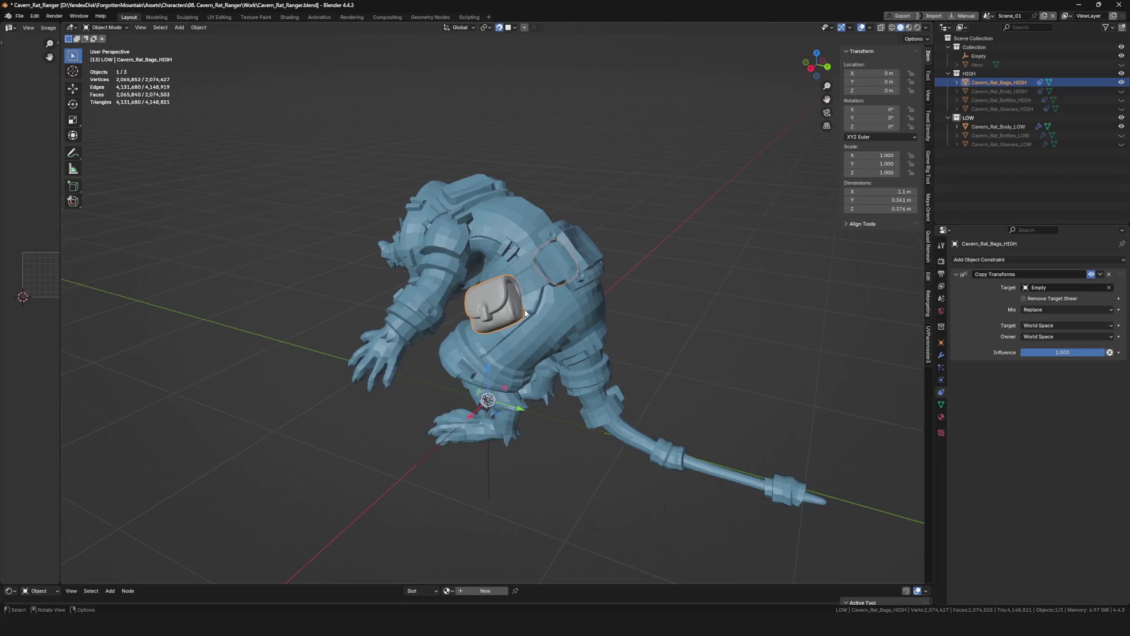
{"action": "scroll", "coordinate": [571, 324], "scroll_direction": "up", "scroll_amount": 3}
Duplicate a face on the low-poly back and separate it into its own object, then save.
{"action": "left_click", "coordinate": [572, 324]}
{"action": "scroll", "coordinate": [565, 300], "scroll_direction": "up", "scroll_amount": 3}
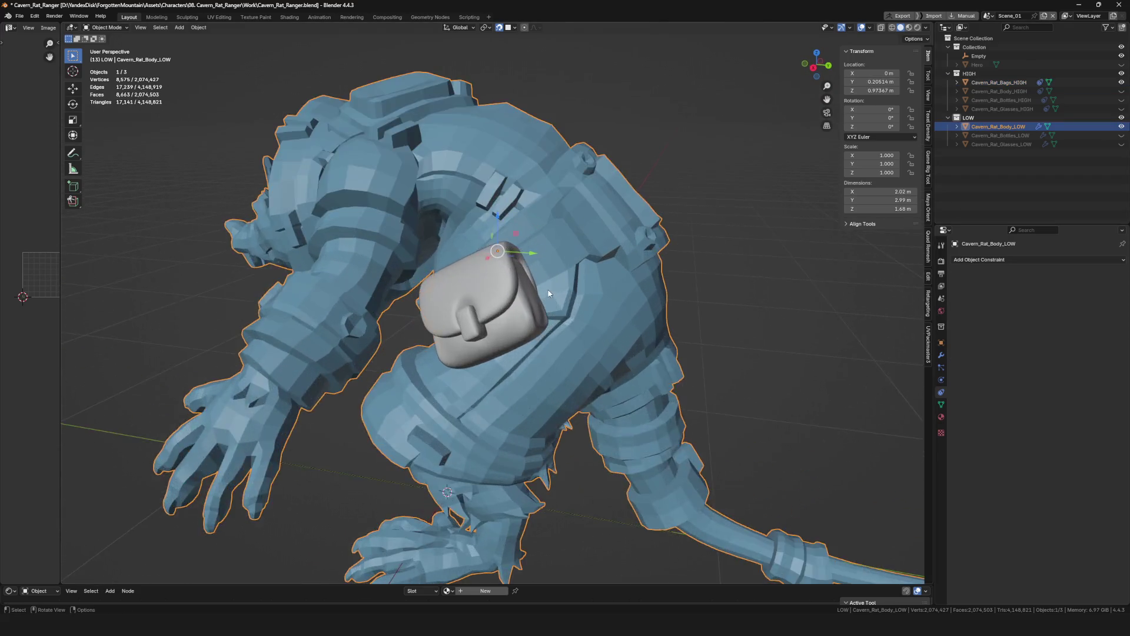
{"action": "key", "text": "Tab"}
{"action": "left_click", "coordinate": [554, 270], "text": "shift"}
{"action": "middle_click_drag", "start_coordinate": [554, 269], "coordinate": [606, 281]}
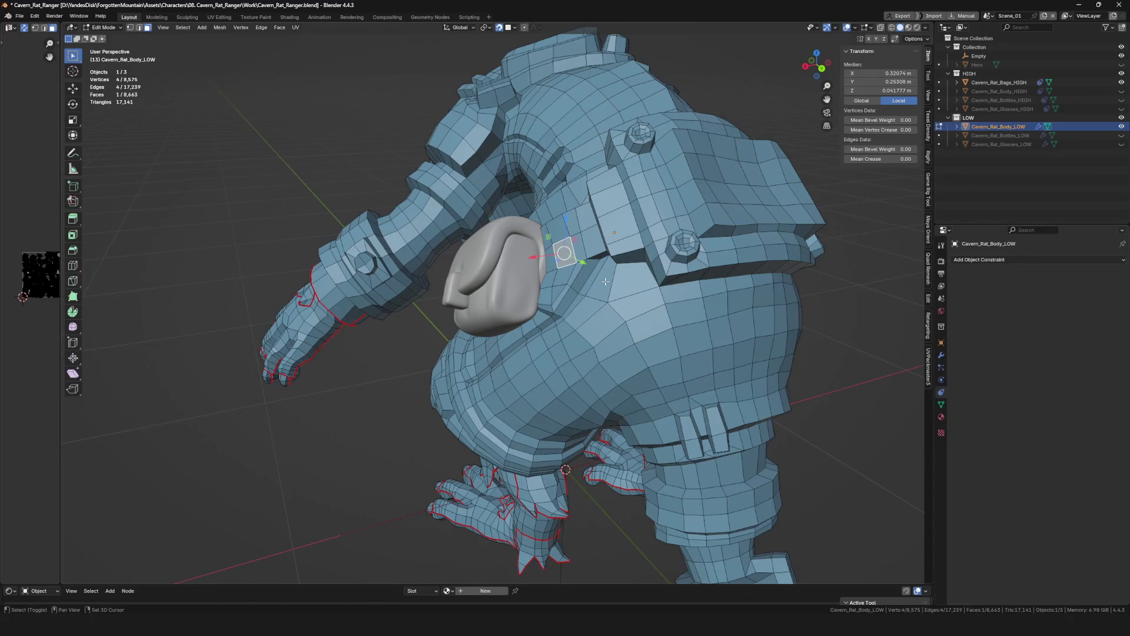
{"action": "key", "text": "shift+d"}
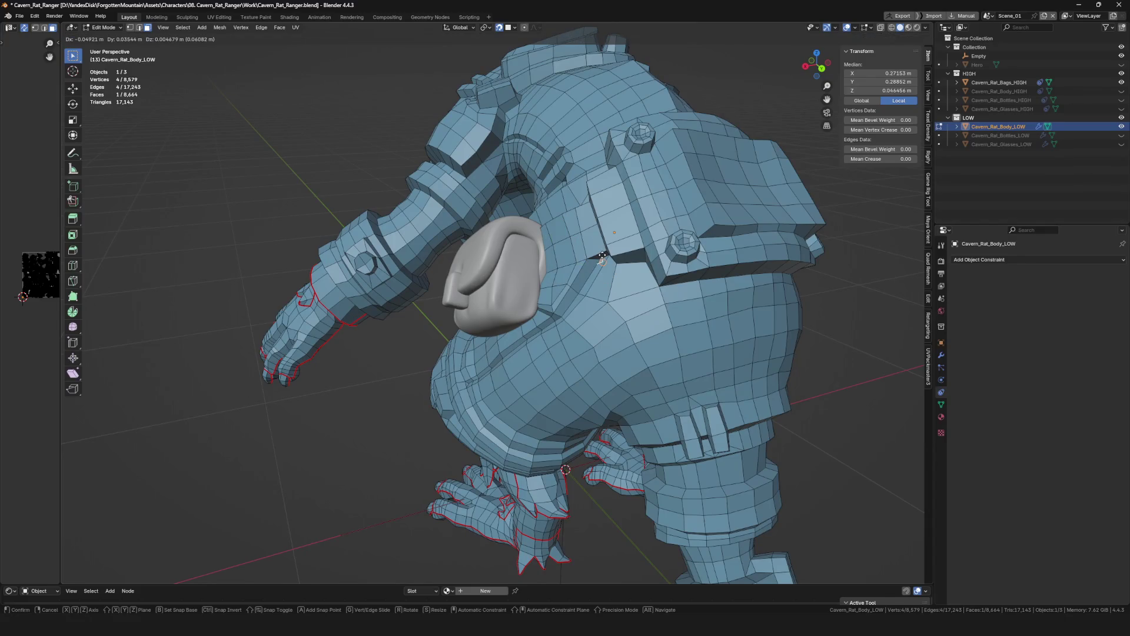
{"action": "right_click", "coordinate": [602, 256]}
{"action": "middle_click_drag", "start_coordinate": [604, 275], "coordinate": [597, 280]}
{"action": "key", "text": "p"}
{"action": "left_click", "coordinate": [598, 279]}
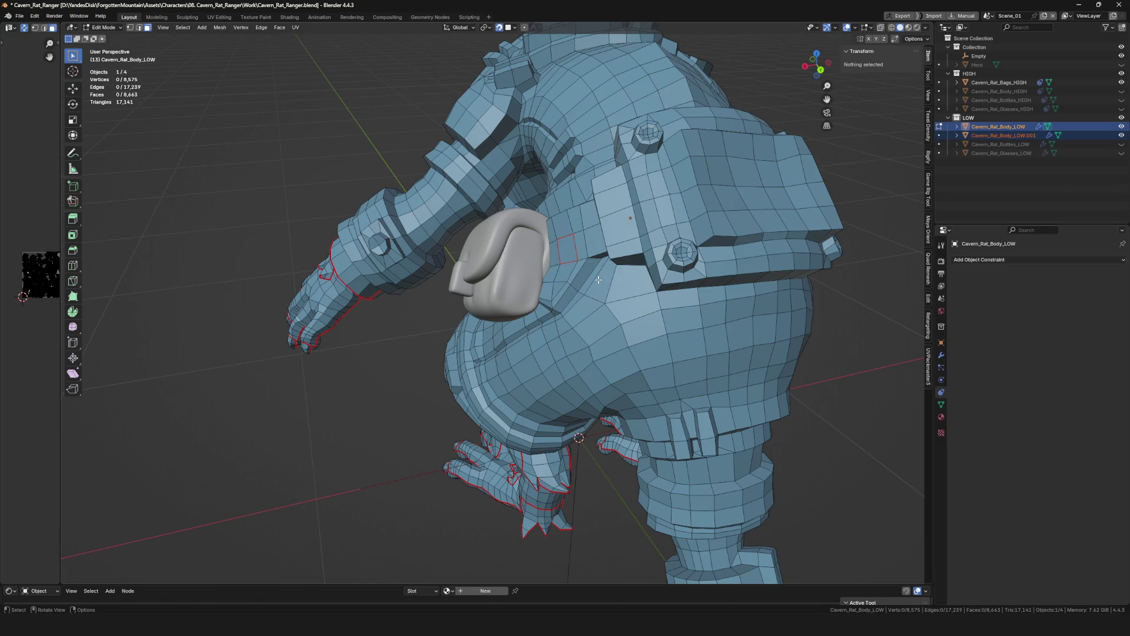
{"action": "key", "text": "Tab"}
{"action": "key", "text": "ctrl+s"}
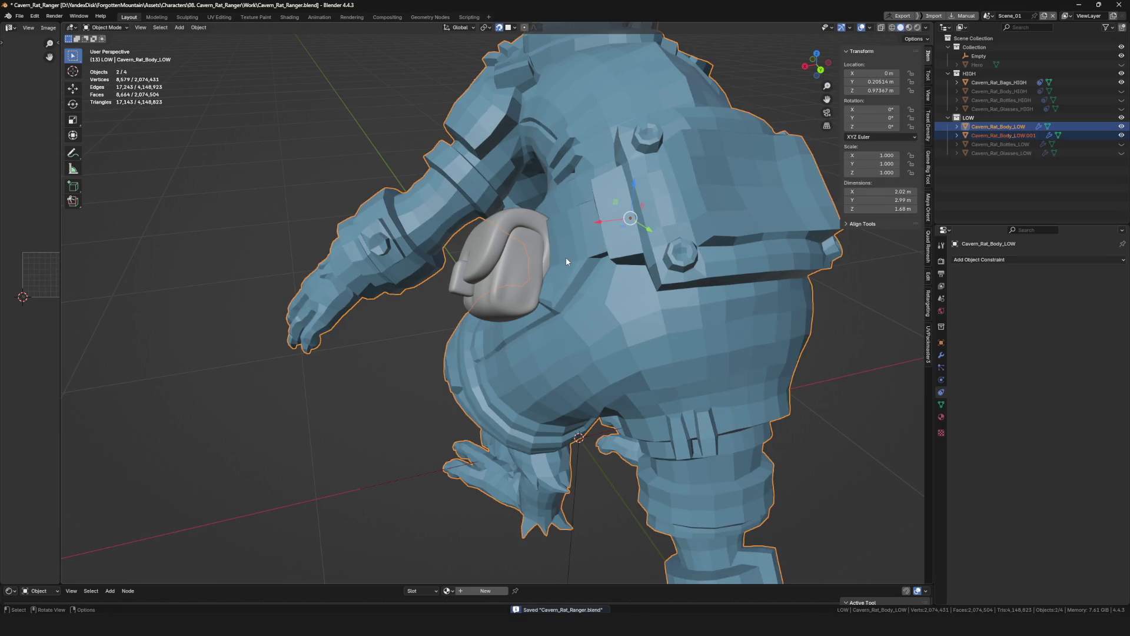
Move the separated face onto the rat's pouch and bring up its modifier settings.
{"action": "left_click", "coordinate": [566, 257]}
{"action": "key", "text": "Tab"}
{"action": "key", "text": "Tab"}
{"action": "middle_click_drag", "start_coordinate": [724, 255], "coordinate": [474, 273]}
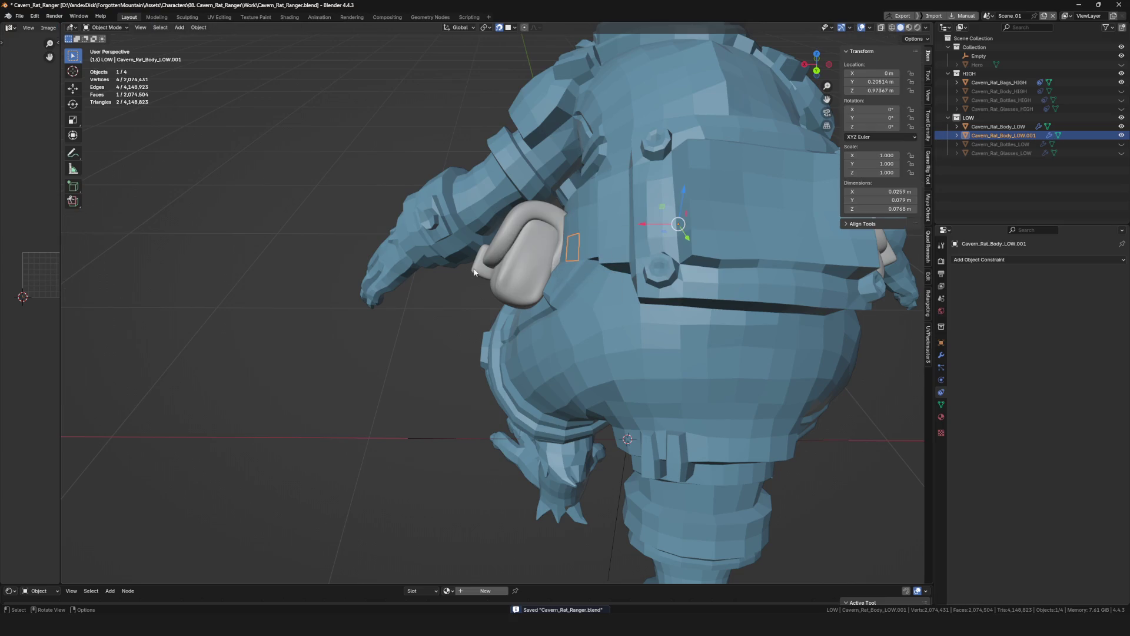
{"action": "key", "text": "Tab"}
{"action": "key", "text": "g"}
{"action": "left_click", "coordinate": [832, 310]}
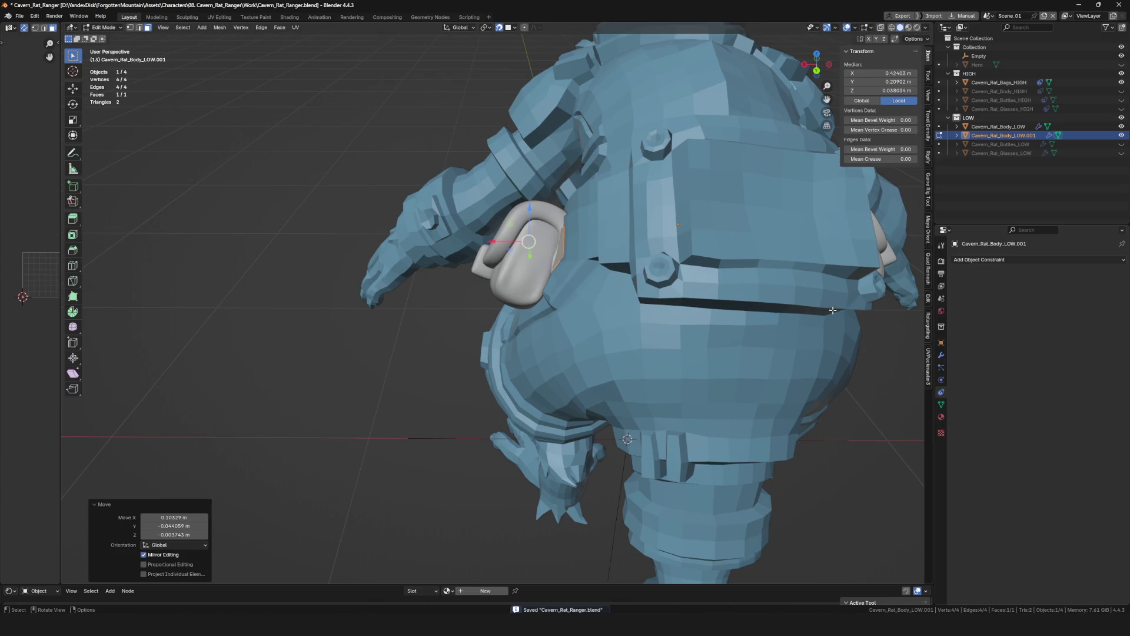
{"action": "left_click", "coordinate": [940, 354]}
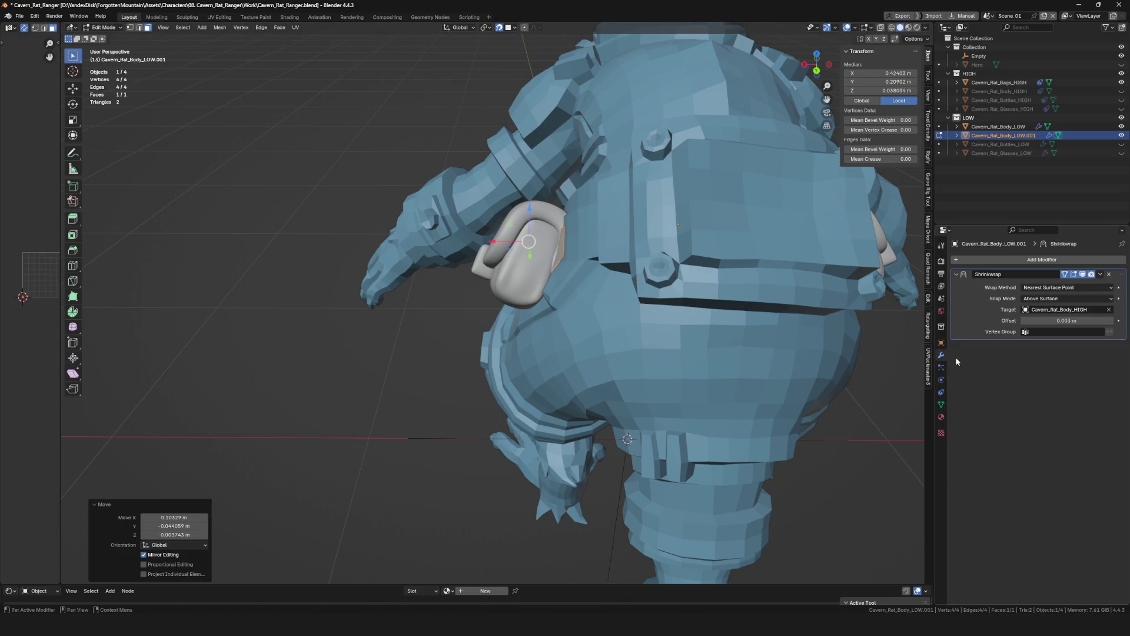
Retarget the face's Shrinkwrap to Cavern_Rat_Bags_HIGH with the eyedropper and apply the modifier.
{"action": "left_click", "coordinate": [1110, 310]}
{"action": "key", "text": "Escape"}
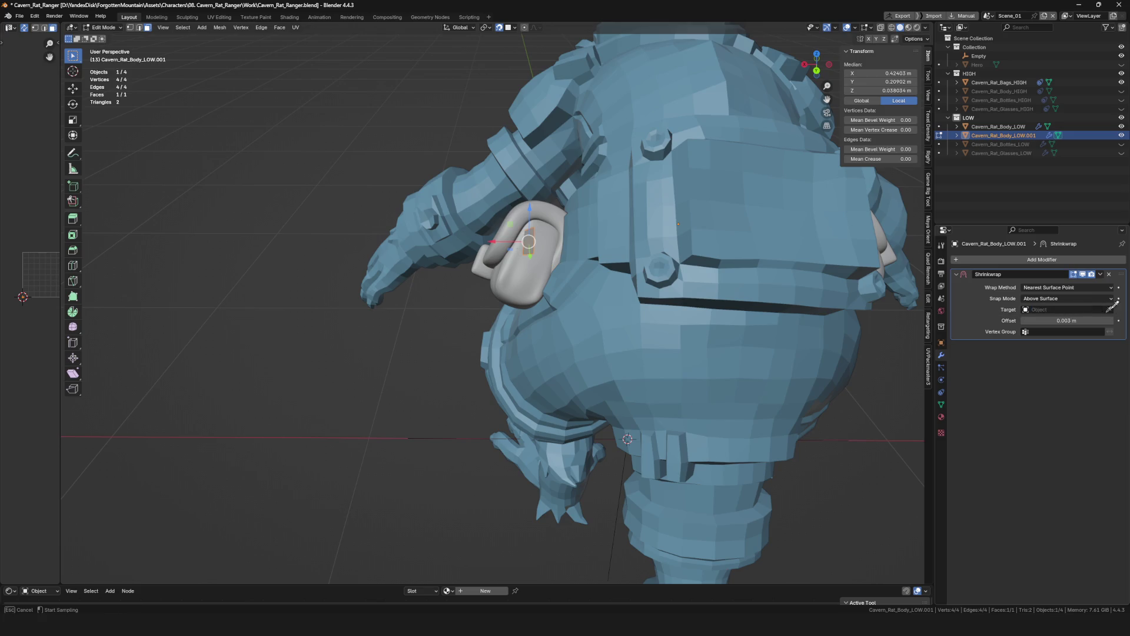
{"action": "left_click", "coordinate": [528, 284]}
{"action": "scroll", "coordinate": [535, 283], "scroll_direction": "up", "scroll_amount": 4}
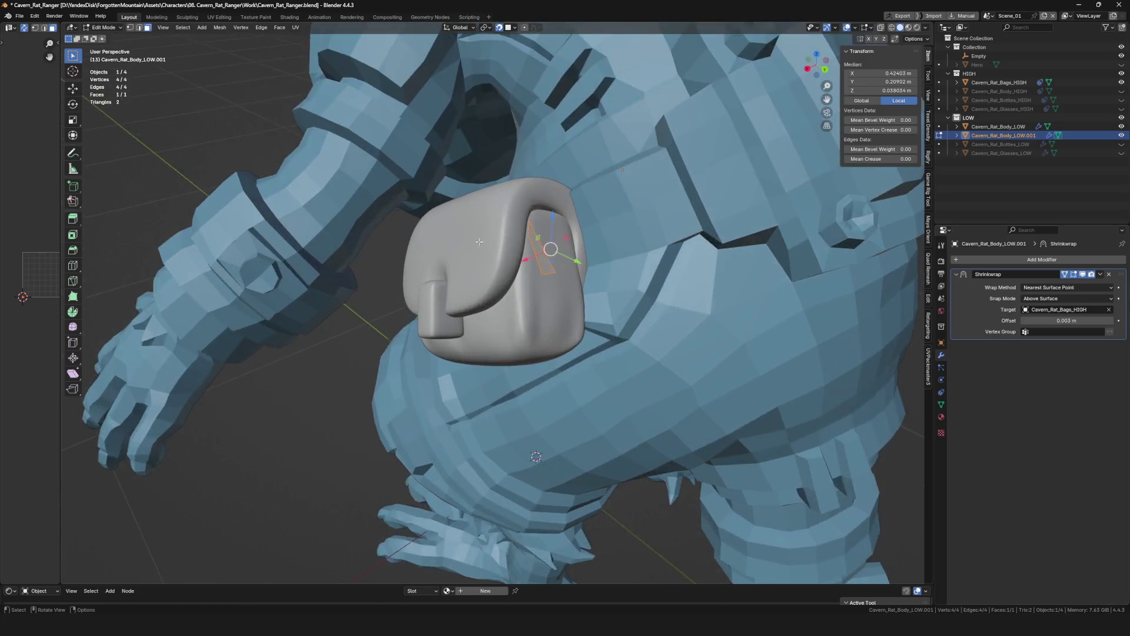
{"action": "scroll", "coordinate": [558, 257], "scroll_direction": "up", "scroll_amount": 2}
{"action": "middle_click_drag", "start_coordinate": [547, 237], "coordinate": [528, 242]}
{"action": "key", "text": "Tab"}
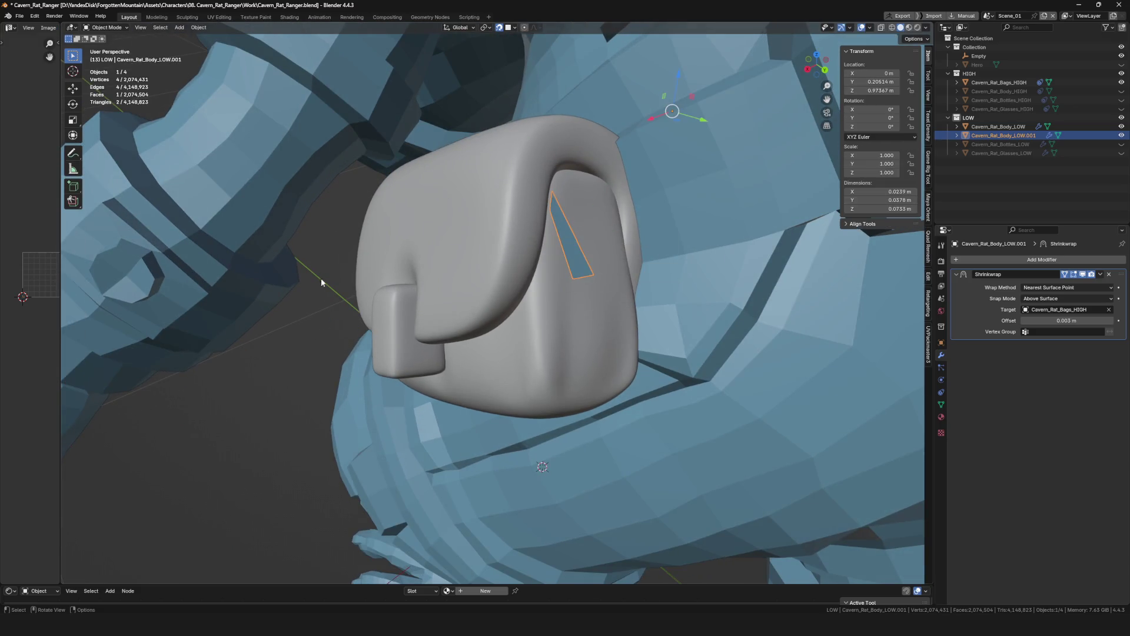
{"action": "key", "text": "ctrl+a"}
Move a corner vertex of the quad to fit the pouch, then save the file.
{"action": "key", "text": "Tab"}
{"action": "mouse_move", "coordinate": [507, 285]}
{"action": "middle_mouse_down"}
{"action": "mouse_move", "coordinate": [533, 229]}
{"action": "mouse_move", "coordinate": [565, 265]}
{"action": "mouse_move", "coordinate": [566, 318]}
{"action": "middle_mouse_up"}
{"action": "left_click", "coordinate": [569, 319]}
{"action": "key", "text": "g"}
{"action": "left_click", "coordinate": [512, 395]}
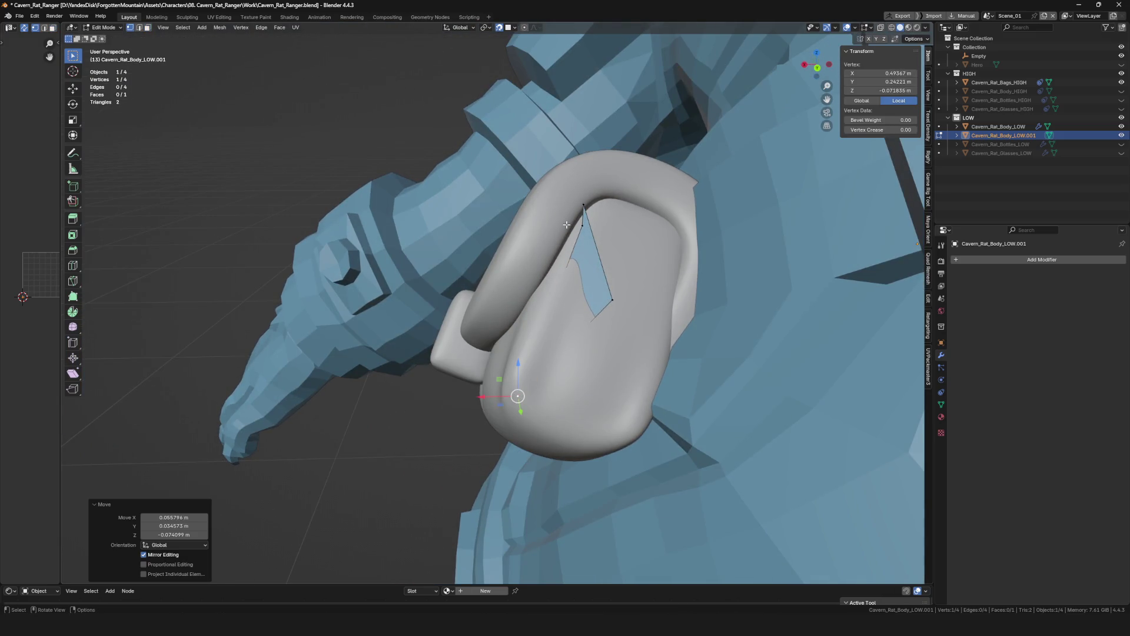
{"action": "key", "text": "Tab"}
{"action": "scroll", "coordinate": [565, 318], "scroll_direction": "down", "scroll_amount": 3}
{"action": "mouse_move", "coordinate": [566, 319]}
{"action": "middle_mouse_down"}
{"action": "mouse_move", "coordinate": [618, 353]}
{"action": "mouse_move", "coordinate": [625, 534]}
{"action": "middle_mouse_up"}
{"action": "key", "text": "ctrl+s"}
{"action": "middle_click_drag", "start_coordinate": [513, 304], "coordinate": [536, 313]}
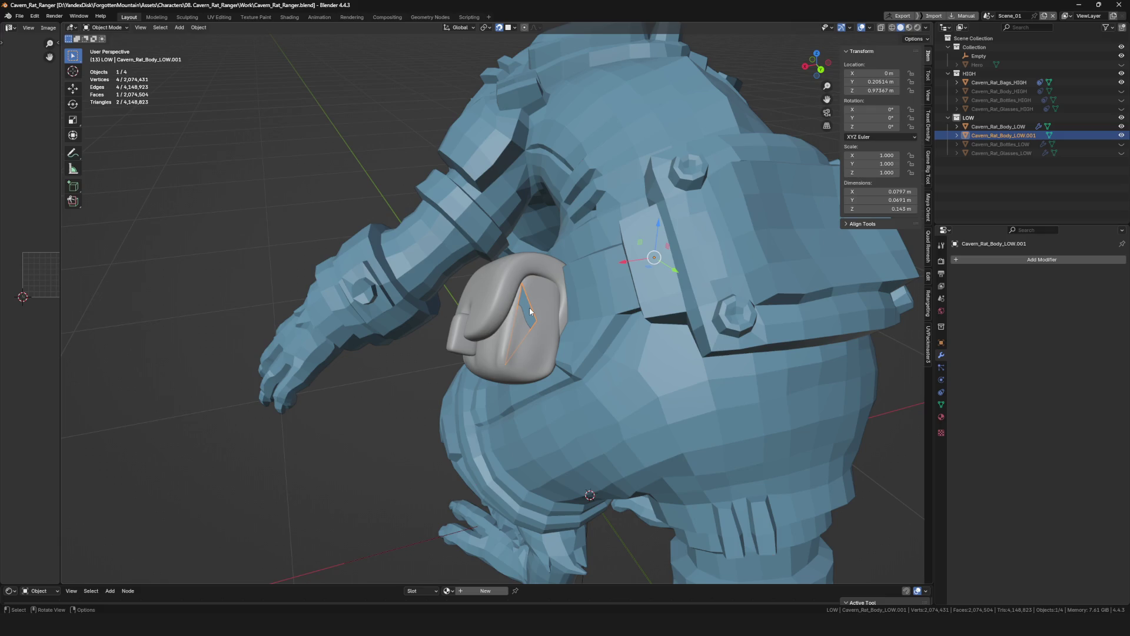
{"action": "scroll", "coordinate": [728, 279], "scroll_direction": "down", "scroll_amount": 5}
Hide Cavern_Rat_Body_LOW and move the bag face's vertices down onto the bag.
{"action": "middle_click_drag", "start_coordinate": [728, 279], "coordinate": [533, 307]}
{"action": "scroll", "coordinate": [533, 306], "scroll_direction": "up", "scroll_amount": 5}
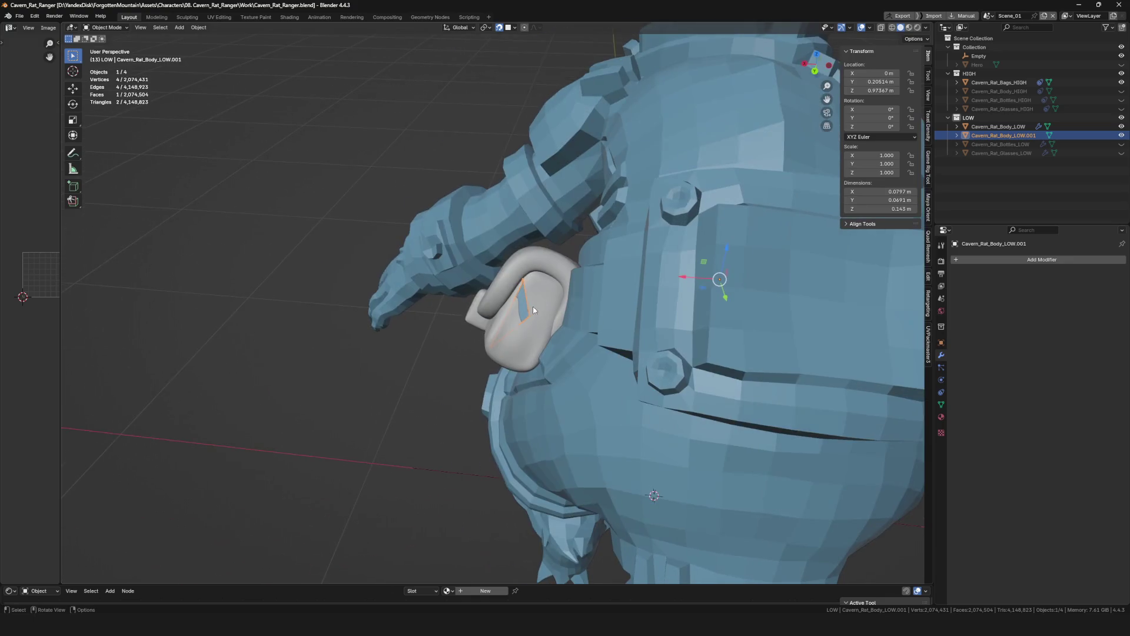
{"action": "left_click", "coordinate": [1122, 126]}
{"action": "middle_click_drag", "start_coordinate": [788, 283], "coordinate": [545, 309]}
{"action": "key", "text": "Tab"}
{"action": "scroll", "coordinate": [544, 309], "scroll_direction": "up", "scroll_amount": 2}
{"action": "key", "text": "g"}
{"action": "left_click", "coordinate": [526, 389]}
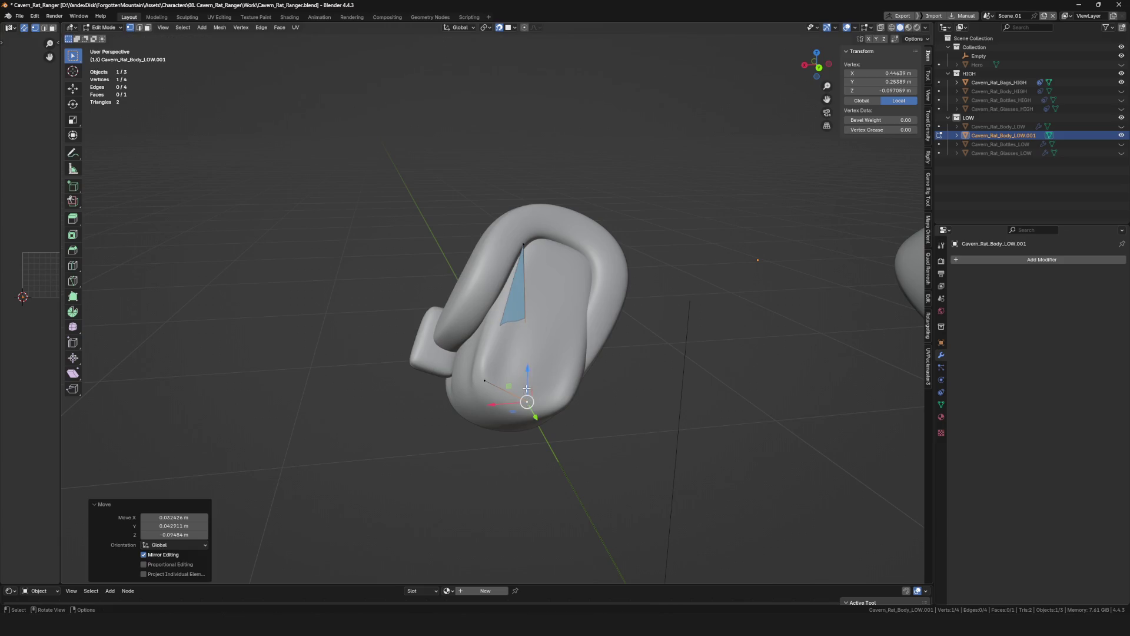
{"action": "left_click", "coordinate": [526, 248]}
{"action": "key", "text": "g"}
{"action": "left_click", "coordinate": [508, 345]}
{"action": "key", "text": "g"}
{"action": "left_click", "coordinate": [497, 315]}
{"action": "mouse_move", "coordinate": [497, 315]}
{"action": "middle_mouse_down"}
{"action": "mouse_move", "coordinate": [563, 291]}
{"action": "mouse_move", "coordinate": [578, 369]}
{"action": "middle_mouse_up"}
{"action": "key", "text": "Tab"}
{"action": "scroll", "coordinate": [565, 328], "scroll_direction": "down", "scroll_amount": 2}
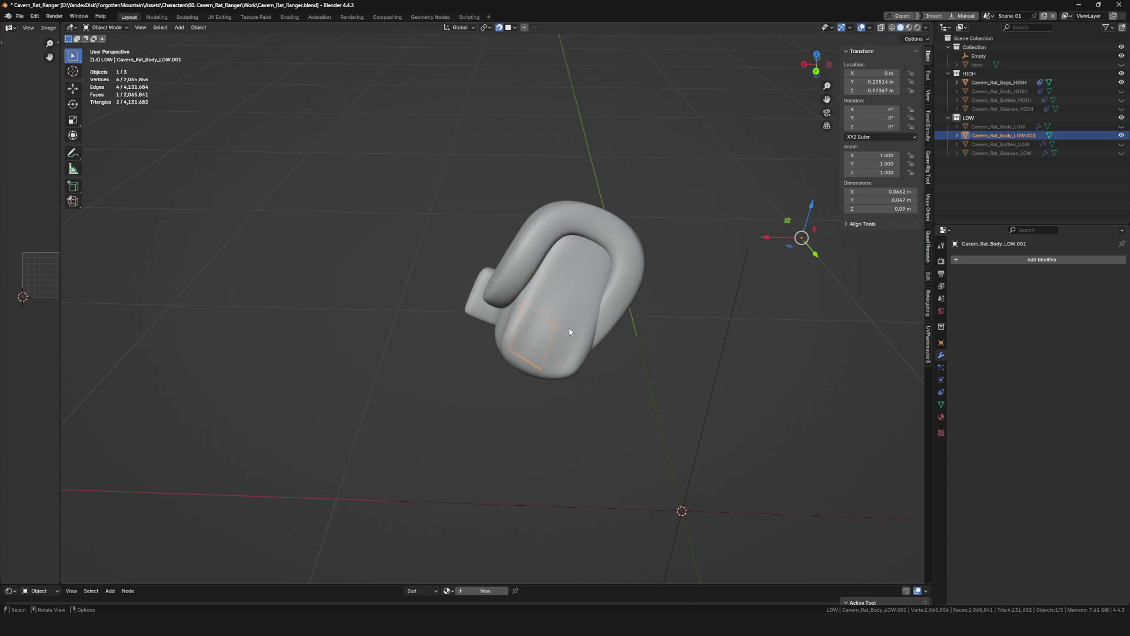
{"action": "scroll", "coordinate": [537, 335], "scroll_direction": "up", "scroll_amount": 4}
Unhide the body and copy its Shrinkwrap modifier to Cavern_Rat_Body_LOW.001 via Copy to Selected, then save.
{"action": "middle_click_drag", "start_coordinate": [538, 335], "coordinate": [575, 324]}
{"action": "key", "text": "grave"}
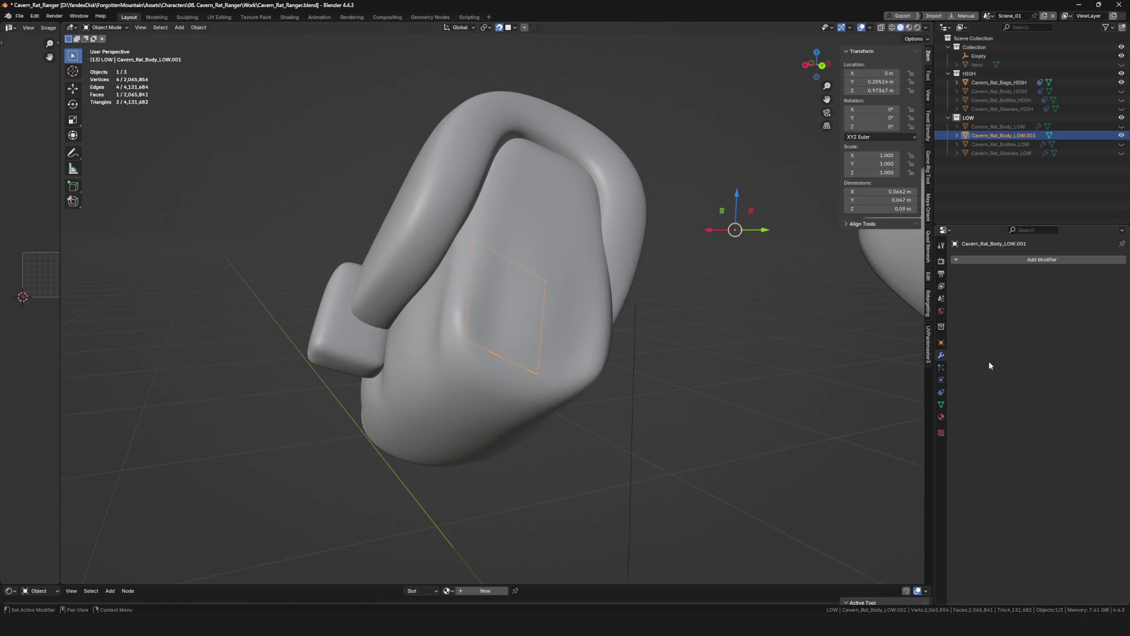
{"action": "middle_click_drag", "start_coordinate": [884, 362], "coordinate": [822, 369]}
{"action": "left_click", "coordinate": [1003, 126]}
{"action": "key", "text": "alt+h"}
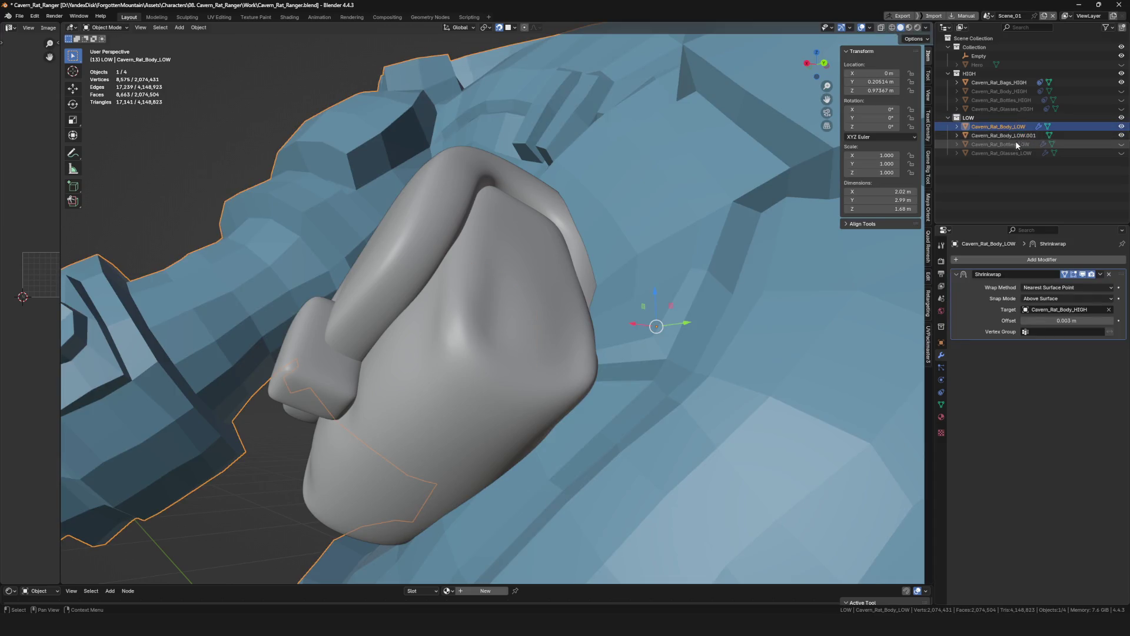
{"action": "left_click", "coordinate": [1016, 133]}
{"action": "left_click", "coordinate": [1016, 128]}
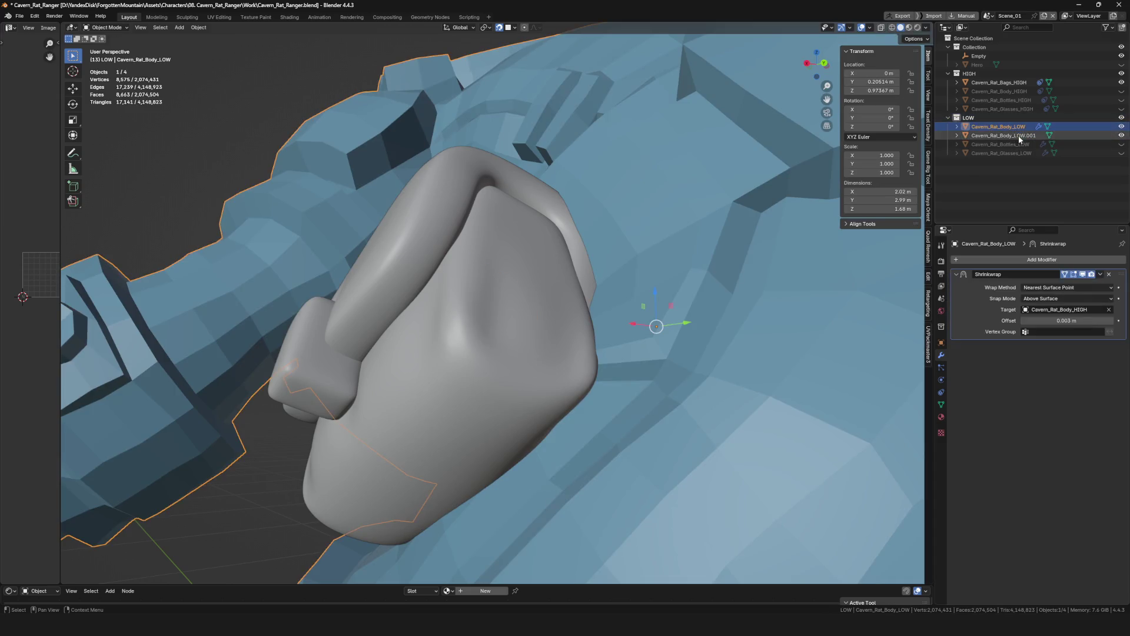
{"action": "left_click", "coordinate": [1018, 129], "text": "ctrl"}
{"action": "left_click", "coordinate": [1100, 274]}
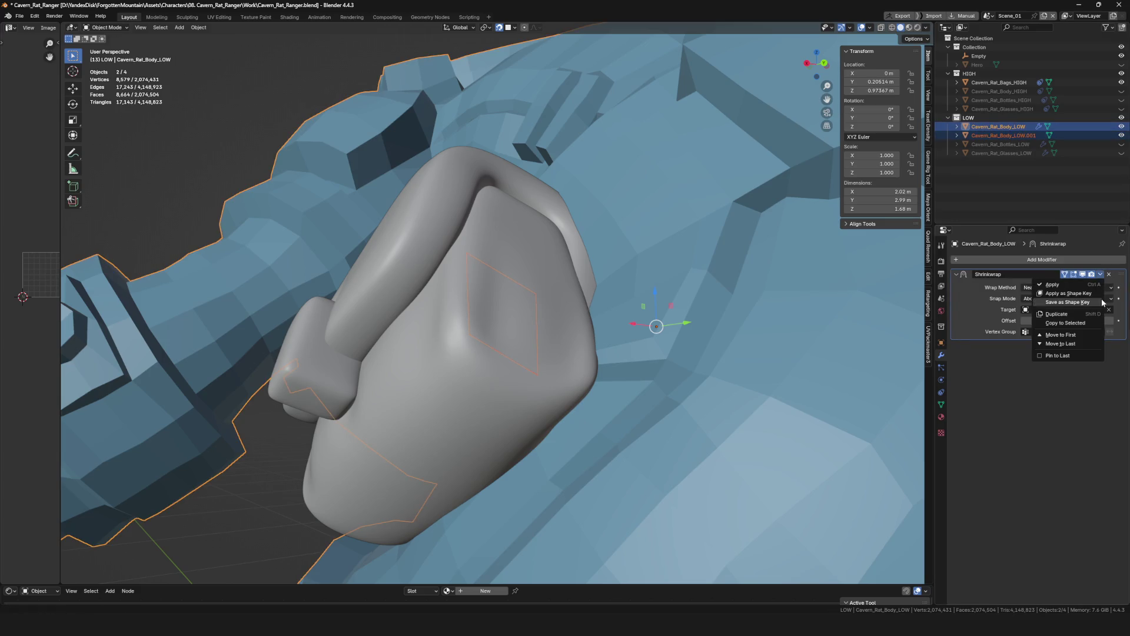
{"action": "left_click", "coordinate": [1065, 321]}
{"action": "mouse_move", "coordinate": [689, 291]}
{"action": "middle_mouse_down"}
{"action": "mouse_move", "coordinate": [641, 283]}
{"action": "mouse_move", "coordinate": [806, 276]}
{"action": "middle_mouse_up"}
{"action": "key", "text": "ctrl+s"}
Hide the body again and start adjusting the bag face in see-through edit mode.
{"action": "key", "text": "h"}
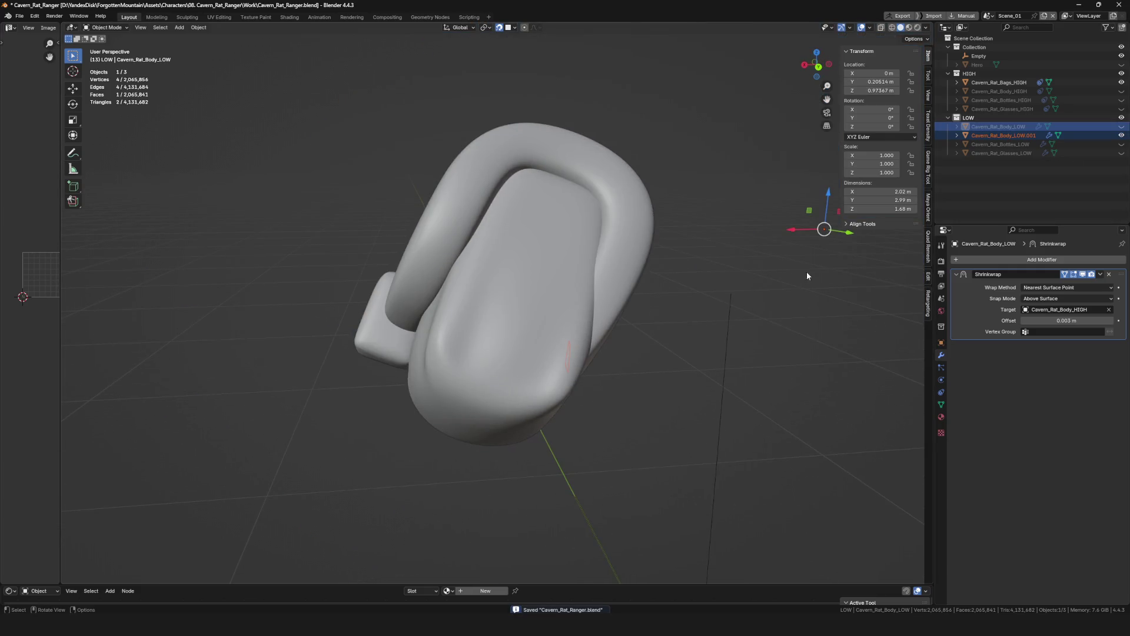
{"action": "left_click", "coordinate": [1019, 135]}
{"action": "scroll", "coordinate": [551, 300], "scroll_direction": "up", "scroll_amount": 5}
{"action": "scroll", "coordinate": [553, 322], "scroll_direction": "down", "scroll_amount": 5}
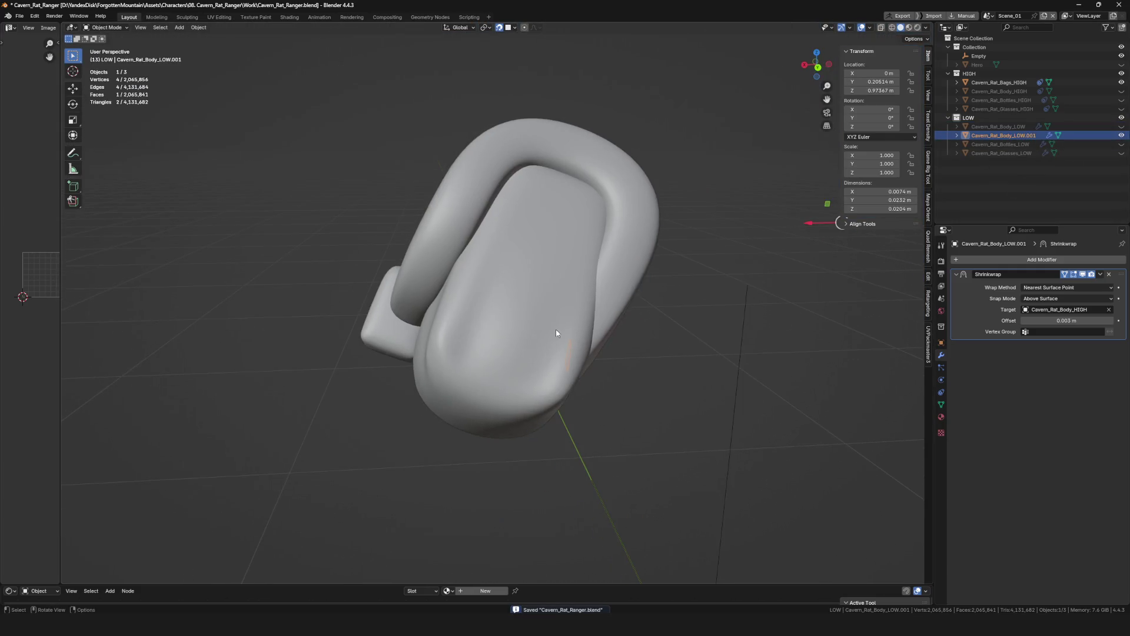
{"action": "key", "text": "Tab"}
{"action": "key", "text": "alt+z"}
{"action": "key", "text": "g"}
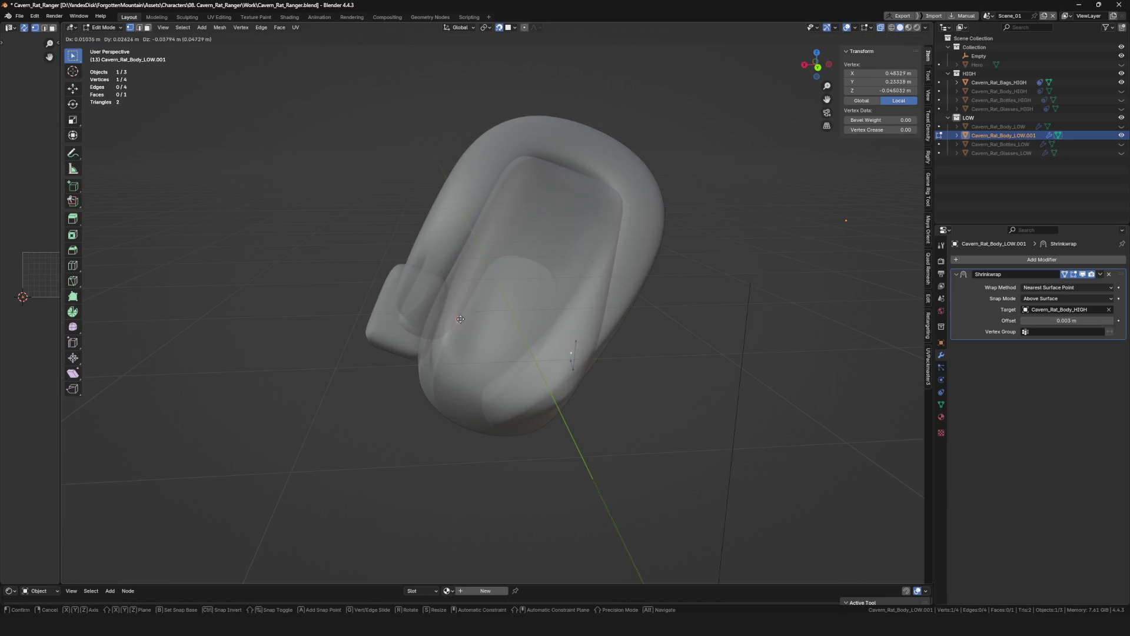
Tweak a vertex of the bag patch while toggling X-ray to check it against the bag.
{"action": "right_click", "coordinate": [574, 341]}
{"action": "key", "text": "g"}
{"action": "left_click", "coordinate": [582, 339]}
{"action": "key", "text": "g"}
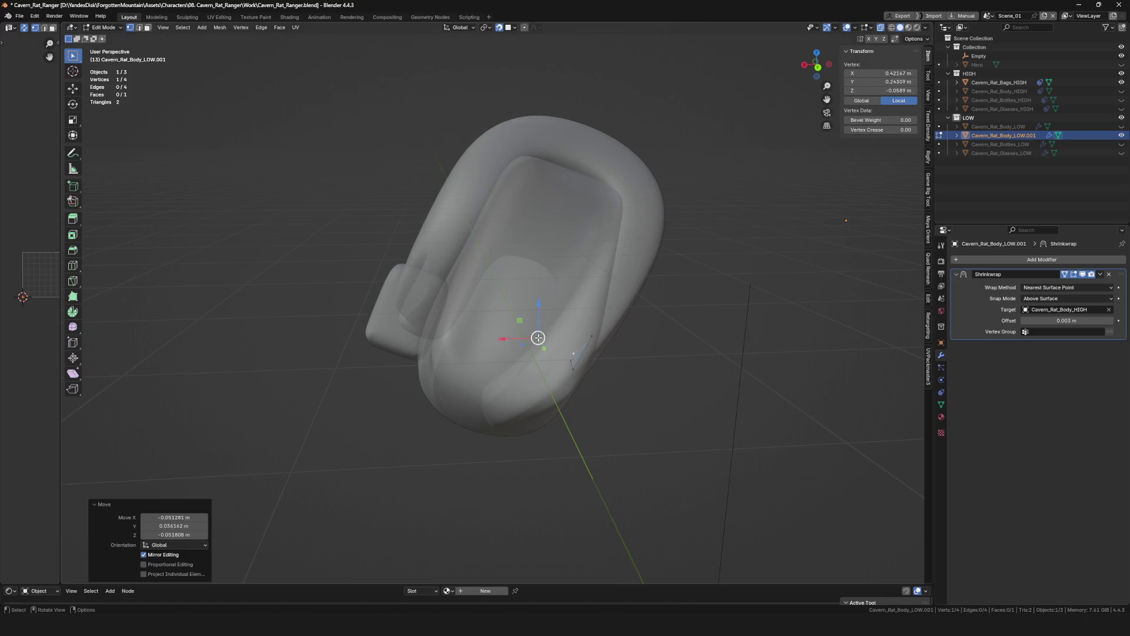
{"action": "key", "text": "ctrl+z"}
{"action": "middle_click_drag", "start_coordinate": [574, 353], "coordinate": [706, 342]}
{"action": "key", "text": "alt+z"}
{"action": "scroll", "coordinate": [685, 313], "scroll_direction": "down", "scroll_amount": 5}
{"action": "scroll", "coordinate": [625, 320], "scroll_direction": "up", "scroll_amount": 10}
{"action": "scroll", "coordinate": [624, 336], "scroll_direction": "down", "scroll_amount": 5}
{"action": "mouse_move", "coordinate": [623, 335]}
{"action": "middle_mouse_down"}
{"action": "mouse_move", "coordinate": [612, 336]}
{"action": "mouse_move", "coordinate": [618, 412]}
{"action": "mouse_move", "coordinate": [671, 374]}
{"action": "mouse_move", "coordinate": [591, 316]}
{"action": "mouse_move", "coordinate": [612, 287]}
{"action": "mouse_move", "coordinate": [671, 291]}
{"action": "middle_mouse_up"}
{"action": "key", "text": "alt+z"}
{"action": "key", "text": "Tab"}
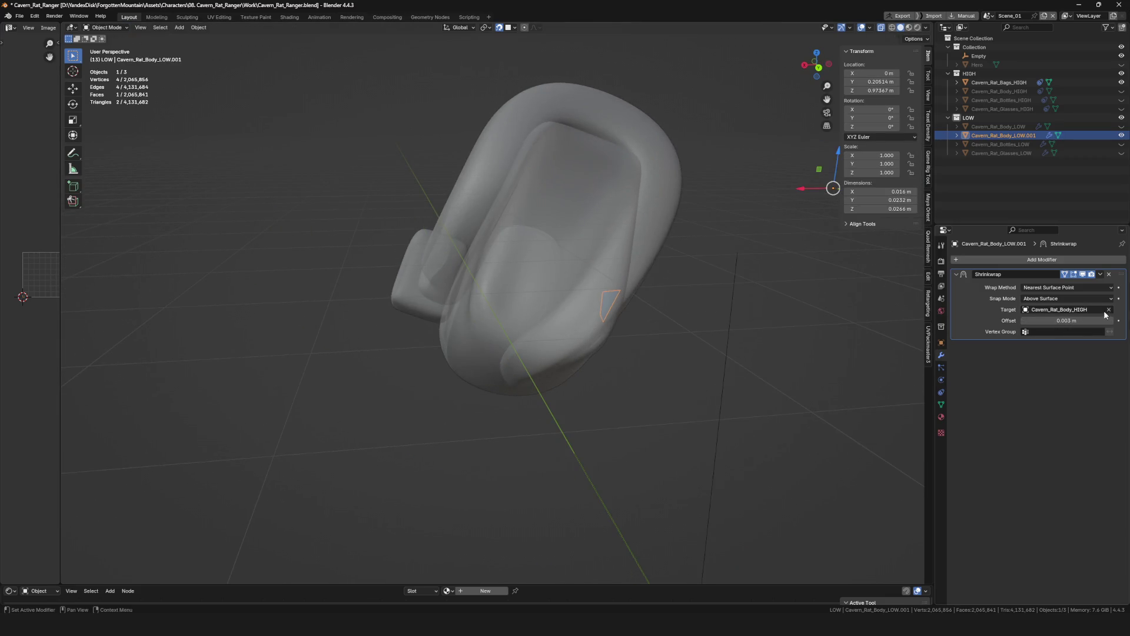
Retarget the patch's Shrinkwrap to Cavern_Rat_Bags_HIGH with the eyedropper and return to Edit Mode.
{"action": "left_click", "coordinate": [1109, 309]}
{"action": "left_click", "coordinate": [583, 217]}
{"action": "middle_click_drag", "start_coordinate": [613, 240], "coordinate": [583, 278]}
{"action": "key", "text": "alt+z"}
{"action": "key", "text": "ctrl+Tab"}
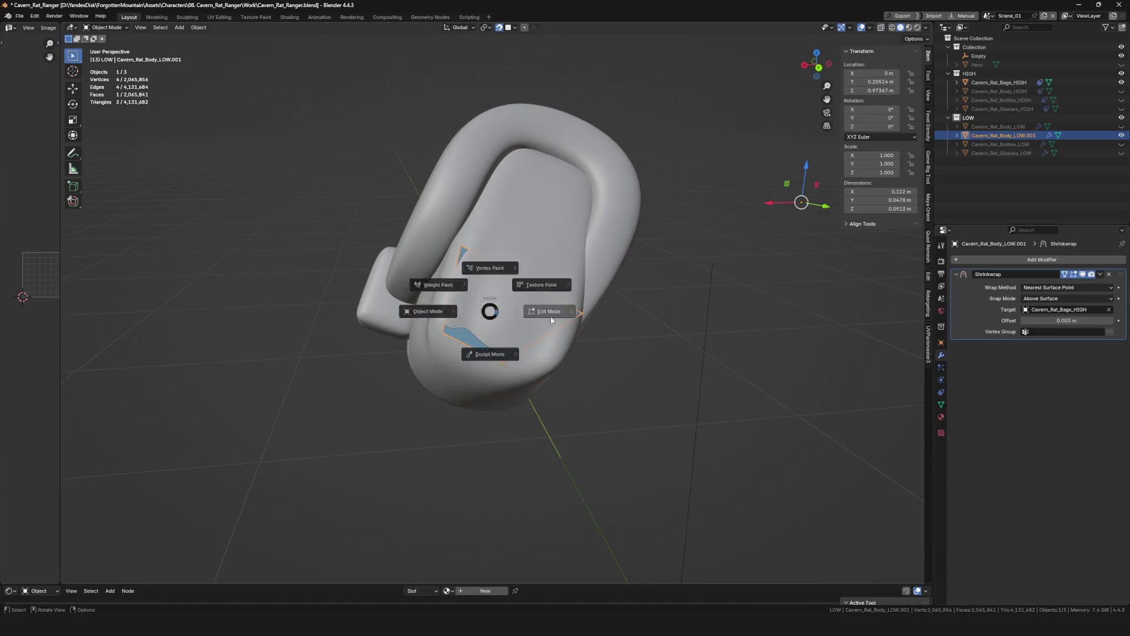
{"action": "left_click", "coordinate": [556, 310]}
Reposition the patch's vertices one by one onto the bag surface.
{"action": "middle_click_drag", "start_coordinate": [530, 336], "coordinate": [406, 389]}
{"action": "left_click", "coordinate": [500, 360]}
{"action": "key", "text": "g"}
{"action": "left_click", "coordinate": [406, 393]}
{"action": "key", "text": "g"}
{"action": "left_click", "coordinate": [452, 294]}
{"action": "middle_click_drag", "start_coordinate": [459, 301], "coordinate": [408, 271]}
{"action": "left_click", "coordinate": [488, 285]}
{"action": "key", "text": "g"}
{"action": "left_click", "coordinate": [420, 266]}
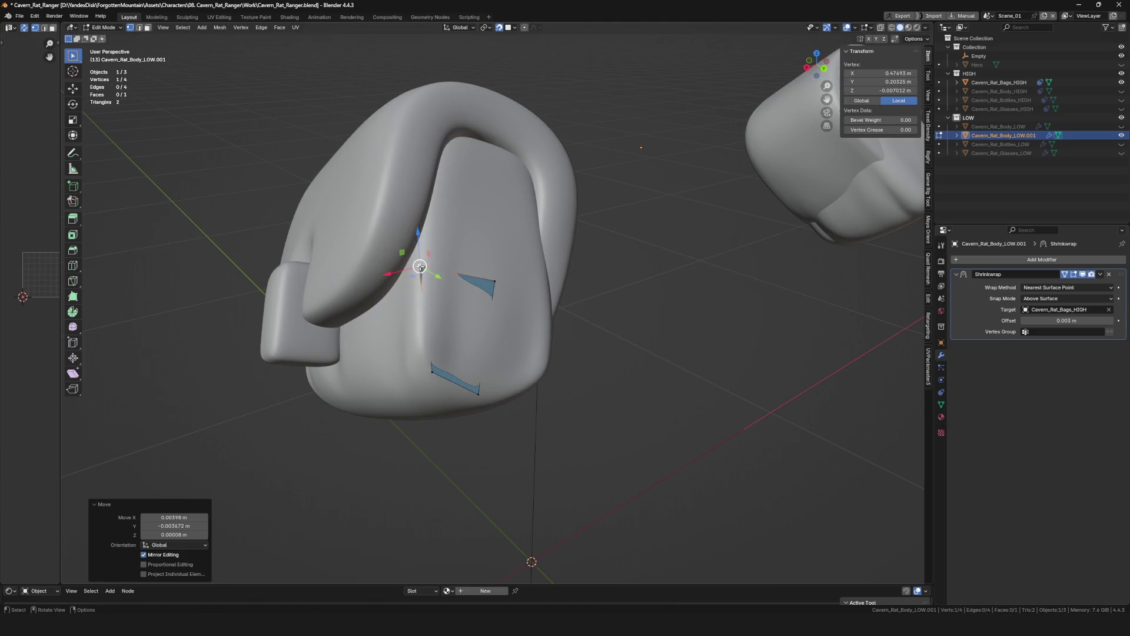
{"action": "left_click", "coordinate": [429, 370]}
{"action": "key", "text": "g"}
{"action": "left_click", "coordinate": [425, 378]}
{"action": "middle_click_drag", "start_coordinate": [424, 379], "coordinate": [478, 395]}
{"action": "key", "text": "g"}
{"action": "left_click", "coordinate": [507, 281]}
Extrude edges into two new faces so the patch spans three faces across the pouch.
{"action": "middle_click_drag", "start_coordinate": [508, 280], "coordinate": [557, 291]}
{"action": "left_click", "coordinate": [565, 291], "text": "shift"}
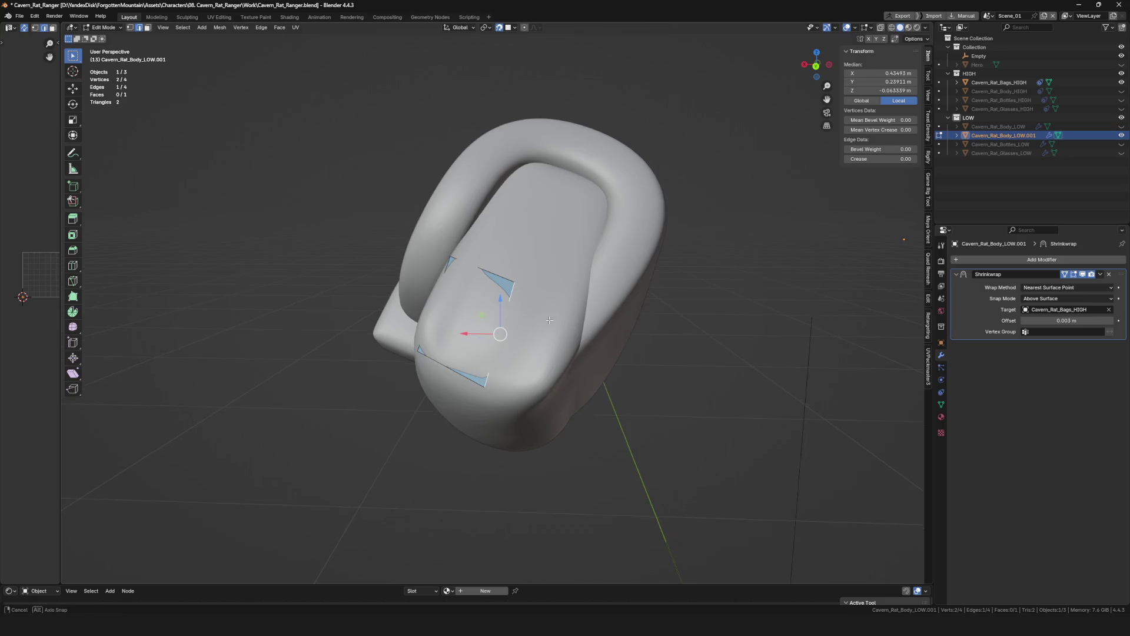
{"action": "key", "text": "e"}
{"action": "left_click", "coordinate": [548, 384]}
{"action": "mouse_move", "coordinate": [492, 383]}
{"action": "middle_mouse_down"}
{"action": "mouse_move", "coordinate": [531, 296]}
{"action": "mouse_move", "coordinate": [512, 296]}
{"action": "middle_mouse_up"}
{"action": "left_click", "coordinate": [530, 296], "text": "shift"}
{"action": "key", "text": "g"}
{"action": "key", "text": "e"}
{"action": "left_click", "coordinate": [479, 321]}
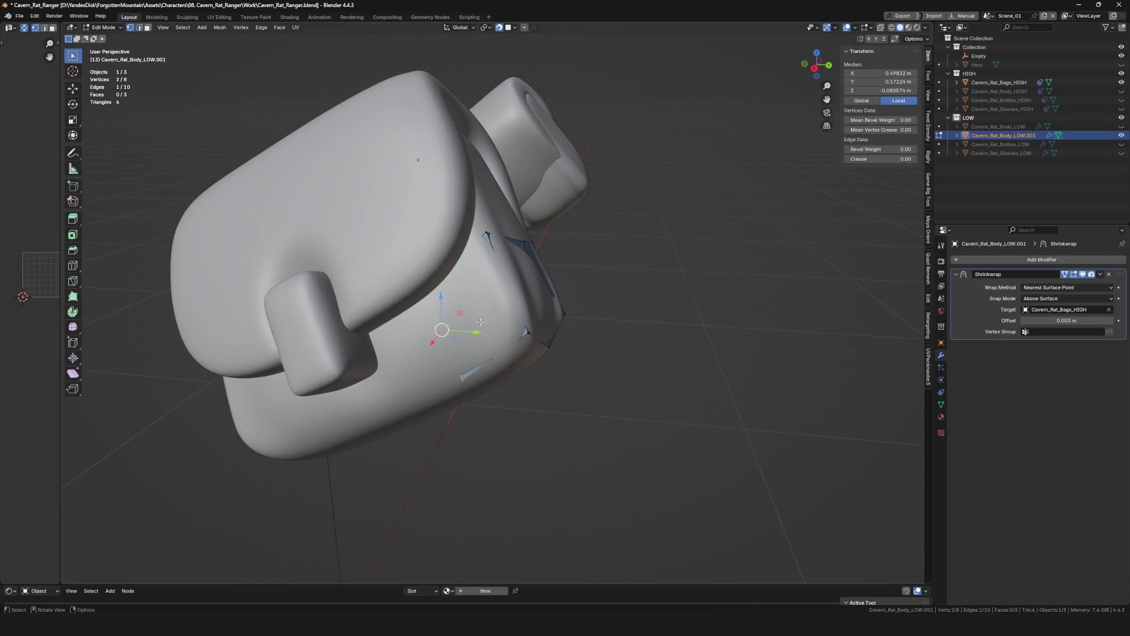
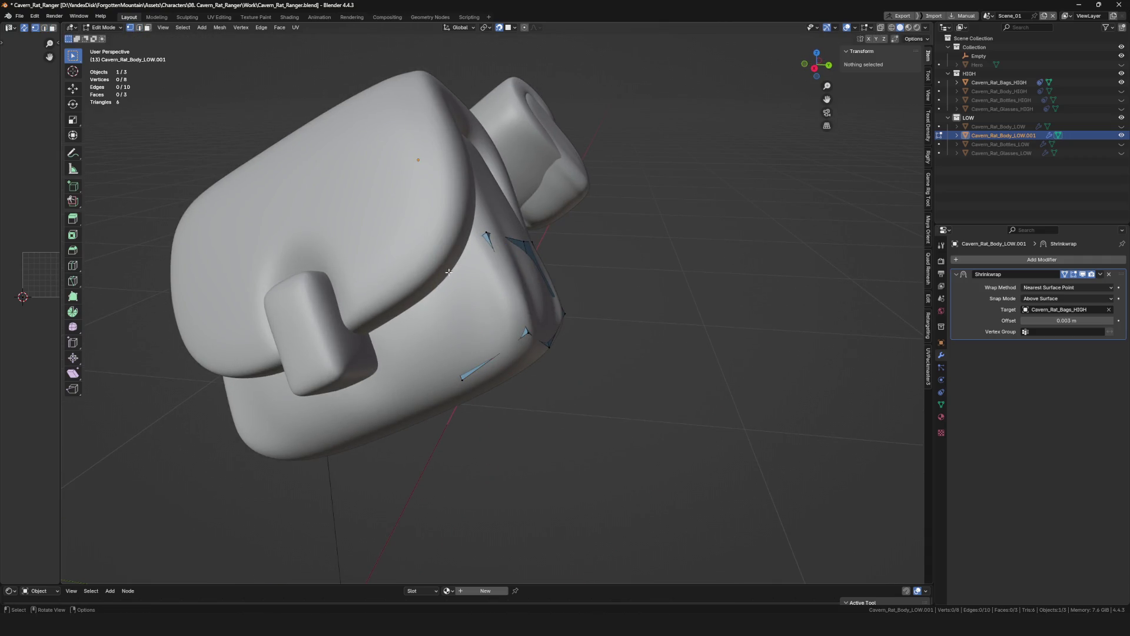
Toggle X-ray, snap a couple of vertices onto the bag surface and save the file.
{"action": "key", "text": "alt+z"}
{"action": "key", "text": "alt+z"}
{"action": "key", "text": "g"}
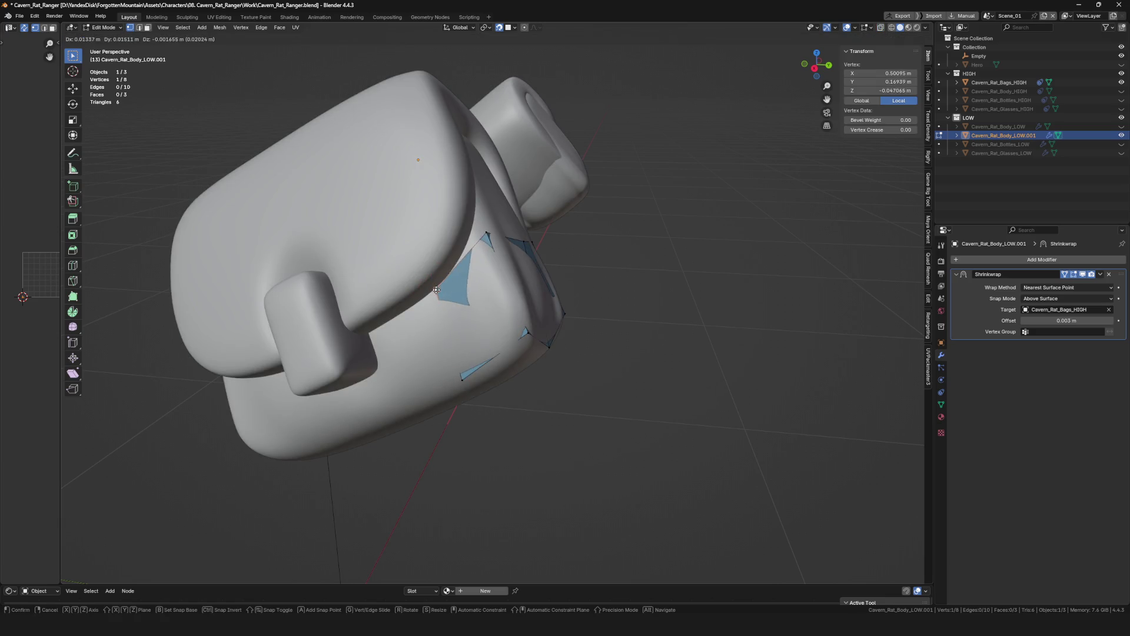
{"action": "left_click", "coordinate": [435, 290]}
{"action": "mouse_move", "coordinate": [436, 290]}
{"action": "middle_mouse_down"}
{"action": "mouse_move", "coordinate": [609, 291]}
{"action": "mouse_move", "coordinate": [547, 340]}
{"action": "mouse_move", "coordinate": [609, 394]}
{"action": "mouse_move", "coordinate": [530, 291]}
{"action": "mouse_move", "coordinate": [505, 285]}
{"action": "middle_mouse_up"}
{"action": "key", "text": "ctrl+s"}
{"action": "scroll", "coordinate": [608, 292], "scroll_direction": "up", "scroll_amount": 3}
{"action": "key", "text": "g"}
{"action": "left_click", "coordinate": [574, 306]}
Fill a row of new faces across the bag front from extruded vertices, merging a stray pair.
{"action": "key", "text": "f"}
{"action": "left_click", "coordinate": [550, 342]}
{"action": "key", "text": "f"}
{"action": "left_click", "coordinate": [545, 317], "text": "shift"}
{"action": "key", "text": "f"}
{"action": "key", "text": "f"}
{"action": "key", "text": "f"}
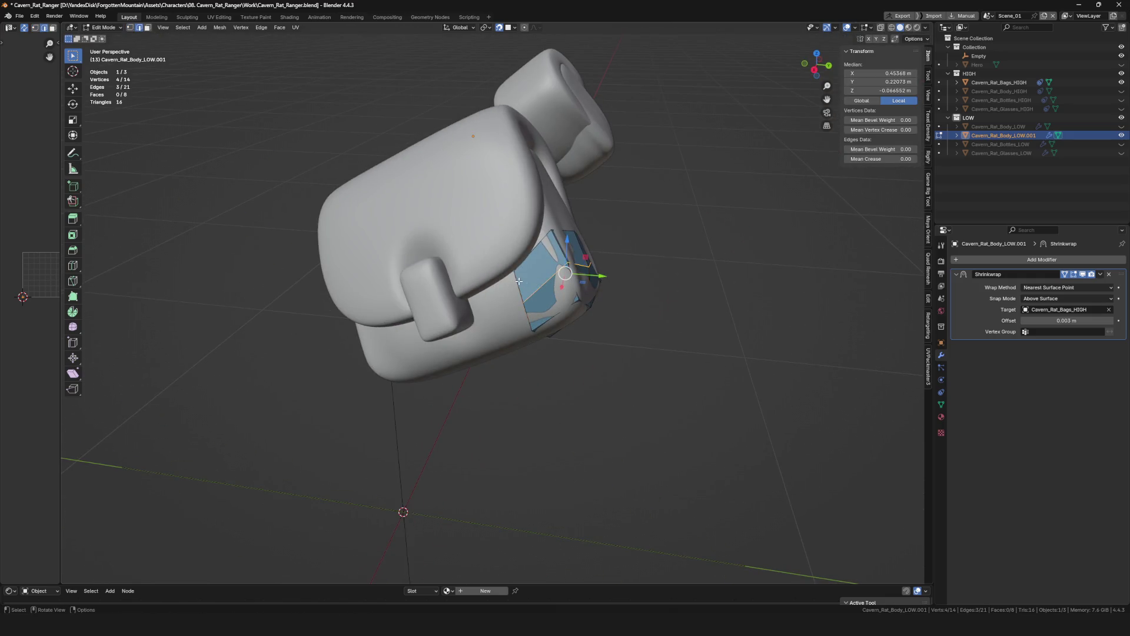
{"action": "scroll", "coordinate": [518, 281], "scroll_direction": "up", "scroll_amount": 3}
{"action": "key", "text": "f"}
{"action": "key", "text": "f"}
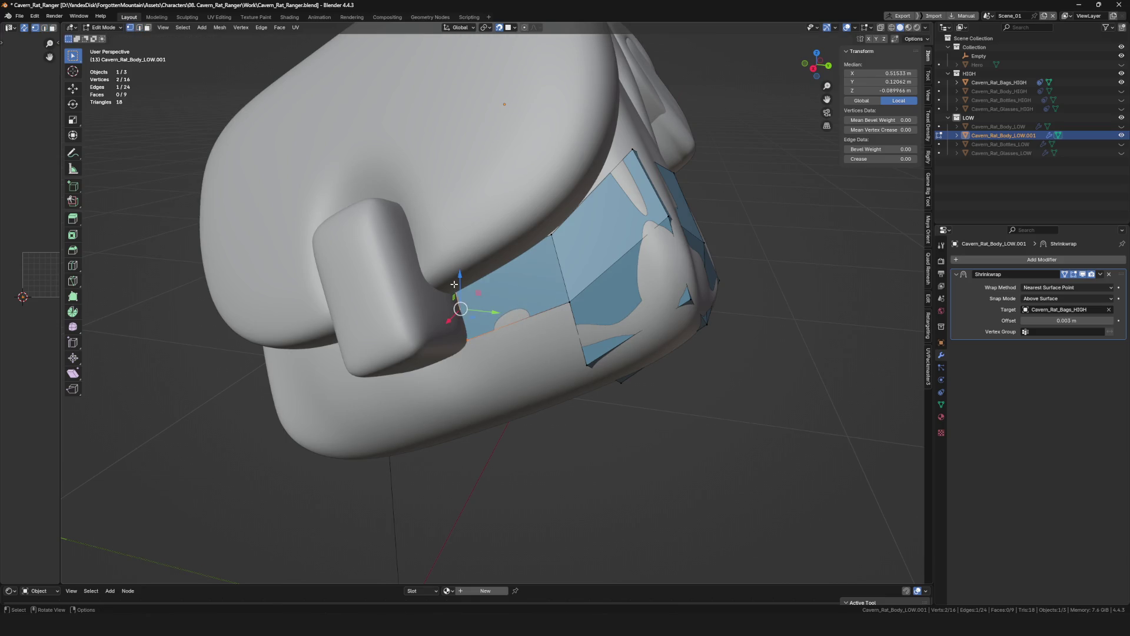
{"action": "left_click_drag", "start_coordinate": [454, 283], "coordinate": [454, 283]}
{"action": "left_click", "coordinate": [467, 332]}
{"action": "left_click_drag", "start_coordinate": [468, 333], "coordinate": [470, 345]}
{"action": "scroll", "coordinate": [470, 345], "scroll_direction": "down", "scroll_amount": 4}
Adjust the band's vertices onto the high-poly surface and extrude its end edge around the side.
{"action": "mouse_move", "coordinate": [470, 345]}
{"action": "middle_mouse_down"}
{"action": "mouse_move", "coordinate": [530, 345]}
{"action": "mouse_move", "coordinate": [536, 323]}
{"action": "mouse_move", "coordinate": [529, 371]}
{"action": "middle_mouse_up"}
{"action": "scroll", "coordinate": [554, 345], "scroll_direction": "up", "scroll_amount": 1}
{"action": "key", "text": "g"}
{"action": "left_click", "coordinate": [525, 360]}
{"action": "left_click", "coordinate": [531, 327], "text": "shift"}
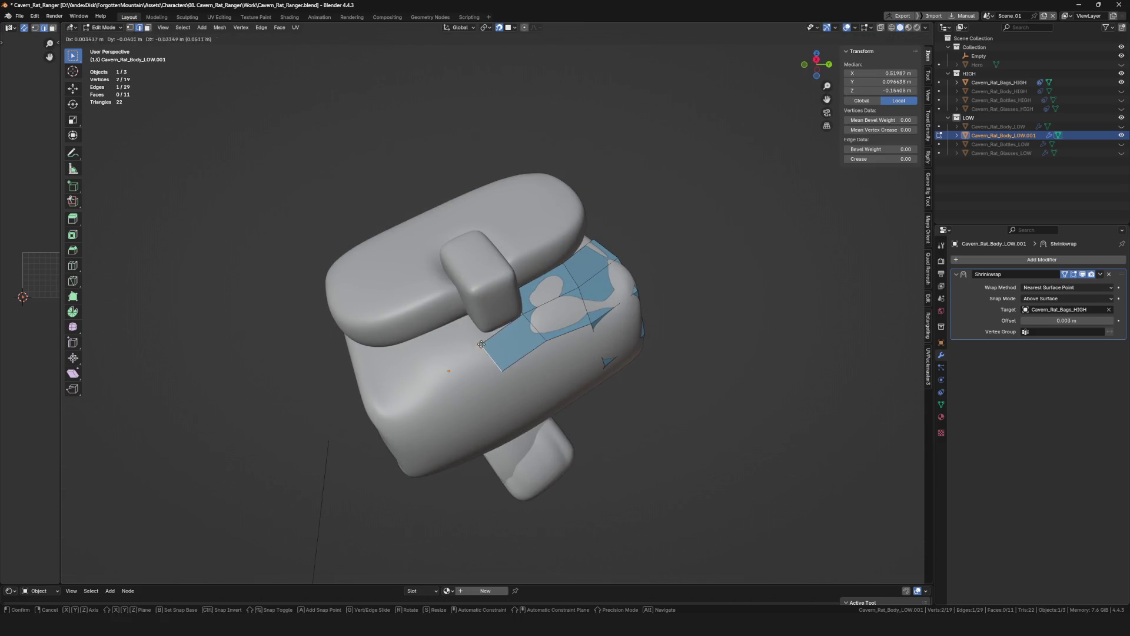
{"action": "left_click", "coordinate": [492, 350]}
{"action": "left_click", "coordinate": [492, 362]}
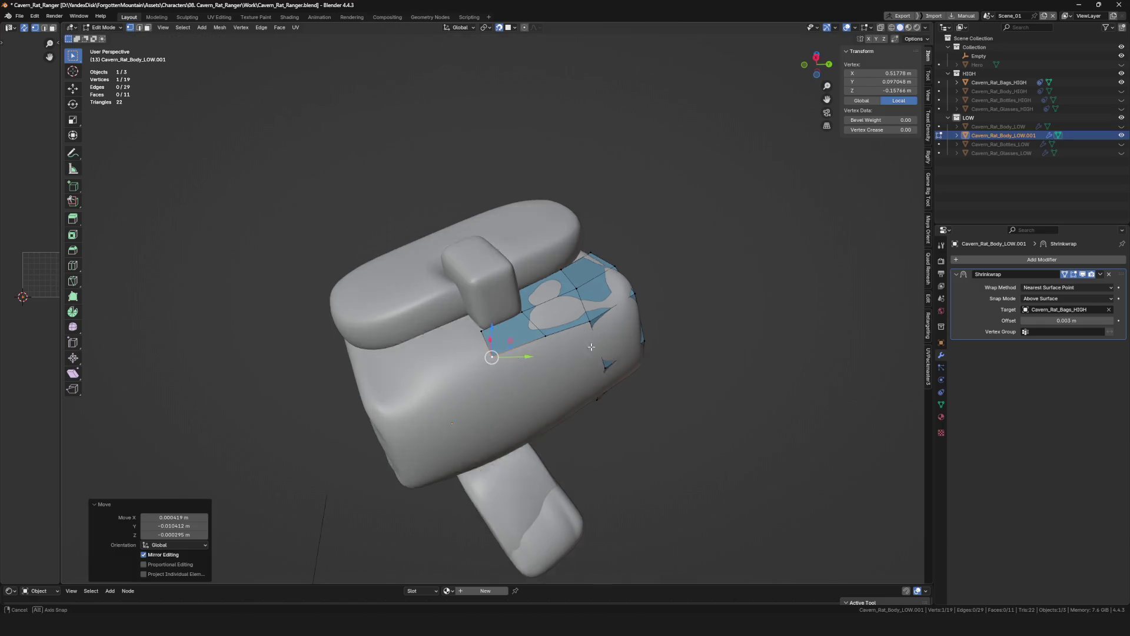
{"action": "middle_click_drag", "start_coordinate": [491, 362], "coordinate": [541, 323]}
{"action": "left_click", "coordinate": [515, 432]}
{"action": "middle_click_drag", "start_coordinate": [518, 415], "coordinate": [599, 342]}
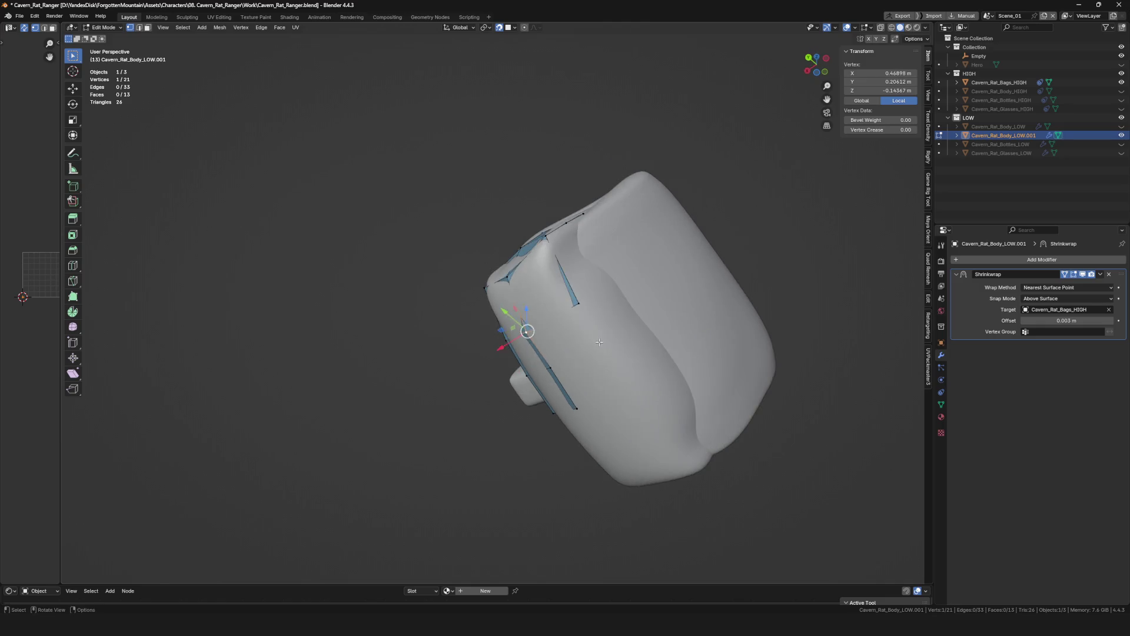
{"action": "left_click", "coordinate": [601, 330]}
{"action": "left_click", "coordinate": [626, 386]}
{"action": "middle_click_drag", "start_coordinate": [626, 386], "coordinate": [566, 353]}
{"action": "left_click", "coordinate": [590, 366], "text": "shift"}
{"action": "key", "text": "g"}
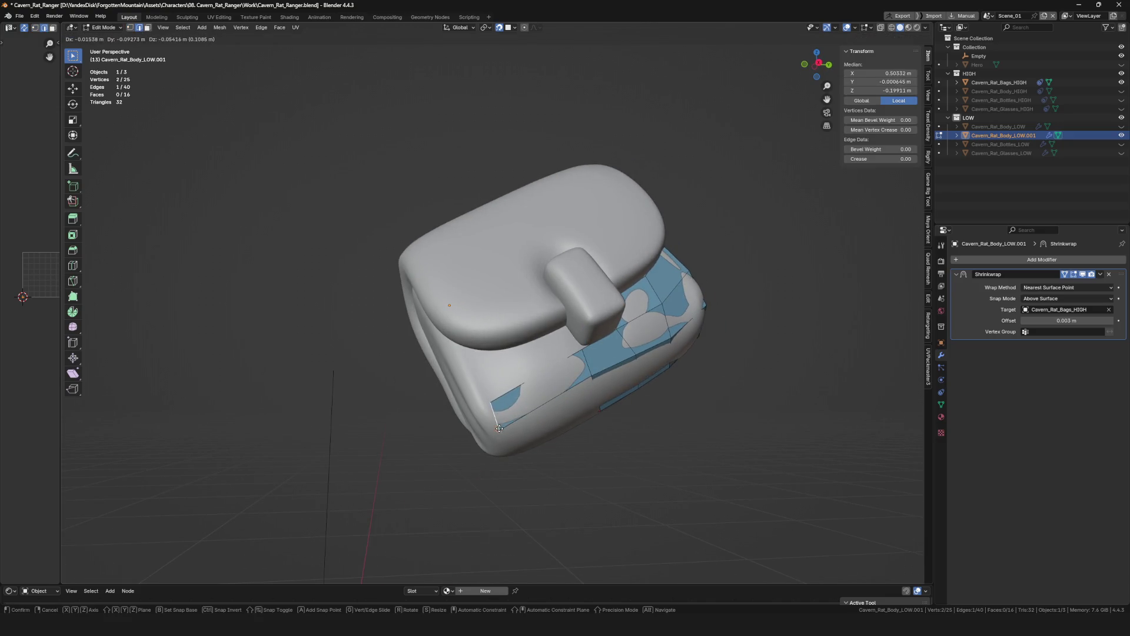
{"action": "left_click", "coordinate": [499, 428]}
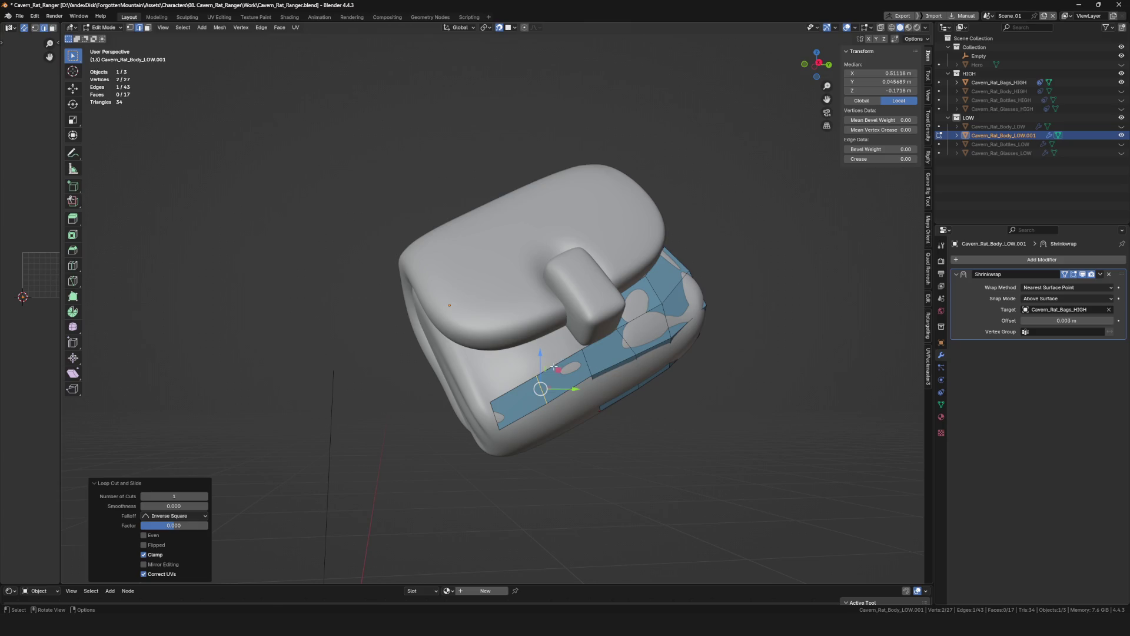
Cut a centred edge loop through the strip, reposition it, add one more face and deselect.
{"action": "key", "text": "ctrl+r"}
{"action": "left_click", "coordinate": [558, 335]}
{"action": "right_click", "coordinate": [558, 333]}
{"action": "key", "text": "ctrl+r"}
{"action": "left_click", "coordinate": [563, 327]}
{"action": "key", "text": "alt+v"}
{"action": "mouse_move", "coordinate": [520, 352]}
{"action": "middle_mouse_down"}
{"action": "mouse_move", "coordinate": [472, 372]}
{"action": "mouse_move", "coordinate": [564, 349]}
{"action": "middle_mouse_up"}
{"action": "left_click", "coordinate": [465, 355]}
{"action": "key", "text": "alt+a"}
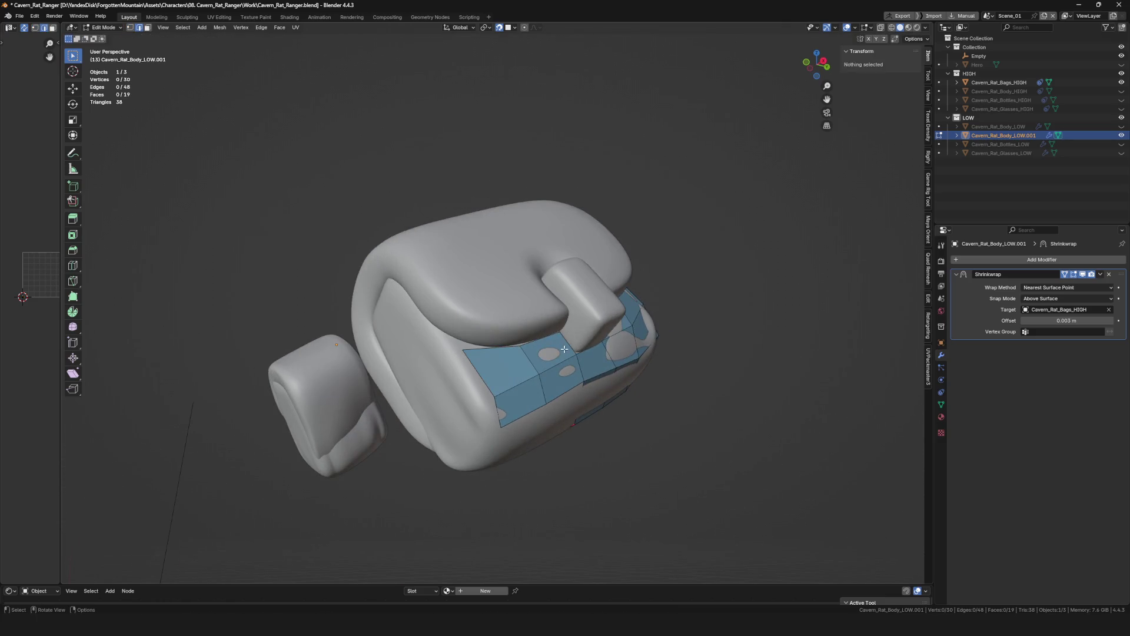
Extrude new vertices upward beside the flap and settle them onto the bag surface.
{"action": "left_click", "coordinate": [572, 312]}
{"action": "scroll", "coordinate": [578, 296], "scroll_direction": "up", "scroll_amount": 3}
{"action": "key", "text": "e"}
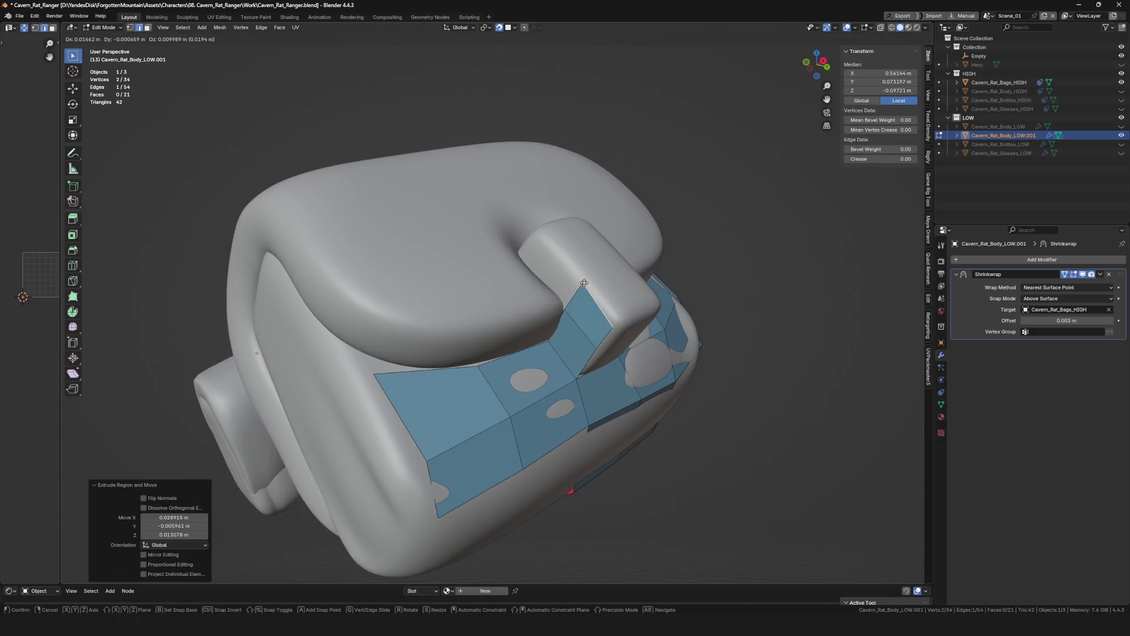
{"action": "left_click", "coordinate": [616, 320]}
{"action": "mouse_move", "coordinate": [619, 317]}
{"action": "middle_mouse_down"}
{"action": "mouse_move", "coordinate": [581, 371]}
{"action": "mouse_move", "coordinate": [624, 356]}
{"action": "middle_mouse_up"}
{"action": "left_click", "coordinate": [598, 339]}
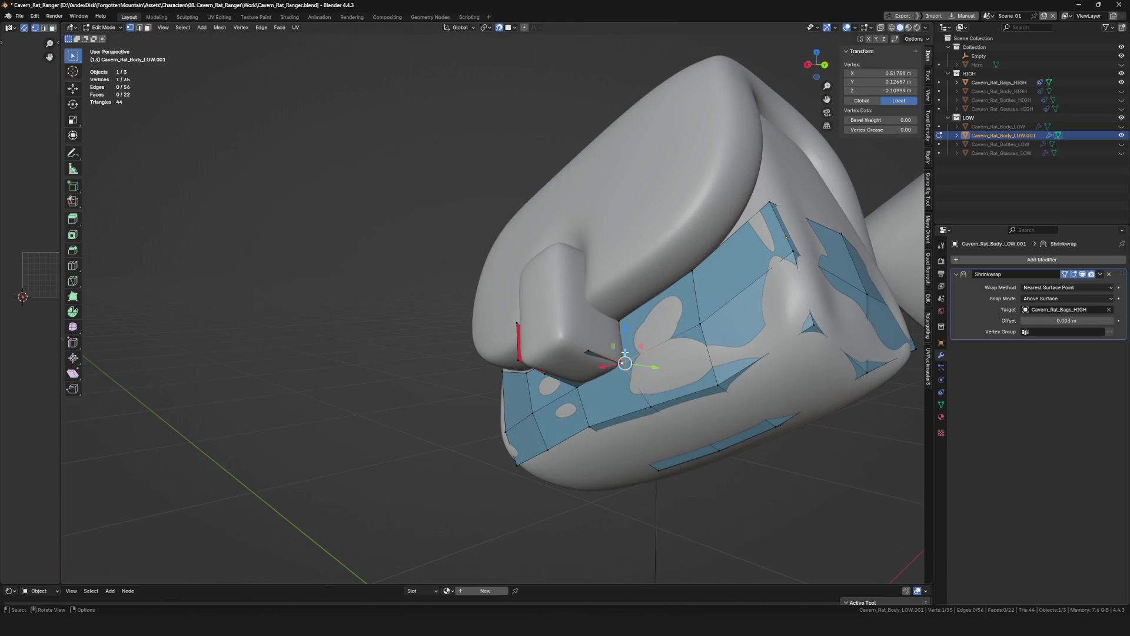
{"action": "left_click", "coordinate": [588, 306]}
{"action": "middle_click_drag", "start_coordinate": [545, 380], "coordinate": [538, 379]}
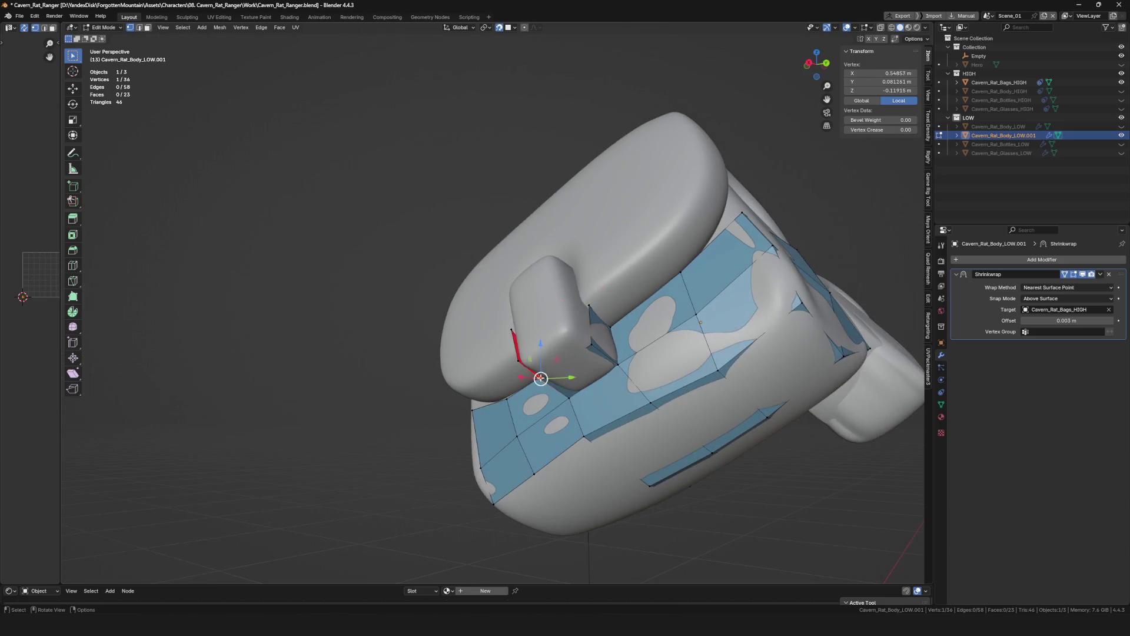
{"action": "key", "text": "e"}
{"action": "left_click", "coordinate": [599, 334]}
{"action": "left_click", "coordinate": [570, 292]}
{"action": "mouse_move", "coordinate": [569, 293]}
{"action": "middle_mouse_down"}
{"action": "mouse_move", "coordinate": [553, 304]}
{"action": "mouse_move", "coordinate": [576, 316]}
{"action": "mouse_move", "coordinate": [625, 256]}
{"action": "mouse_move", "coordinate": [575, 352]}
{"action": "middle_mouse_up"}
Extend the faces toward the button tab and tidy the surrounding vertices.
{"action": "left_click", "coordinate": [554, 304]}
{"action": "key", "text": "e"}
{"action": "left_click", "coordinate": [616, 249]}
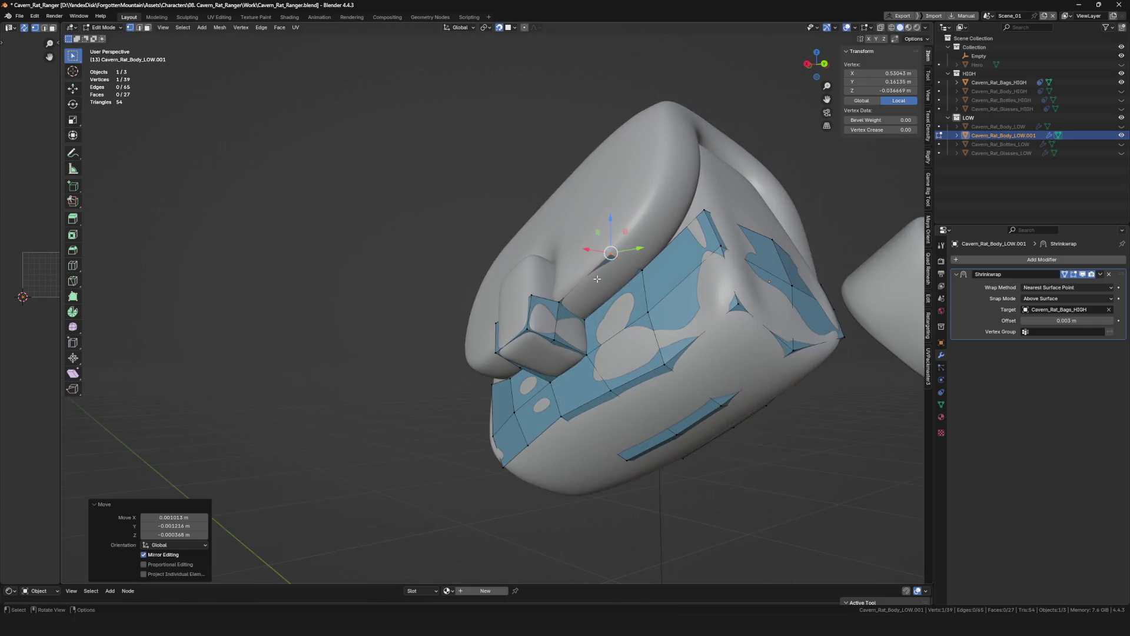
{"action": "key", "text": "e"}
{"action": "left_click", "coordinate": [505, 341]}
{"action": "mouse_move", "coordinate": [505, 341]}
{"action": "middle_mouse_down"}
{"action": "mouse_move", "coordinate": [452, 371]}
{"action": "mouse_move", "coordinate": [451, 385]}
{"action": "mouse_move", "coordinate": [523, 372]}
{"action": "middle_mouse_up"}
{"action": "left_click", "coordinate": [452, 370]}
{"action": "left_click", "coordinate": [446, 357]}
{"action": "left_click", "coordinate": [523, 372]}
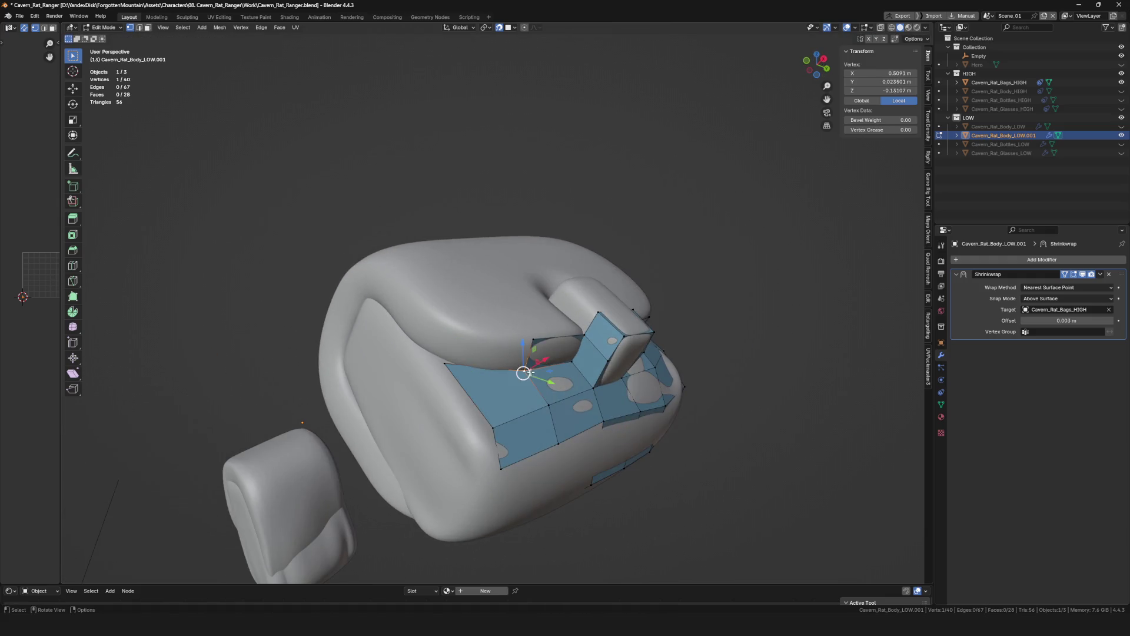
{"action": "left_click", "coordinate": [446, 330]}
{"action": "middle_click_drag", "start_coordinate": [447, 330], "coordinate": [597, 348]}
{"action": "left_click", "coordinate": [598, 348]}
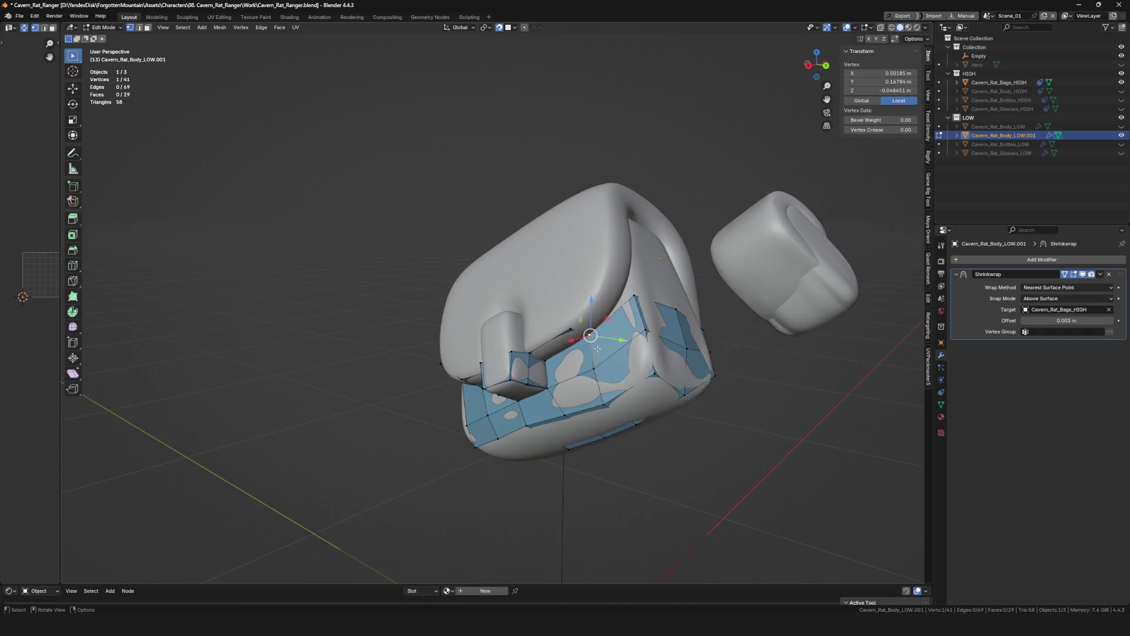
{"action": "scroll", "coordinate": [598, 349], "scroll_direction": "up", "scroll_amount": 2}
{"action": "left_click", "coordinate": [639, 285]}
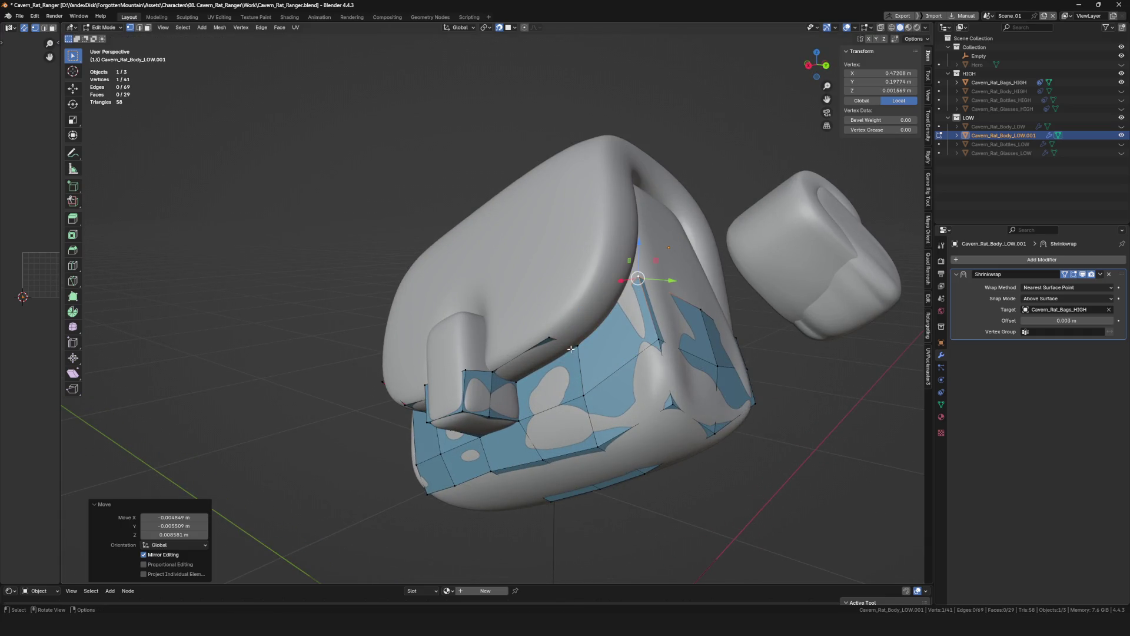
Wrap extruded vertices around the strap button, moving each onto the tab.
{"action": "key", "text": "e"}
{"action": "left_click", "coordinate": [602, 258]}
{"action": "scroll", "coordinate": [601, 257], "scroll_direction": "down", "scroll_amount": 2}
{"action": "mouse_move", "coordinate": [601, 258]}
{"action": "middle_mouse_down"}
{"action": "mouse_move", "coordinate": [565, 324]}
{"action": "mouse_move", "coordinate": [543, 285]}
{"action": "middle_mouse_up"}
{"action": "key", "text": "e"}
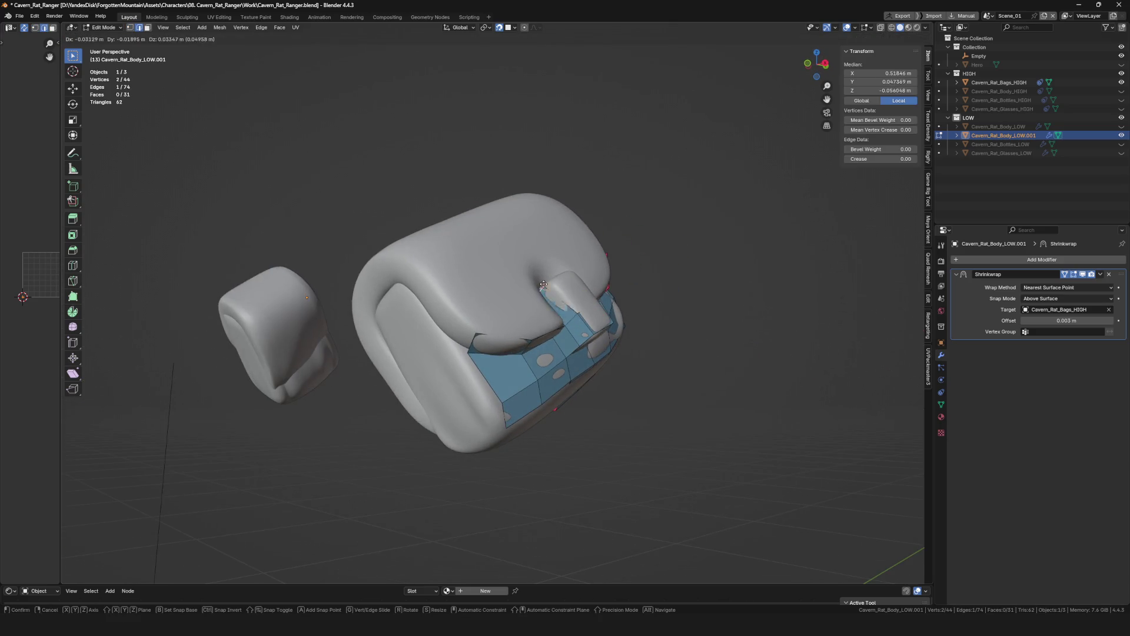
{"action": "left_click", "coordinate": [549, 289]}
{"action": "scroll", "coordinate": [547, 292], "scroll_direction": "up", "scroll_amount": 3}
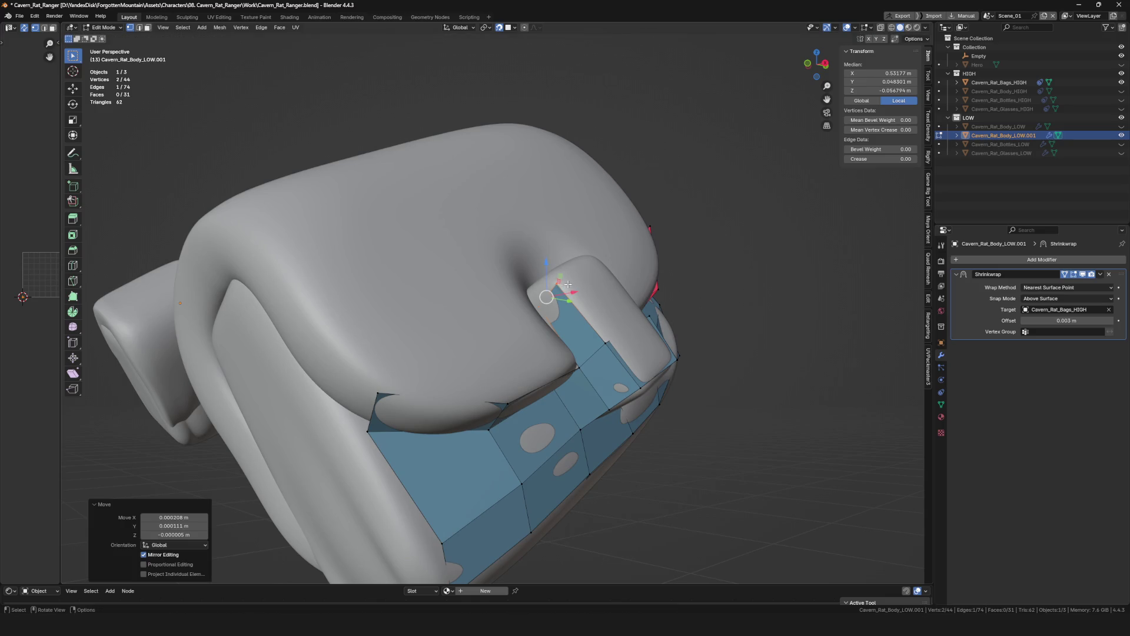
{"action": "left_click", "coordinate": [547, 295]}
{"action": "key", "text": "g"}
{"action": "left_click", "coordinate": [555, 277]}
{"action": "left_click", "coordinate": [523, 298]}
{"action": "mouse_move", "coordinate": [523, 298]}
{"action": "middle_mouse_down"}
{"action": "mouse_move", "coordinate": [657, 266]}
{"action": "mouse_move", "coordinate": [585, 280]}
{"action": "middle_mouse_up"}
{"action": "key", "text": "e"}
{"action": "left_click", "coordinate": [625, 265]}
{"action": "key", "text": "e"}
{"action": "left_click", "coordinate": [651, 254]}
Reposition the vertices above the button so the faces follow the flap edge.
{"action": "left_click", "coordinate": [547, 277]}
{"action": "left_click", "coordinate": [564, 280], "text": "shift"}
{"action": "left_click", "coordinate": [625, 237]}
{"action": "key", "text": "g"}
{"action": "left_click", "coordinate": [546, 272]}
{"action": "left_click", "coordinate": [547, 256]}
{"action": "scroll", "coordinate": [548, 257], "scroll_direction": "down", "scroll_amount": 3}
{"action": "mouse_move", "coordinate": [548, 257]}
{"action": "middle_mouse_down"}
{"action": "mouse_move", "coordinate": [602, 328]}
{"action": "mouse_move", "coordinate": [629, 344]}
{"action": "middle_mouse_up"}
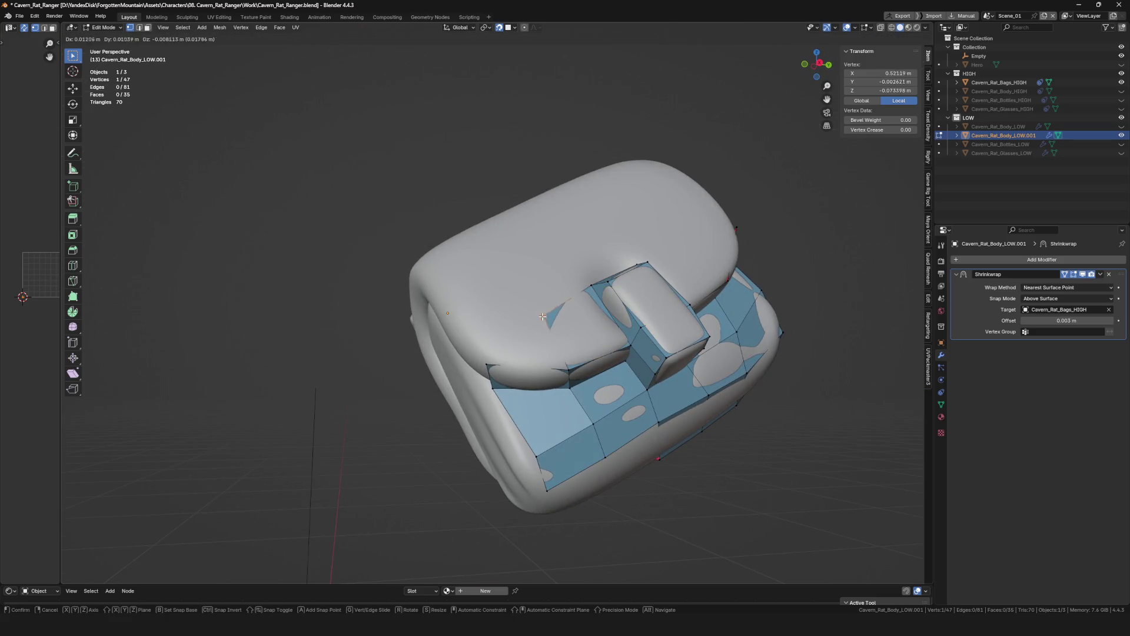
{"action": "left_click", "coordinate": [538, 310]}
{"action": "mouse_move", "coordinate": [539, 310]}
{"action": "middle_mouse_down"}
{"action": "mouse_move", "coordinate": [488, 331]}
{"action": "mouse_move", "coordinate": [548, 282]}
{"action": "mouse_move", "coordinate": [647, 238]}
{"action": "mouse_move", "coordinate": [664, 293]}
{"action": "mouse_move", "coordinate": [679, 203]}
{"action": "mouse_move", "coordinate": [704, 211]}
{"action": "mouse_move", "coordinate": [530, 265]}
{"action": "mouse_move", "coordinate": [582, 250]}
{"action": "mouse_move", "coordinate": [569, 233]}
{"action": "middle_mouse_up"}
{"action": "left_click", "coordinate": [453, 322]}
Add faces climbing onto the bag's side, undoing one misplaced vertex and redoing it.
{"action": "key", "text": "f"}
{"action": "left_click", "coordinate": [646, 237]}
{"action": "left_click", "coordinate": [686, 194]}
{"action": "key", "text": "ctrl+z"}
{"action": "key", "text": "f"}
{"action": "left_click", "coordinate": [691, 174]}
{"action": "scroll", "coordinate": [691, 173], "scroll_direction": "down", "scroll_amount": 3}
{"action": "scroll", "coordinate": [618, 230], "scroll_direction": "up", "scroll_amount": 2}
{"action": "left_click", "coordinate": [562, 243]}
{"action": "key", "text": "g"}
{"action": "left_click", "coordinate": [565, 244]}
Continue extruding vertices along the side beneath the strap loop and snap them in place.
{"action": "key", "text": "e"}
{"action": "left_click", "coordinate": [539, 264]}
{"action": "key", "text": "g"}
{"action": "left_click", "coordinate": [627, 209]}
{"action": "key", "text": "e"}
{"action": "mouse_move", "coordinate": [627, 209]}
{"action": "middle_mouse_down"}
{"action": "mouse_move", "coordinate": [654, 221]}
{"action": "mouse_move", "coordinate": [654, 287]}
{"action": "mouse_move", "coordinate": [669, 257]}
{"action": "mouse_move", "coordinate": [678, 300]}
{"action": "middle_mouse_up"}
{"action": "left_click", "coordinate": [679, 208]}
{"action": "key", "text": "g"}
{"action": "left_click", "coordinate": [698, 244]}
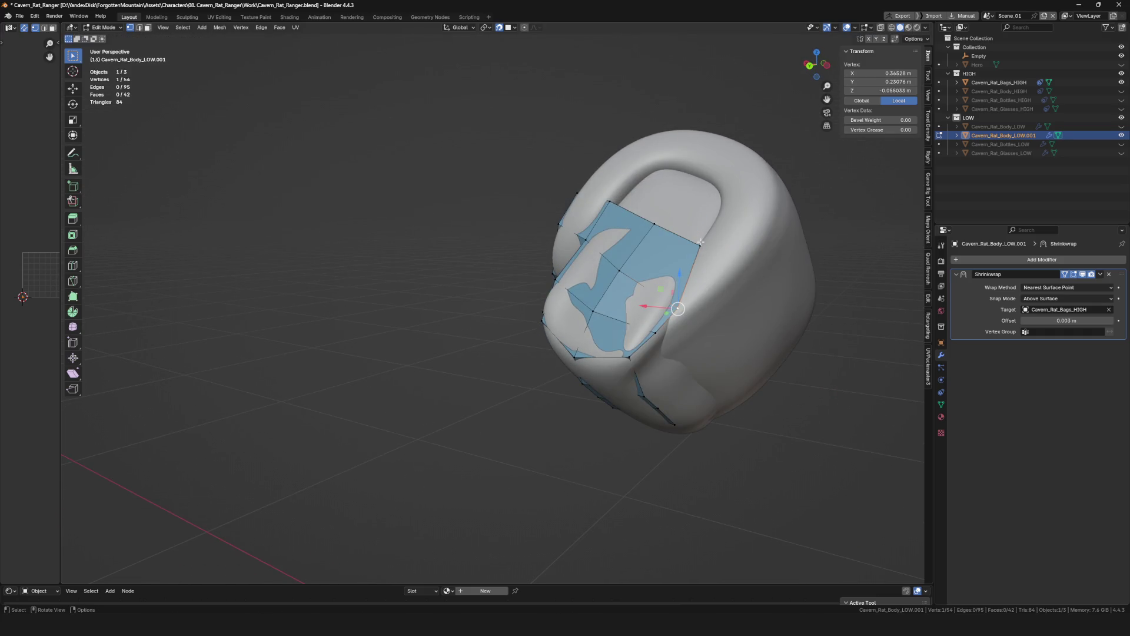
Fill faces down the bag's end panel from the existing strip corner.
{"action": "left_click", "coordinate": [725, 270]}
{"action": "left_click", "coordinate": [701, 289], "text": "shift"}
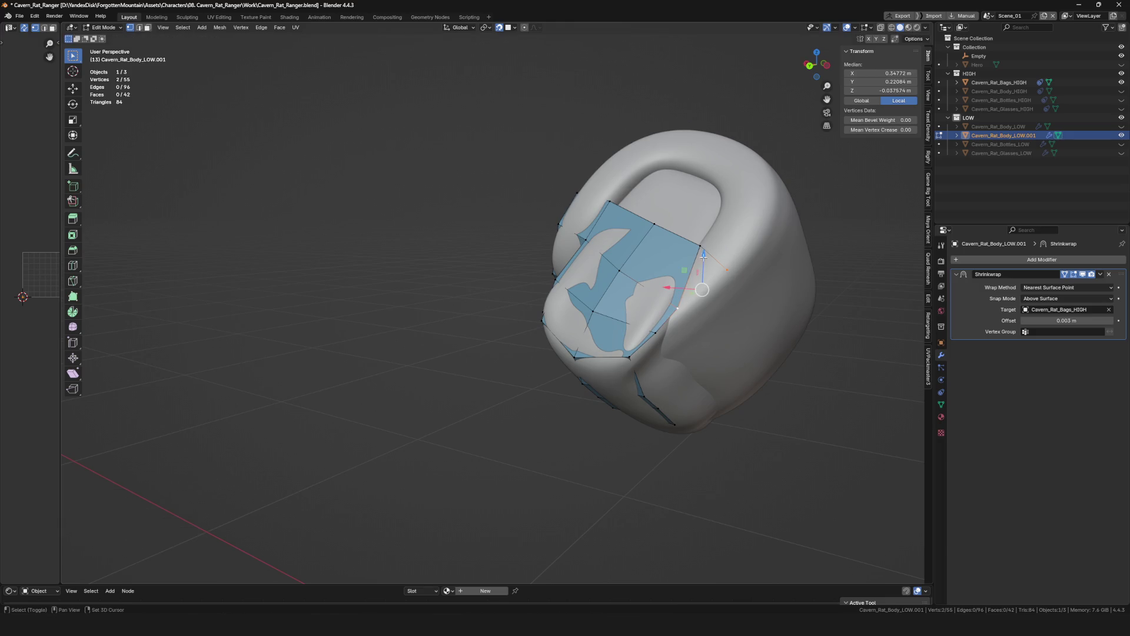
{"action": "middle_click_drag", "start_coordinate": [743, 308], "coordinate": [661, 316]}
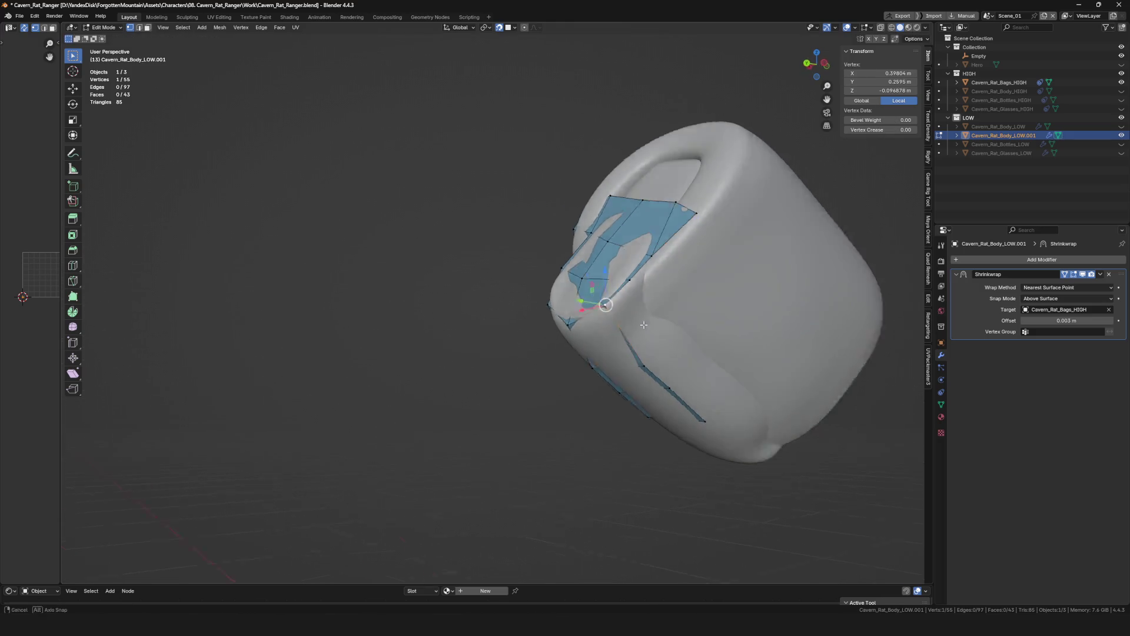
{"action": "left_click", "coordinate": [660, 315]}
{"action": "key", "text": "f"}
{"action": "left_click", "coordinate": [654, 364]}
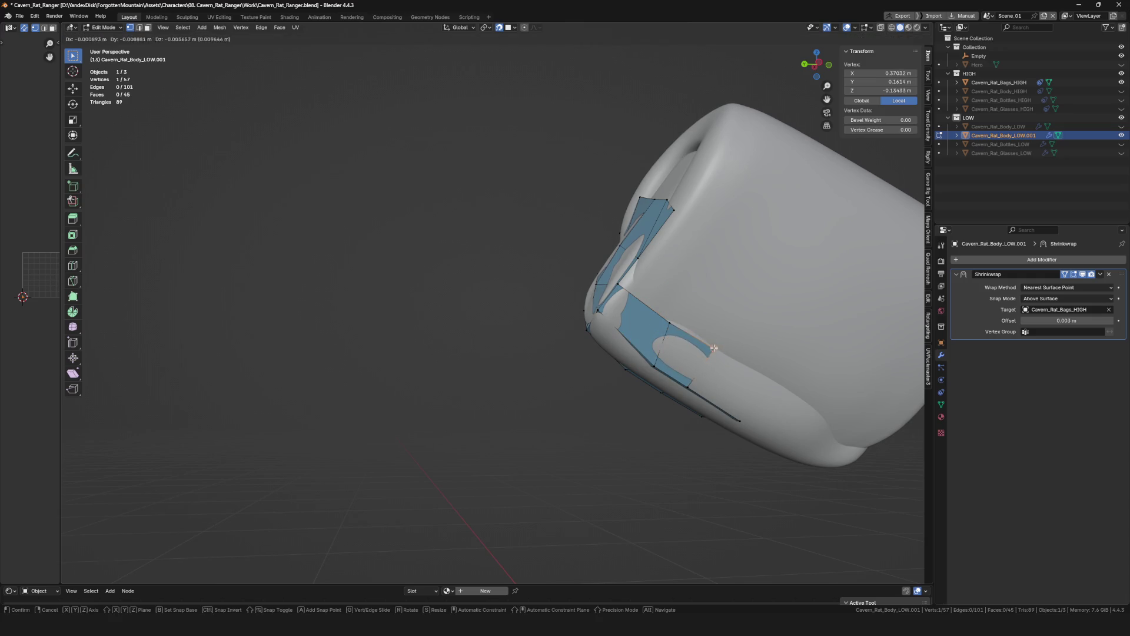
{"action": "left_click", "coordinate": [713, 347]}
{"action": "middle_click_drag", "start_coordinate": [712, 346], "coordinate": [706, 321]}
{"action": "key", "text": "f"}
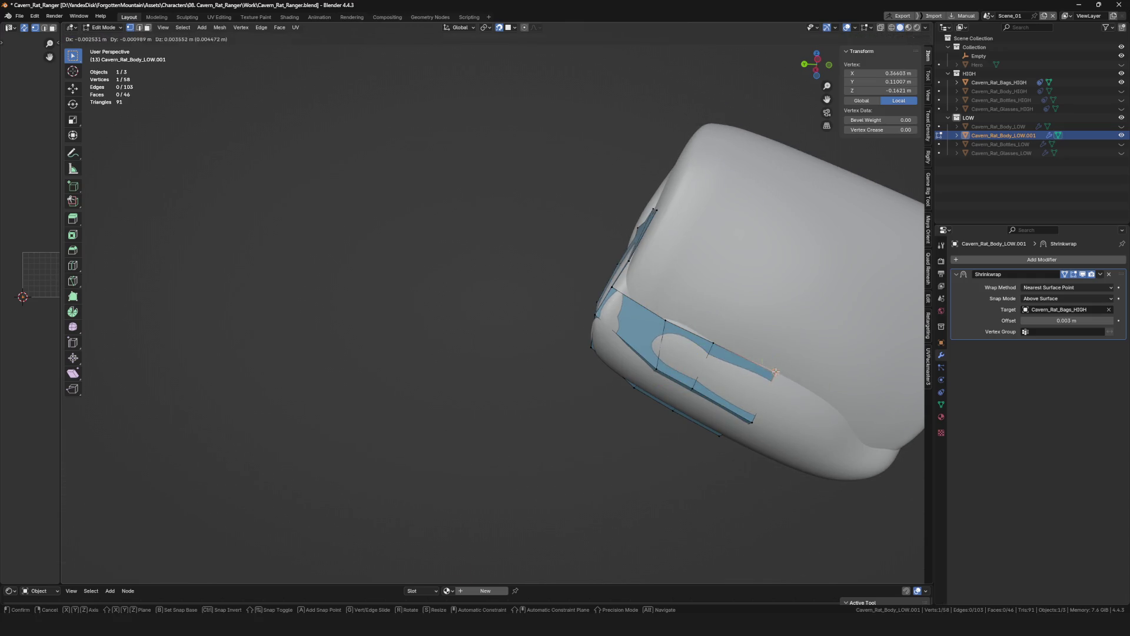
{"action": "left_click", "coordinate": [777, 372]}
{"action": "scroll", "coordinate": [776, 372], "scroll_direction": "down", "scroll_amount": 2}
{"action": "scroll", "coordinate": [775, 372], "scroll_direction": "down", "scroll_amount": 2}
Extend the middle and lower strips with new faces along the bag's lower side.
{"action": "mouse_move", "coordinate": [776, 372]}
{"action": "middle_mouse_down"}
{"action": "mouse_move", "coordinate": [703, 301]}
{"action": "mouse_move", "coordinate": [577, 290]}
{"action": "mouse_move", "coordinate": [620, 350]}
{"action": "mouse_move", "coordinate": [655, 314]}
{"action": "middle_mouse_up"}
{"action": "key", "text": "f"}
{"action": "left_click", "coordinate": [706, 362]}
{"action": "left_click", "coordinate": [630, 378]}
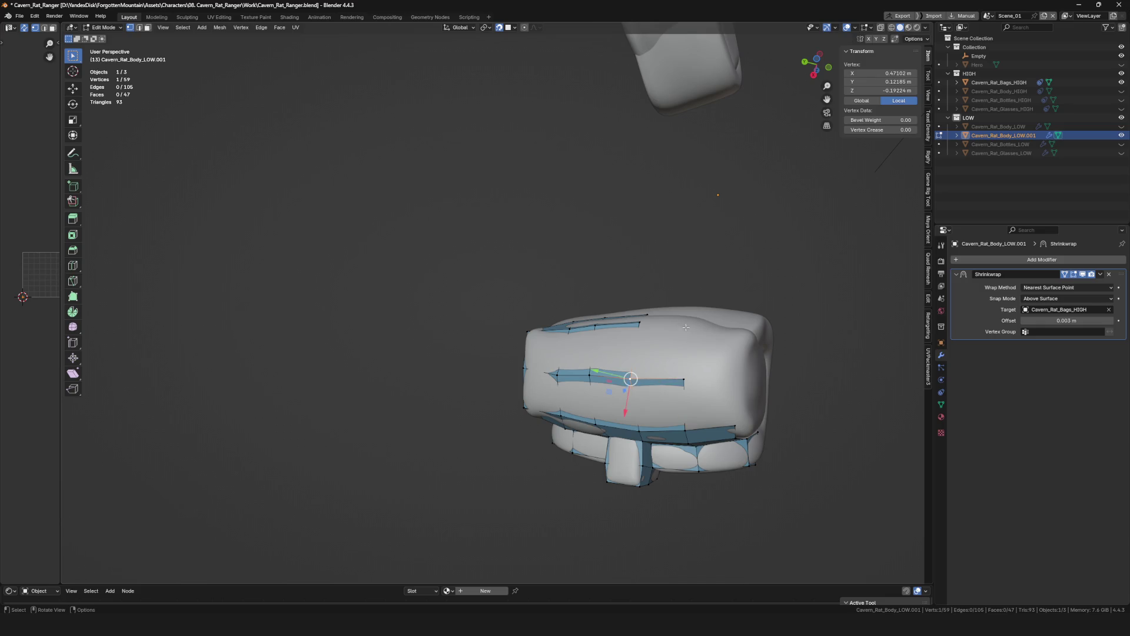
{"action": "left_click", "coordinate": [688, 324]}
{"action": "left_click", "coordinate": [685, 427]}
{"action": "left_click", "coordinate": [734, 382]}
{"action": "key", "text": "f"}
{"action": "mouse_move", "coordinate": [697, 379]}
{"action": "middle_mouse_down"}
{"action": "mouse_move", "coordinate": [734, 334]}
{"action": "mouse_move", "coordinate": [650, 279]}
{"action": "mouse_move", "coordinate": [709, 273]}
{"action": "mouse_move", "coordinate": [758, 303]}
{"action": "mouse_move", "coordinate": [646, 411]}
{"action": "mouse_move", "coordinate": [620, 398]}
{"action": "middle_mouse_up"}
{"action": "left_click", "coordinate": [734, 333]}
{"action": "key", "text": "f"}
{"action": "left_click", "coordinate": [709, 273]}
{"action": "key", "text": "f"}
{"action": "left_click", "coordinate": [759, 304]}
Nudge the lower-strip vertices onto the surface, check from several angles and clear the selection.
{"action": "left_click", "coordinate": [646, 411]}
{"action": "left_click", "coordinate": [599, 414]}
{"action": "left_click", "coordinate": [620, 398]}
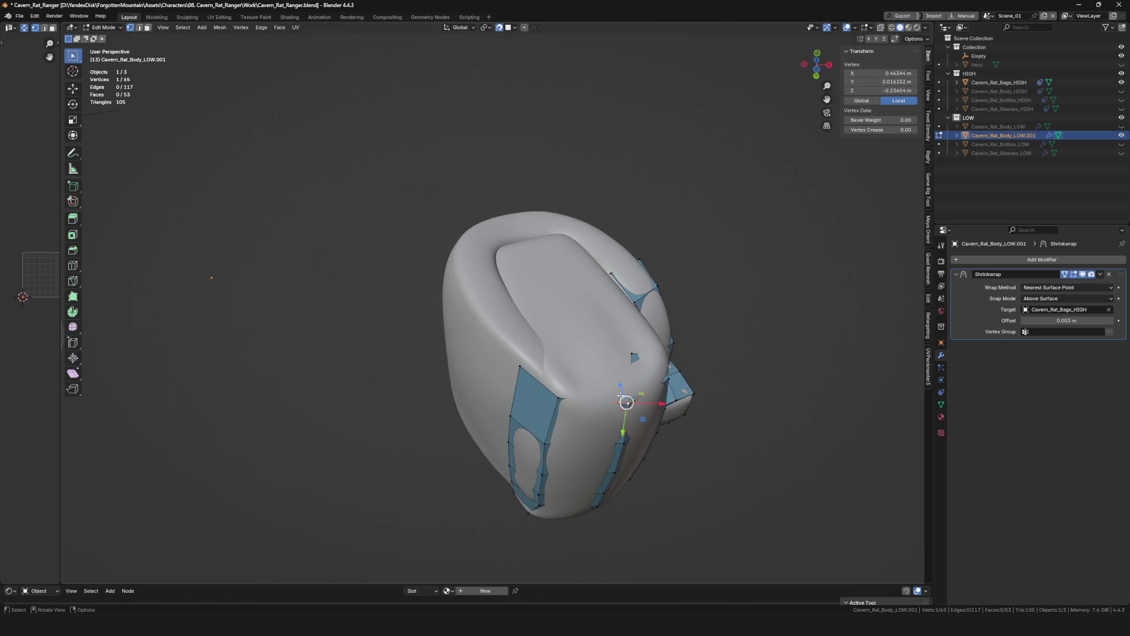
{"action": "left_click", "coordinate": [561, 365]}
{"action": "mouse_move", "coordinate": [560, 364]}
{"action": "middle_mouse_down"}
{"action": "mouse_move", "coordinate": [628, 384]}
{"action": "mouse_move", "coordinate": [651, 379]}
{"action": "middle_mouse_up"}
{"action": "left_click", "coordinate": [538, 335]}
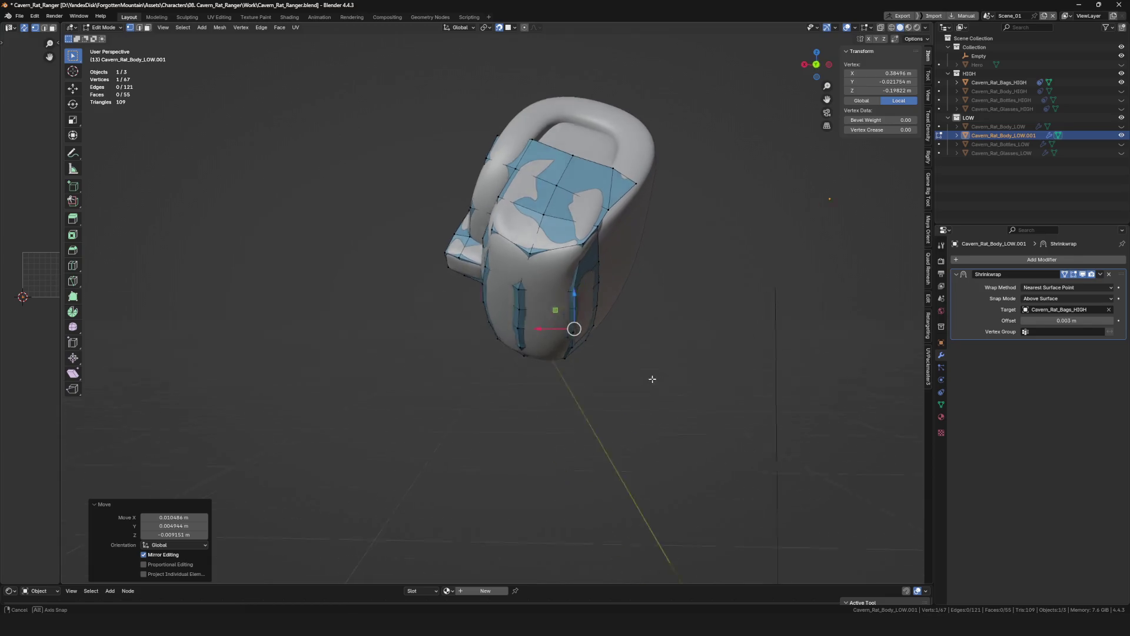
{"action": "middle_click_drag", "start_coordinate": [651, 379], "coordinate": [626, 321]}
{"action": "left_click", "coordinate": [632, 337]}
{"action": "left_click", "coordinate": [626, 321]}
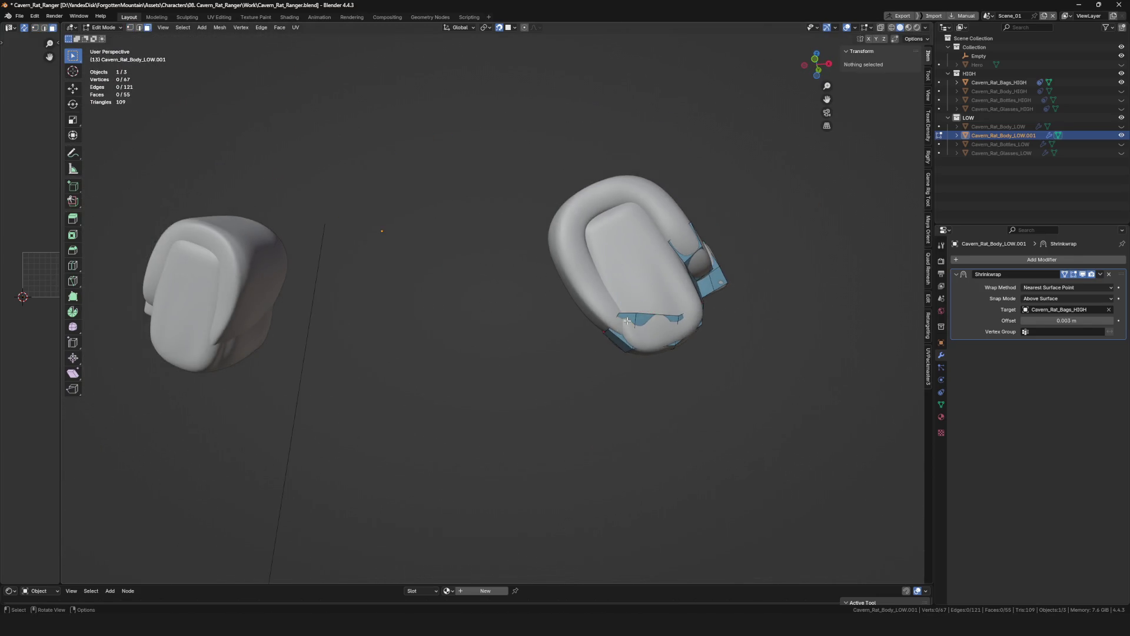
Merge the duplicate vertices near the strap button and settle the stray vertex onto the bag.
{"action": "key", "text": "alt+a"}
{"action": "mouse_move", "coordinate": [694, 321]}
{"action": "middle_mouse_down"}
{"action": "mouse_move", "coordinate": [679, 301]}
{"action": "mouse_move", "coordinate": [557, 396]}
{"action": "mouse_move", "coordinate": [638, 374]}
{"action": "mouse_move", "coordinate": [627, 272]}
{"action": "mouse_move", "coordinate": [652, 288]}
{"action": "mouse_move", "coordinate": [584, 301]}
{"action": "mouse_move", "coordinate": [664, 282]}
{"action": "middle_mouse_up"}
{"action": "right_click", "coordinate": [679, 321]}
{"action": "left_click", "coordinate": [678, 333]}
{"action": "left_click", "coordinate": [639, 287]}
{"action": "left_click", "coordinate": [570, 319]}
{"action": "mouse_move", "coordinate": [567, 308]}
{"action": "middle_mouse_down"}
{"action": "mouse_move", "coordinate": [492, 290]}
{"action": "mouse_move", "coordinate": [505, 298]}
{"action": "middle_mouse_up"}
{"action": "left_click", "coordinate": [492, 290]}
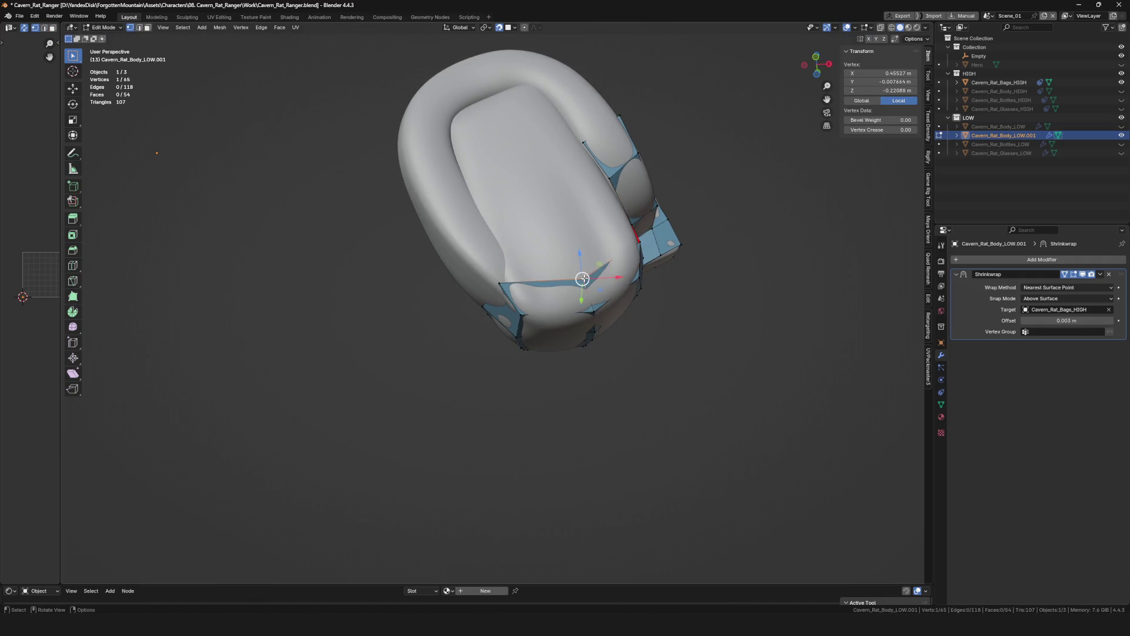
Nudge the front-edge boundary vertices so they sit flush on the high-poly bag surface.
{"action": "left_click_drag", "start_coordinate": [581, 279], "coordinate": [575, 275]}
{"action": "mouse_move", "coordinate": [573, 276]}
{"action": "middle_mouse_down"}
{"action": "mouse_move", "coordinate": [638, 231]}
{"action": "mouse_move", "coordinate": [610, 257]}
{"action": "middle_mouse_up"}
{"action": "left_click", "coordinate": [548, 256]}
{"action": "left_click_drag", "start_coordinate": [548, 256], "coordinate": [544, 253]}
{"action": "middle_click_drag", "start_coordinate": [542, 252], "coordinate": [537, 254]}
{"action": "left_click", "coordinate": [553, 255]}
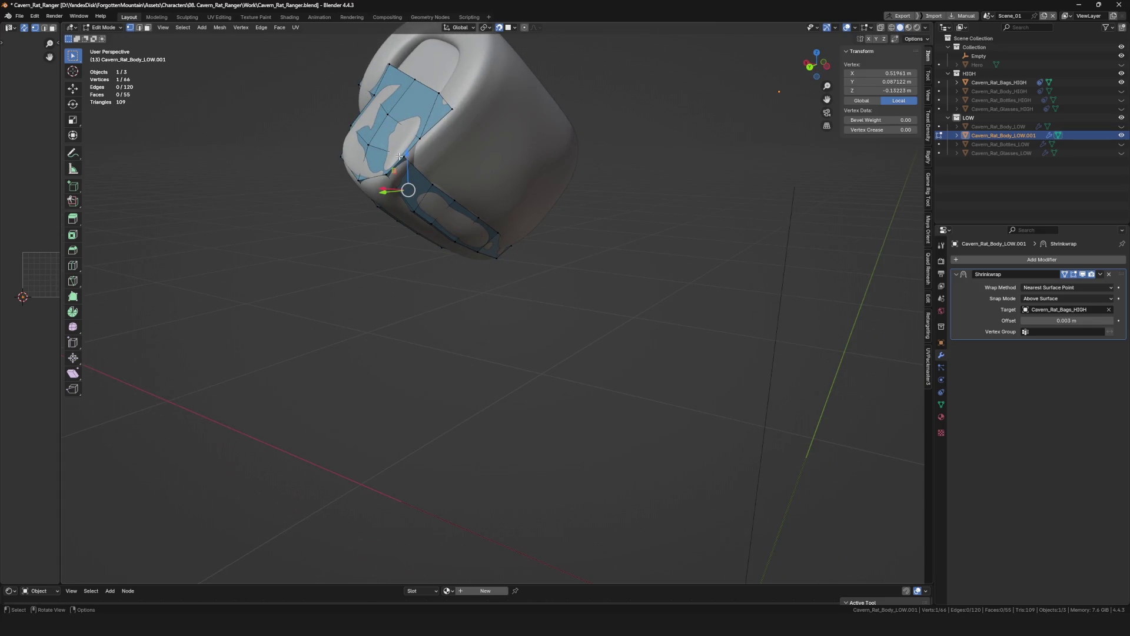
Grow two new faces from the boundary vertex across the bag's front panel.
{"action": "middle_click_drag", "start_coordinate": [400, 156], "coordinate": [437, 160]}
{"action": "key", "text": "f"}
{"action": "left_click", "coordinate": [446, 163]}
{"action": "middle_click_drag", "start_coordinate": [483, 203], "coordinate": [429, 192]}
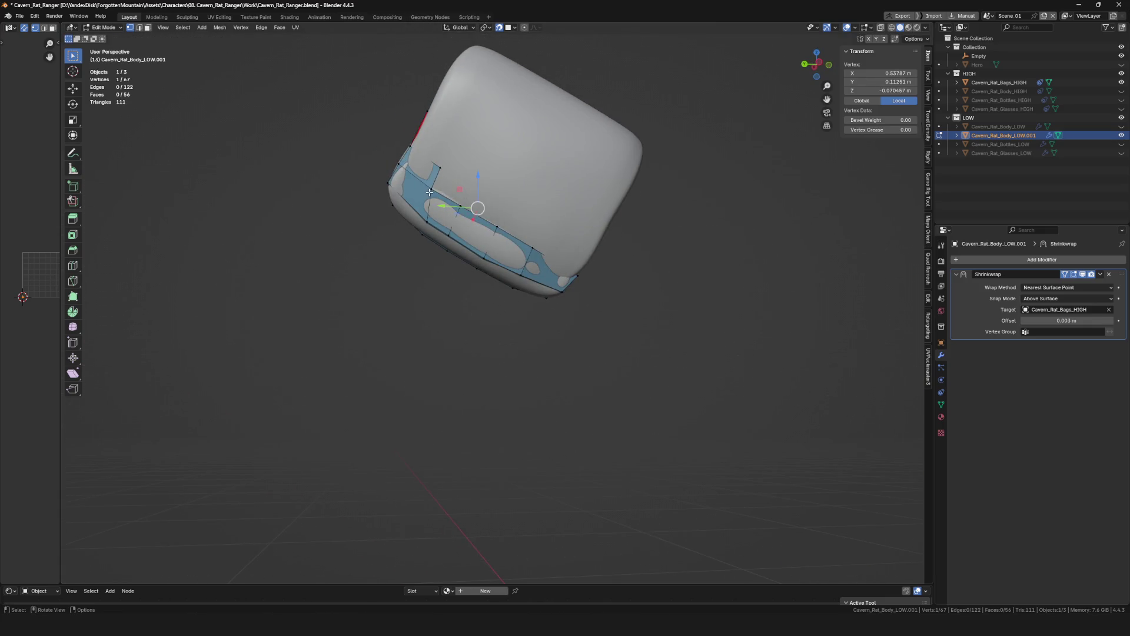
{"action": "left_click", "coordinate": [468, 179]}
{"action": "key", "text": "f"}
{"action": "left_click", "coordinate": [499, 208]}
{"action": "mouse_move", "coordinate": [499, 208]}
{"action": "middle_mouse_down"}
{"action": "mouse_move", "coordinate": [629, 253]}
{"action": "mouse_move", "coordinate": [605, 271]}
{"action": "middle_mouse_up"}
{"action": "left_click", "coordinate": [544, 226]}
{"action": "left_click", "coordinate": [589, 240]}
Drop the new vertices lower on the front and extrude one more face beneath them.
{"action": "key", "text": "g"}
{"action": "left_click", "coordinate": [553, 292]}
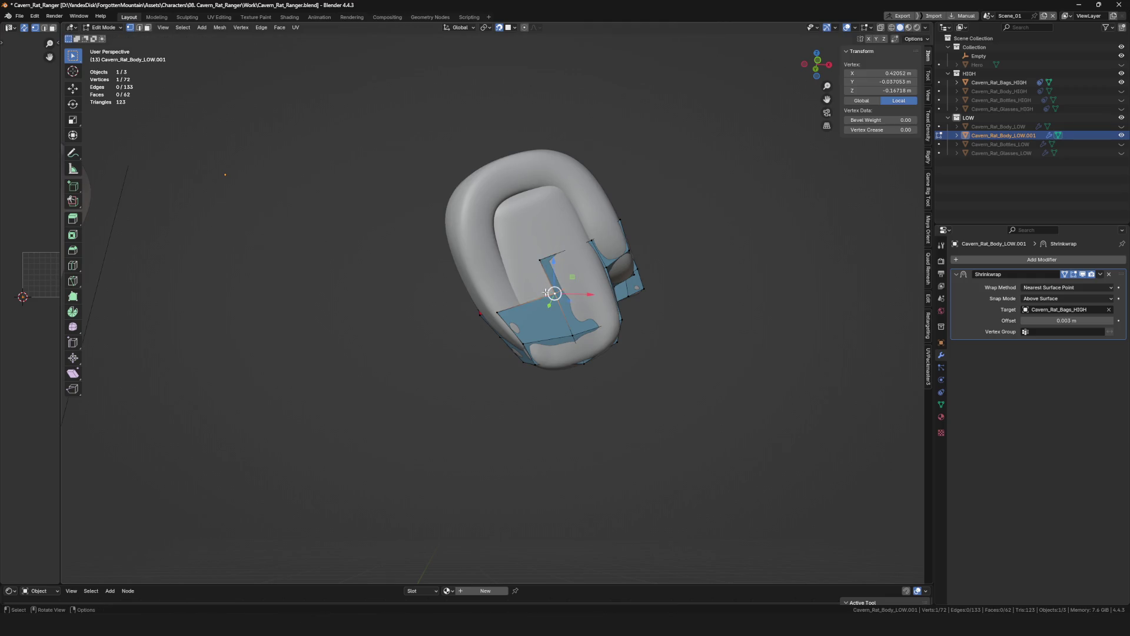
{"action": "left_click", "coordinate": [477, 281]}
{"action": "mouse_move", "coordinate": [478, 282]}
{"action": "middle_mouse_down"}
{"action": "mouse_move", "coordinate": [446, 265]}
{"action": "mouse_move", "coordinate": [618, 283]}
{"action": "middle_mouse_up"}
{"action": "key", "text": "g"}
{"action": "left_click", "coordinate": [445, 264]}
{"action": "key", "text": "e"}
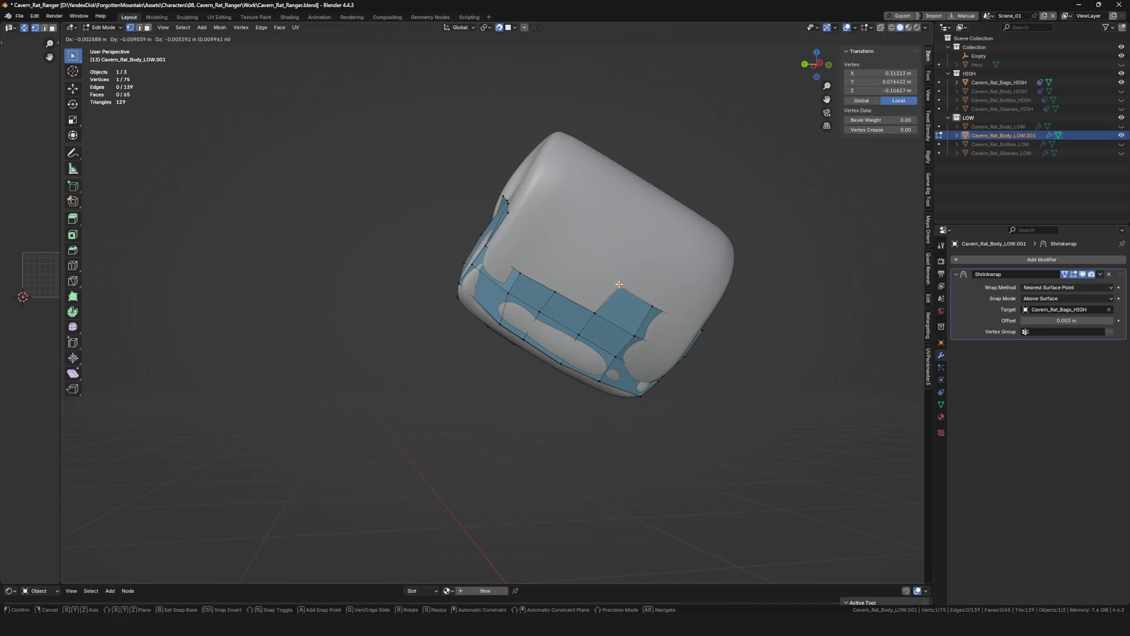
{"action": "left_click", "coordinate": [594, 311]}
{"action": "left_click", "coordinate": [571, 258]}
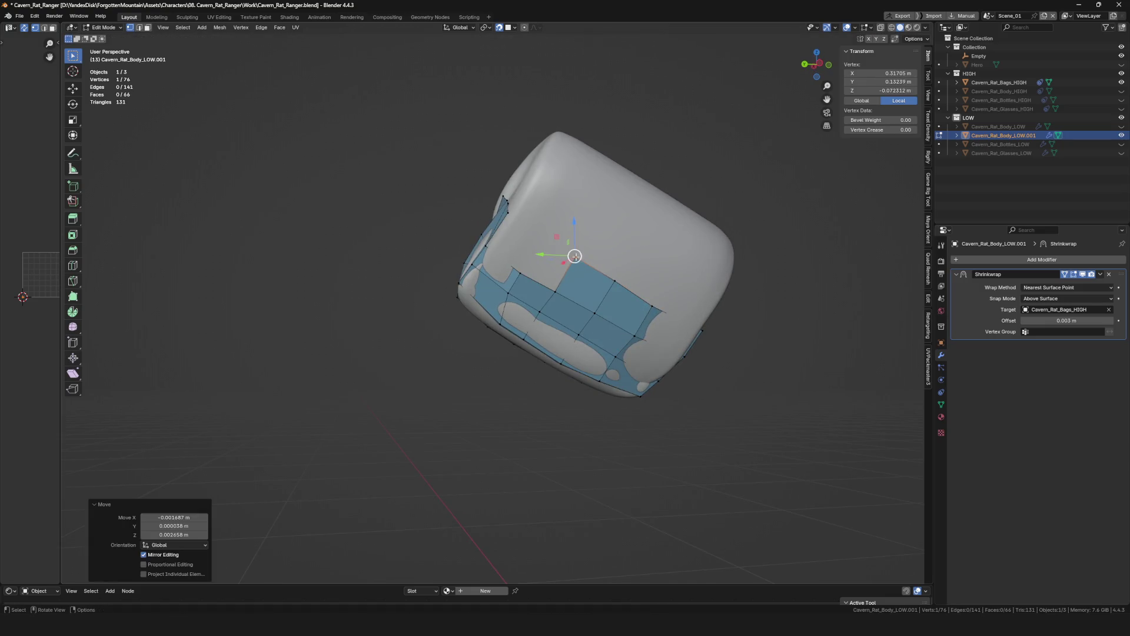
Reposition a pair of lower front vertices so the faces hug the bag under the flap.
{"action": "middle_click_drag", "start_coordinate": [571, 259], "coordinate": [549, 291]}
{"action": "left_click", "coordinate": [547, 241]}
{"action": "mouse_move", "coordinate": [543, 240]}
{"action": "middle_mouse_down"}
{"action": "mouse_move", "coordinate": [481, 242]}
{"action": "mouse_move", "coordinate": [590, 264]}
{"action": "mouse_move", "coordinate": [530, 284]}
{"action": "middle_mouse_up"}
{"action": "left_click", "coordinate": [489, 248]}
{"action": "scroll", "coordinate": [470, 310], "scroll_direction": "up", "scroll_amount": 3}
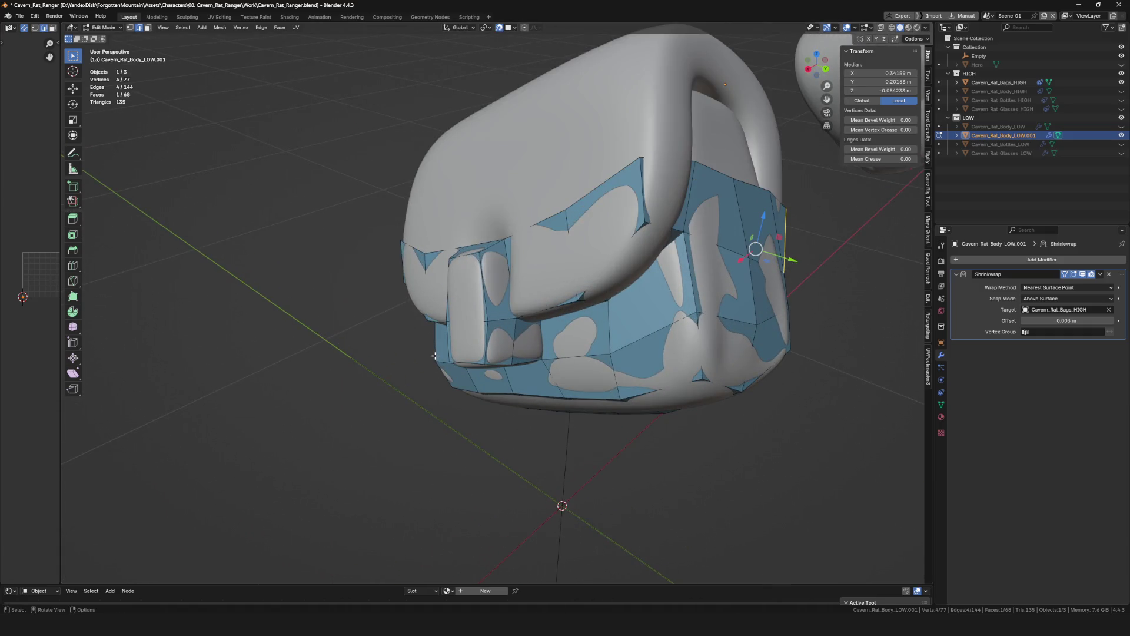
{"action": "scroll", "coordinate": [584, 332], "scroll_direction": "down", "scroll_amount": 4}
{"action": "middle_click_drag", "start_coordinate": [584, 333], "coordinate": [639, 289]}
{"action": "scroll", "coordinate": [618, 309], "scroll_direction": "up", "scroll_amount": 4}
{"action": "left_click", "coordinate": [606, 285]}
{"action": "mouse_move", "coordinate": [607, 285]}
{"action": "middle_mouse_down"}
{"action": "mouse_move", "coordinate": [773, 257]}
{"action": "mouse_move", "coordinate": [633, 319]}
{"action": "mouse_move", "coordinate": [618, 291]}
{"action": "middle_mouse_up"}
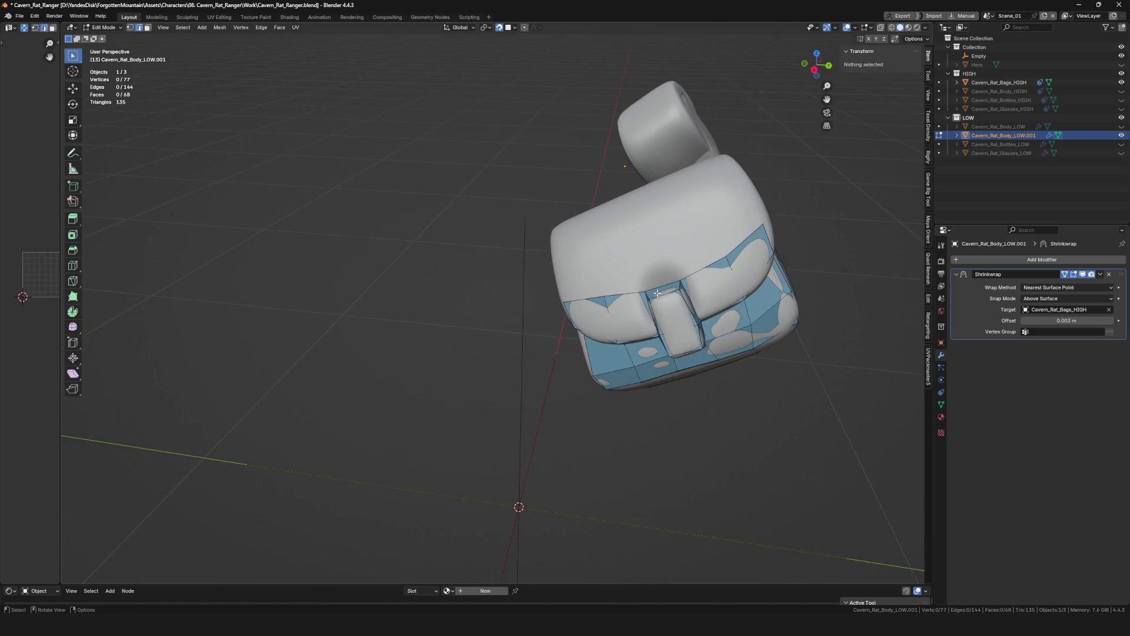
Undo a misfired extrusion, then extend a new edge from the vertex pair up the bag's side.
{"action": "left_click", "coordinate": [618, 284], "text": "shift"}
{"action": "key", "text": "e"}
{"action": "right_click", "coordinate": [648, 262]}
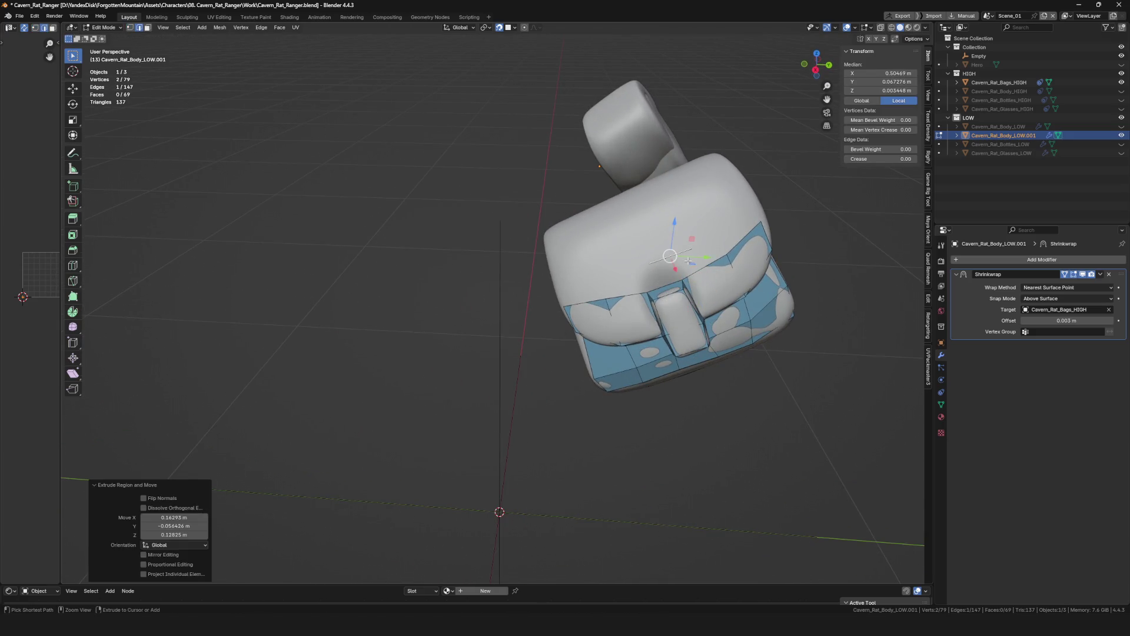
{"action": "key", "text": "ctrl+z"}
{"action": "key", "text": "ctrl+z"}
{"action": "middle_click_drag", "start_coordinate": [649, 261], "coordinate": [670, 287]}
{"action": "left_click", "coordinate": [669, 284], "text": "shift"}
{"action": "key", "text": "e"}
{"action": "left_click", "coordinate": [625, 243]}
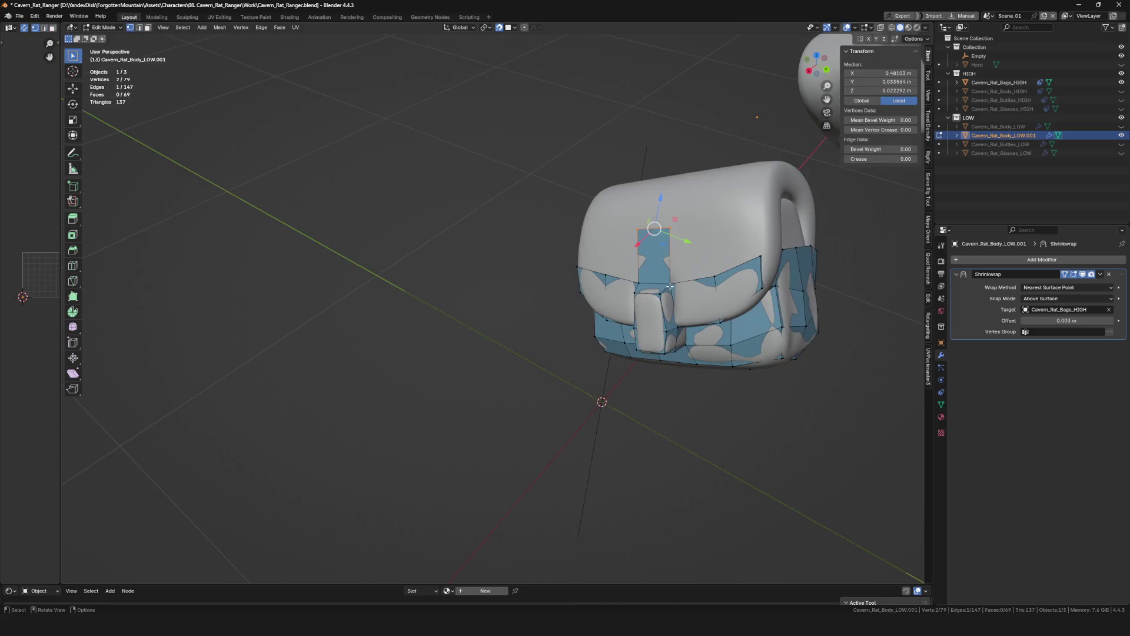
{"action": "left_click", "coordinate": [717, 229]}
{"action": "middle_click_drag", "start_coordinate": [716, 228], "coordinate": [658, 298]}
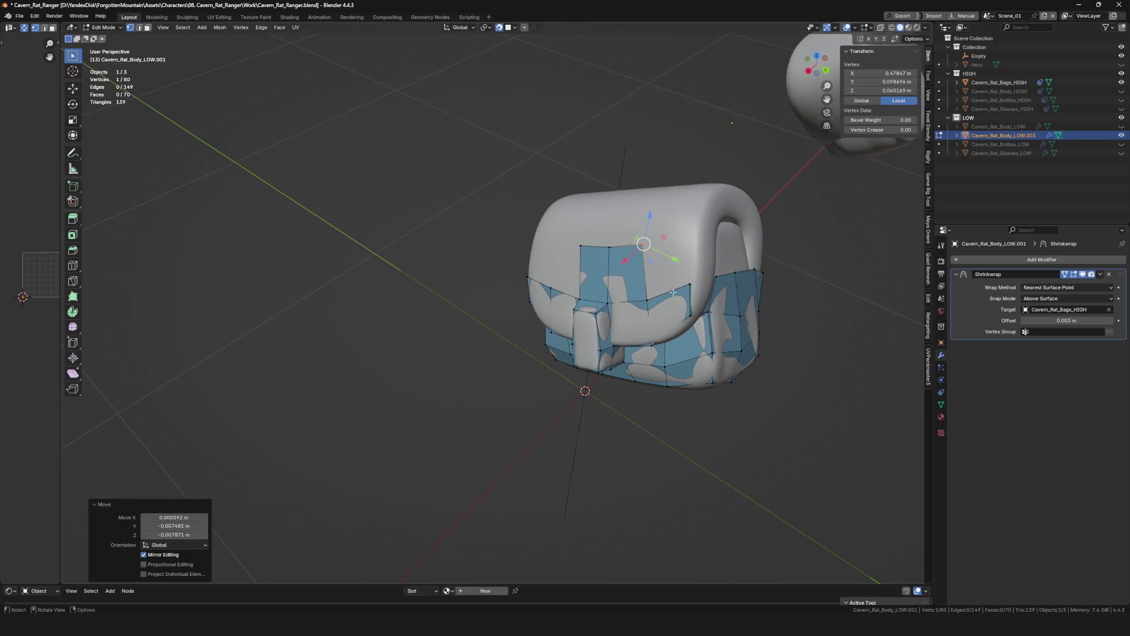
{"action": "left_click", "coordinate": [658, 298]}
{"action": "left_click", "coordinate": [694, 235]}
Chain three extruded vertices and faces down the back of the bag, seating each on the surface.
{"action": "key", "text": "e"}
{"action": "middle_click_drag", "start_coordinate": [694, 234], "coordinate": [574, 366]}
{"action": "left_click", "coordinate": [678, 260]}
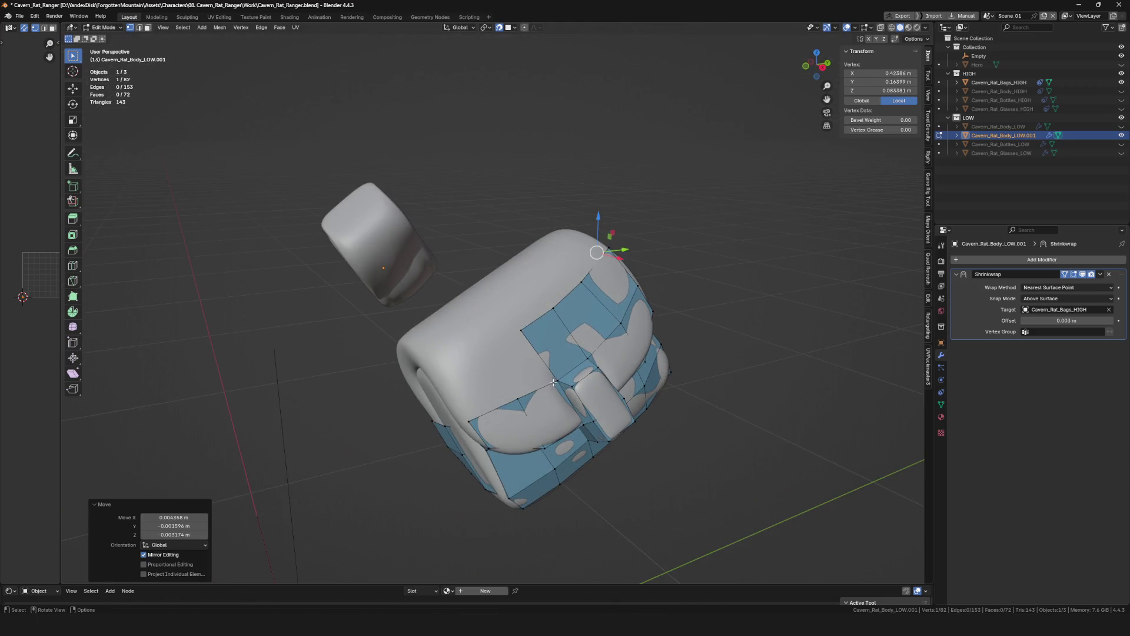
{"action": "key", "text": "e"}
{"action": "left_click", "coordinate": [487, 345]}
{"action": "mouse_move", "coordinate": [488, 346]}
{"action": "middle_mouse_down"}
{"action": "mouse_move", "coordinate": [540, 368]}
{"action": "mouse_move", "coordinate": [538, 379]}
{"action": "middle_mouse_up"}
{"action": "key", "text": "e"}
{"action": "left_click", "coordinate": [539, 368]}
{"action": "key", "text": "g"}
{"action": "left_click", "coordinate": [484, 353]}
Extrude two more faces along the back and straighten their vertices onto the high-poly.
{"action": "key", "text": "e"}
{"action": "left_click", "coordinate": [440, 371]}
{"action": "mouse_move", "coordinate": [440, 371]}
{"action": "middle_mouse_down"}
{"action": "mouse_move", "coordinate": [575, 375]}
{"action": "mouse_move", "coordinate": [598, 347]}
{"action": "middle_mouse_up"}
{"action": "left_click", "coordinate": [540, 352]}
{"action": "left_click", "coordinate": [589, 339]}
{"action": "key", "text": "e"}
{"action": "left_click", "coordinate": [550, 324]}
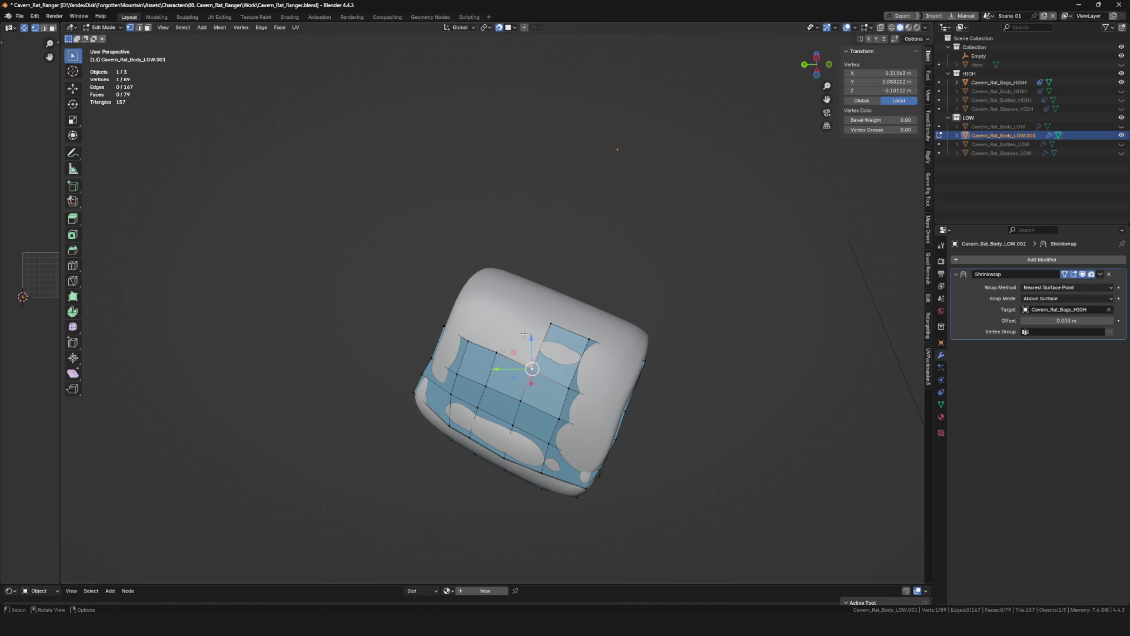
{"action": "left_click", "coordinate": [511, 307]}
{"action": "middle_click_drag", "start_coordinate": [511, 307], "coordinate": [539, 333]}
Add another face from a boundary vertex and shift its corners left onto the bag surface.
{"action": "left_click", "coordinate": [490, 292]}
{"action": "mouse_move", "coordinate": [490, 293]}
{"action": "middle_mouse_down"}
{"action": "mouse_move", "coordinate": [479, 290]}
{"action": "mouse_move", "coordinate": [508, 310]}
{"action": "mouse_move", "coordinate": [435, 310]}
{"action": "mouse_move", "coordinate": [531, 368]}
{"action": "mouse_move", "coordinate": [561, 358]}
{"action": "middle_mouse_up"}
{"action": "key", "text": "e"}
{"action": "left_click", "coordinate": [472, 305]}
{"action": "left_click", "coordinate": [436, 310]}
{"action": "scroll", "coordinate": [438, 311], "scroll_direction": "up", "scroll_amount": 3}
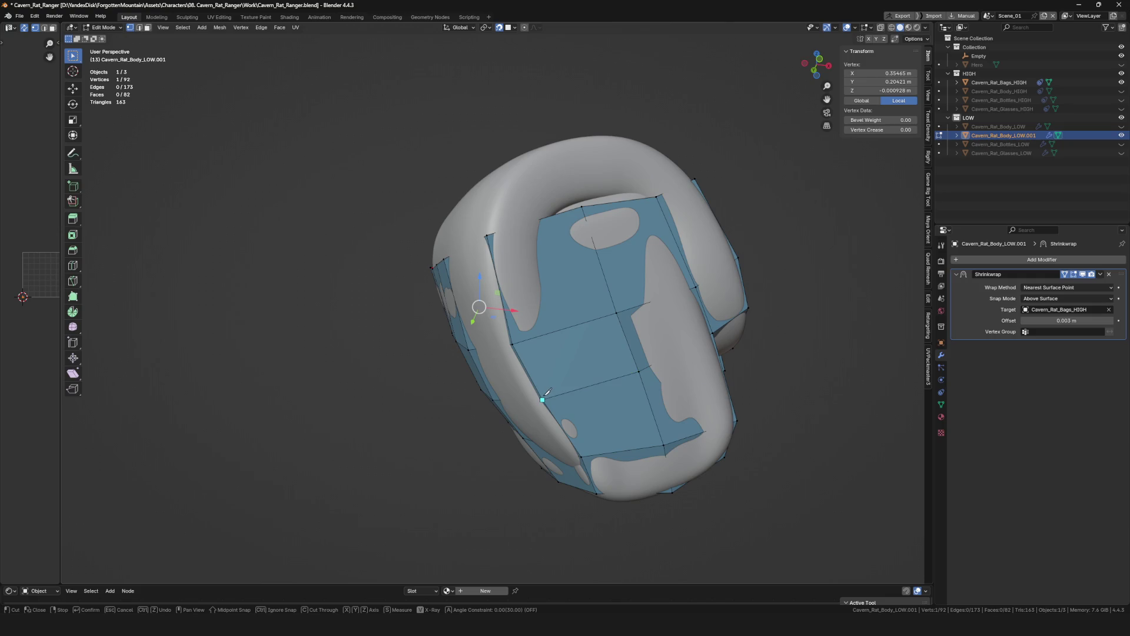
{"action": "left_click", "coordinate": [540, 232]}
{"action": "key", "text": "g"}
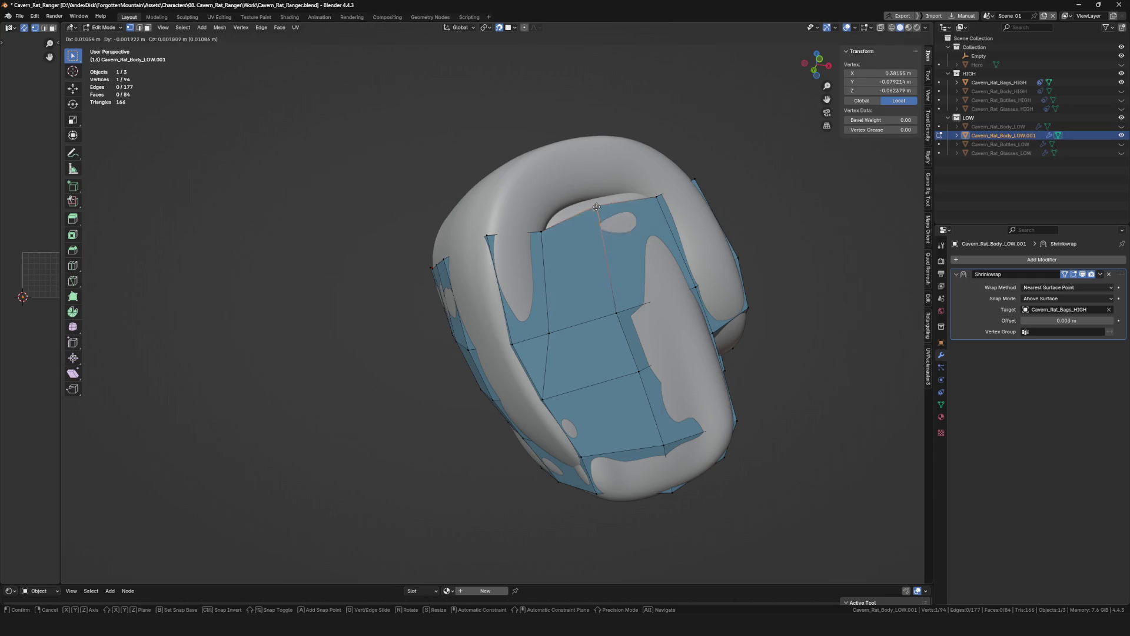
{"action": "left_click", "coordinate": [564, 219]}
{"action": "key", "text": "g"}
{"action": "left_click", "coordinate": [549, 221]}
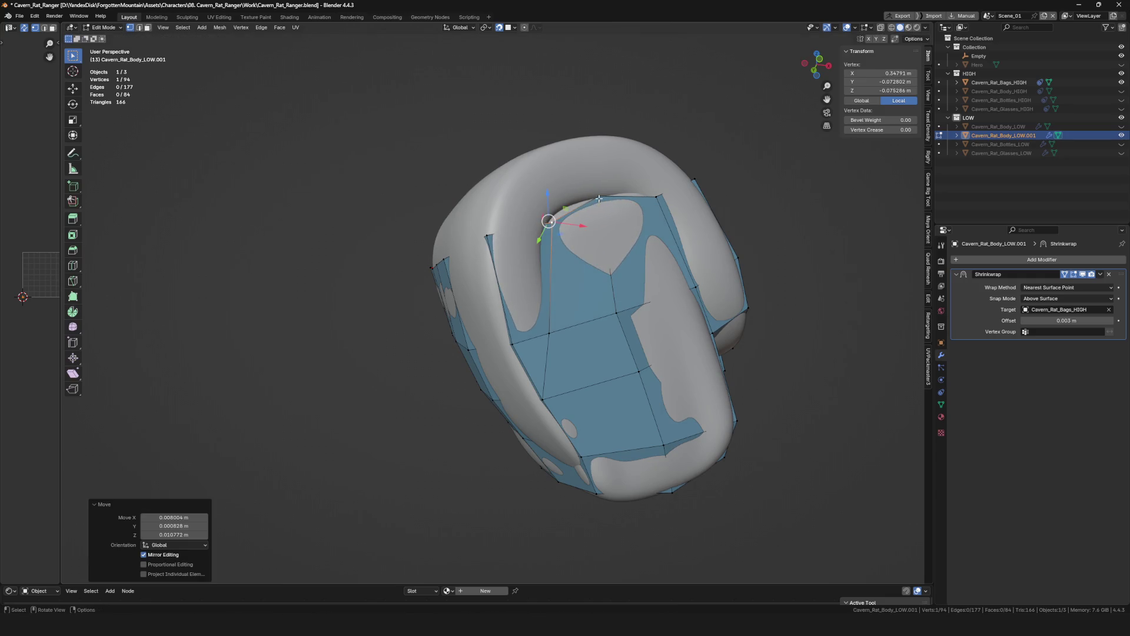
{"action": "scroll", "coordinate": [574, 230], "scroll_direction": "down", "scroll_amount": 3}
Tidy the new row of vertices with small G moves so the strip follows the bag's curve.
{"action": "key", "text": "g"}
{"action": "left_click", "coordinate": [561, 253]}
{"action": "key", "text": "g"}
{"action": "left_click", "coordinate": [565, 248]}
{"action": "mouse_move", "coordinate": [566, 247]}
{"action": "middle_mouse_down"}
{"action": "mouse_move", "coordinate": [623, 221]}
{"action": "mouse_move", "coordinate": [625, 172]}
{"action": "middle_mouse_up"}
{"action": "key", "text": "g"}
{"action": "left_click", "coordinate": [591, 228]}
{"action": "key", "text": "g"}
{"action": "left_click", "coordinate": [645, 217]}
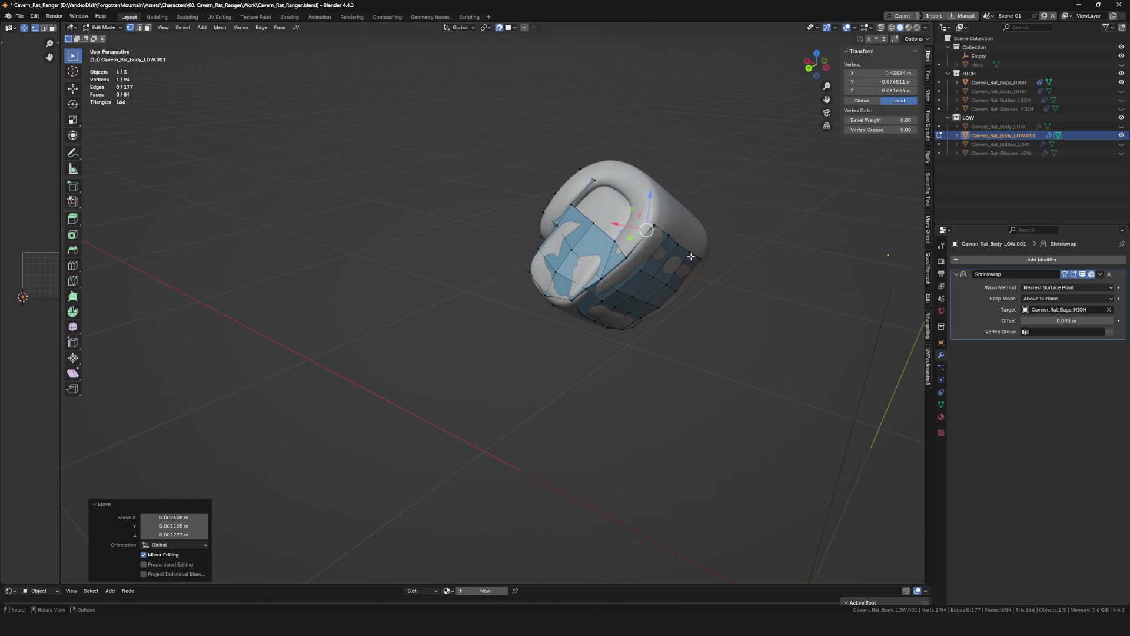
{"action": "key", "text": "g"}
{"action": "left_click", "coordinate": [619, 180]}
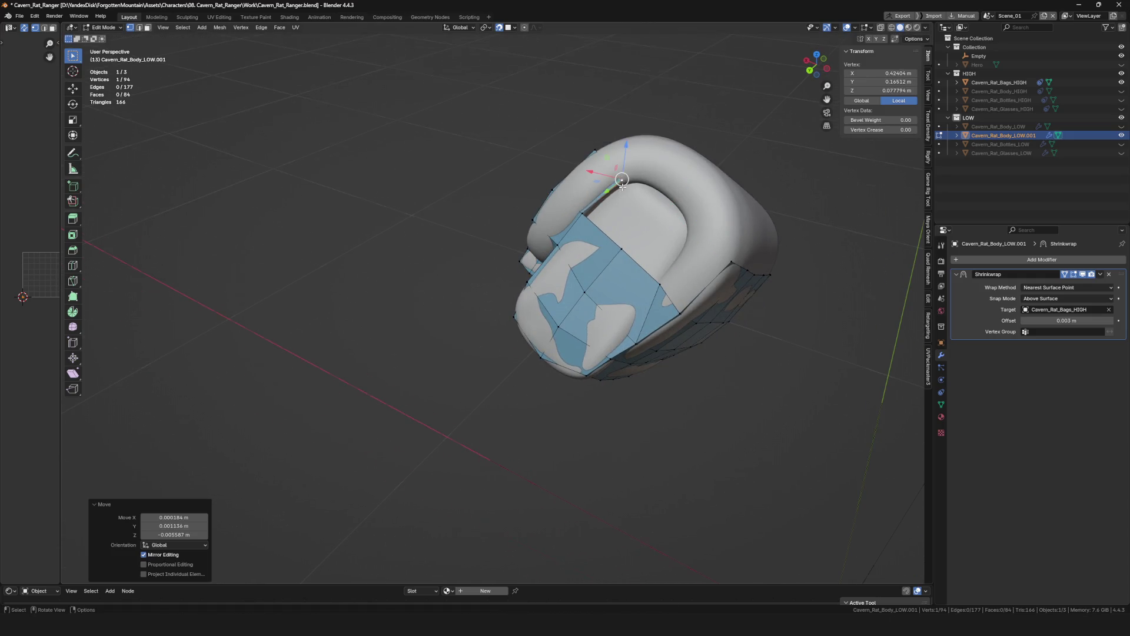
{"action": "middle_click_drag", "start_coordinate": [618, 181], "coordinate": [596, 211]}
{"action": "key", "text": "g"}
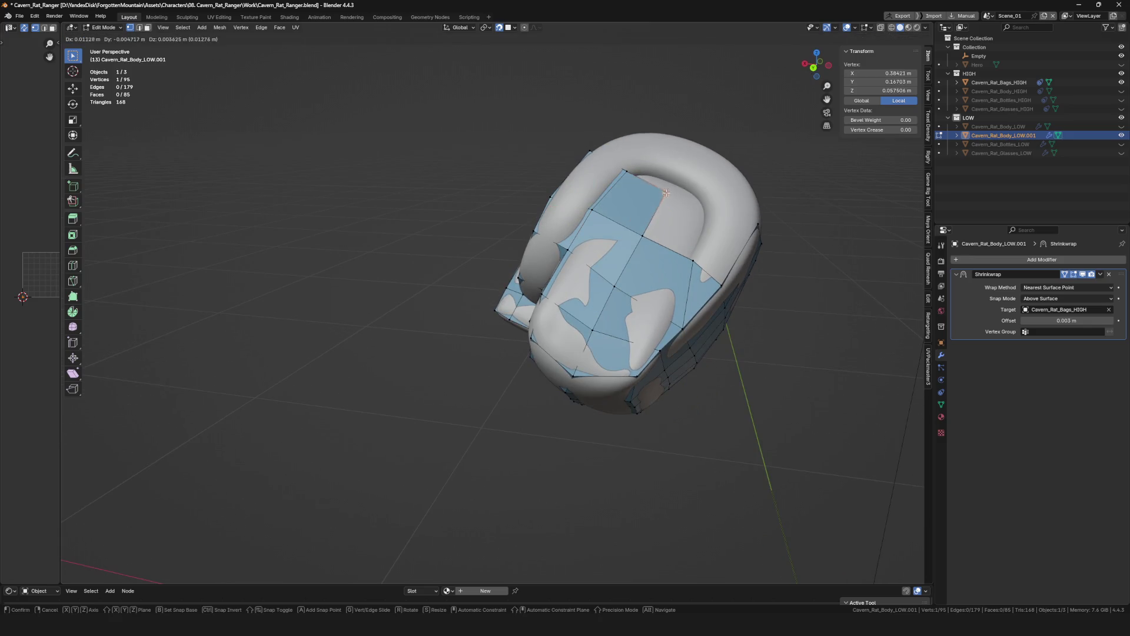
{"action": "left_click", "coordinate": [667, 191]}
Fill the gap between the strips with a face and extend an edge into a new face above it.
{"action": "middle_click_drag", "start_coordinate": [666, 192], "coordinate": [694, 230]}
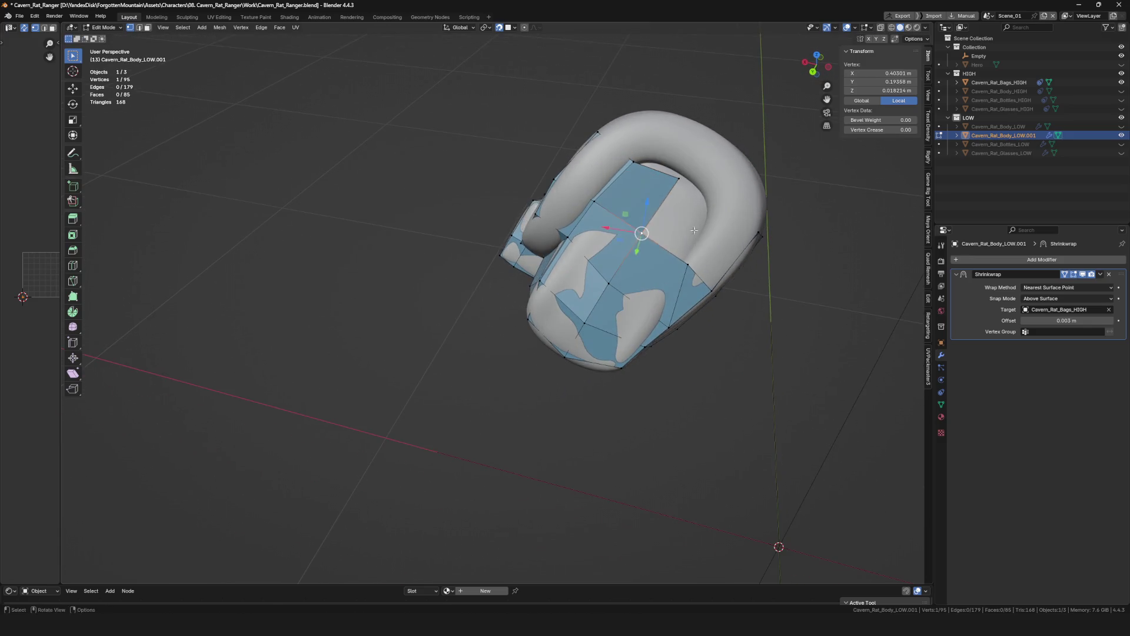
{"action": "left_click", "coordinate": [720, 205]}
{"action": "key", "text": "f"}
{"action": "mouse_move", "coordinate": [720, 206]}
{"action": "middle_mouse_down"}
{"action": "mouse_move", "coordinate": [738, 242]}
{"action": "mouse_move", "coordinate": [656, 306]}
{"action": "mouse_move", "coordinate": [598, 311]}
{"action": "middle_mouse_up"}
{"action": "scroll", "coordinate": [728, 247], "scroll_direction": "down", "scroll_amount": 5}
{"action": "scroll", "coordinate": [598, 311], "scroll_direction": "up", "scroll_amount": 3}
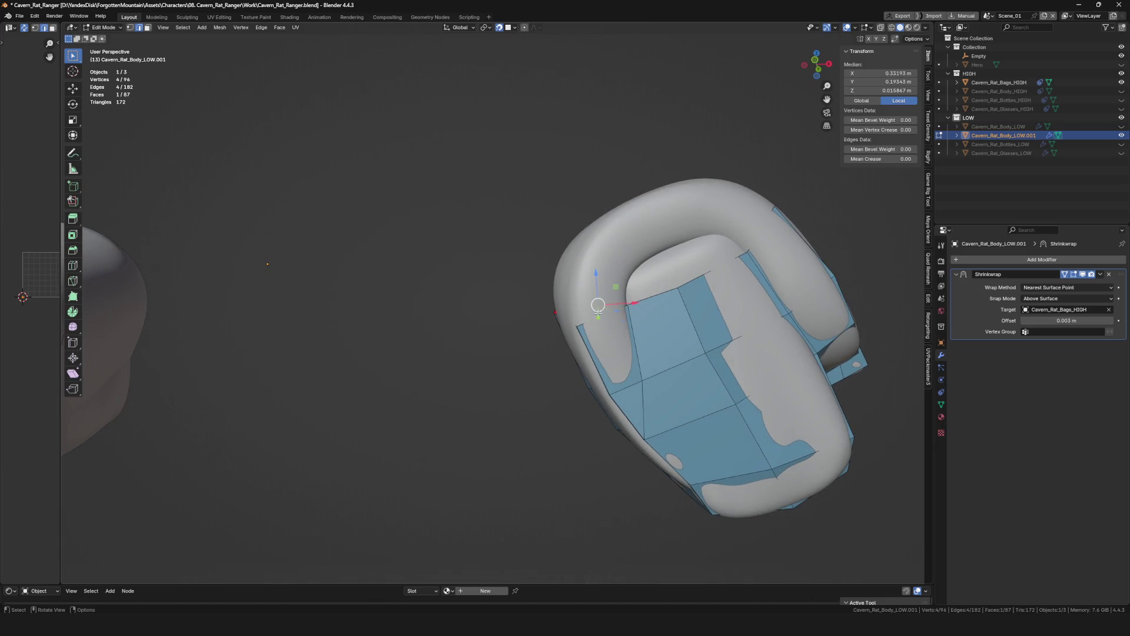
{"action": "key", "text": "e"}
{"action": "left_click", "coordinate": [620, 252]}
{"action": "key", "text": "g"}
{"action": "left_click", "coordinate": [624, 276]}
Extrude the top boundary edge into a face climbing over the bag's top edge toward the loop.
{"action": "middle_click_drag", "start_coordinate": [625, 276], "coordinate": [717, 239]}
{"action": "key", "text": "alt+a"}
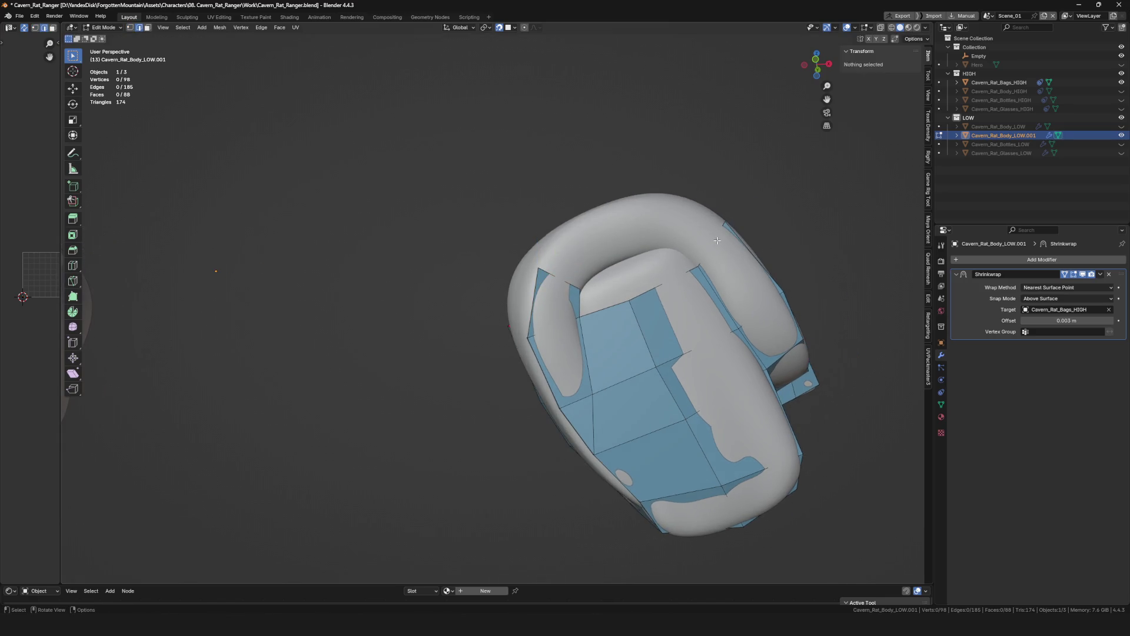
{"action": "left_click", "coordinate": [717, 239]}
{"action": "key", "text": "e"}
{"action": "left_click", "coordinate": [672, 249]}
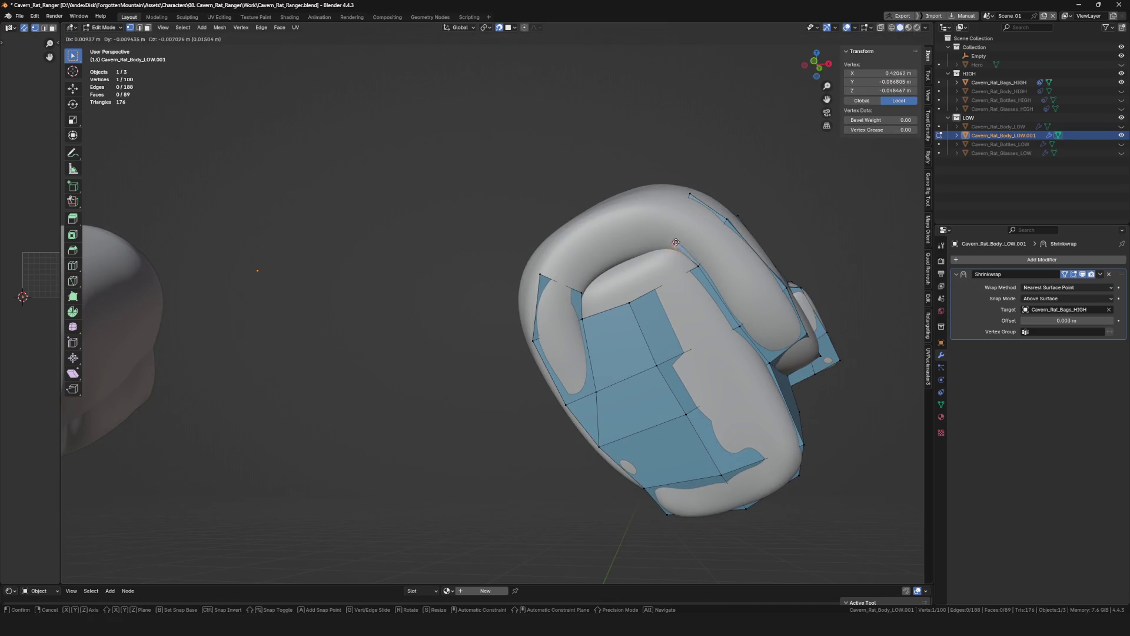
{"action": "left_click", "coordinate": [669, 245]}
{"action": "middle_click_drag", "start_coordinate": [676, 184], "coordinate": [565, 277]}
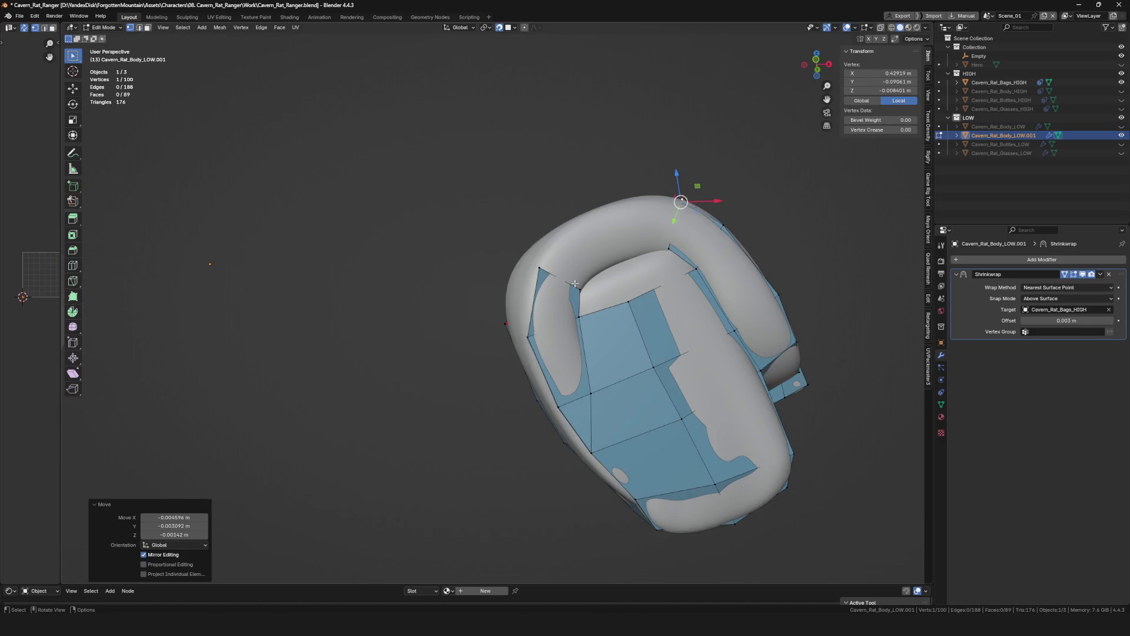
{"action": "key", "text": "alt+a"}
{"action": "left_click", "coordinate": [574, 218]}
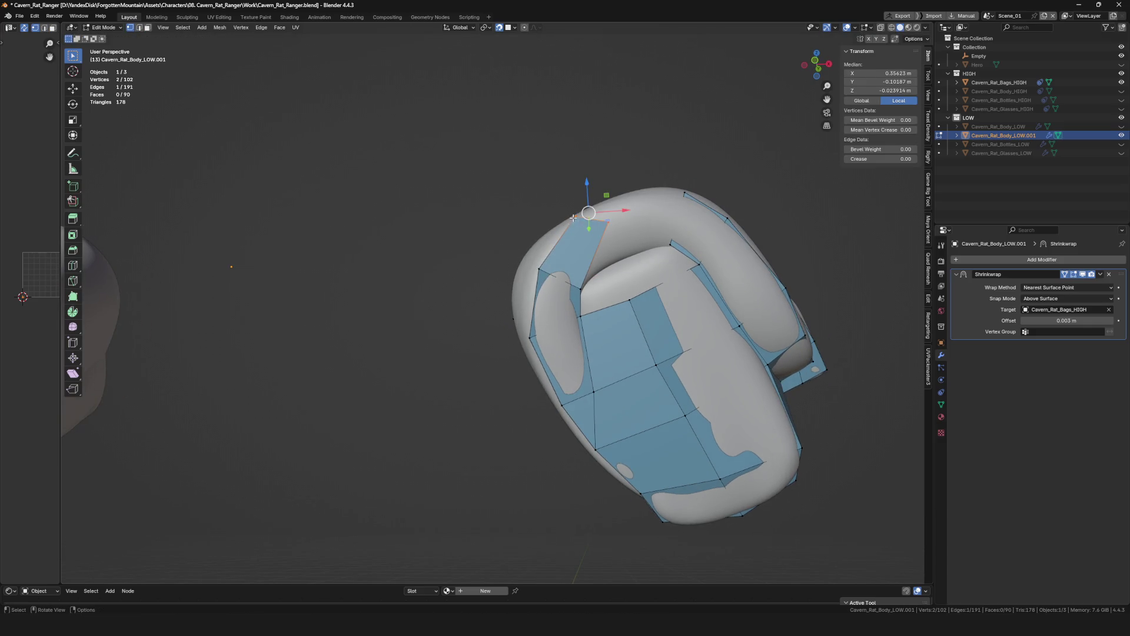
{"action": "left_click", "coordinate": [621, 255]}
{"action": "key", "text": "g"}
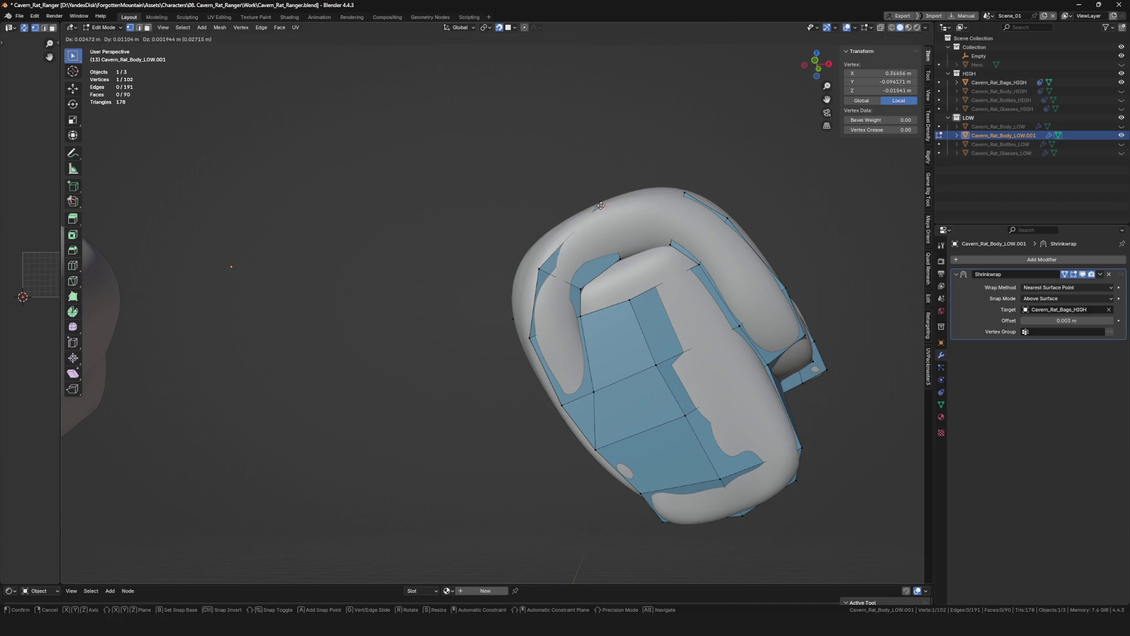
{"action": "middle_click_drag", "start_coordinate": [683, 225], "coordinate": [642, 258]}
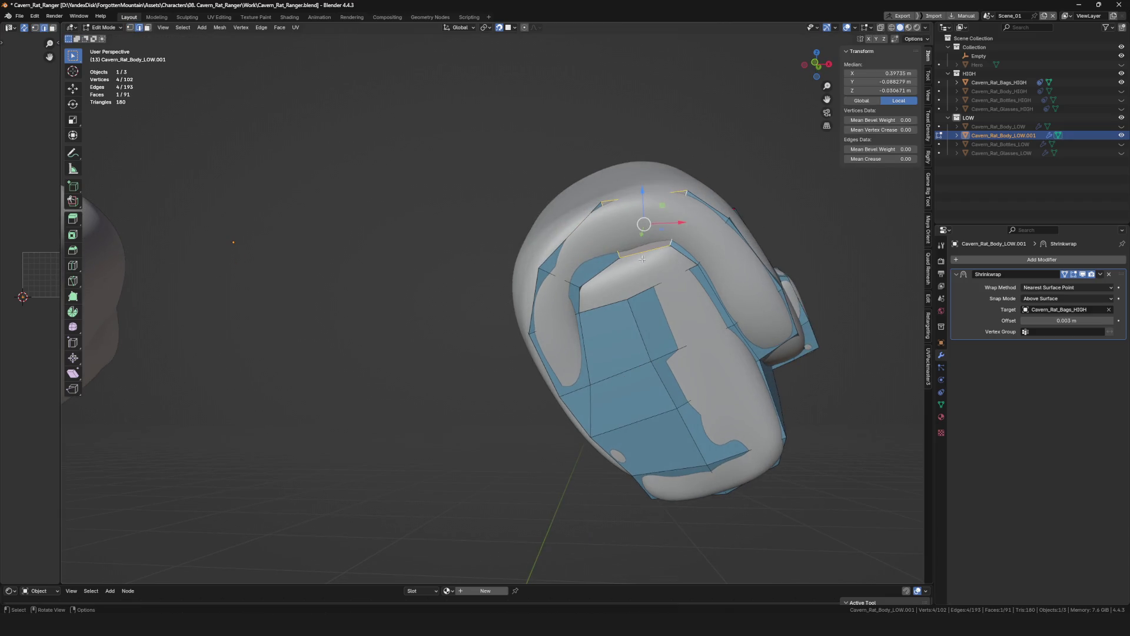
Snap a first run of low-poly rim vertices onto the high-poly surface with G moves.
{"action": "mouse_move", "coordinate": [607, 313]}
{"action": "middle_mouse_down"}
{"action": "mouse_move", "coordinate": [696, 271]}
{"action": "mouse_move", "coordinate": [619, 283]}
{"action": "mouse_move", "coordinate": [718, 317]}
{"action": "mouse_move", "coordinate": [636, 265]}
{"action": "mouse_move", "coordinate": [719, 296]}
{"action": "mouse_move", "coordinate": [656, 252]}
{"action": "middle_mouse_up"}
{"action": "left_click", "coordinate": [582, 272]}
{"action": "key", "text": "g"}
{"action": "left_click", "coordinate": [588, 274]}
{"action": "left_click", "coordinate": [626, 251]}
{"action": "key", "text": "g"}
{"action": "left_click", "coordinate": [632, 246]}
{"action": "left_click", "coordinate": [719, 297]}
{"action": "key", "text": "g"}
{"action": "left_click", "coordinate": [697, 280]}
{"action": "key", "text": "g"}
{"action": "left_click", "coordinate": [687, 267]}
{"action": "left_click", "coordinate": [656, 252]}
{"action": "left_click", "coordinate": [670, 226]}
{"action": "left_click", "coordinate": [664, 239]}
Settle the top and neighbouring vertices of the cap onto the high-poly surface.
{"action": "left_click", "coordinate": [612, 190]}
{"action": "key", "text": "g"}
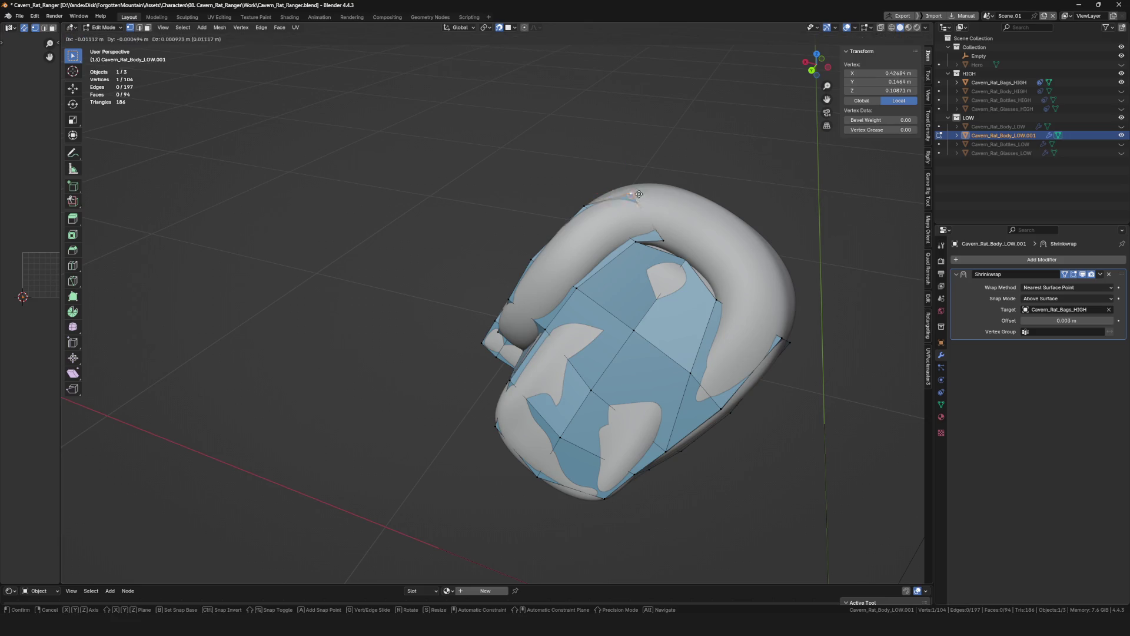
{"action": "left_click", "coordinate": [660, 188]}
{"action": "middle_click_drag", "start_coordinate": [661, 188], "coordinate": [662, 273]}
{"action": "left_click", "coordinate": [663, 274]}
{"action": "key", "text": "g"}
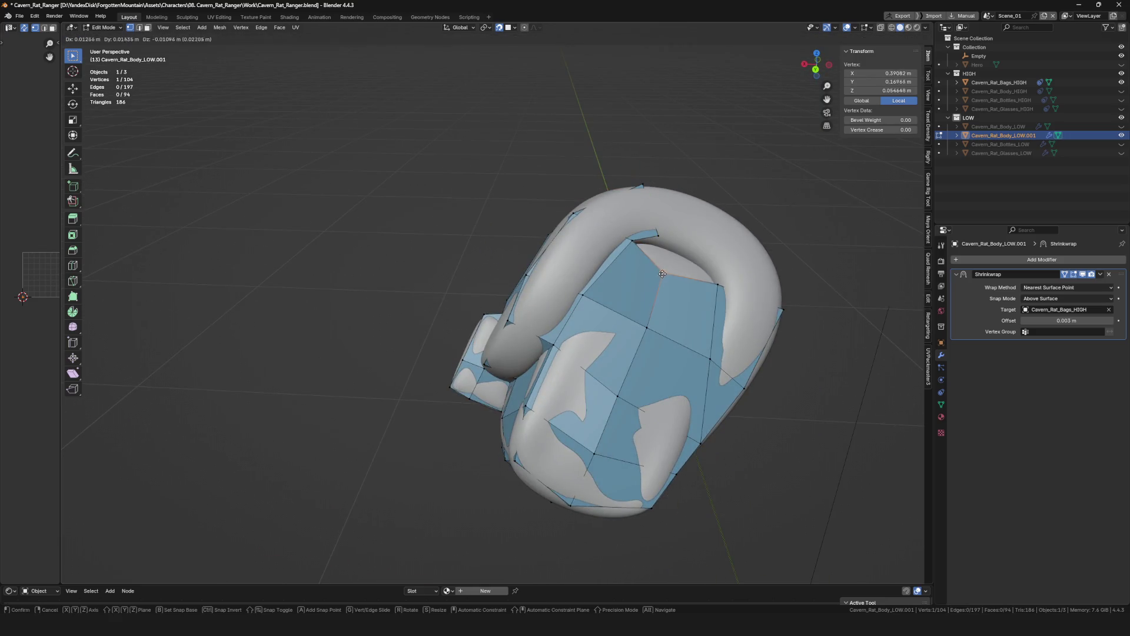
{"action": "left_click", "coordinate": [670, 263]}
{"action": "middle_click_drag", "start_coordinate": [670, 263], "coordinate": [697, 308]}
{"action": "left_click", "coordinate": [683, 292]}
{"action": "key", "text": "g"}
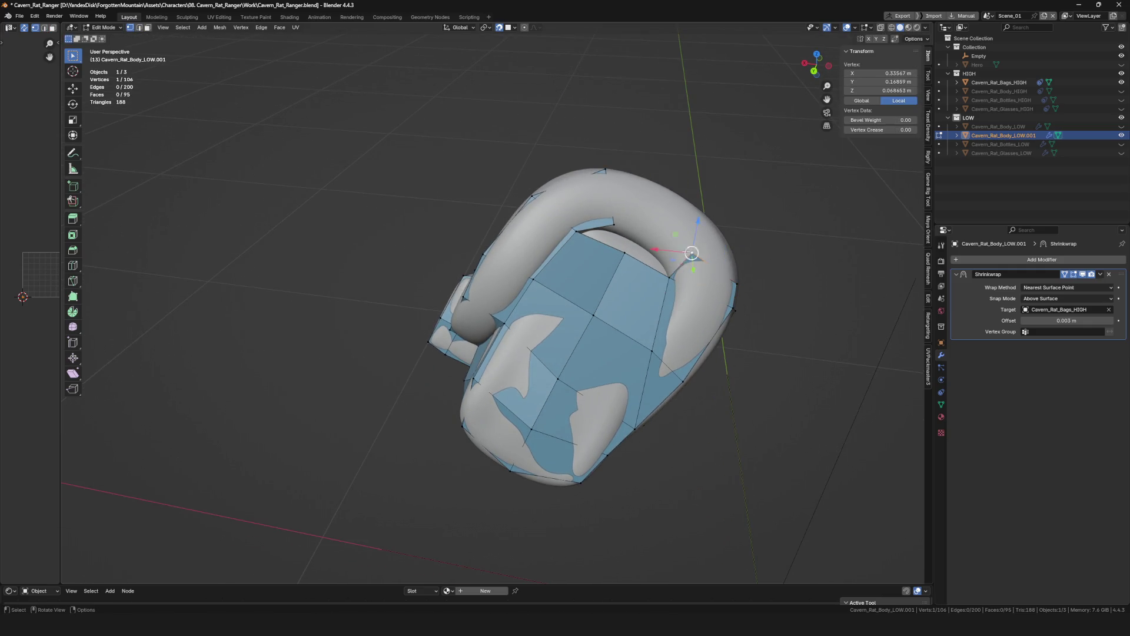
{"action": "key", "text": "g"}
{"action": "left_click", "coordinate": [669, 252]}
{"action": "key", "text": "g"}
{"action": "left_click", "coordinate": [723, 246]}
{"action": "key", "text": "g"}
{"action": "left_click", "coordinate": [662, 248]}
Reposition a single cap-rim vertex precisely, then clear the selection.
{"action": "middle_click_drag", "start_coordinate": [662, 248], "coordinate": [614, 196]}
{"action": "key", "text": "alt+a"}
{"action": "left_click", "coordinate": [646, 211]}
{"action": "left_click", "coordinate": [642, 175]}
{"action": "key", "text": "g"}
{"action": "left_click", "coordinate": [643, 176]}
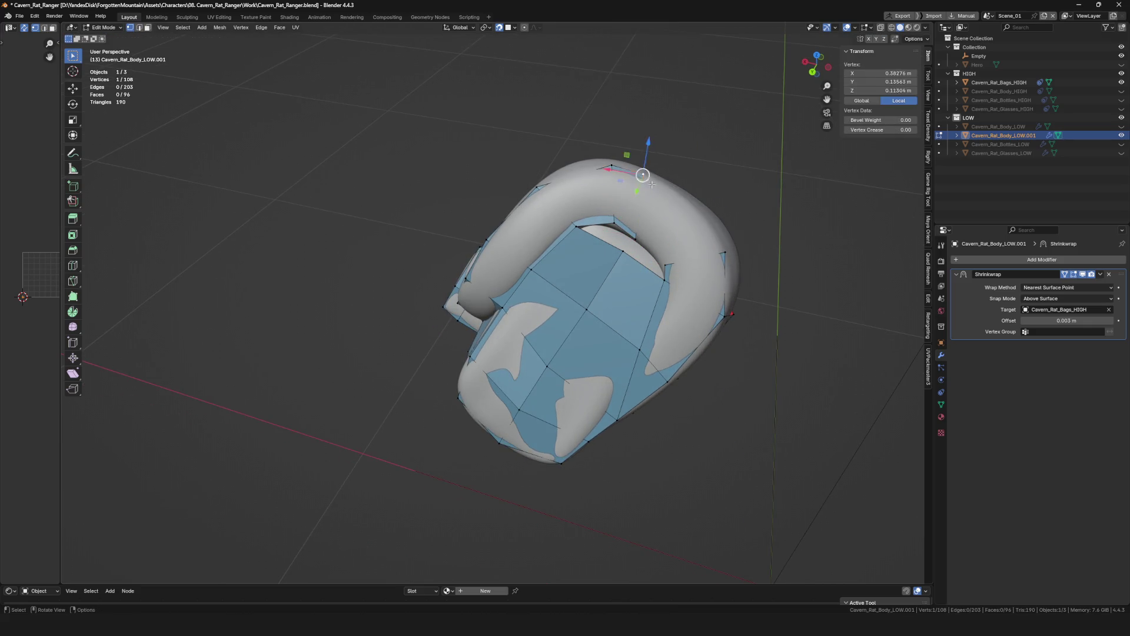
{"action": "left_click", "coordinate": [667, 187]}
{"action": "key", "text": "alt+a"}
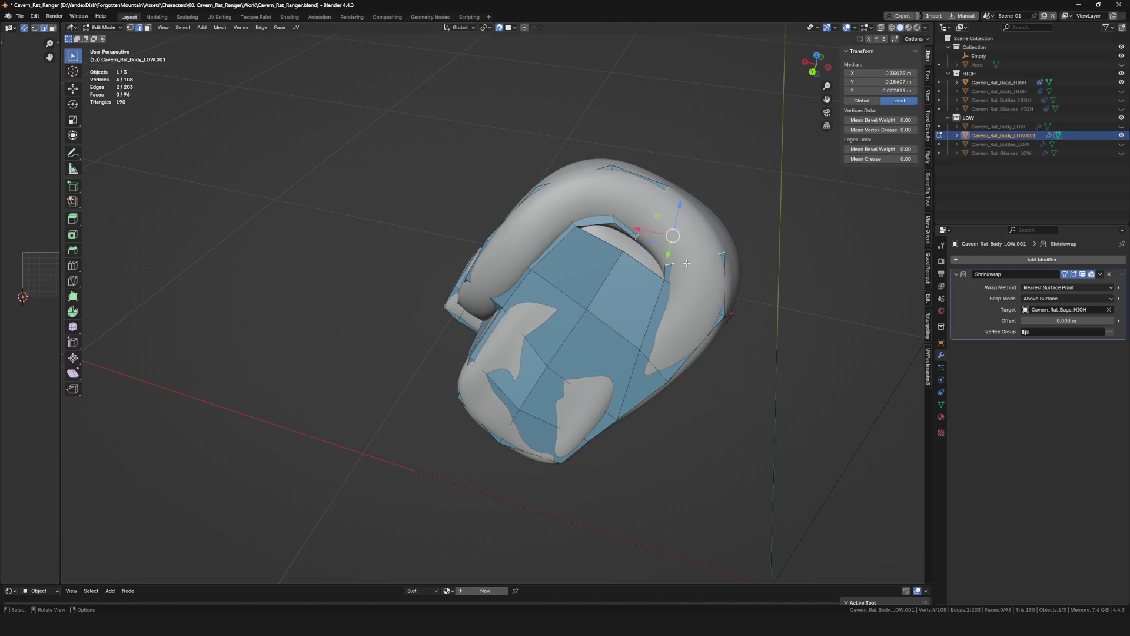
Fill a face across the gap's corner vertices and pick the next rim vertices and edge.
{"action": "key", "text": "f"}
{"action": "middle_click_drag", "start_coordinate": [686, 262], "coordinate": [660, 234]}
{"action": "left_click", "coordinate": [645, 239]}
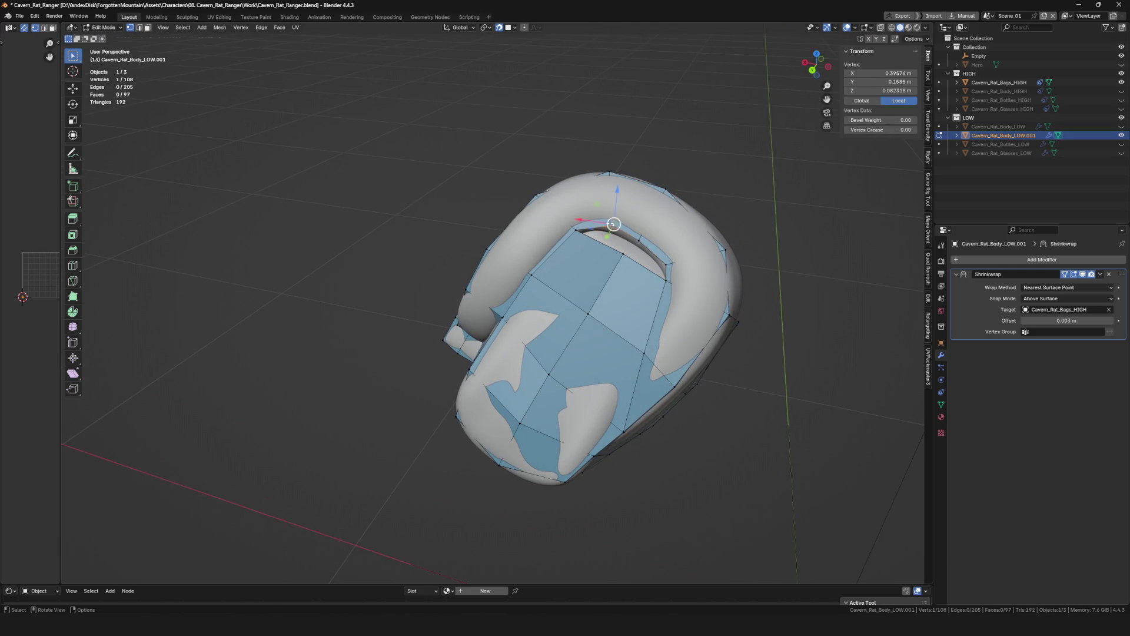
{"action": "left_click", "coordinate": [601, 243], "text": "shift"}
{"action": "left_click", "coordinate": [645, 267]}
{"action": "mouse_move", "coordinate": [642, 265]}
{"action": "middle_mouse_down"}
{"action": "mouse_move", "coordinate": [653, 268]}
{"action": "mouse_move", "coordinate": [592, 340]}
{"action": "mouse_move", "coordinate": [623, 327]}
{"action": "middle_mouse_up"}
Settle a rim vertex on the quiver body and clear the selection.
{"action": "left_click", "coordinate": [664, 260]}
{"action": "scroll", "coordinate": [665, 260], "scroll_direction": "down", "scroll_amount": 5}
{"action": "scroll", "coordinate": [593, 339], "scroll_direction": "up", "scroll_amount": 3}
{"action": "scroll", "coordinate": [622, 328], "scroll_direction": "up", "scroll_amount": 3}
{"action": "left_click", "coordinate": [623, 328]}
{"action": "middle_click_drag", "start_coordinate": [618, 327], "coordinate": [618, 344]}
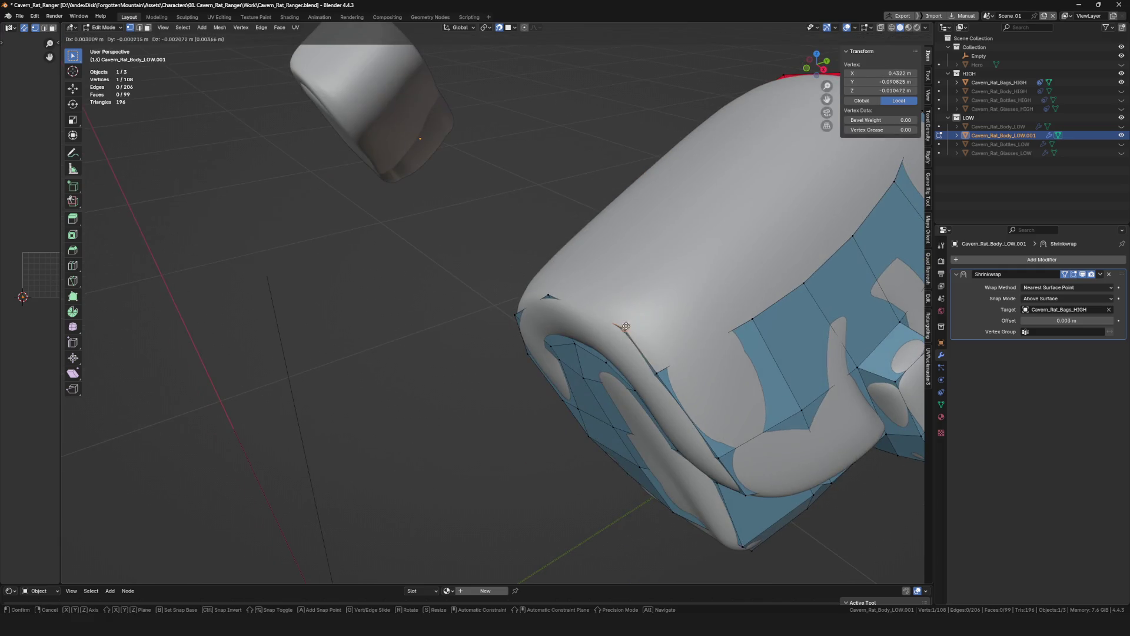
{"action": "left_click", "coordinate": [618, 344]}
{"action": "scroll", "coordinate": [618, 345], "scroll_direction": "down", "scroll_amount": 3}
{"action": "scroll", "coordinate": [637, 336], "scroll_direction": "up", "scroll_amount": 3}
{"action": "left_click", "coordinate": [690, 296]}
{"action": "left_click", "coordinate": [749, 315]}
{"action": "middle_click_drag", "start_coordinate": [735, 321], "coordinate": [671, 300]}
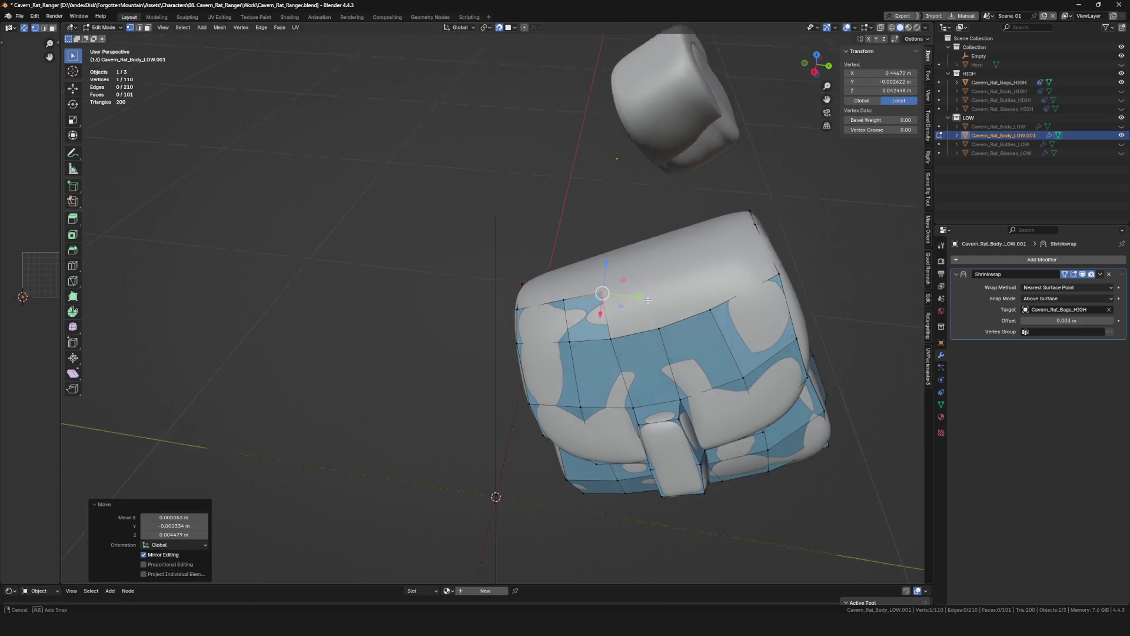
{"action": "scroll", "coordinate": [671, 301], "scroll_direction": "up", "scroll_amount": 2}
Pull out new vertices from the rim edge and fill a face between them.
{"action": "key", "text": "g"}
{"action": "left_click", "coordinate": [706, 266]}
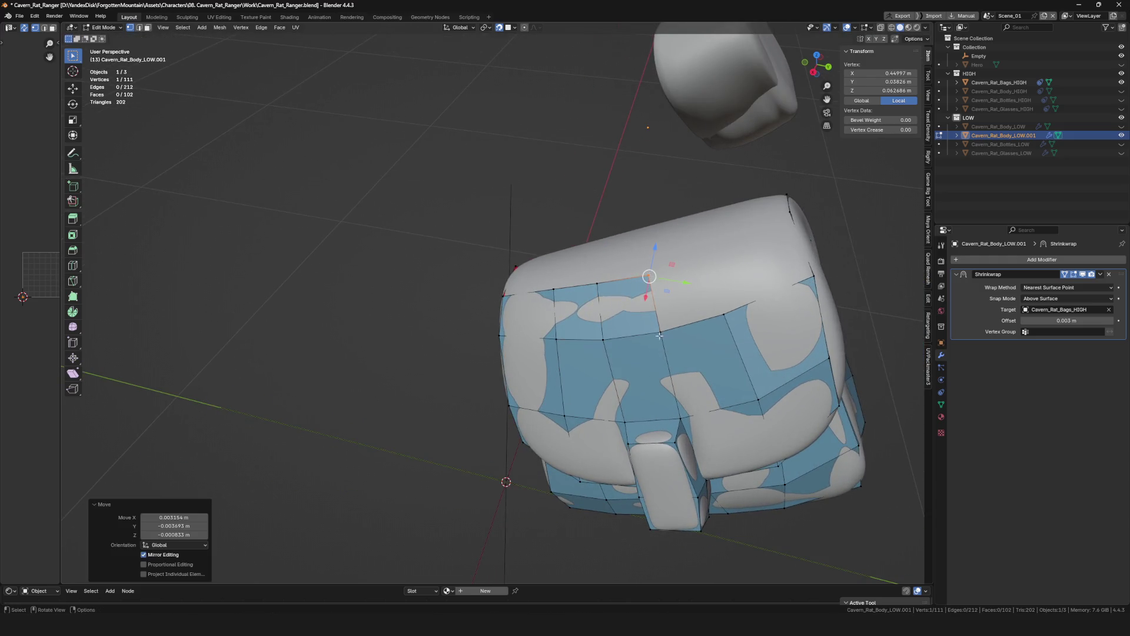
{"action": "left_click", "coordinate": [713, 285]}
{"action": "key", "text": "g"}
{"action": "middle_click_drag", "start_coordinate": [714, 284], "coordinate": [730, 259]}
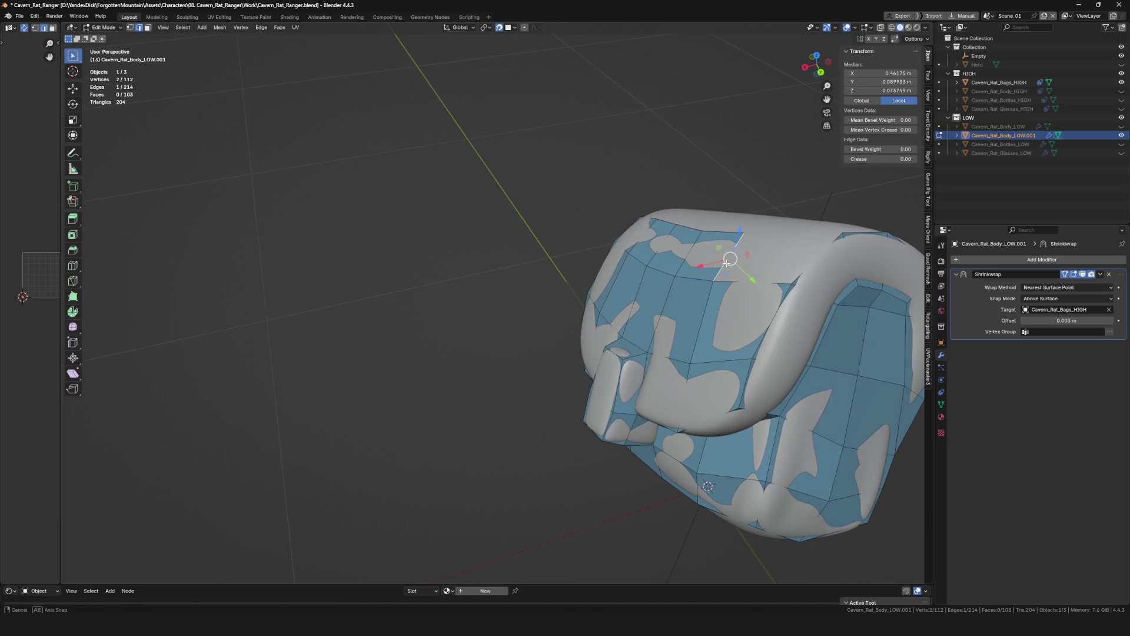
{"action": "key", "text": "f"}
{"action": "middle_click_drag", "start_coordinate": [819, 254], "coordinate": [682, 263]}
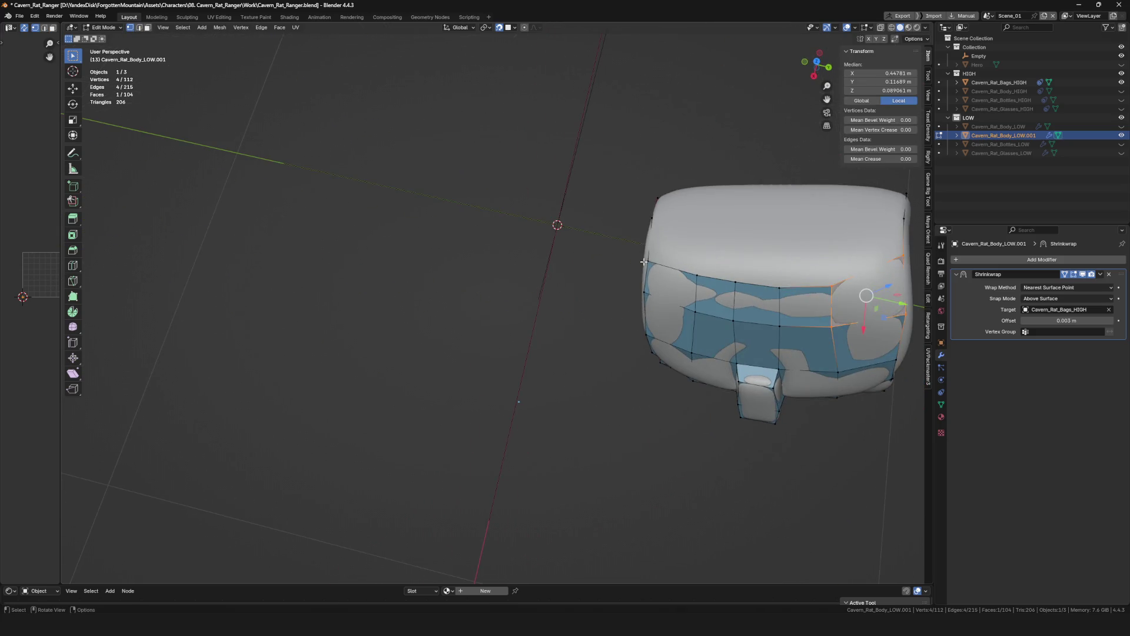
{"action": "left_click", "coordinate": [683, 264]}
{"action": "left_click", "coordinate": [648, 253]}
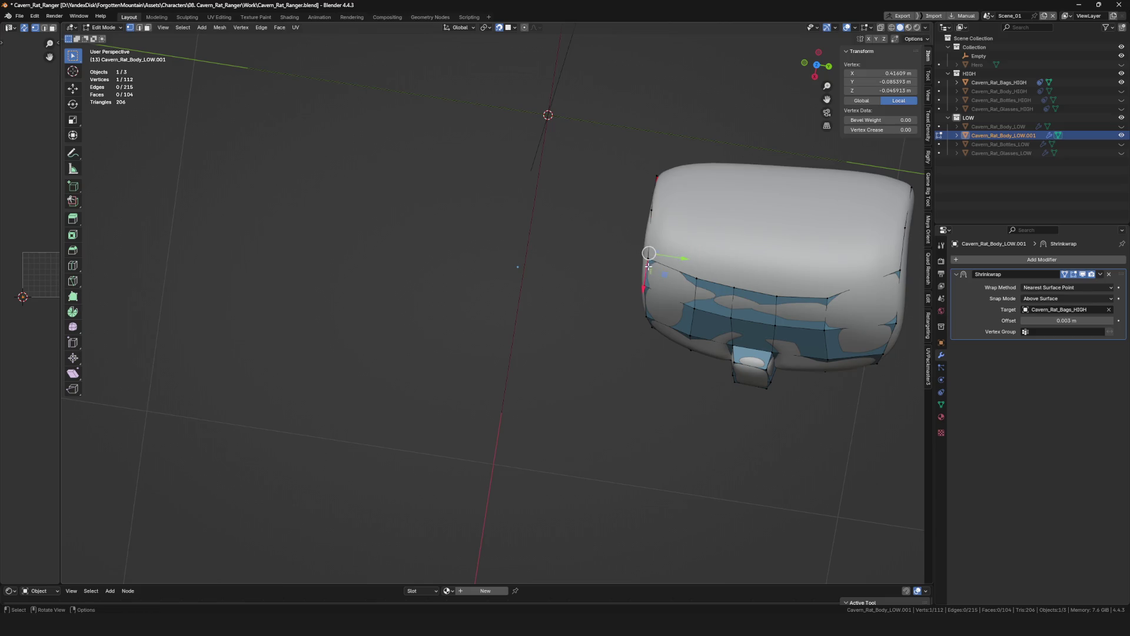
Extrude the rim edge three times to grow a strip of faces along the upper rim.
{"action": "left_click", "coordinate": [705, 216]}
{"action": "key", "text": "e"}
{"action": "left_click", "coordinate": [740, 229]}
{"action": "key", "text": "e"}
{"action": "left_click", "coordinate": [778, 241]}
{"action": "key", "text": "e"}
{"action": "left_click", "coordinate": [839, 235]}
{"action": "left_click", "coordinate": [889, 267], "text": "shift"}
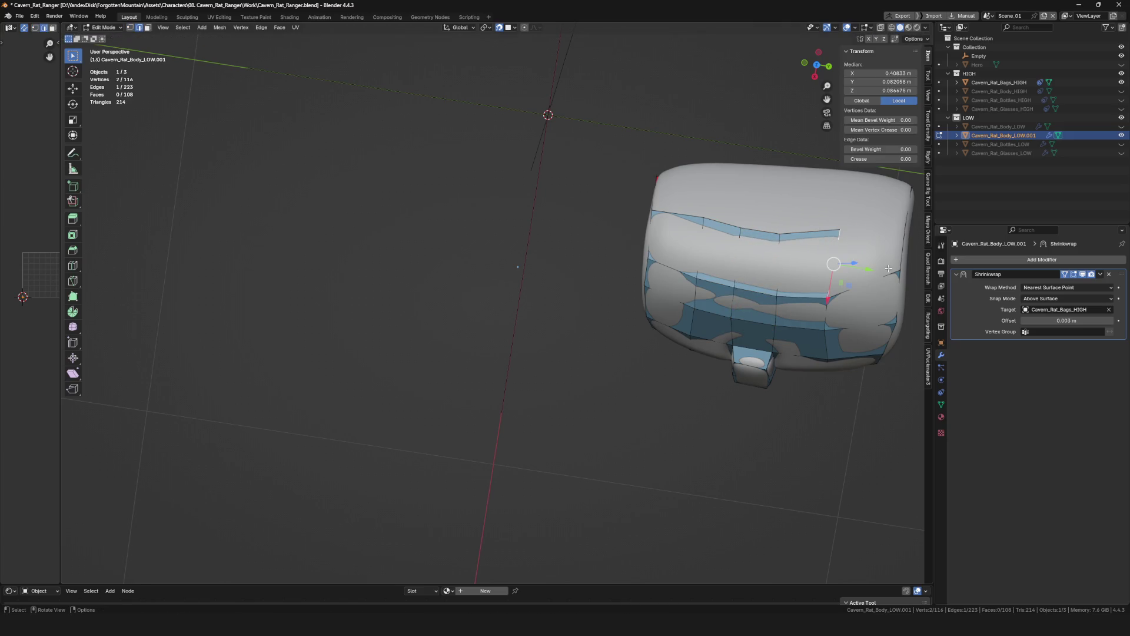
Snap the new strip's vertices onto the surface, undoing the last move.
{"action": "mouse_move", "coordinate": [902, 257]}
{"action": "middle_mouse_down"}
{"action": "mouse_move", "coordinate": [830, 326]}
{"action": "mouse_move", "coordinate": [707, 354]}
{"action": "mouse_move", "coordinate": [703, 309]}
{"action": "mouse_move", "coordinate": [634, 347]}
{"action": "mouse_move", "coordinate": [601, 348]}
{"action": "middle_mouse_up"}
{"action": "left_click", "coordinate": [848, 292]}
{"action": "scroll", "coordinate": [807, 323], "scroll_direction": "down", "scroll_amount": 3}
{"action": "scroll", "coordinate": [778, 335], "scroll_direction": "down", "scroll_amount": 3}
{"action": "scroll", "coordinate": [685, 363], "scroll_direction": "up", "scroll_amount": 4}
{"action": "key", "text": "g"}
{"action": "left_click", "coordinate": [696, 352]}
{"action": "key", "text": "g"}
{"action": "left_click", "coordinate": [703, 308]}
{"action": "scroll", "coordinate": [702, 308], "scroll_direction": "down", "scroll_amount": 3}
{"action": "scroll", "coordinate": [634, 348], "scroll_direction": "up", "scroll_amount": 3}
{"action": "key", "text": "ctrl+z"}
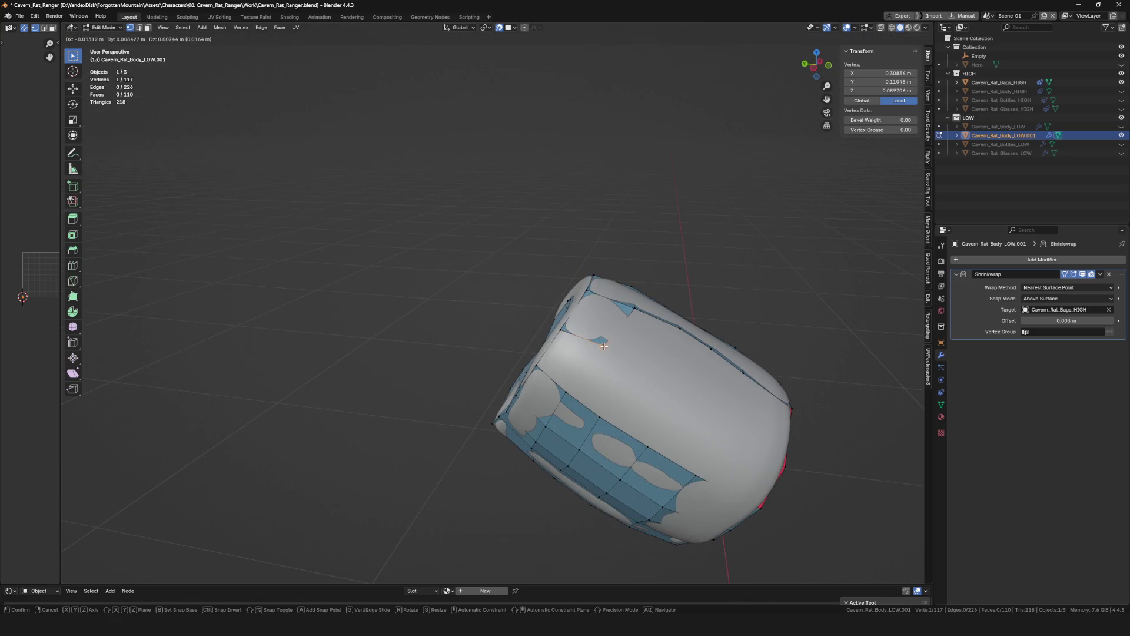
Fill a face between two barrel vertices, then undo a stray move.
{"action": "left_click", "coordinate": [603, 346]}
{"action": "left_click", "coordinate": [582, 338], "text": "shift"}
{"action": "key", "text": "f"}
{"action": "scroll", "coordinate": [549, 379], "scroll_direction": "up", "scroll_amount": 5}
{"action": "scroll", "coordinate": [574, 384], "scroll_direction": "down", "scroll_amount": 2}
{"action": "scroll", "coordinate": [583, 389], "scroll_direction": "down", "scroll_amount": 2}
{"action": "scroll", "coordinate": [594, 395], "scroll_direction": "down", "scroll_amount": 2}
{"action": "middle_click_drag", "start_coordinate": [594, 394], "coordinate": [638, 356]}
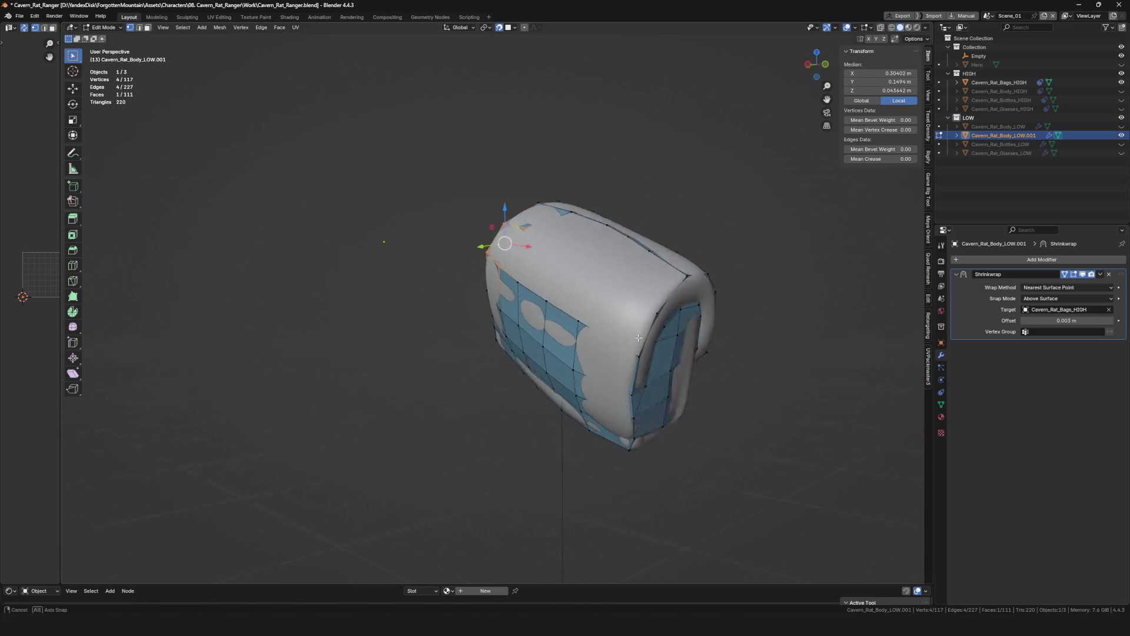
{"action": "scroll", "coordinate": [638, 356], "scroll_direction": "up", "scroll_amount": 2}
{"action": "left_click", "coordinate": [626, 350]}
{"action": "key", "text": "ctrl+z"}
{"action": "key", "text": "ctrl+z"}
Fill another barrel face, extrude a new vertex and slide it along the barrel.
{"action": "mouse_move", "coordinate": [626, 349]}
{"action": "middle_mouse_down", "text": "alt"}
{"action": "mouse_move", "coordinate": [603, 291]}
{"action": "mouse_move", "coordinate": [570, 316]}
{"action": "middle_mouse_up", "text": "alt"}
{"action": "left_click", "coordinate": [581, 262]}
{"action": "left_click", "coordinate": [569, 316], "text": "shift"}
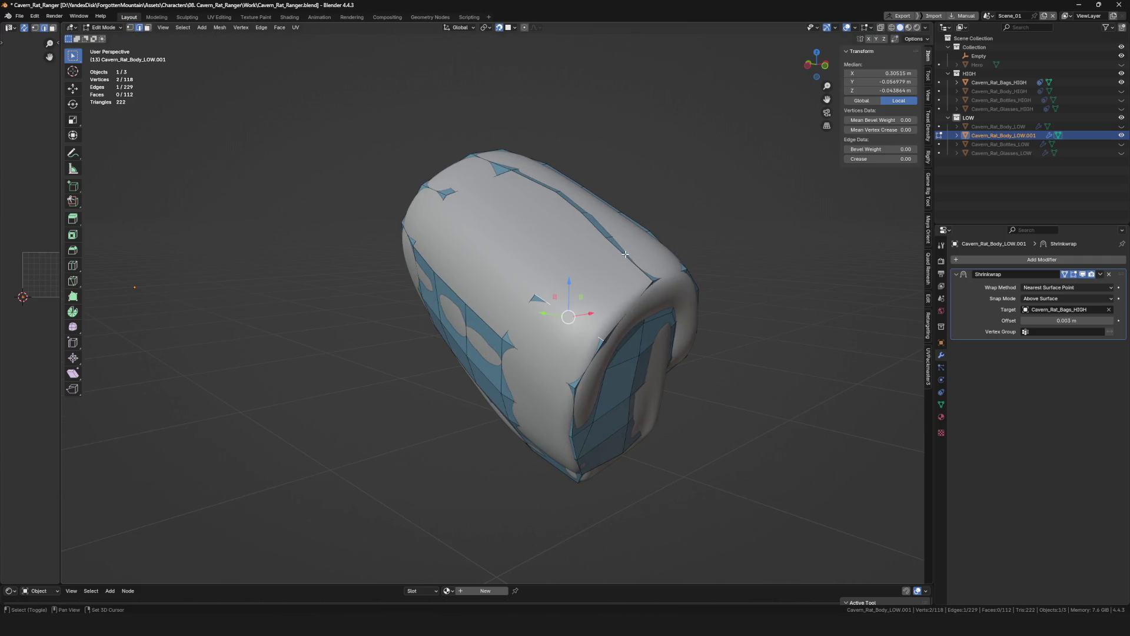
{"action": "key", "text": "f"}
{"action": "middle_click_drag", "start_coordinate": [626, 254], "coordinate": [624, 273]}
{"action": "left_click", "coordinate": [481, 260]}
{"action": "mouse_move", "coordinate": [481, 260]}
{"action": "middle_mouse_down"}
{"action": "mouse_move", "coordinate": [576, 348]}
{"action": "mouse_move", "coordinate": [571, 269]}
{"action": "mouse_move", "coordinate": [695, 357]}
{"action": "mouse_move", "coordinate": [546, 244]}
{"action": "mouse_move", "coordinate": [523, 264]}
{"action": "middle_mouse_up"}
{"action": "key", "text": "e"}
{"action": "left_click", "coordinate": [571, 269]}
{"action": "key", "text": "g"}
{"action": "left_click", "coordinate": [546, 245]}
Reposition a vertex of the new strip on the barrel top and deselect.
{"action": "key", "text": "alt+a"}
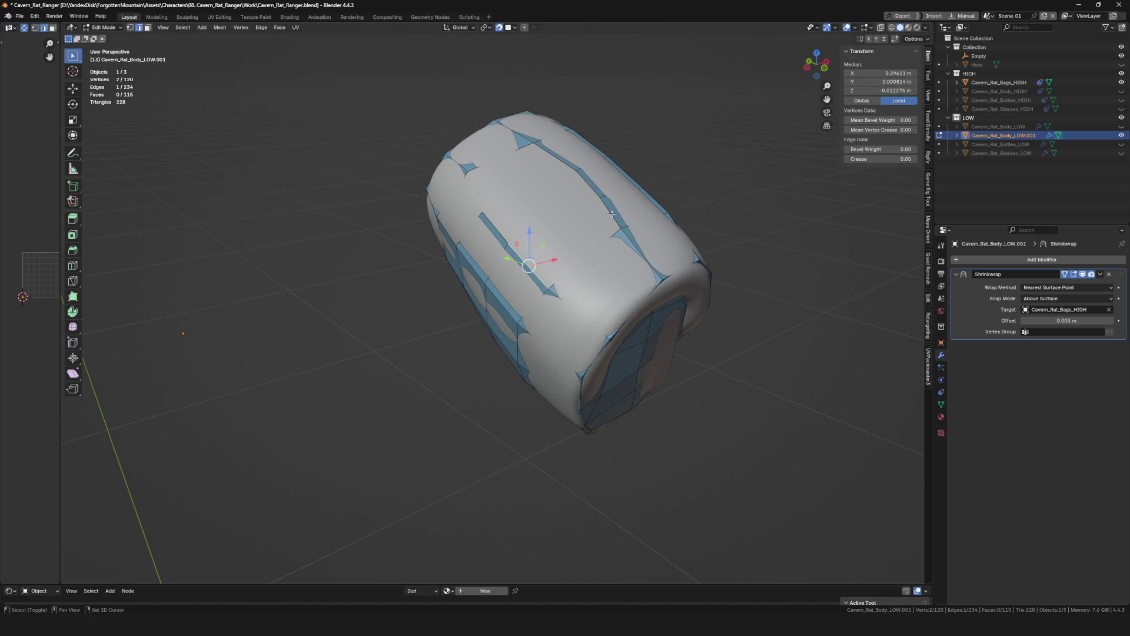
{"action": "middle_click_drag", "start_coordinate": [579, 223], "coordinate": [621, 257]}
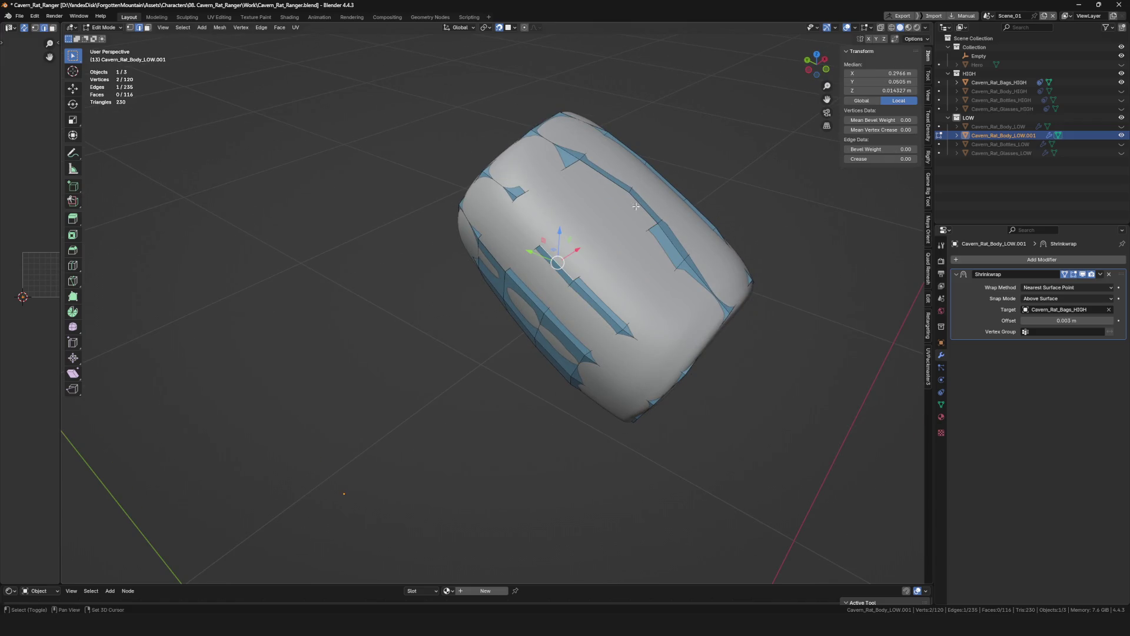
{"action": "middle_click_drag", "start_coordinate": [615, 222], "coordinate": [556, 242]}
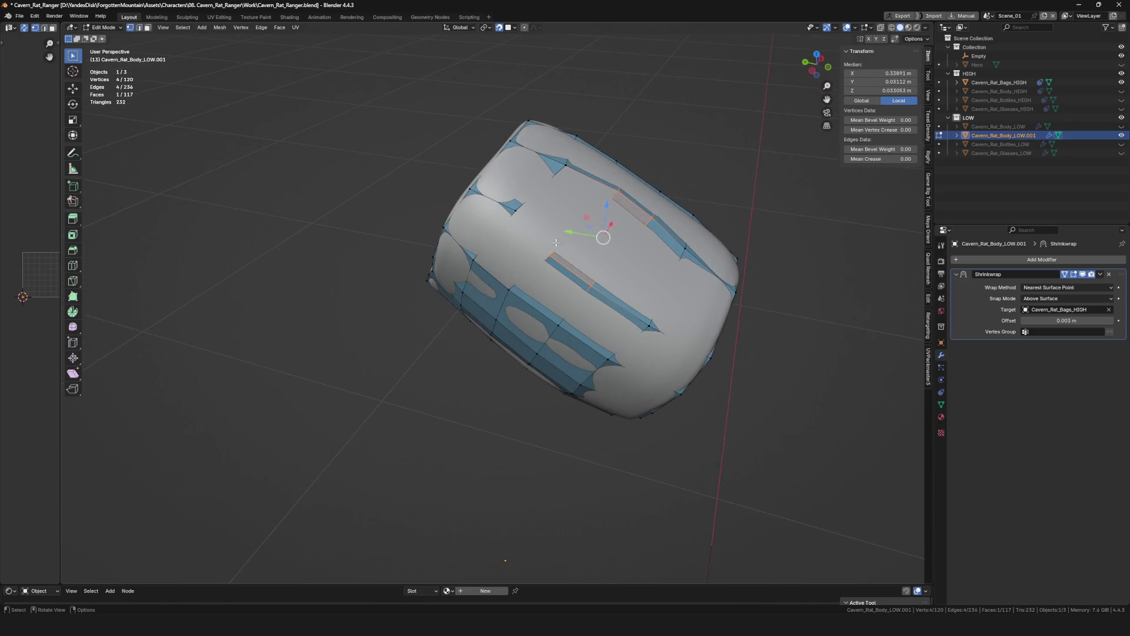
{"action": "left_click", "coordinate": [561, 246]}
{"action": "key", "text": "g"}
{"action": "left_click", "coordinate": [602, 276]}
{"action": "middle_click_drag", "start_coordinate": [601, 276], "coordinate": [536, 193]}
{"action": "key", "text": "alt+a"}
Fill two more faces in the upper strip and isolate the low-poly mesh in local view.
{"action": "key", "text": "f"}
{"action": "middle_click_drag", "start_coordinate": [587, 225], "coordinate": [516, 234]}
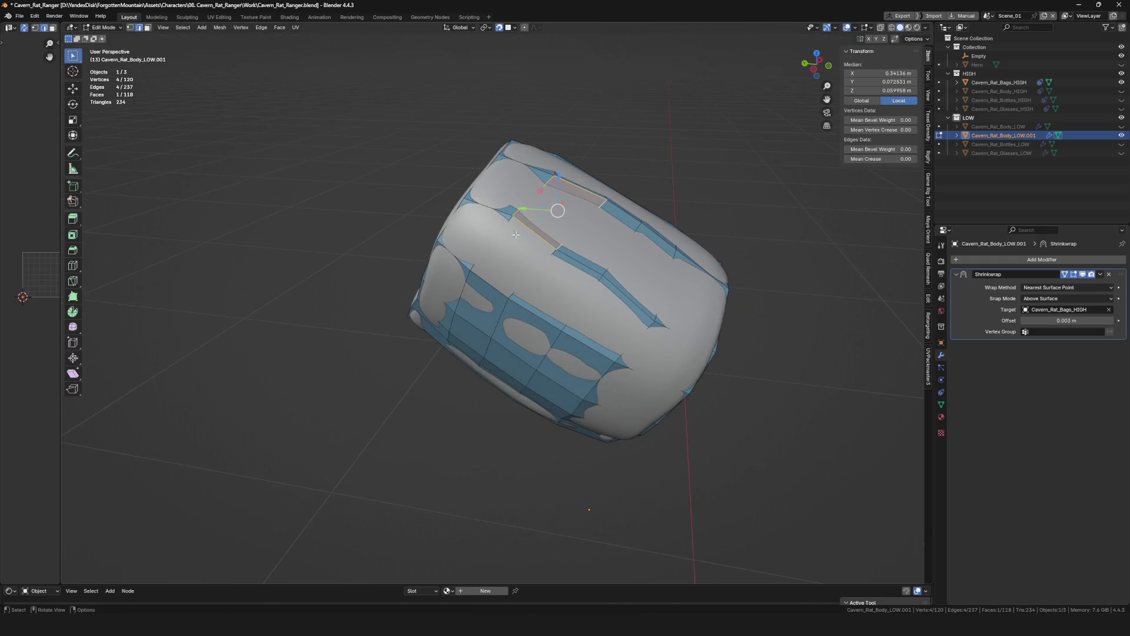
{"action": "left_click", "coordinate": [465, 272], "text": "shift"}
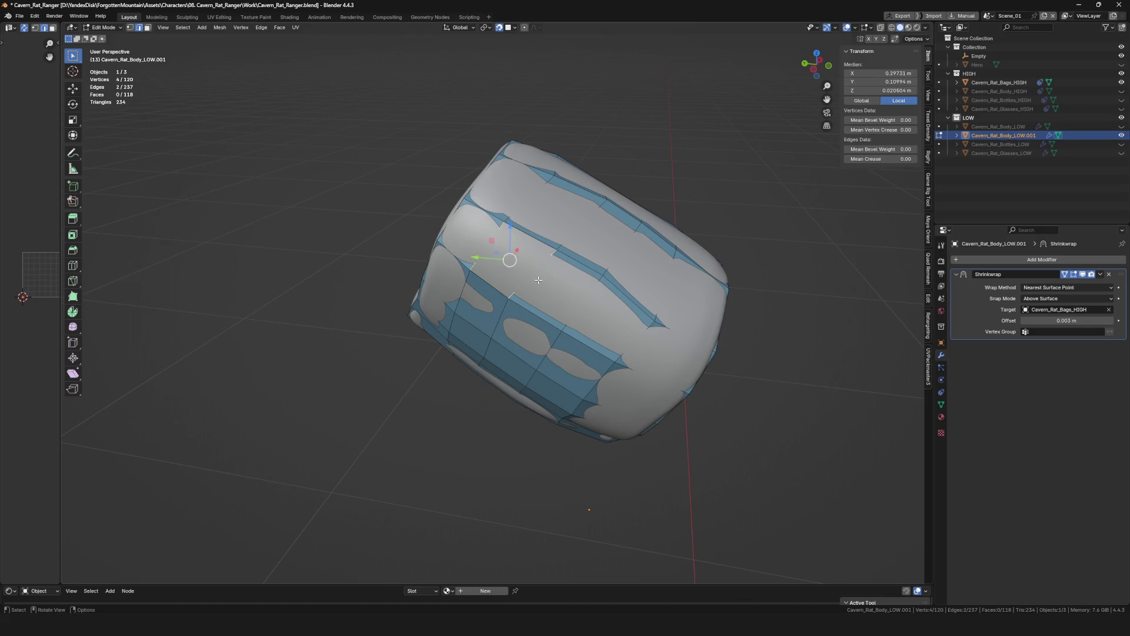
{"action": "key", "text": "f"}
{"action": "key", "text": "KP_Divide"}
{"action": "scroll", "coordinate": [630, 315], "scroll_direction": "down", "scroll_amount": 3}
{"action": "middle_click_drag", "start_coordinate": [673, 268], "coordinate": [668, 257]}
{"action": "key", "text": "ctrl+Tab"}
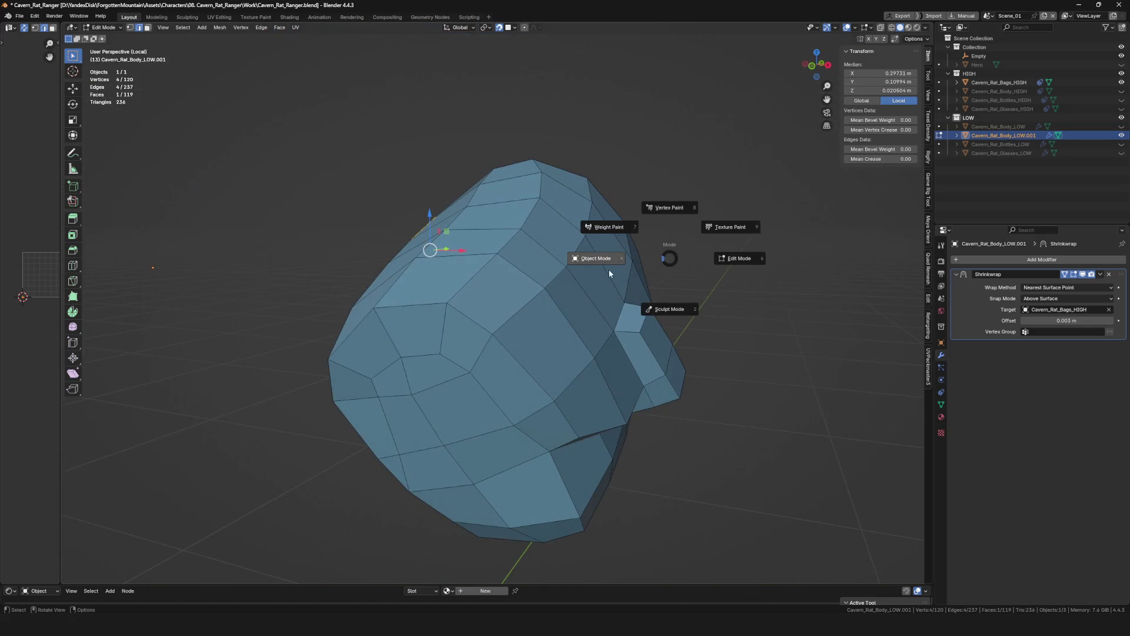
Switch to Object Mode, leave local view and save the file via quick favorites.
{"action": "left_click", "coordinate": [609, 274]}
{"action": "scroll", "coordinate": [597, 259], "scroll_direction": "down", "scroll_amount": 3}
{"action": "mouse_move", "coordinate": [596, 259]}
{"action": "middle_mouse_down"}
{"action": "mouse_move", "coordinate": [504, 280]}
{"action": "mouse_move", "coordinate": [722, 266]}
{"action": "mouse_move", "coordinate": [610, 330]}
{"action": "mouse_move", "coordinate": [526, 317]}
{"action": "middle_mouse_up"}
{"action": "key", "text": "q"}
{"action": "key", "text": "KP_Divide"}
{"action": "mouse_move", "coordinate": [600, 312]}
{"action": "middle_mouse_down"}
{"action": "mouse_move", "coordinate": [541, 334]}
{"action": "mouse_move", "coordinate": [565, 380]}
{"action": "middle_mouse_up"}
{"action": "scroll", "coordinate": [529, 347], "scroll_direction": "up", "scroll_amount": 4}
Enter Edit Mode and place duplicated low-poly faces onto the neighbouring high-poly piece.
{"action": "key", "text": "Tab"}
{"action": "mouse_move", "coordinate": [530, 283]}
{"action": "middle_mouse_down"}
{"action": "mouse_move", "coordinate": [555, 285]}
{"action": "mouse_move", "coordinate": [549, 331]}
{"action": "middle_mouse_up"}
{"action": "scroll", "coordinate": [555, 286], "scroll_direction": "down", "scroll_amount": 3}
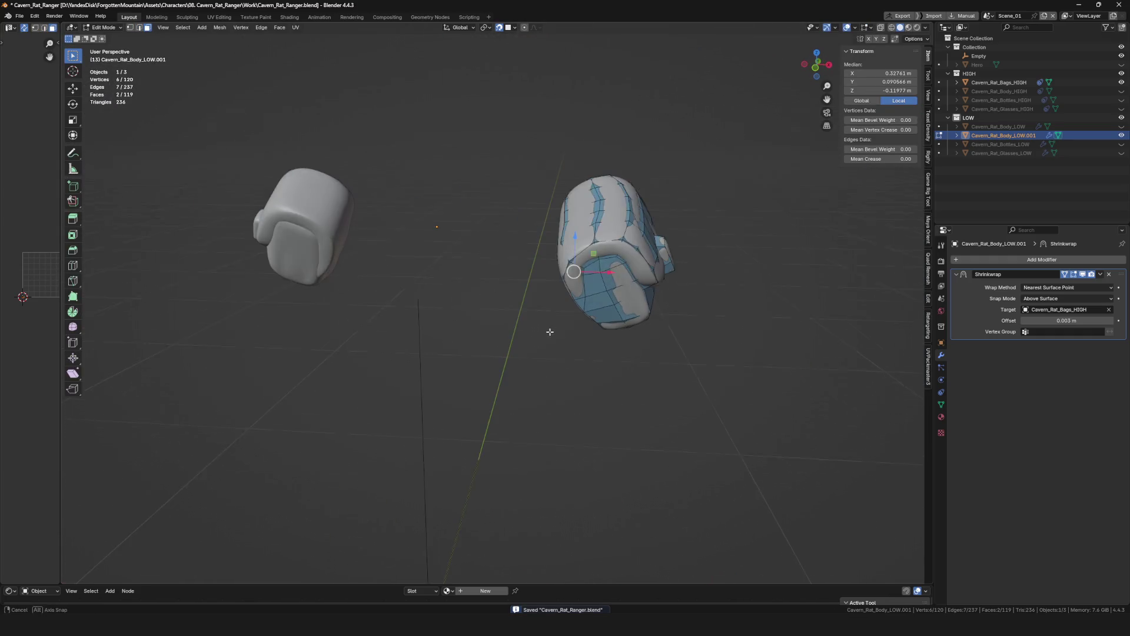
{"action": "left_click", "coordinate": [344, 236]}
{"action": "scroll", "coordinate": [372, 221], "scroll_direction": "up", "scroll_amount": 5}
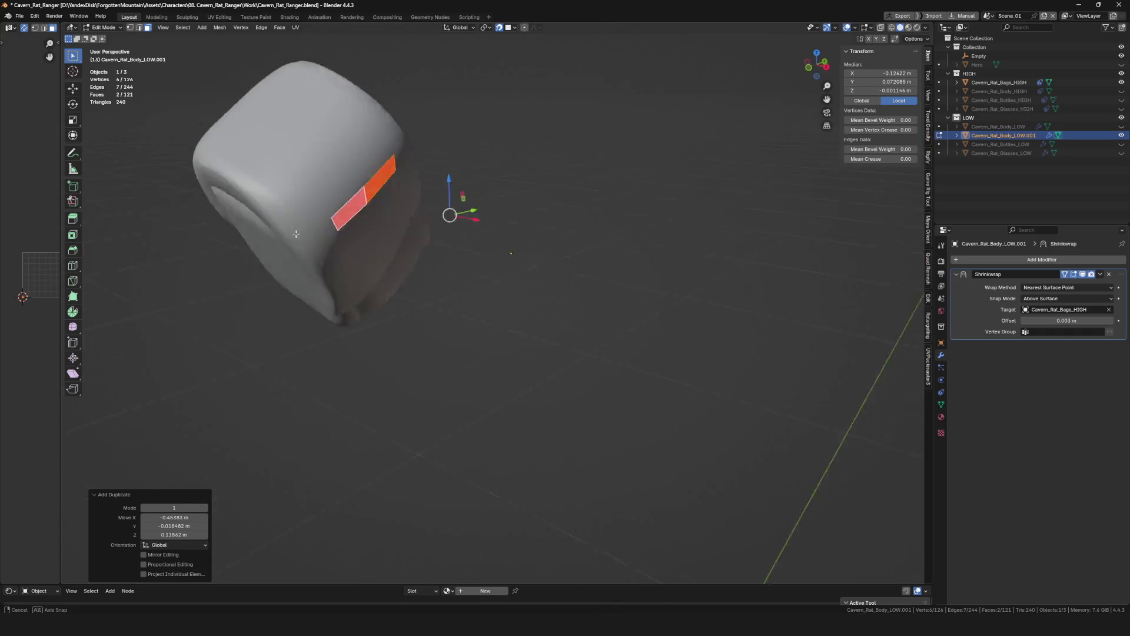
Flip the copied faces' normals so they face outward on the other piece.
{"action": "middle_click_drag", "start_coordinate": [371, 221], "coordinate": [399, 210]}
{"action": "key", "text": "alt+n"}
{"action": "left_click", "coordinate": [409, 224]}
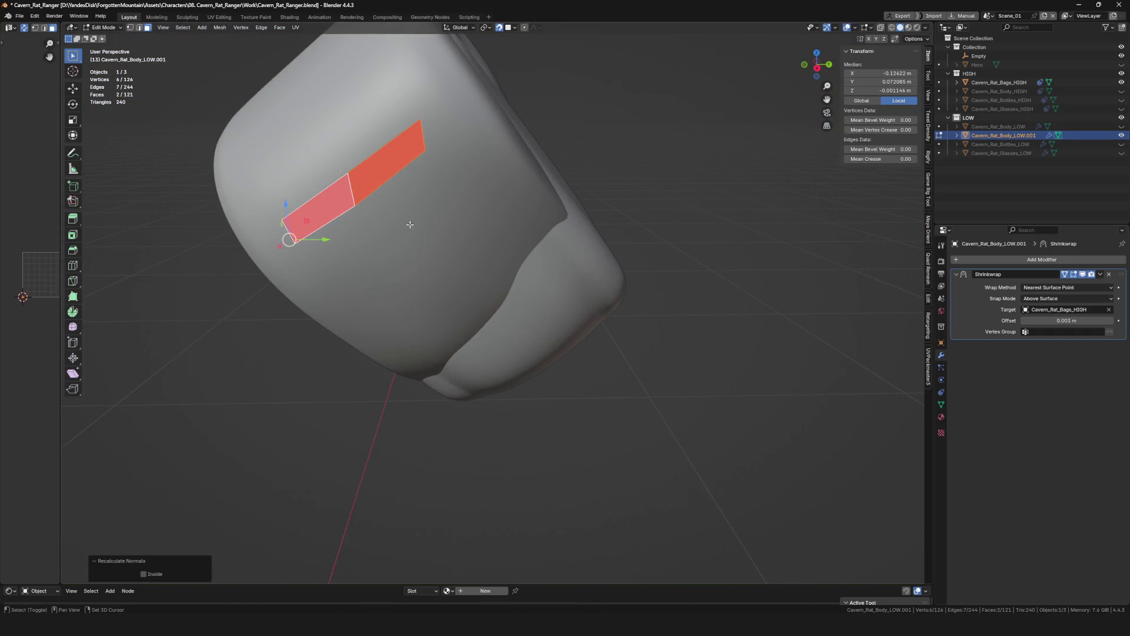
{"action": "key", "text": "alt+n"}
{"action": "left_click", "coordinate": [389, 216]}
{"action": "mouse_move", "coordinate": [486, 225]}
{"action": "middle_mouse_down"}
{"action": "mouse_move", "coordinate": [467, 245]}
{"action": "mouse_move", "coordinate": [404, 239]}
{"action": "mouse_move", "coordinate": [453, 207]}
{"action": "mouse_move", "coordinate": [424, 248]}
{"action": "mouse_move", "coordinate": [397, 256]}
{"action": "mouse_move", "coordinate": [460, 212]}
{"action": "mouse_move", "coordinate": [474, 217]}
{"action": "mouse_move", "coordinate": [447, 227]}
{"action": "middle_mouse_up"}
{"action": "left_click", "coordinate": [544, 281]}
{"action": "scroll", "coordinate": [477, 309], "scroll_direction": "up", "scroll_amount": 2}
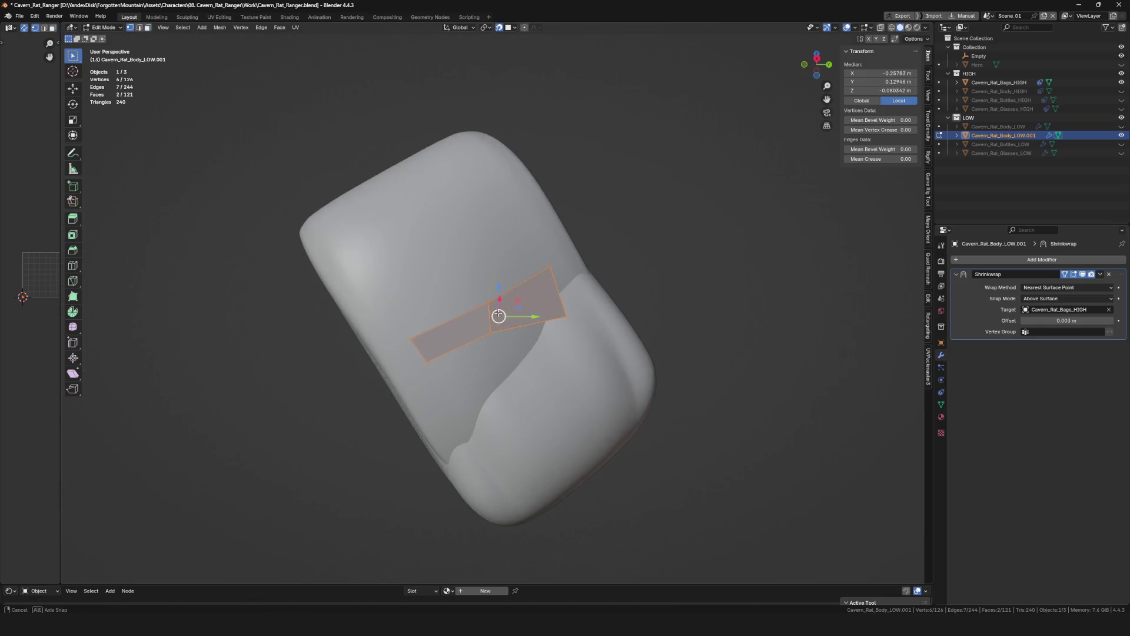
Grab the strip's first vertices and pull them onto the pouch surface.
{"action": "left_click_drag", "start_coordinate": [409, 330], "coordinate": [411, 333]}
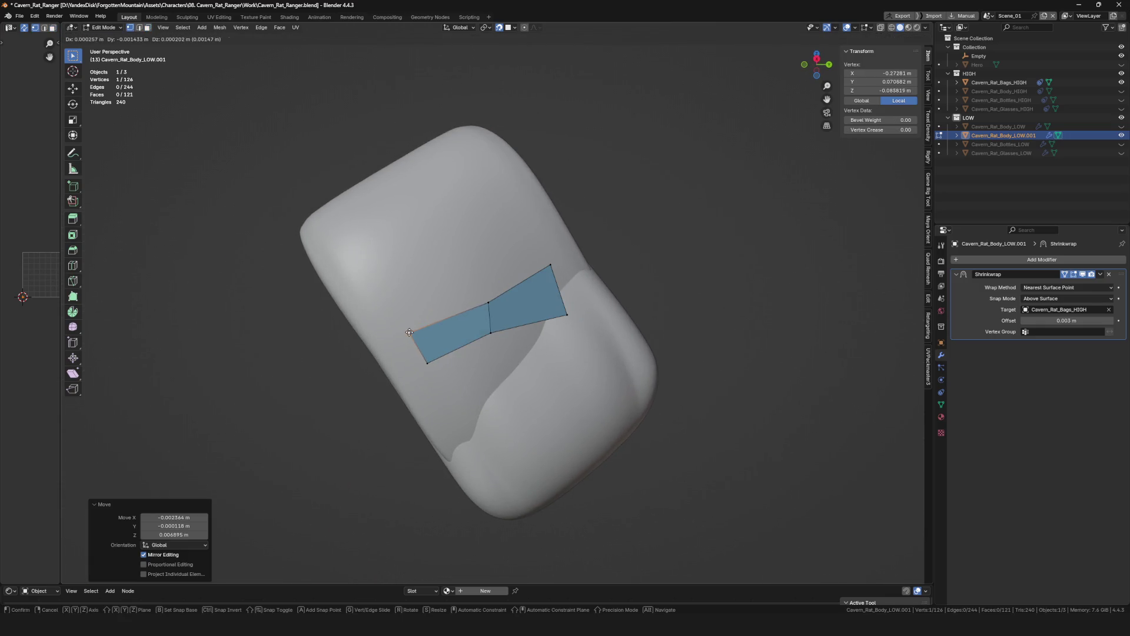
{"action": "left_click", "coordinate": [400, 340]}
{"action": "middle_click_drag", "start_coordinate": [403, 336], "coordinate": [336, 349]}
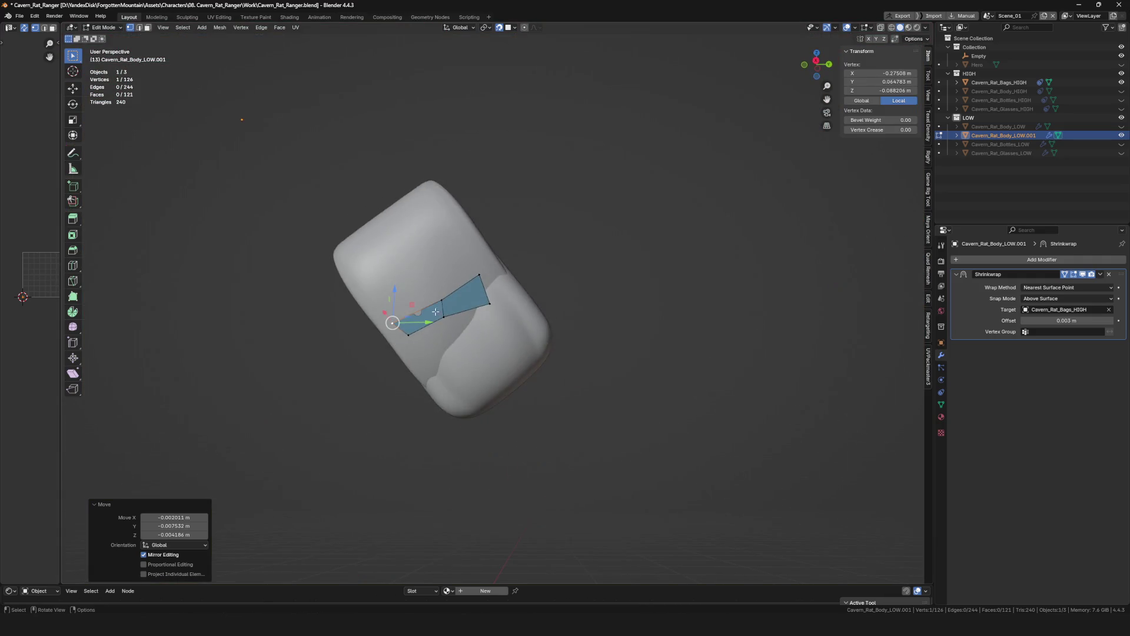
{"action": "scroll", "coordinate": [335, 348], "scroll_direction": "up", "scroll_amount": 2}
{"action": "key", "text": "g"}
{"action": "key", "text": "g"}
{"action": "left_click", "coordinate": [371, 397]}
{"action": "middle_click_drag", "start_coordinate": [370, 398], "coordinate": [468, 305]}
{"action": "left_click", "coordinate": [476, 298]}
{"action": "left_click", "coordinate": [496, 261]}
{"action": "key", "text": "g"}
{"action": "left_click", "coordinate": [523, 306]}
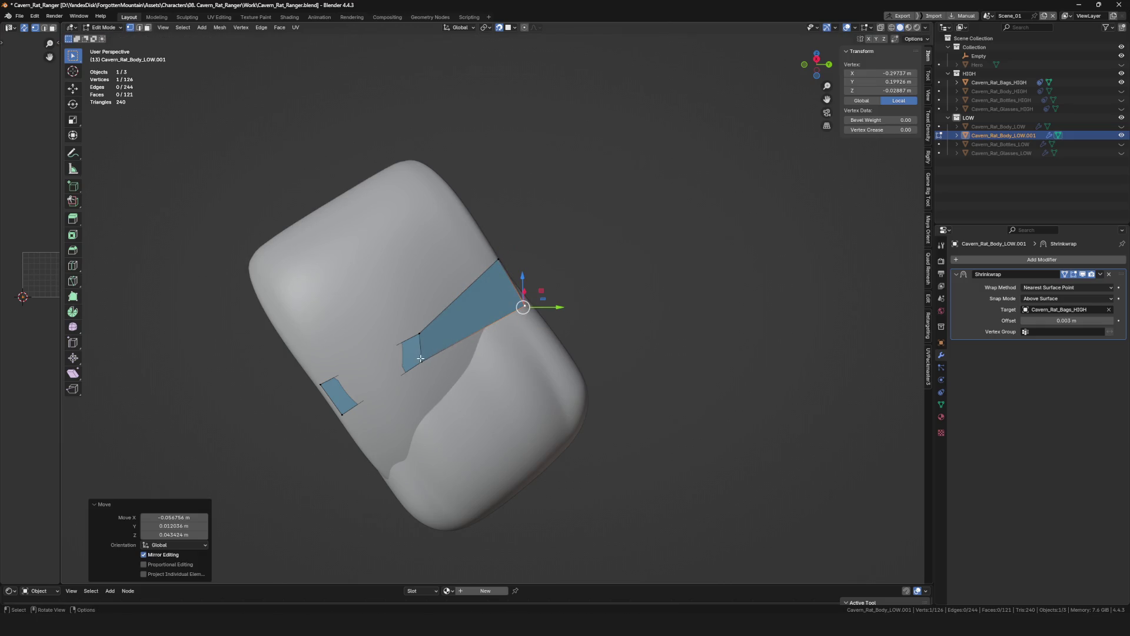
Fit the remaining patch vertices, including the lower and top-right corners, to the pouch.
{"action": "key", "text": "g"}
{"action": "left_click", "coordinate": [419, 330]}
{"action": "key", "text": "g"}
{"action": "left_click", "coordinate": [392, 281]}
{"action": "left_click", "coordinate": [326, 383]}
{"action": "key", "text": "g"}
{"action": "left_click", "coordinate": [291, 337]}
{"action": "mouse_move", "coordinate": [291, 338]}
{"action": "middle_mouse_down"}
{"action": "mouse_move", "coordinate": [501, 239]}
{"action": "mouse_move", "coordinate": [340, 290]}
{"action": "middle_mouse_up"}
{"action": "left_click", "coordinate": [501, 239]}
{"action": "key", "text": "g"}
{"action": "left_click", "coordinate": [468, 207]}
Cut an edge loop through the patch and slide its vertices onto the surface.
{"action": "key", "text": "ctrl+r"}
{"action": "left_click", "coordinate": [442, 265]}
{"action": "key", "text": "ctrl+r"}
{"action": "mouse_move", "coordinate": [508, 306]}
{"action": "middle_mouse_down"}
{"action": "mouse_move", "coordinate": [370, 302]}
{"action": "mouse_move", "coordinate": [560, 316]}
{"action": "mouse_move", "coordinate": [500, 326]}
{"action": "mouse_move", "coordinate": [555, 322]}
{"action": "middle_mouse_up"}
{"action": "key", "text": "g"}
{"action": "left_click", "coordinate": [336, 271]}
{"action": "left_click", "coordinate": [498, 316]}
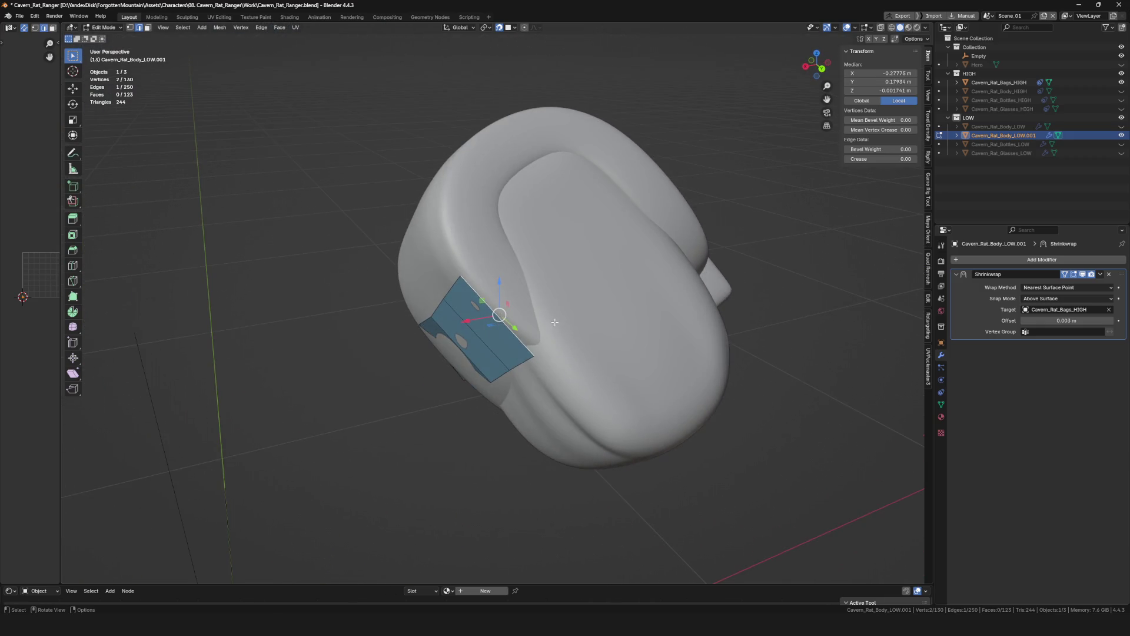
Adjust the patch edge in see-through mode and extrude a new vertex onto the bag.
{"action": "left_click", "coordinate": [512, 257]}
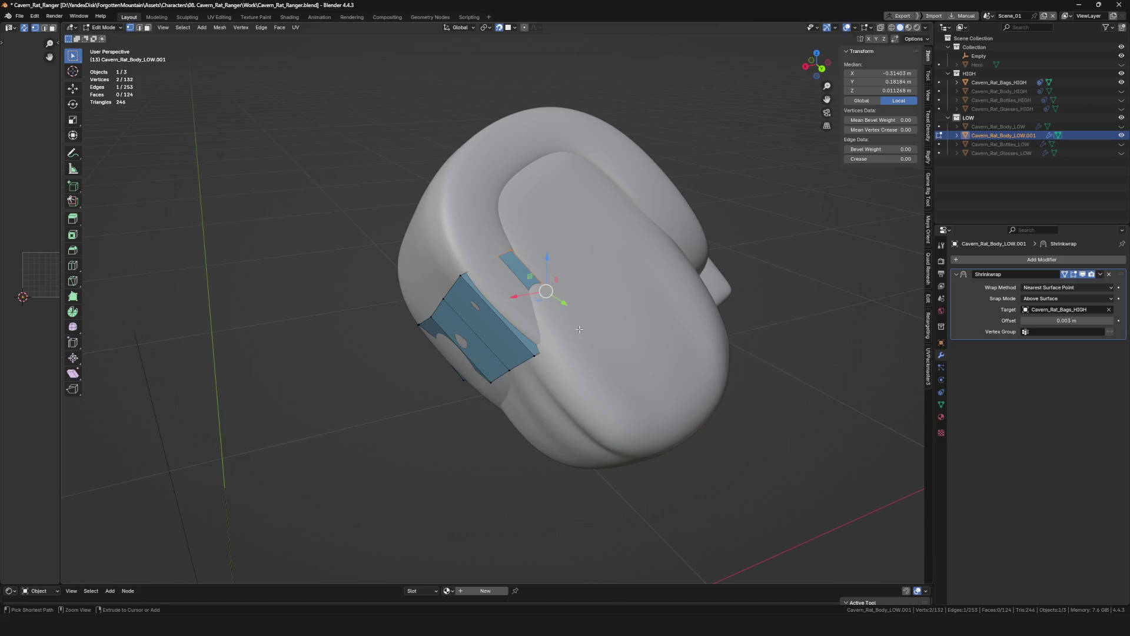
{"action": "key", "text": "alt+z"}
{"action": "mouse_move", "coordinate": [581, 332]}
{"action": "middle_mouse_down"}
{"action": "mouse_move", "coordinate": [540, 302]}
{"action": "mouse_move", "coordinate": [490, 319]}
{"action": "middle_mouse_up"}
{"action": "left_click", "coordinate": [556, 312]}
{"action": "key", "text": "alt+z"}
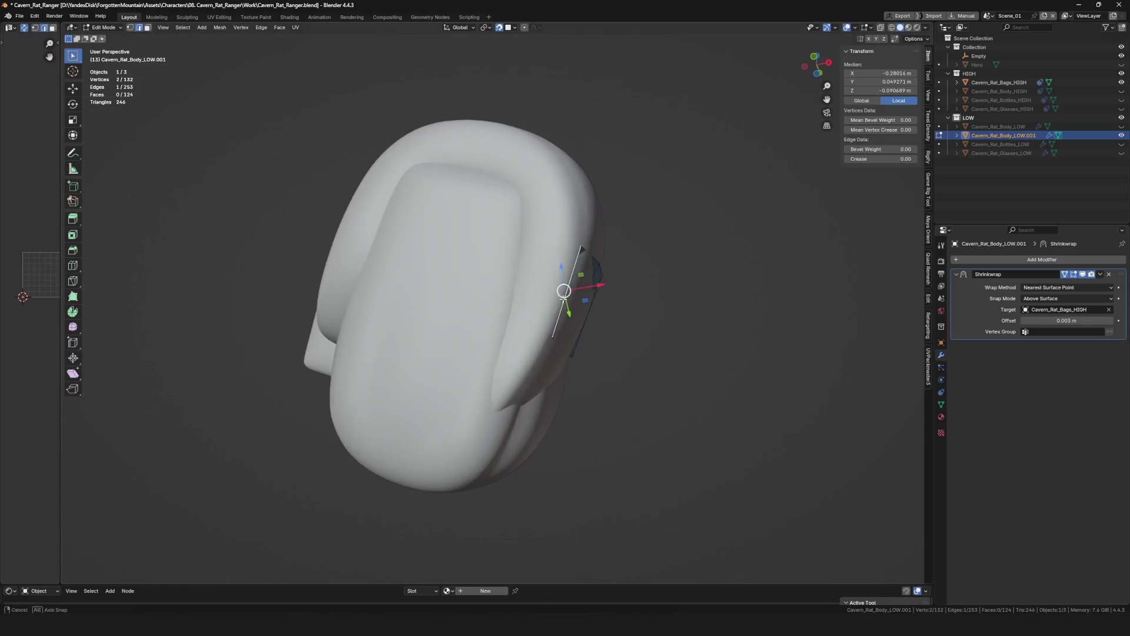
{"action": "right_click", "coordinate": [490, 316], "text": "ctrl"}
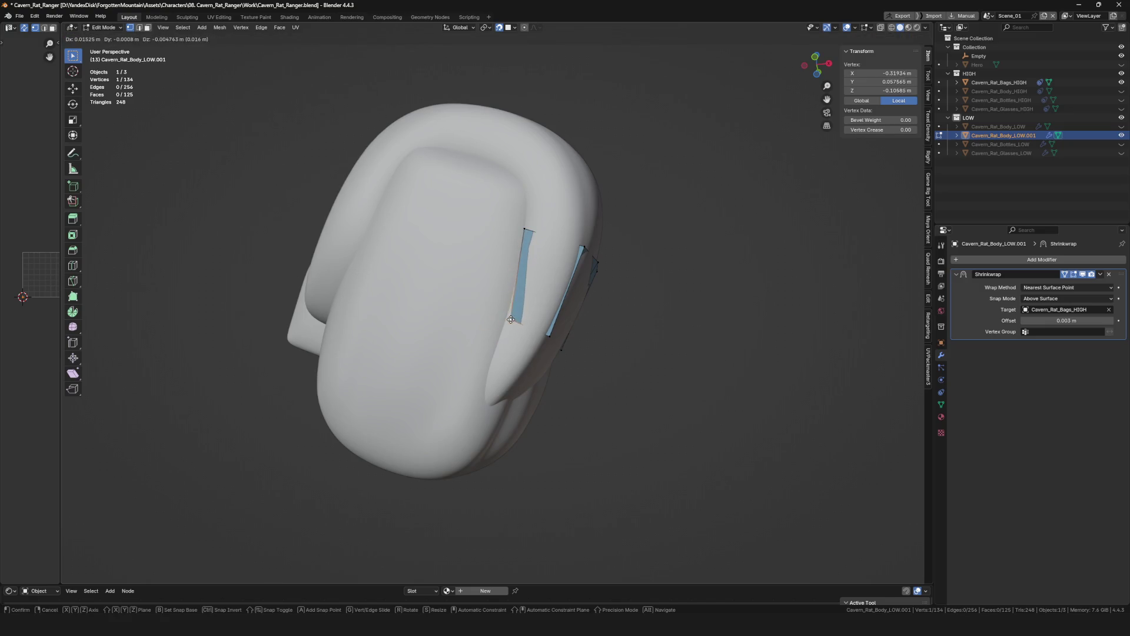
{"action": "left_click", "coordinate": [511, 319]}
{"action": "mouse_move", "coordinate": [503, 316]}
{"action": "middle_mouse_down"}
{"action": "mouse_move", "coordinate": [464, 346]}
{"action": "mouse_move", "coordinate": [539, 301]}
{"action": "middle_mouse_up"}
Extrude the strip's end edge into a new face and fit its corner vertices to the bag.
{"action": "left_click", "coordinate": [558, 283]}
{"action": "key", "text": "e"}
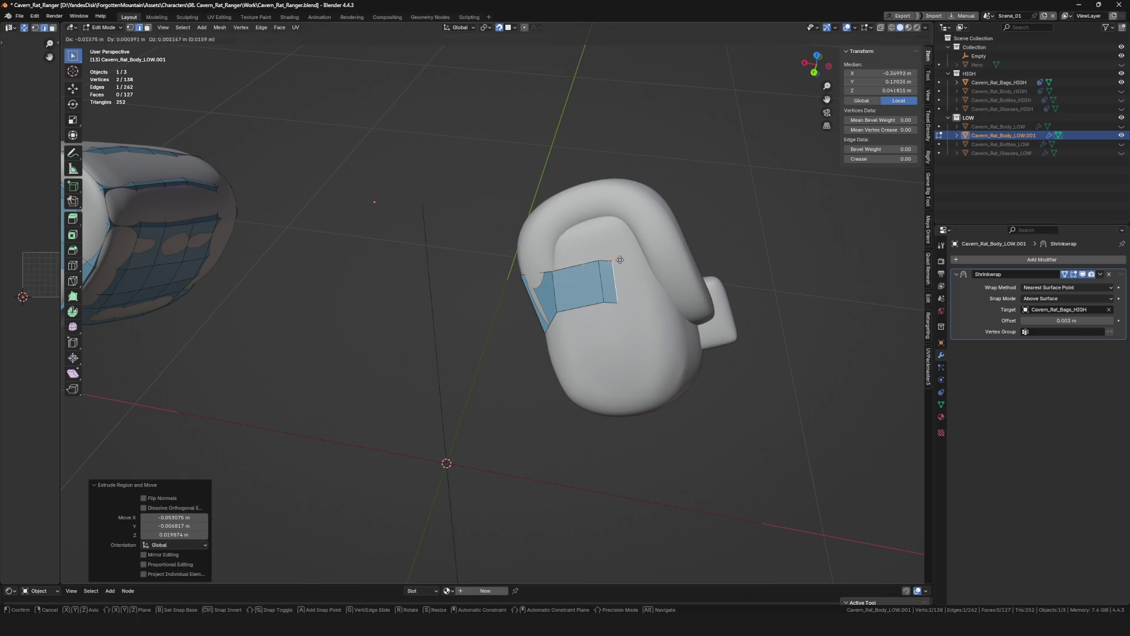
{"action": "left_click", "coordinate": [650, 291]}
{"action": "left_click", "coordinate": [667, 289]}
{"action": "middle_click_drag", "start_coordinate": [667, 289], "coordinate": [619, 274]}
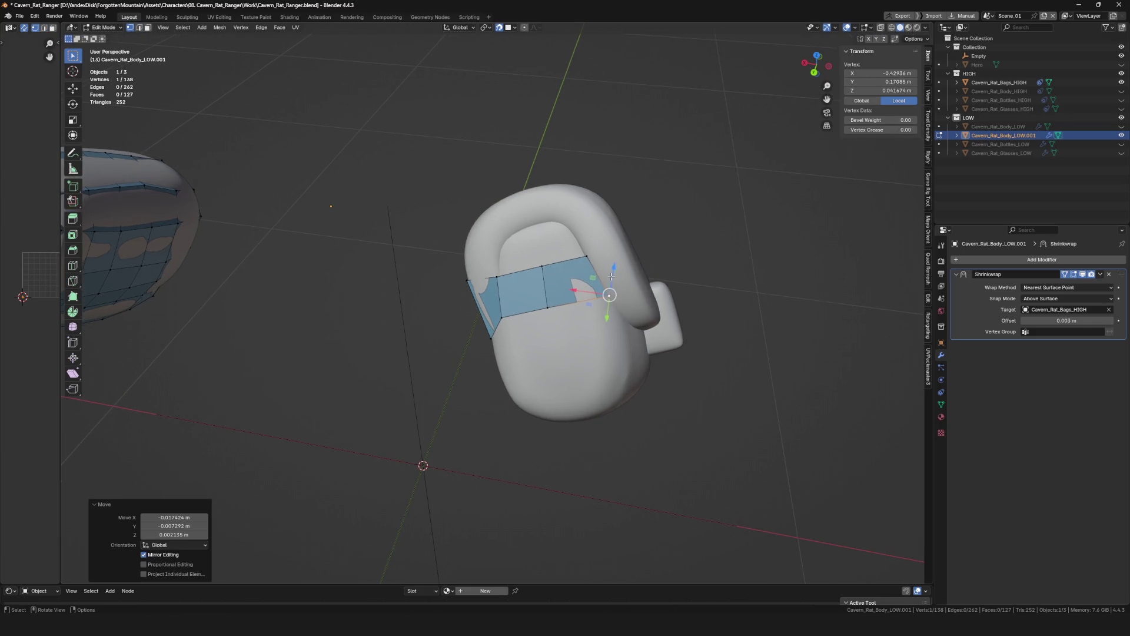
{"action": "left_click", "coordinate": [620, 268], "text": "shift"}
{"action": "left_click", "coordinate": [635, 284]}
{"action": "key", "text": "g"}
{"action": "left_click", "coordinate": [623, 265]}
{"action": "mouse_move", "coordinate": [623, 265]}
{"action": "middle_mouse_down"}
{"action": "mouse_move", "coordinate": [573, 282]}
{"action": "mouse_move", "coordinate": [786, 361]}
{"action": "mouse_move", "coordinate": [766, 332]}
{"action": "middle_mouse_up"}
Extrude several more faces along the strip's outer edge and fill the closing face.
{"action": "left_click", "coordinate": [767, 332], "text": "shift"}
{"action": "key", "text": "e"}
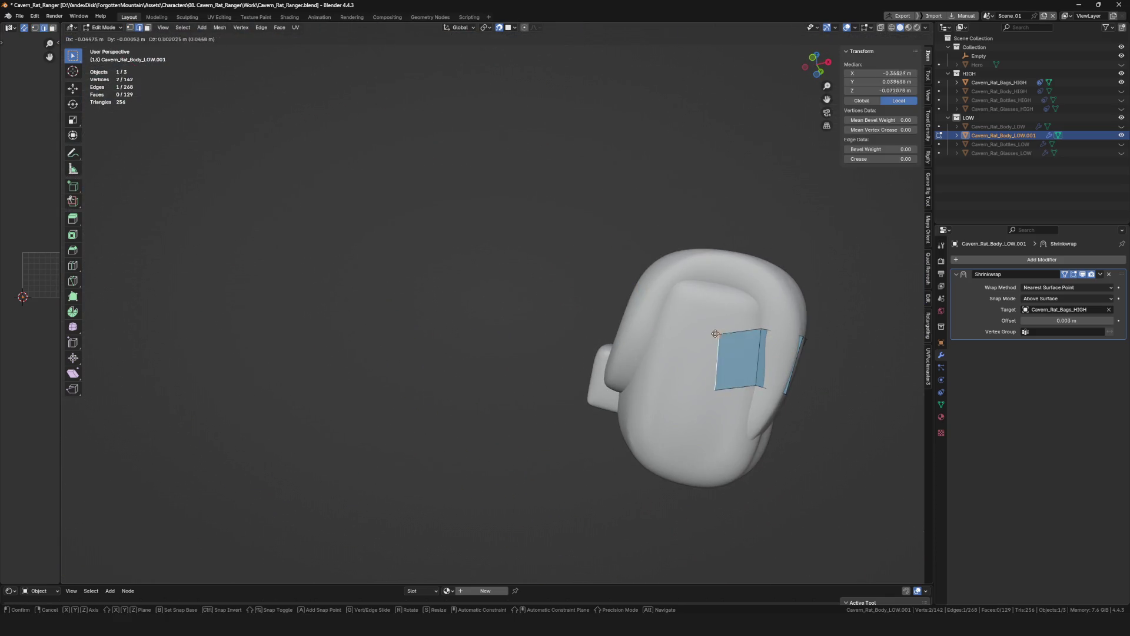
{"action": "left_click", "coordinate": [716, 320]}
{"action": "key", "text": "e"}
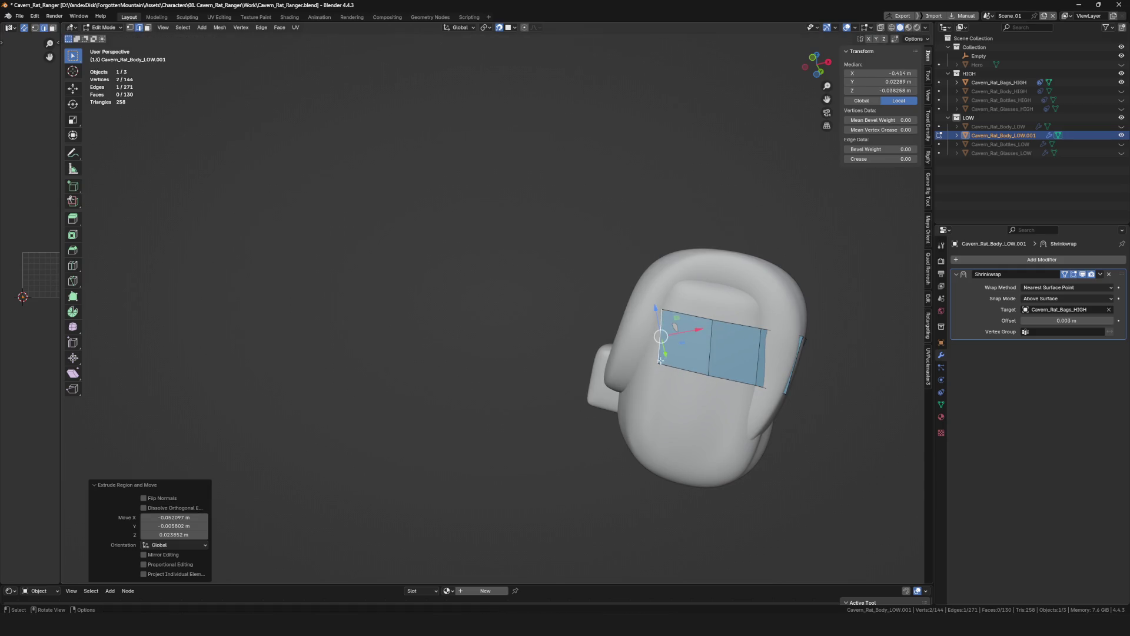
{"action": "left_click", "coordinate": [654, 338]}
{"action": "key", "text": "alt+a"}
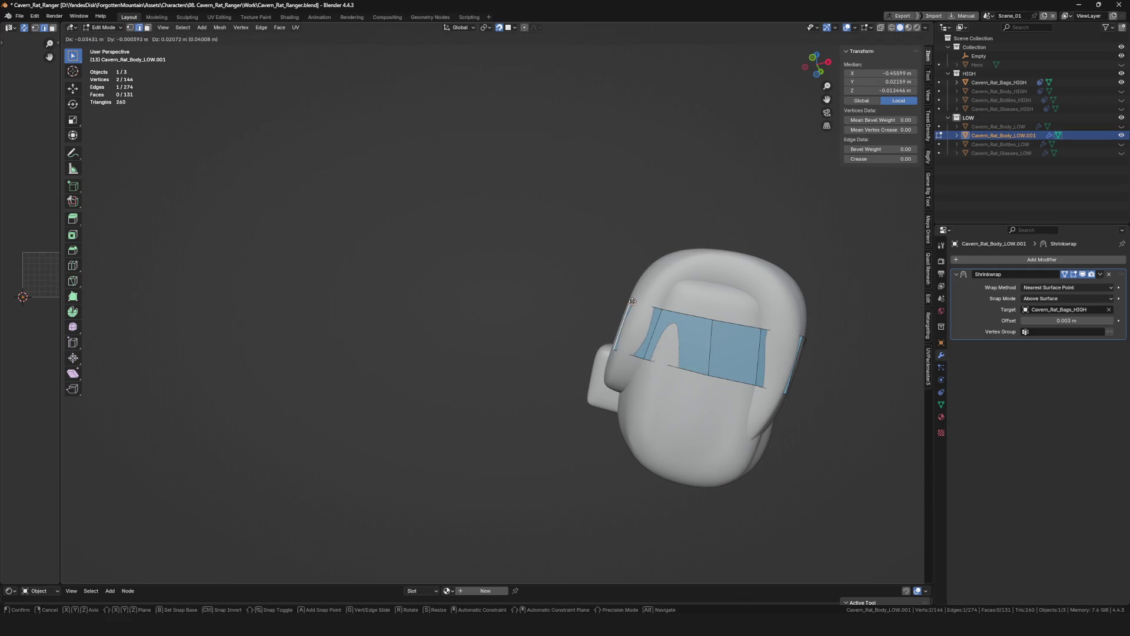
{"action": "left_click", "coordinate": [633, 301]}
{"action": "mouse_move", "coordinate": [632, 300]}
{"action": "middle_mouse_down"}
{"action": "mouse_move", "coordinate": [590, 293]}
{"action": "mouse_move", "coordinate": [606, 274]}
{"action": "middle_mouse_up"}
{"action": "key", "text": "e"}
{"action": "left_click", "coordinate": [606, 272]}
{"action": "mouse_move", "coordinate": [606, 273]}
{"action": "middle_mouse_down"}
{"action": "mouse_move", "coordinate": [630, 312]}
{"action": "mouse_move", "coordinate": [619, 323]}
{"action": "mouse_move", "coordinate": [579, 252]}
{"action": "mouse_move", "coordinate": [598, 282]}
{"action": "mouse_move", "coordinate": [617, 284]}
{"action": "middle_mouse_up"}
{"action": "key", "text": "f"}
Nudge the new strip vertices so the faces sit on the bag surface.
{"action": "left_click", "coordinate": [618, 322]}
{"action": "key", "text": "g"}
{"action": "left_click", "coordinate": [579, 255]}
{"action": "left_click", "coordinate": [597, 282]}
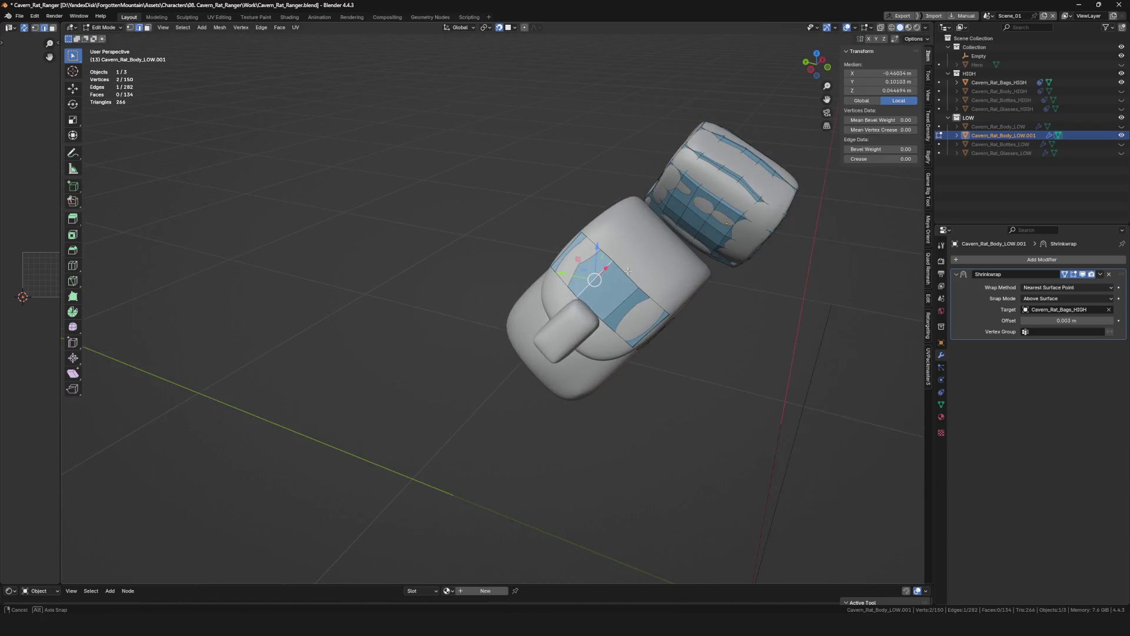
{"action": "left_click", "coordinate": [612, 261]}
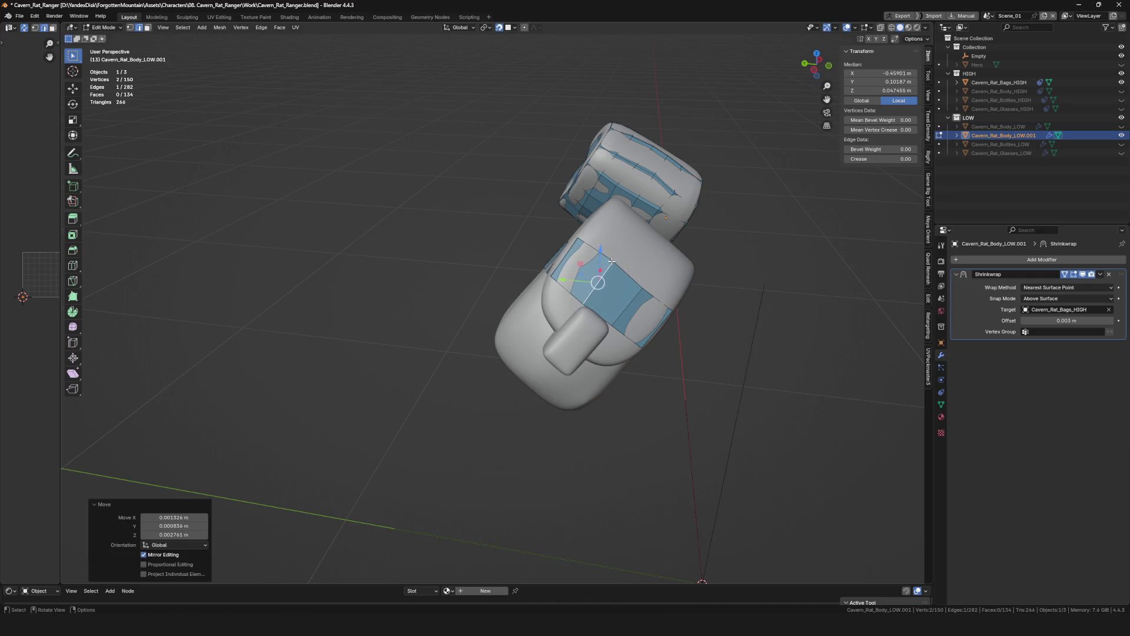
{"action": "left_click", "coordinate": [612, 260]}
{"action": "left_click", "coordinate": [597, 253]}
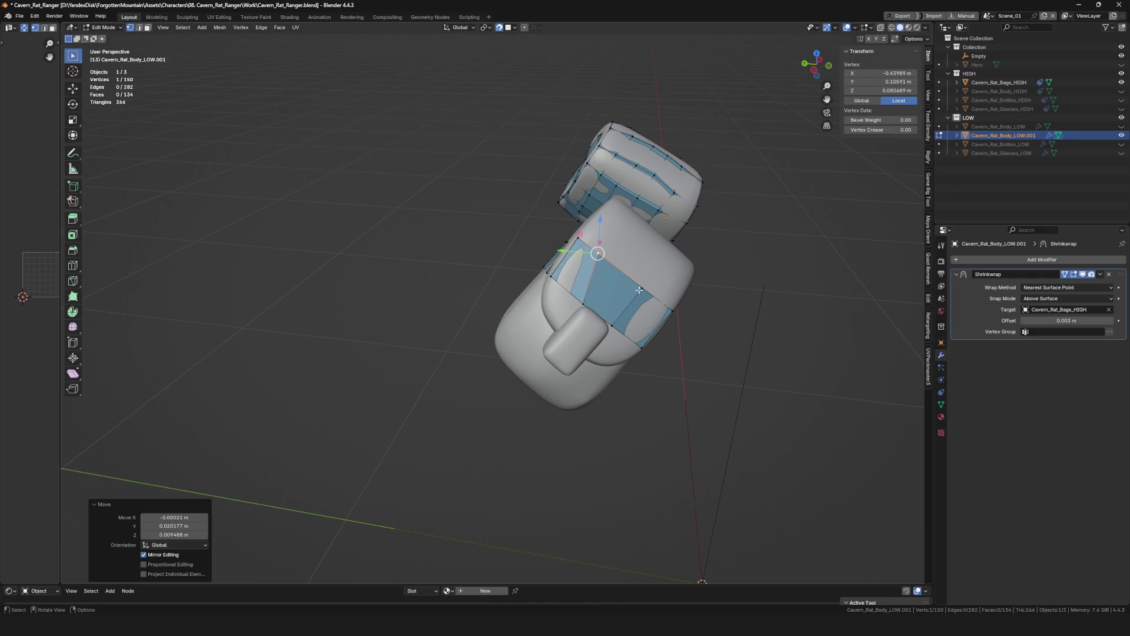
Add a loop cut through the strip, kept at its centre.
{"action": "key", "text": "ctrl+r"}
{"action": "left_click", "coordinate": [666, 287]}
{"action": "right_click", "coordinate": [667, 287]}
{"action": "mouse_move", "coordinate": [667, 288]}
{"action": "middle_mouse_down"}
{"action": "mouse_move", "coordinate": [567, 265]}
{"action": "mouse_move", "coordinate": [531, 443]}
{"action": "middle_mouse_up"}
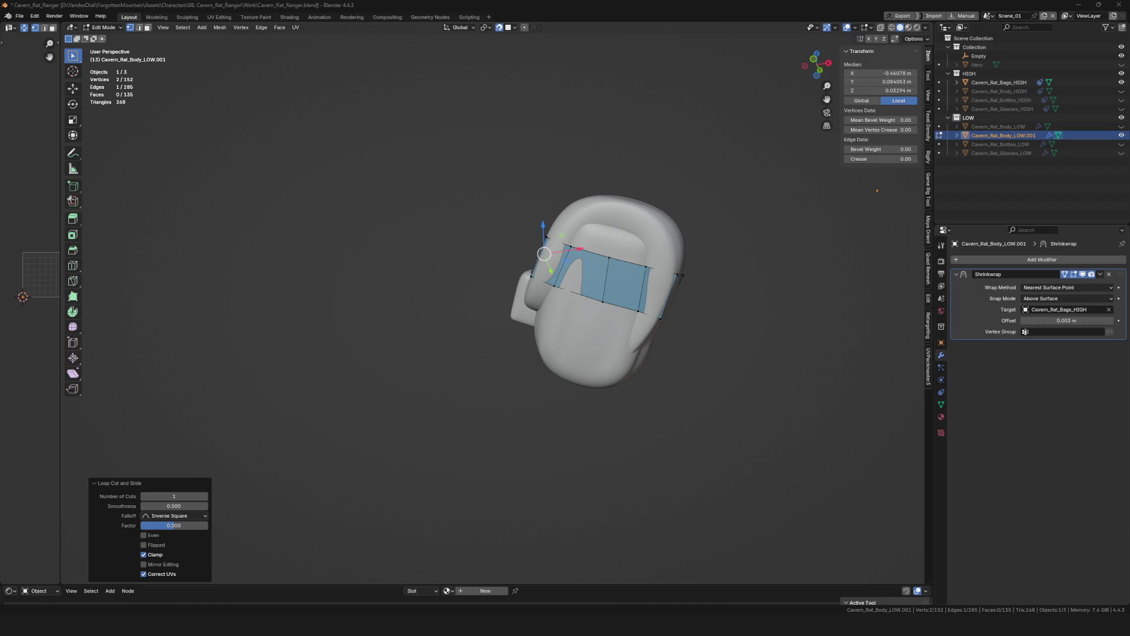
Extrude a face up from the strip and slide its vertices onto the bag surface.
{"action": "mouse_move", "coordinate": [543, 309]}
{"action": "middle_mouse_down"}
{"action": "mouse_move", "coordinate": [552, 353]}
{"action": "mouse_move", "coordinate": [671, 301]}
{"action": "middle_mouse_up"}
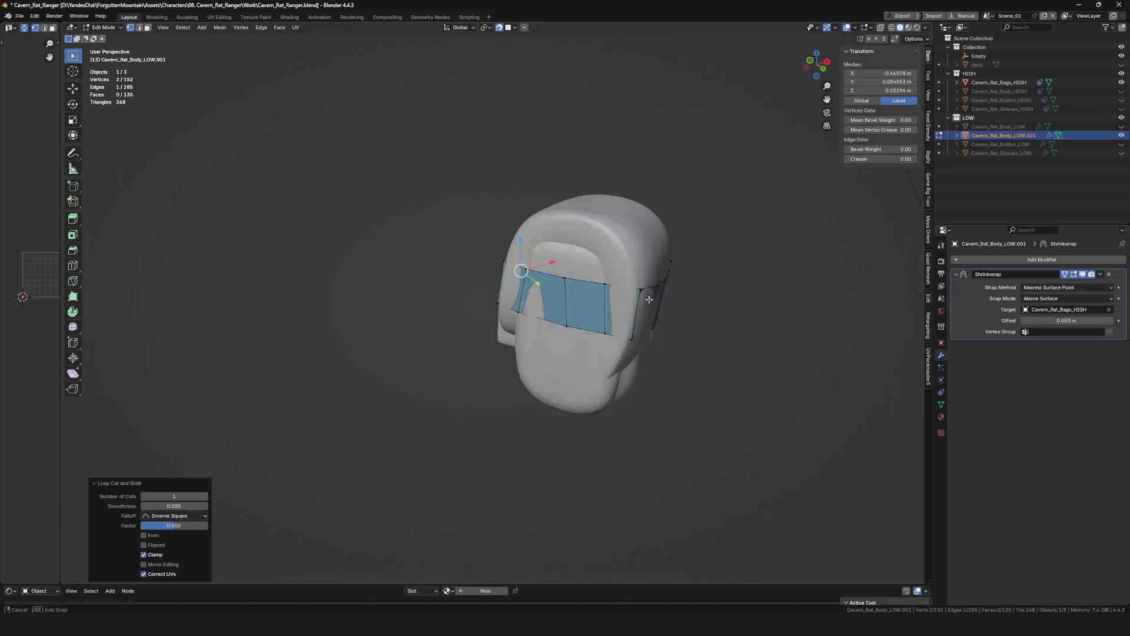
{"action": "middle_click_drag", "start_coordinate": [671, 301], "coordinate": [521, 247]}
{"action": "key", "text": "e"}
{"action": "left_click", "coordinate": [553, 230]}
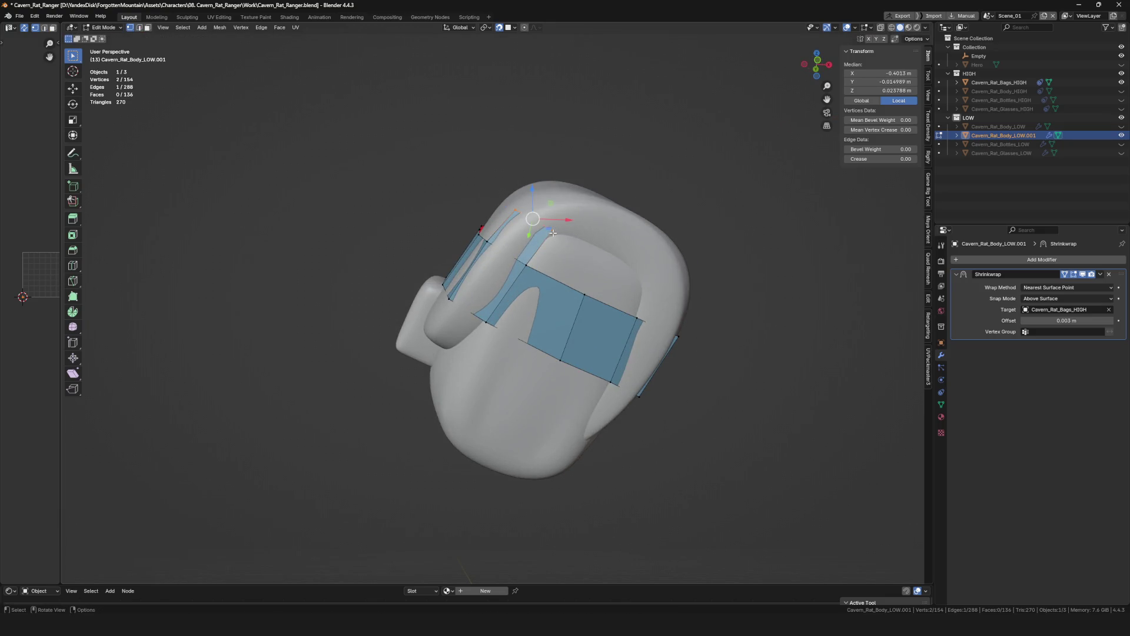
{"action": "left_click", "coordinate": [518, 211]}
{"action": "key", "text": "g"}
{"action": "left_click", "coordinate": [533, 214]}
{"action": "middle_click_drag", "start_coordinate": [532, 213], "coordinate": [653, 300]}
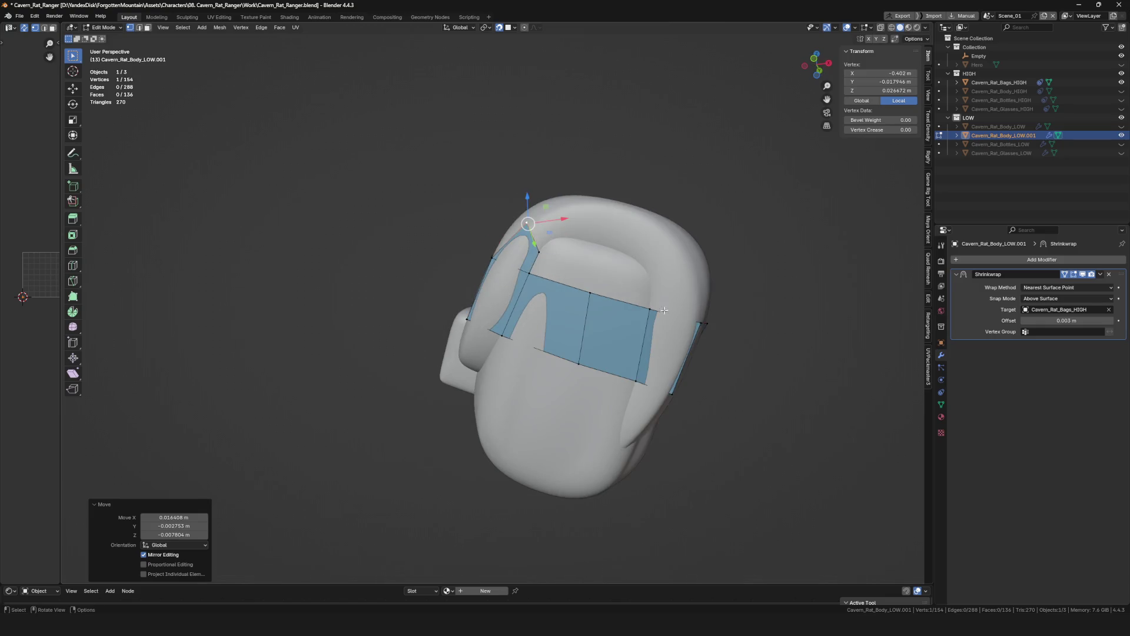
{"action": "left_click", "coordinate": [678, 309], "text": "shift"}
{"action": "left_click", "coordinate": [654, 276]}
{"action": "key", "text": "alt+a"}
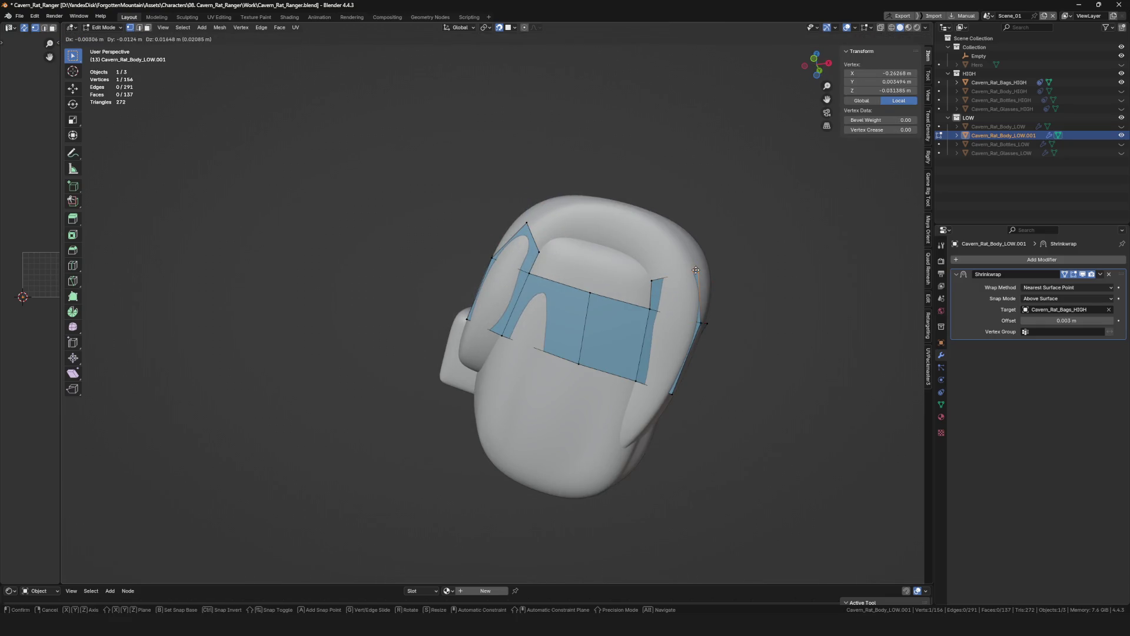
Extrude the strip's top edge upward and place the new vertices on top of the bag.
{"action": "middle_click_drag", "start_coordinate": [654, 276], "coordinate": [535, 229]}
{"action": "left_click", "coordinate": [534, 228]}
{"action": "key", "text": "e"}
{"action": "left_click", "coordinate": [565, 216]}
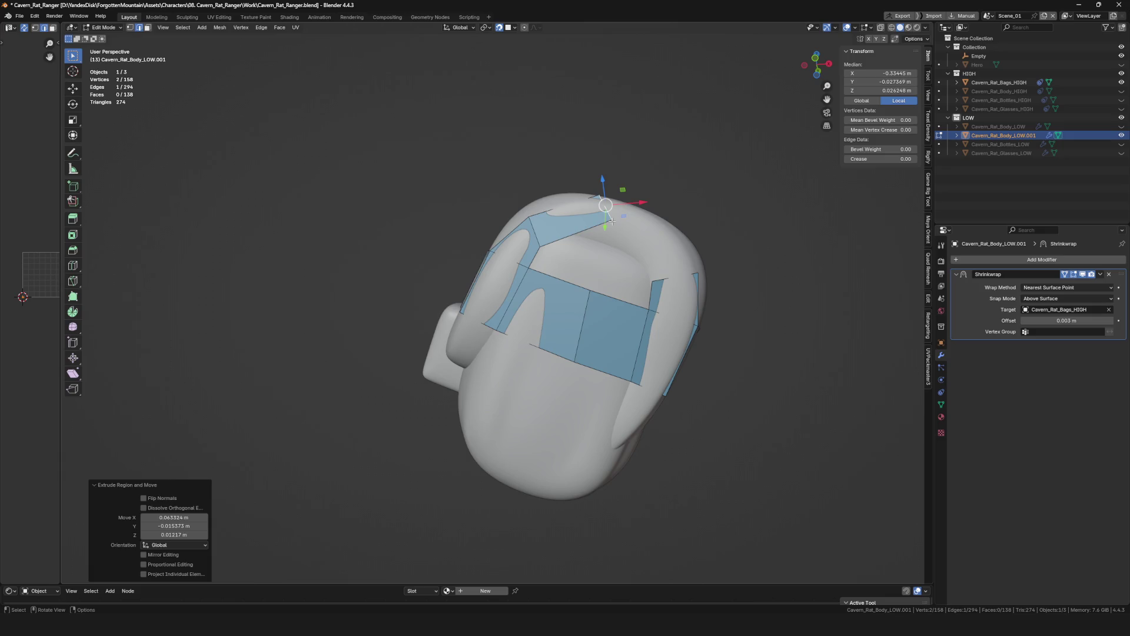
{"action": "key", "text": "e"}
{"action": "left_click", "coordinate": [602, 240]}
{"action": "left_click", "coordinate": [600, 189]}
{"action": "left_click", "coordinate": [612, 204]}
{"action": "key", "text": "g"}
{"action": "left_click", "coordinate": [532, 229]}
{"action": "key", "text": "g"}
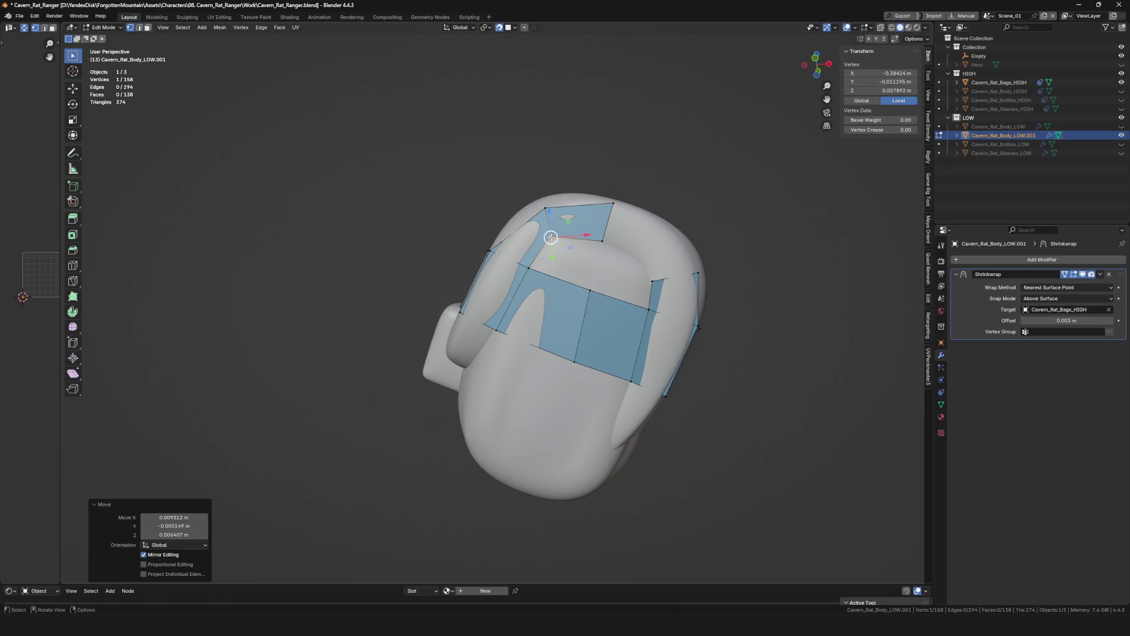
Gather the four top-face vertices and pull each onto the high-poly top surface.
{"action": "middle_click_drag", "start_coordinate": [551, 237], "coordinate": [660, 277]}
{"action": "left_click", "coordinate": [661, 277], "text": "shift"}
{"action": "left_click", "coordinate": [598, 222], "text": "shift"}
{"action": "left_click", "coordinate": [628, 241], "text": "shift"}
{"action": "left_click", "coordinate": [610, 207]}
{"action": "key", "text": "g"}
{"action": "left_click", "coordinate": [662, 256]}
{"action": "mouse_move", "coordinate": [609, 206]}
{"action": "middle_mouse_down"}
{"action": "mouse_move", "coordinate": [663, 257]}
{"action": "mouse_move", "coordinate": [591, 283]}
{"action": "mouse_move", "coordinate": [634, 289]}
{"action": "middle_mouse_up"}
{"action": "key", "text": "g"}
{"action": "left_click", "coordinate": [664, 257]}
{"action": "key", "text": "g"}
{"action": "left_click", "coordinate": [636, 290]}
{"action": "key", "text": "alt+a"}
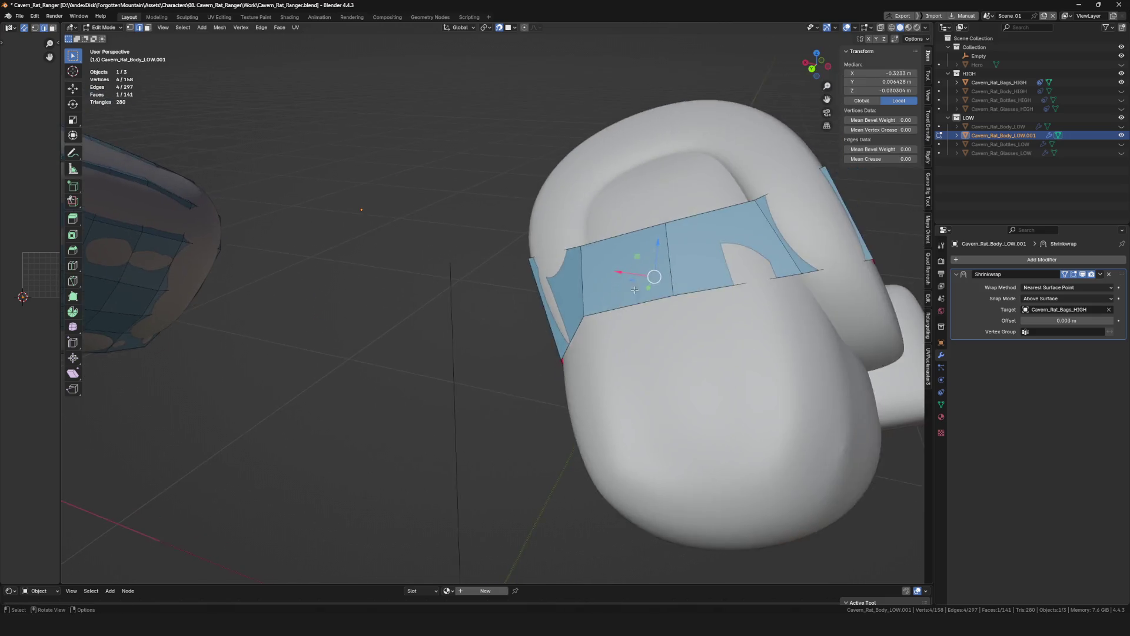
{"action": "scroll", "coordinate": [635, 290], "scroll_direction": "down", "scroll_amount": 3}
Extrude a new face up the bag's top and nudge its top vertex onto the surface.
{"action": "key", "text": "alt+a"}
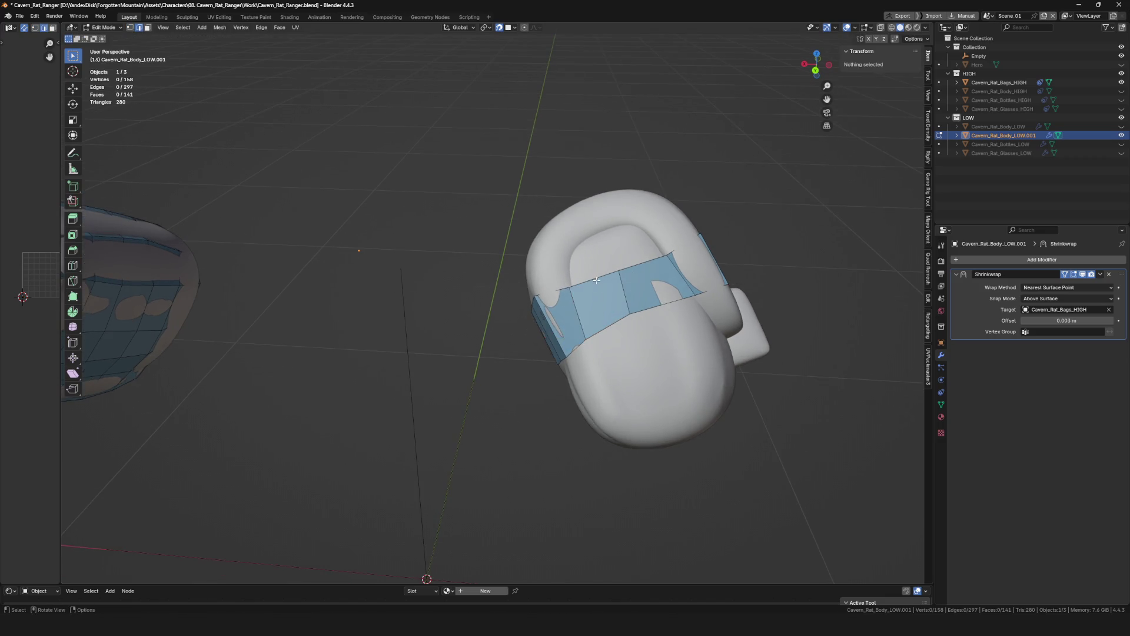
{"action": "middle_click_drag", "start_coordinate": [585, 272], "coordinate": [592, 257]}
{"action": "key", "text": "e"}
{"action": "key", "text": "g"}
{"action": "left_click", "coordinate": [603, 233]}
{"action": "key", "text": "g"}
{"action": "left_click", "coordinate": [609, 237]}
{"action": "key", "text": "g"}
{"action": "left_click", "coordinate": [580, 245]}
{"action": "key", "text": "g"}
{"action": "left_click", "coordinate": [568, 255]}
{"action": "key", "text": "g"}
{"action": "left_click", "coordinate": [568, 254]}
Extrude vertices down the bag's side and fill faces between them.
{"action": "middle_click_drag", "start_coordinate": [568, 255], "coordinate": [542, 253]}
{"action": "left_click", "coordinate": [528, 254]}
{"action": "key", "text": "e"}
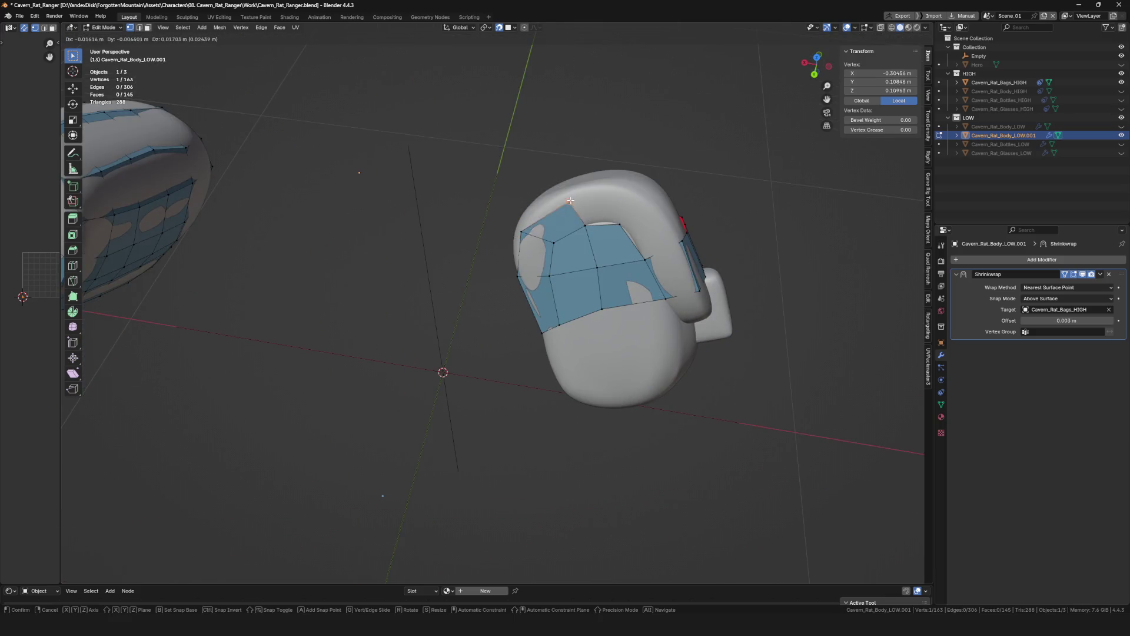
{"action": "left_click", "coordinate": [584, 219]}
{"action": "left_click", "coordinate": [626, 188]}
{"action": "key", "text": "alt+a"}
{"action": "key", "text": "f"}
{"action": "mouse_move", "coordinate": [670, 255]}
{"action": "middle_mouse_down"}
{"action": "mouse_move", "coordinate": [603, 272]}
{"action": "mouse_move", "coordinate": [622, 231]}
{"action": "middle_mouse_up"}
{"action": "key", "text": "e"}
{"action": "left_click", "coordinate": [636, 220]}
{"action": "key", "text": "f"}
{"action": "mouse_move", "coordinate": [593, 269]}
{"action": "middle_mouse_down"}
{"action": "mouse_move", "coordinate": [672, 274]}
{"action": "mouse_move", "coordinate": [686, 315]}
{"action": "mouse_move", "coordinate": [587, 314]}
{"action": "mouse_move", "coordinate": [534, 295]}
{"action": "mouse_move", "coordinate": [550, 254]}
{"action": "mouse_move", "coordinate": [618, 261]}
{"action": "mouse_move", "coordinate": [672, 307]}
{"action": "mouse_move", "coordinate": [609, 340]}
{"action": "mouse_move", "coordinate": [569, 334]}
{"action": "mouse_move", "coordinate": [596, 340]}
{"action": "mouse_move", "coordinate": [615, 380]}
{"action": "mouse_move", "coordinate": [616, 334]}
{"action": "middle_mouse_up"}
{"action": "key", "text": "e"}
{"action": "left_click", "coordinate": [706, 278]}
{"action": "key", "text": "f"}
Continue extruding and filling faces lower on the bag's side, repositioning vertices as needed.
{"action": "key", "text": "e"}
{"action": "left_click", "coordinate": [588, 314]}
{"action": "key", "text": "f"}
{"action": "key", "text": "e"}
{"action": "left_click", "coordinate": [539, 292]}
{"action": "left_click", "coordinate": [550, 252]}
{"action": "left_click", "coordinate": [626, 263]}
{"action": "key", "text": "alt+a"}
{"action": "left_click", "coordinate": [635, 265]}
{"action": "left_click", "coordinate": [664, 321]}
{"action": "key", "text": "f"}
Fill faces between pairs of border vertices near the bottom of the bag.
{"action": "key", "text": "alt+a"}
{"action": "left_click", "coordinate": [570, 333]}
{"action": "key", "text": "f"}
{"action": "key", "text": "g"}
{"action": "left_click", "coordinate": [584, 331]}
{"action": "left_click", "coordinate": [616, 380], "text": "shift"}
{"action": "key", "text": "f"}
{"action": "left_click", "coordinate": [625, 330], "text": "shift"}
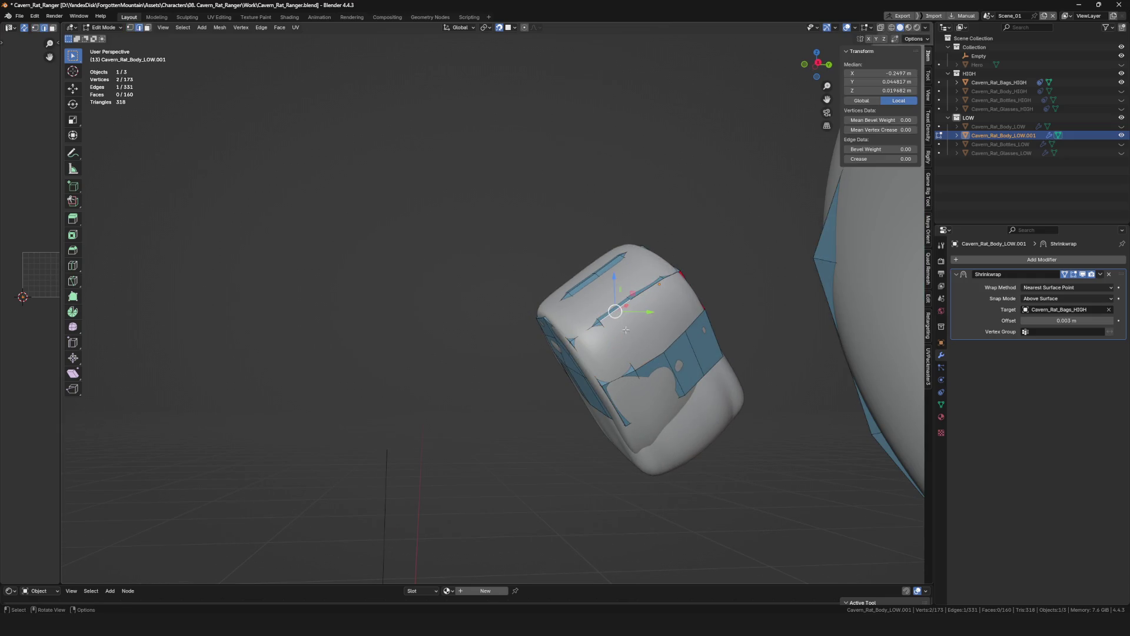
Fill one more face on the bag's front and save the file.
{"action": "key", "text": "f"}
{"action": "middle_click_drag", "start_coordinate": [658, 293], "coordinate": [697, 321]}
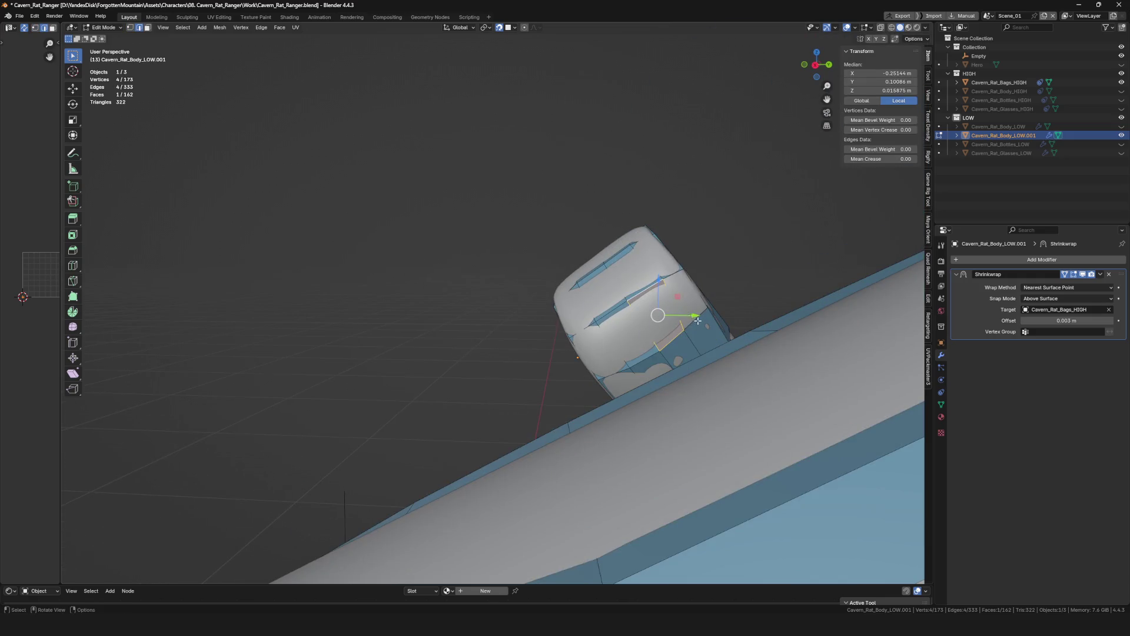
{"action": "middle_click_drag", "start_coordinate": [669, 279], "coordinate": [662, 323]}
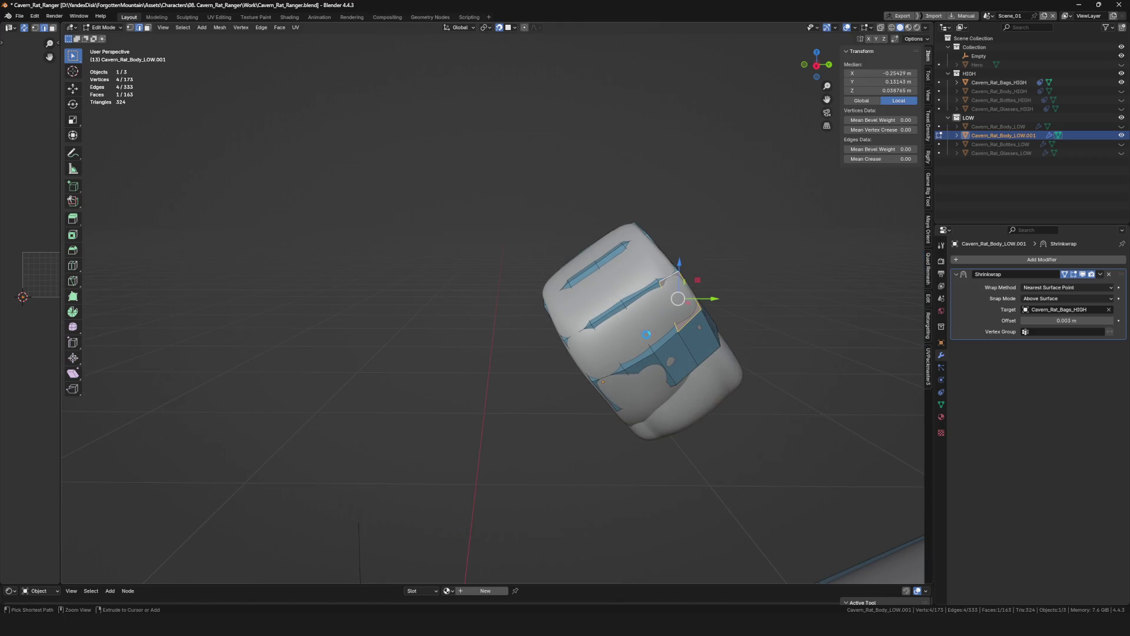
{"action": "key", "text": "ctrl+s"}
{"action": "middle_click_drag", "start_coordinate": [616, 374], "coordinate": [609, 370]}
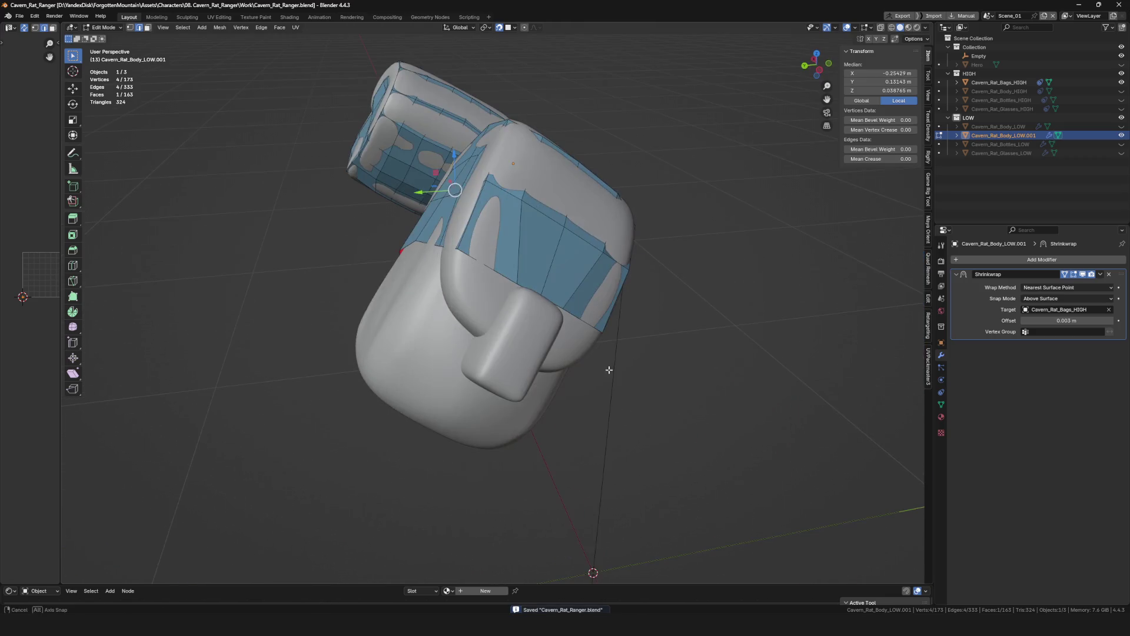
Extrude faces toward the strap button, adjusting vertices and undoing an extra extrusion.
{"action": "middle_click_drag", "start_coordinate": [508, 309], "coordinate": [469, 295]}
{"action": "key", "text": "e"}
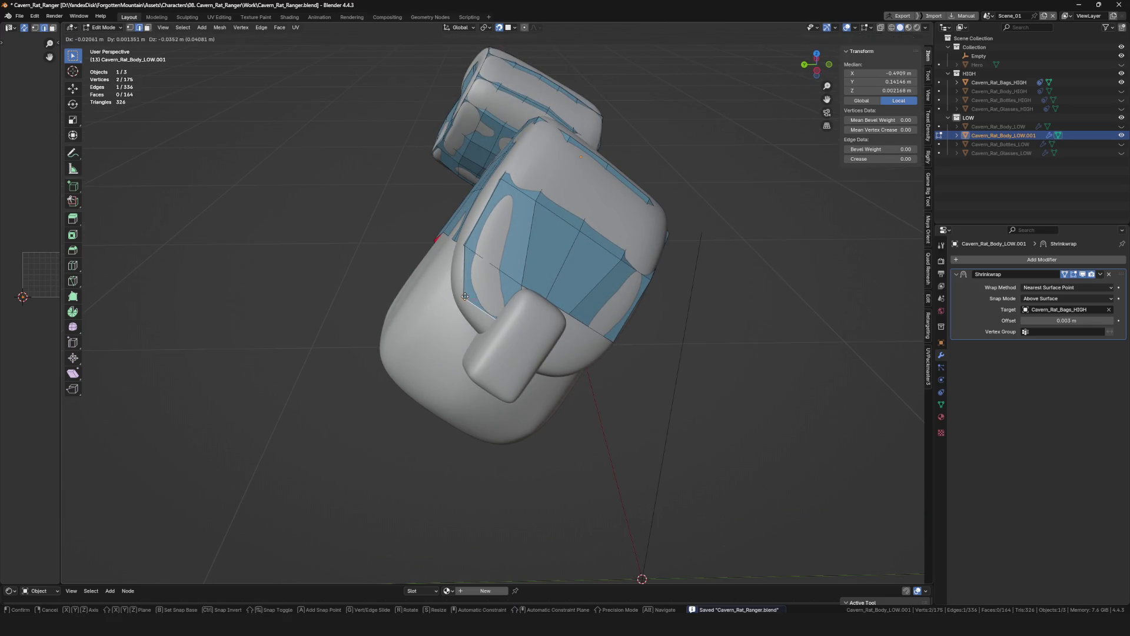
{"action": "left_click", "coordinate": [492, 316]}
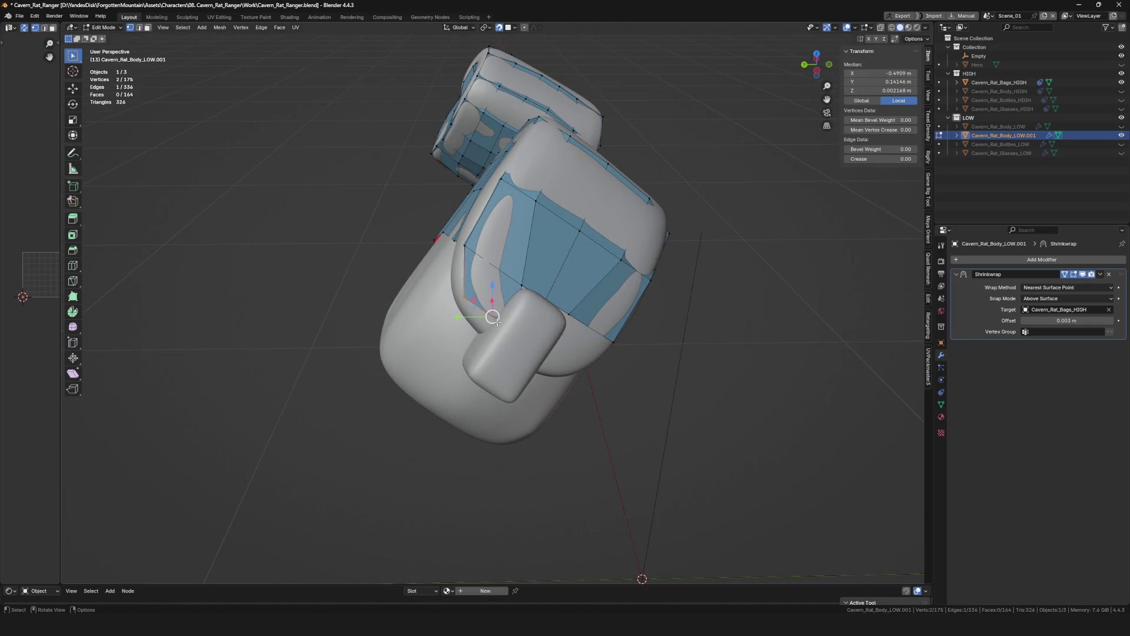
{"action": "left_click", "coordinate": [492, 321]}
{"action": "scroll", "coordinate": [492, 320], "scroll_direction": "up", "scroll_amount": 2}
{"action": "key", "text": "g"}
{"action": "left_click", "coordinate": [480, 325]}
{"action": "mouse_move", "coordinate": [479, 325]}
{"action": "middle_mouse_down"}
{"action": "mouse_move", "coordinate": [523, 298]}
{"action": "mouse_move", "coordinate": [589, 297]}
{"action": "mouse_move", "coordinate": [524, 302]}
{"action": "middle_mouse_up"}
{"action": "left_click", "coordinate": [524, 299], "text": "shift"}
{"action": "key", "text": "e"}
{"action": "left_click", "coordinate": [537, 269]}
{"action": "left_click", "coordinate": [524, 303]}
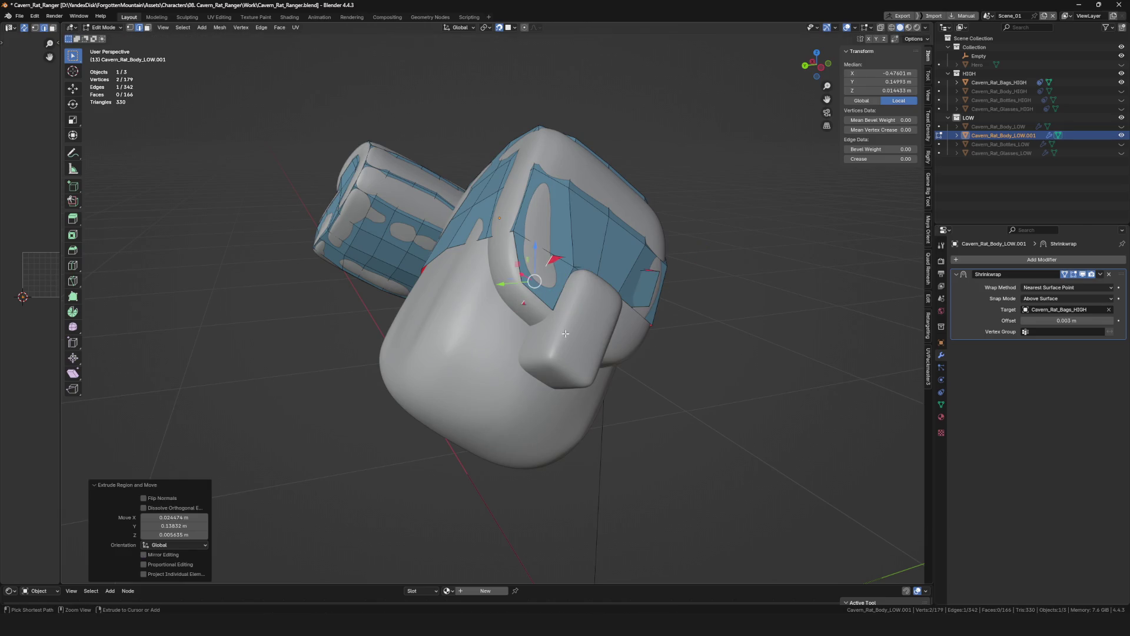
{"action": "key", "text": "ctrl+z"}
{"action": "key", "text": "ctrl+z"}
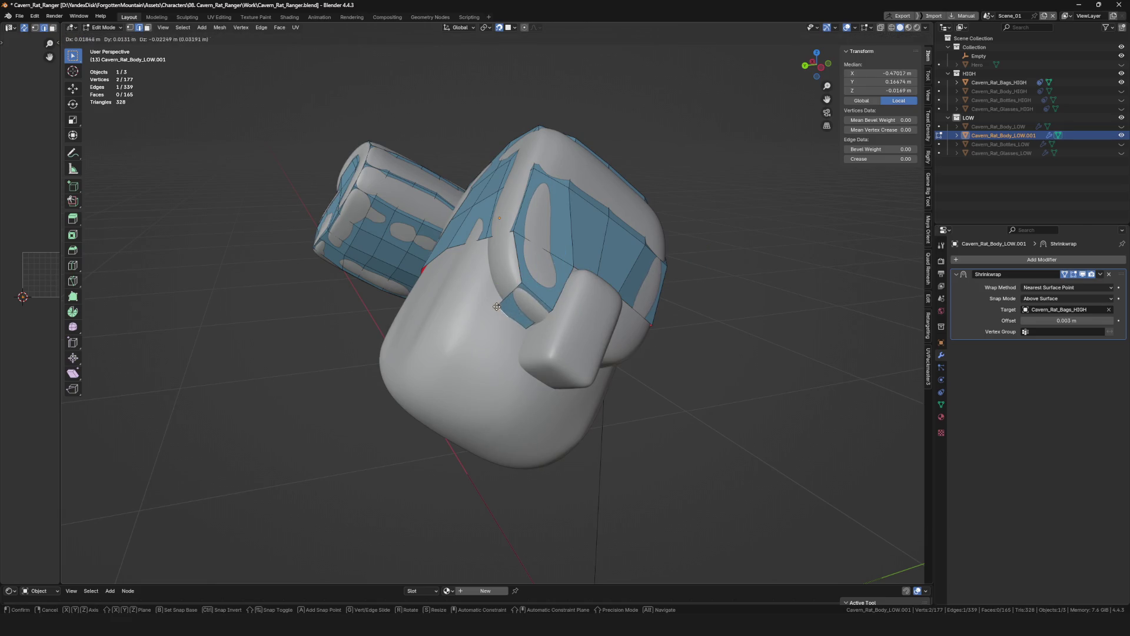
{"action": "left_click", "coordinate": [497, 306]}
Settle the vertices beside the strap button and extrude a new vertex along its base.
{"action": "mouse_move", "coordinate": [497, 307]}
{"action": "middle_mouse_down"}
{"action": "mouse_move", "coordinate": [536, 286]}
{"action": "mouse_move", "coordinate": [533, 302]}
{"action": "mouse_move", "coordinate": [542, 276]}
{"action": "middle_mouse_up"}
{"action": "left_click", "coordinate": [498, 301]}
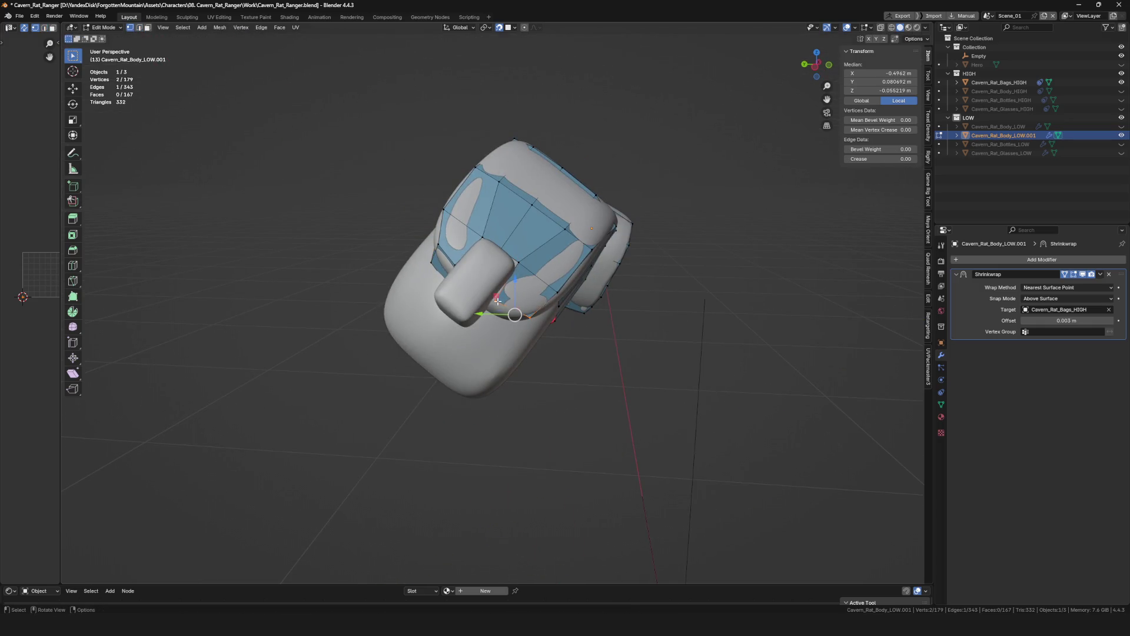
{"action": "left_click", "coordinate": [493, 301]}
{"action": "mouse_move", "coordinate": [493, 301]}
{"action": "middle_mouse_down"}
{"action": "mouse_move", "coordinate": [549, 279]}
{"action": "mouse_move", "coordinate": [550, 298]}
{"action": "mouse_move", "coordinate": [483, 298]}
{"action": "mouse_move", "coordinate": [499, 268]}
{"action": "middle_mouse_up"}
{"action": "left_click", "coordinate": [548, 279]}
{"action": "left_click", "coordinate": [519, 312]}
{"action": "key", "text": "e"}
{"action": "left_click", "coordinate": [483, 298]}
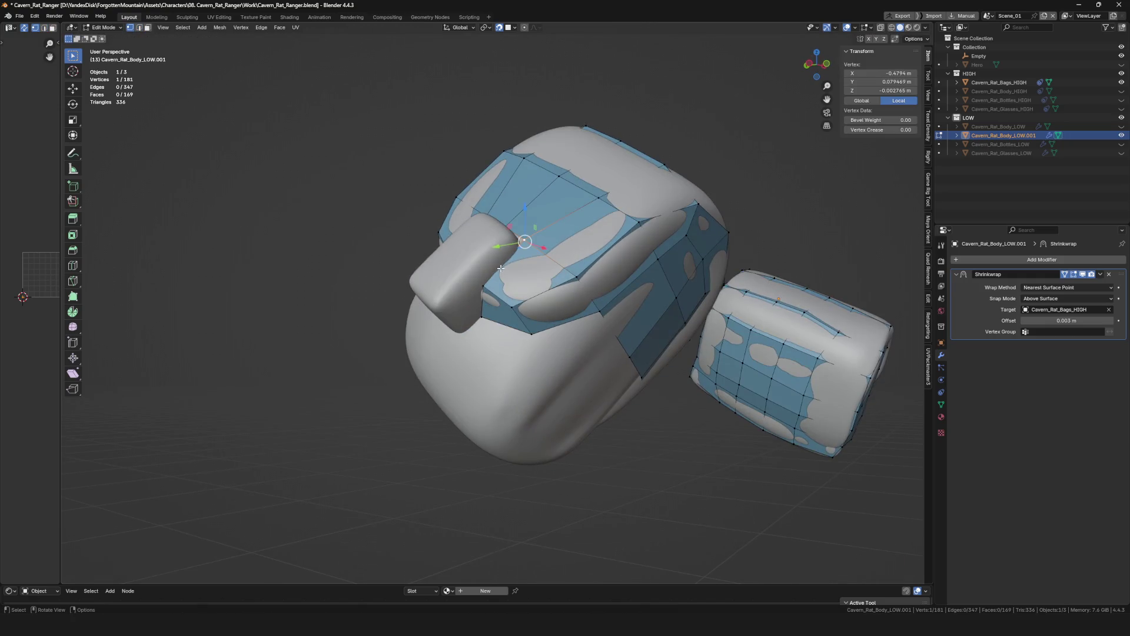
Extrude a chain of border vertices up around the side of the strap button.
{"action": "left_click", "coordinate": [503, 265]}
{"action": "key", "text": "e"}
{"action": "mouse_move", "coordinate": [502, 266]}
{"action": "middle_mouse_down"}
{"action": "mouse_move", "coordinate": [503, 238]}
{"action": "mouse_move", "coordinate": [509, 264]}
{"action": "mouse_move", "coordinate": [516, 246]}
{"action": "mouse_move", "coordinate": [499, 301]}
{"action": "mouse_move", "coordinate": [549, 254]}
{"action": "middle_mouse_up"}
{"action": "left_click", "coordinate": [498, 245]}
{"action": "key", "text": "e"}
{"action": "left_click", "coordinate": [508, 264]}
{"action": "left_click", "coordinate": [493, 248]}
{"action": "key", "text": "e"}
{"action": "left_click", "coordinate": [502, 309]}
Select the edges beside the strap button and fill a face between them.
{"action": "left_click", "coordinate": [549, 254]}
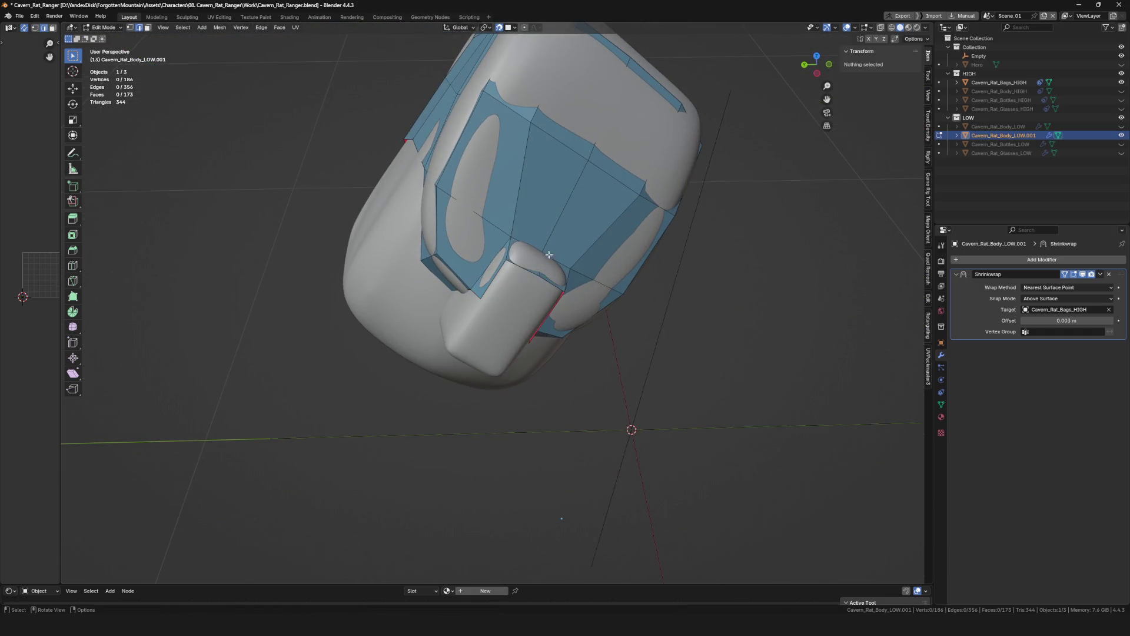
{"action": "left_click_drag", "start_coordinate": [546, 249], "coordinate": [539, 263]}
{"action": "mouse_move", "coordinate": [536, 286]}
{"action": "middle_mouse_down"}
{"action": "mouse_move", "coordinate": [517, 266]}
{"action": "mouse_move", "coordinate": [495, 263]}
{"action": "mouse_move", "coordinate": [531, 323]}
{"action": "mouse_move", "coordinate": [480, 293]}
{"action": "mouse_move", "coordinate": [545, 314]}
{"action": "mouse_move", "coordinate": [484, 287]}
{"action": "mouse_move", "coordinate": [529, 297]}
{"action": "mouse_move", "coordinate": [493, 329]}
{"action": "mouse_move", "coordinate": [486, 315]}
{"action": "middle_mouse_up"}
{"action": "left_click", "coordinate": [517, 265], "text": "shift"}
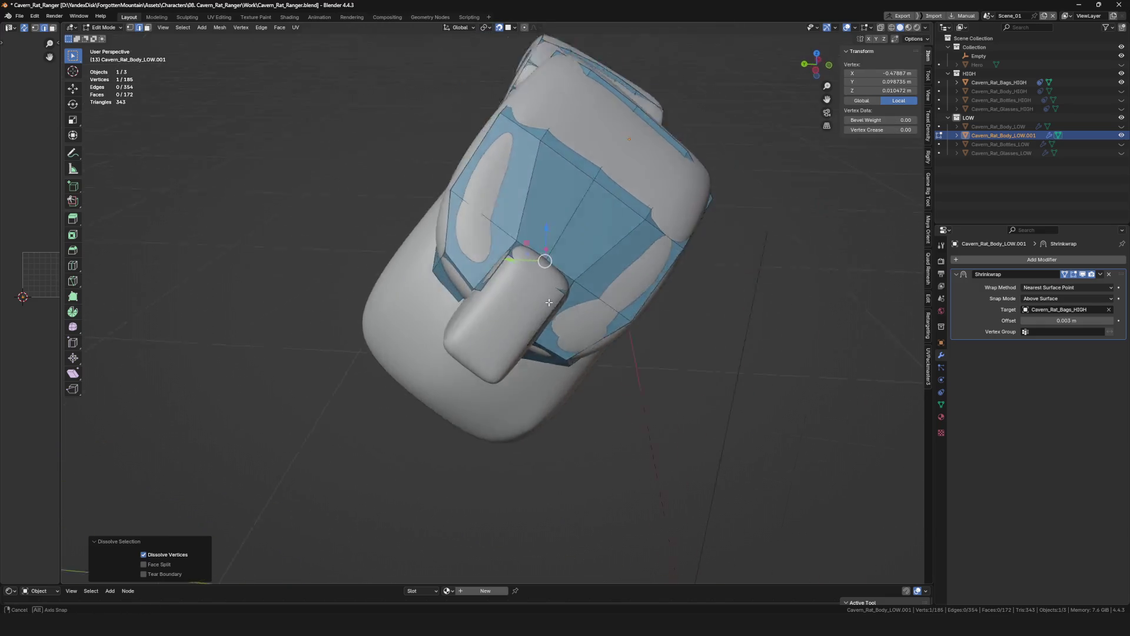
{"action": "scroll", "coordinate": [480, 294], "scroll_direction": "up", "scroll_amount": 2}
{"action": "left_click", "coordinate": [474, 307]}
{"action": "left_click", "coordinate": [554, 320]}
{"action": "left_click", "coordinate": [491, 270]}
{"action": "key", "text": "f"}
Tuck the new face's edge vertex along the strap tab's side.
{"action": "left_click", "coordinate": [485, 328]}
{"action": "key", "text": "g"}
{"action": "key", "text": "g"}
{"action": "left_click", "coordinate": [414, 263]}
{"action": "mouse_move", "coordinate": [414, 263]}
{"action": "middle_mouse_down"}
{"action": "mouse_move", "coordinate": [404, 272]}
{"action": "mouse_move", "coordinate": [414, 281]}
{"action": "middle_mouse_up"}
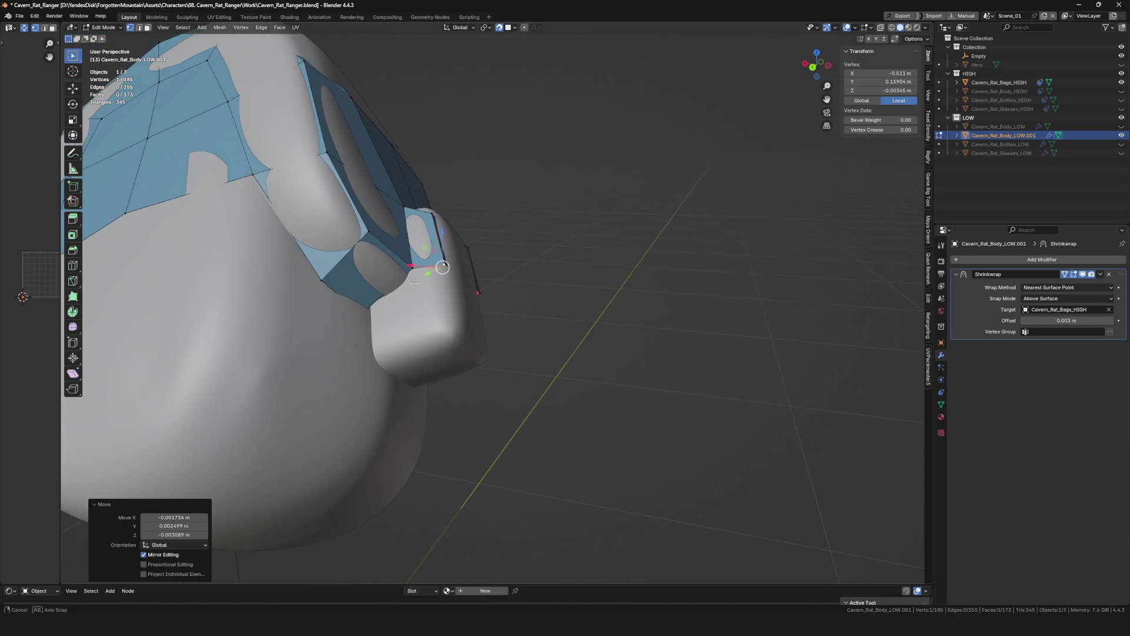
{"action": "scroll", "coordinate": [414, 282], "scroll_direction": "down", "scroll_amount": 6}
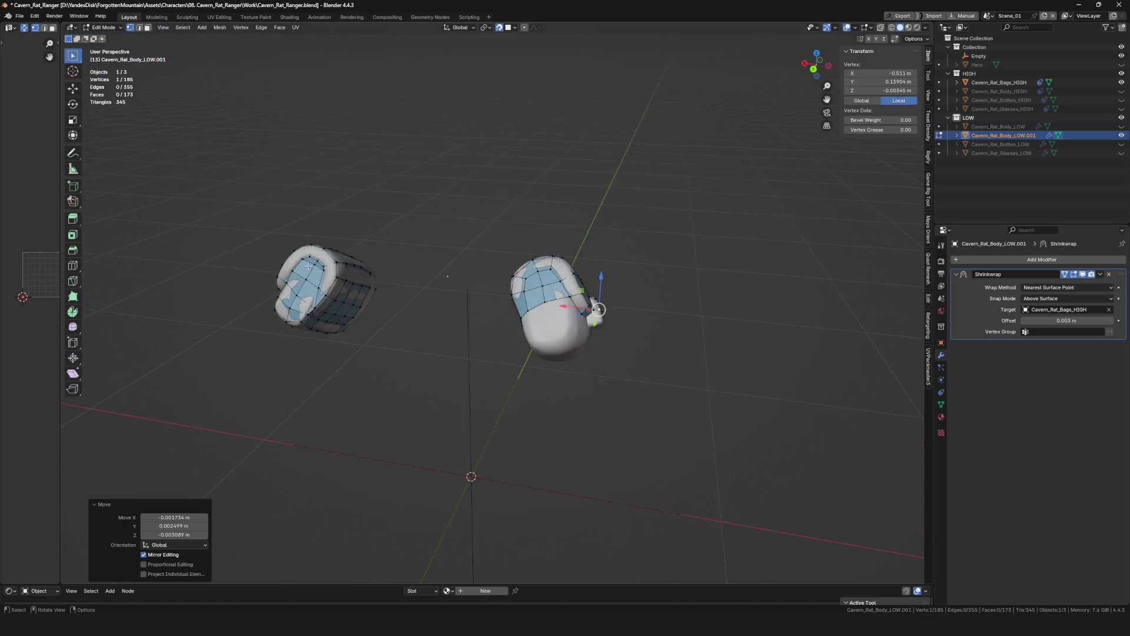
{"action": "scroll", "coordinate": [308, 265], "scroll_direction": "up", "scroll_amount": 5}
Fill a new face from the selected edge and move its vertices onto the strap button.
{"action": "mouse_move", "coordinate": [308, 265]}
{"action": "middle_mouse_down"}
{"action": "mouse_move", "coordinate": [181, 326]}
{"action": "mouse_move", "coordinate": [422, 277]}
{"action": "middle_mouse_up"}
{"action": "scroll", "coordinate": [421, 276], "scroll_direction": "up", "scroll_amount": 5}
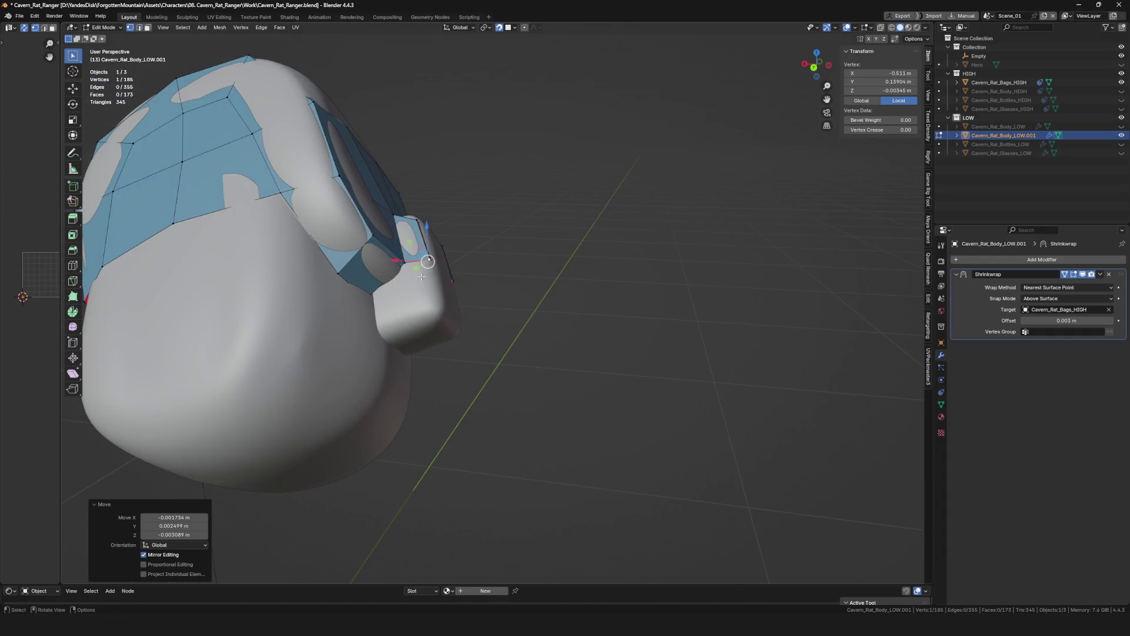
{"action": "key", "text": "f"}
{"action": "key", "text": "g"}
{"action": "left_click", "coordinate": [438, 306]}
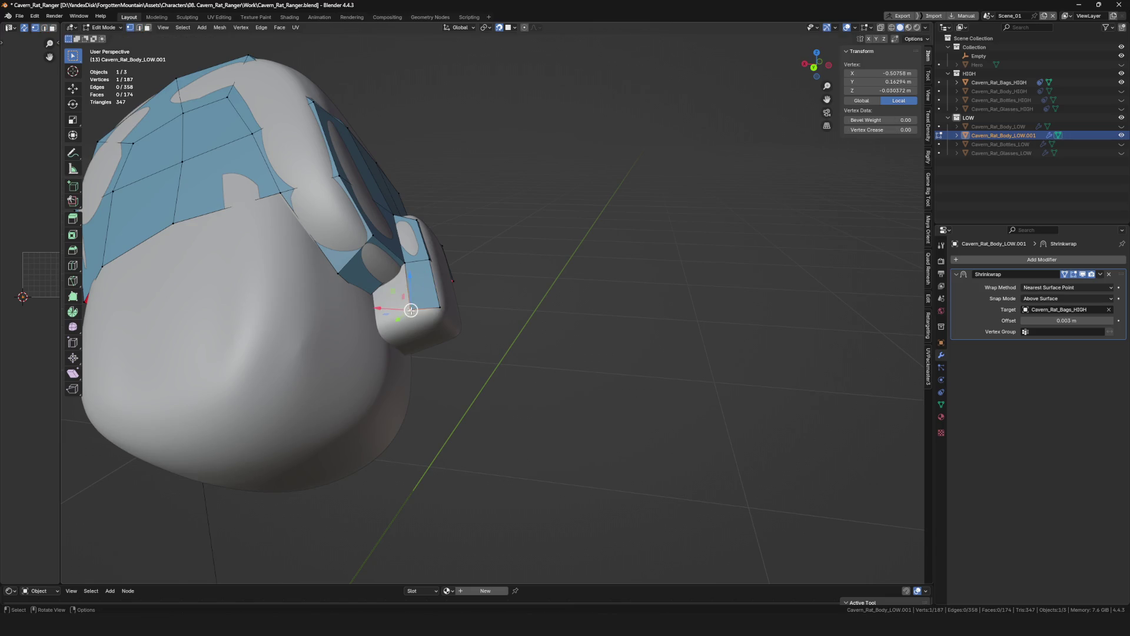
{"action": "left_click", "coordinate": [411, 315]}
{"action": "mouse_move", "coordinate": [411, 315]}
{"action": "middle_mouse_down"}
{"action": "mouse_move", "coordinate": [541, 228]}
{"action": "mouse_move", "coordinate": [530, 242]}
{"action": "mouse_move", "coordinate": [528, 233]}
{"action": "mouse_move", "coordinate": [577, 265]}
{"action": "middle_mouse_up"}
{"action": "left_click", "coordinate": [517, 262]}
{"action": "left_click", "coordinate": [481, 253]}
Extend new vertices and a face from the strap button's edge with Alt+V.
{"action": "left_click", "coordinate": [527, 232]}
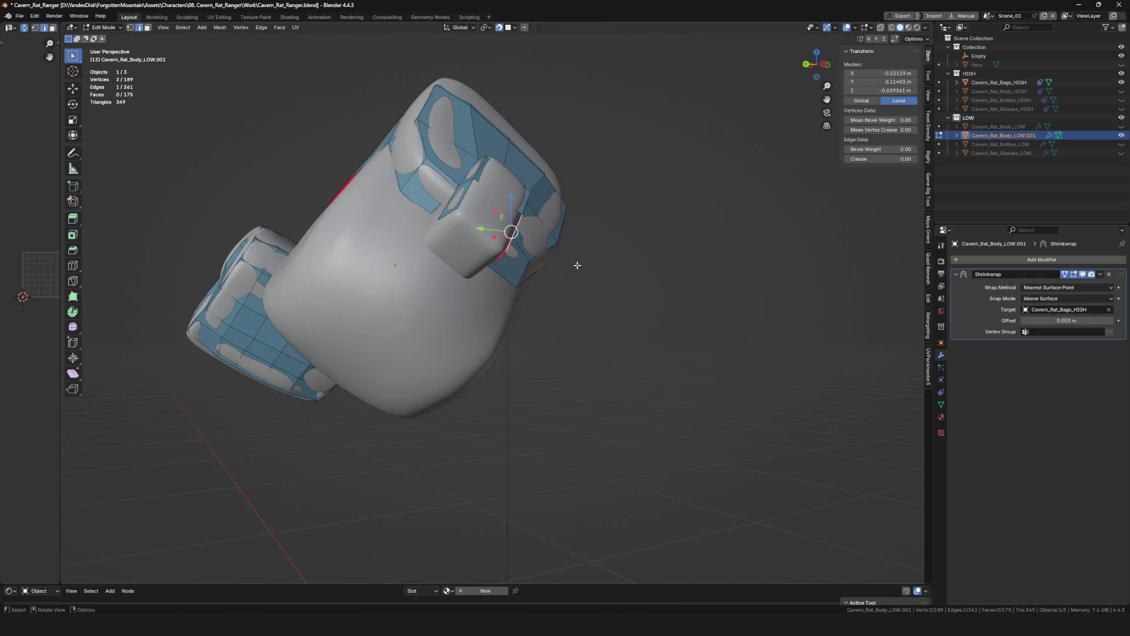
{"action": "mouse_move", "coordinate": [511, 230]}
{"action": "middle_mouse_down"}
{"action": "mouse_move", "coordinate": [522, 314]}
{"action": "mouse_move", "coordinate": [517, 268]}
{"action": "middle_mouse_up"}
{"action": "scroll", "coordinate": [521, 314], "scroll_direction": "up", "scroll_amount": 3}
{"action": "left_click", "coordinate": [522, 315]}
{"action": "key", "text": "alt+v"}
{"action": "left_click", "coordinate": [527, 316]}
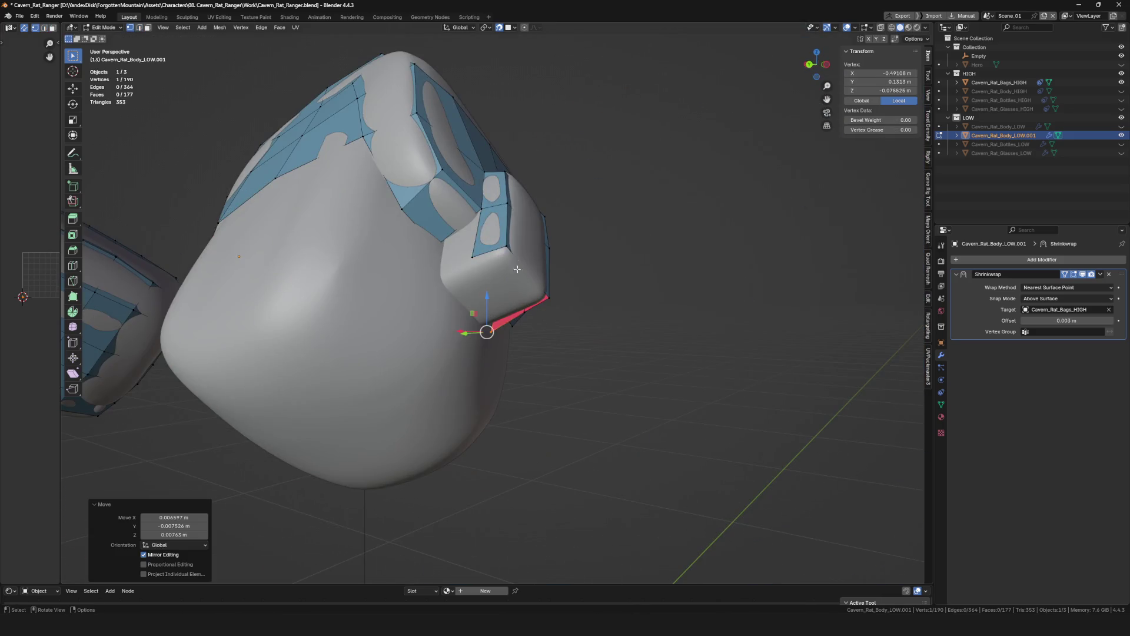
{"action": "left_click", "coordinate": [479, 212]}
{"action": "mouse_move", "coordinate": [434, 280]}
{"action": "middle_mouse_down"}
{"action": "mouse_move", "coordinate": [504, 321]}
{"action": "mouse_move", "coordinate": [472, 277]}
{"action": "mouse_move", "coordinate": [499, 283]}
{"action": "middle_mouse_up"}
{"action": "key", "text": "alt+v"}
{"action": "left_click", "coordinate": [503, 321]}
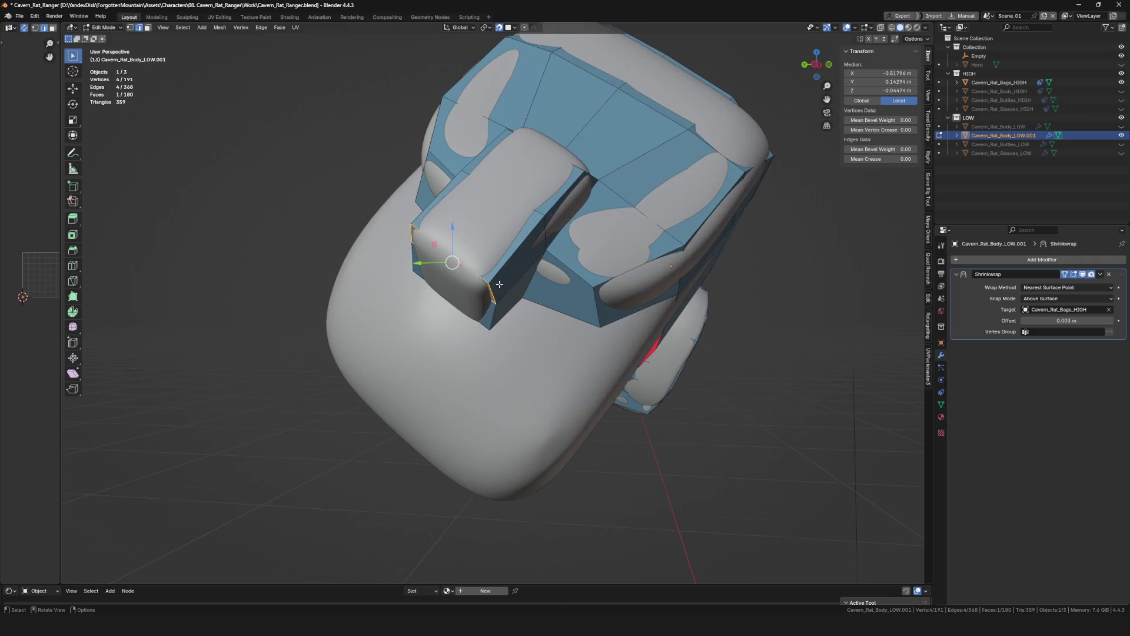
Drag the new vertices onto the strap button's underside edge, checking from several angles.
{"action": "left_click_drag", "start_coordinate": [492, 300], "coordinate": [469, 315]}
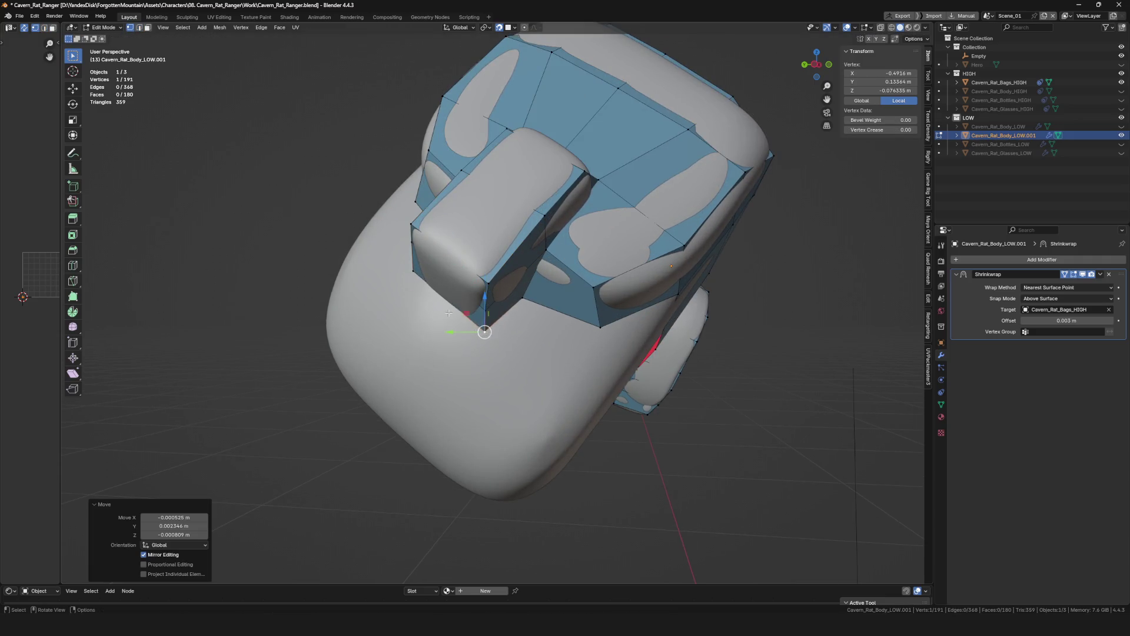
{"action": "middle_click_drag", "start_coordinate": [467, 315], "coordinate": [427, 272]}
{"action": "left_click_drag", "start_coordinate": [426, 273], "coordinate": [397, 281]}
{"action": "left_click", "coordinate": [411, 278]}
{"action": "mouse_move", "coordinate": [396, 280]}
{"action": "middle_mouse_down"}
{"action": "mouse_move", "coordinate": [344, 263]}
{"action": "mouse_move", "coordinate": [367, 252]}
{"action": "mouse_move", "coordinate": [501, 359]}
{"action": "mouse_move", "coordinate": [508, 335]}
{"action": "middle_mouse_up"}
{"action": "left_click_drag", "start_coordinate": [508, 335], "coordinate": [512, 328]}
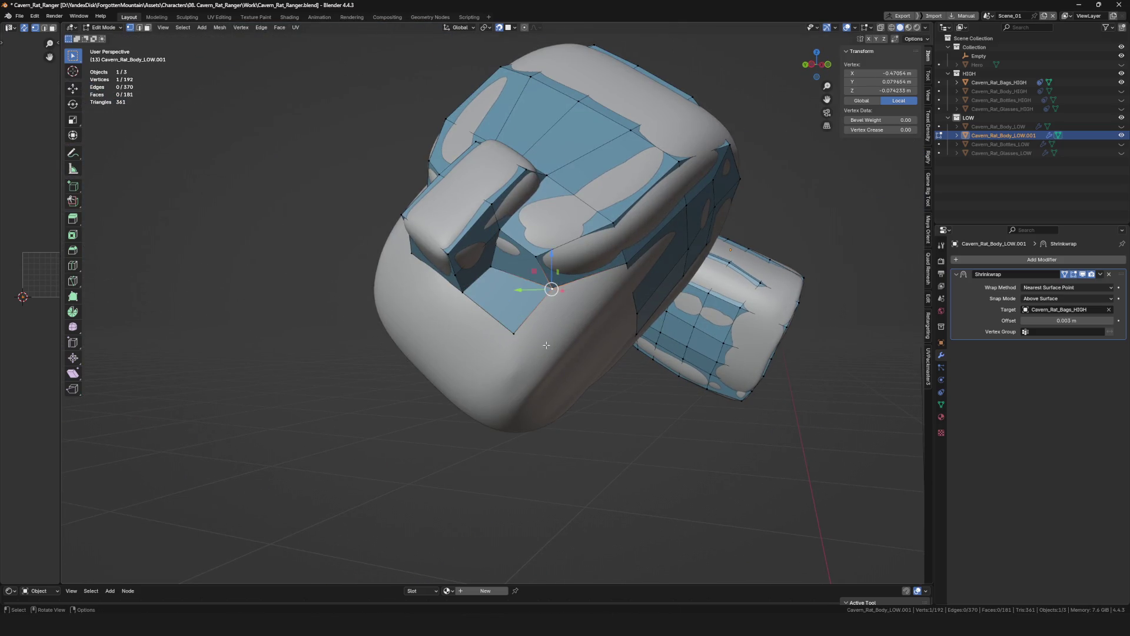
{"action": "middle_click_drag", "start_coordinate": [550, 285], "coordinate": [541, 353]}
{"action": "left_click_drag", "start_coordinate": [540, 353], "coordinate": [542, 356]}
{"action": "left_click", "coordinate": [542, 355]}
{"action": "mouse_move", "coordinate": [540, 354]}
{"action": "middle_mouse_down"}
{"action": "mouse_move", "coordinate": [530, 328]}
{"action": "mouse_move", "coordinate": [550, 365]}
{"action": "mouse_move", "coordinate": [449, 250]}
{"action": "mouse_move", "coordinate": [433, 261]}
{"action": "mouse_move", "coordinate": [494, 275]}
{"action": "middle_mouse_up"}
{"action": "key", "text": "e"}
With X-ray toggled, move a vertex into place on top of the strap button.
{"action": "left_click", "coordinate": [457, 267]}
{"action": "scroll", "coordinate": [501, 277], "scroll_direction": "up", "scroll_amount": 3}
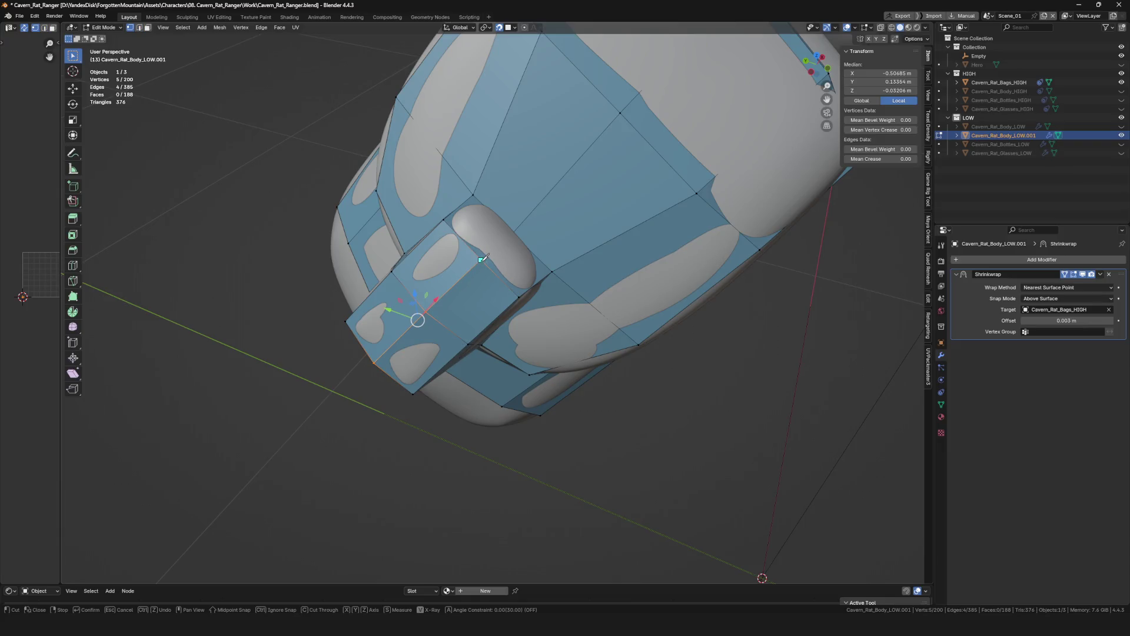
{"action": "key", "text": "alt+z"}
{"action": "key", "text": "alt+z"}
{"action": "left_click", "coordinate": [518, 236]}
{"action": "key", "text": "g"}
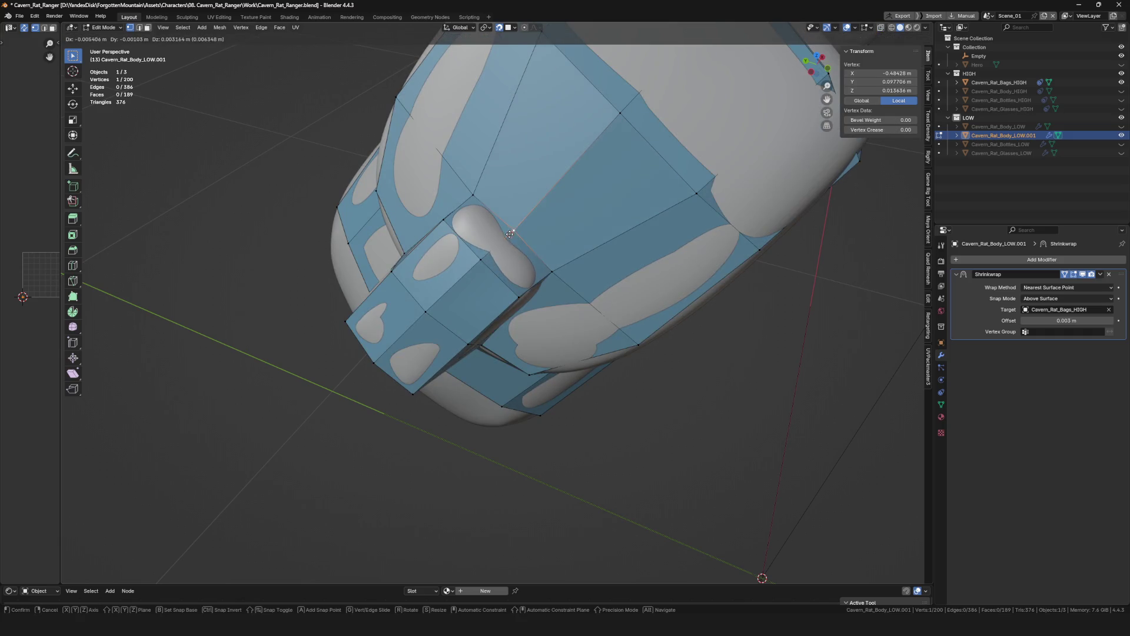
{"action": "scroll", "coordinate": [513, 239], "scroll_direction": "down", "scroll_amount": 5}
{"action": "mouse_move", "coordinate": [513, 239]}
{"action": "middle_mouse_down"}
{"action": "mouse_move", "coordinate": [495, 311]}
{"action": "mouse_move", "coordinate": [586, 306]}
{"action": "mouse_move", "coordinate": [715, 207]}
{"action": "mouse_move", "coordinate": [454, 239]}
{"action": "middle_mouse_up"}
{"action": "scroll", "coordinate": [587, 305], "scroll_direction": "up", "scroll_amount": 4}
{"action": "scroll", "coordinate": [637, 274], "scroll_direction": "down", "scroll_amount": 3}
{"action": "left_click", "coordinate": [414, 190], "text": "shift"}
Extrude and fill faces from the strap button onto the quiver's rounded upper edge.
{"action": "mouse_move", "coordinate": [415, 190]}
{"action": "middle_mouse_down"}
{"action": "mouse_move", "coordinate": [422, 149]}
{"action": "mouse_move", "coordinate": [456, 206]}
{"action": "mouse_move", "coordinate": [447, 221]}
{"action": "mouse_move", "coordinate": [476, 252]}
{"action": "mouse_move", "coordinate": [540, 258]}
{"action": "middle_mouse_up"}
{"action": "left_click", "coordinate": [422, 146]}
{"action": "key", "text": "e"}
{"action": "left_click", "coordinate": [434, 236]}
{"action": "key", "text": "g"}
{"action": "left_click", "coordinate": [476, 251]}
{"action": "key", "text": "f"}
{"action": "key", "text": "f"}
{"action": "key", "text": "e"}
{"action": "left_click", "coordinate": [540, 265]}
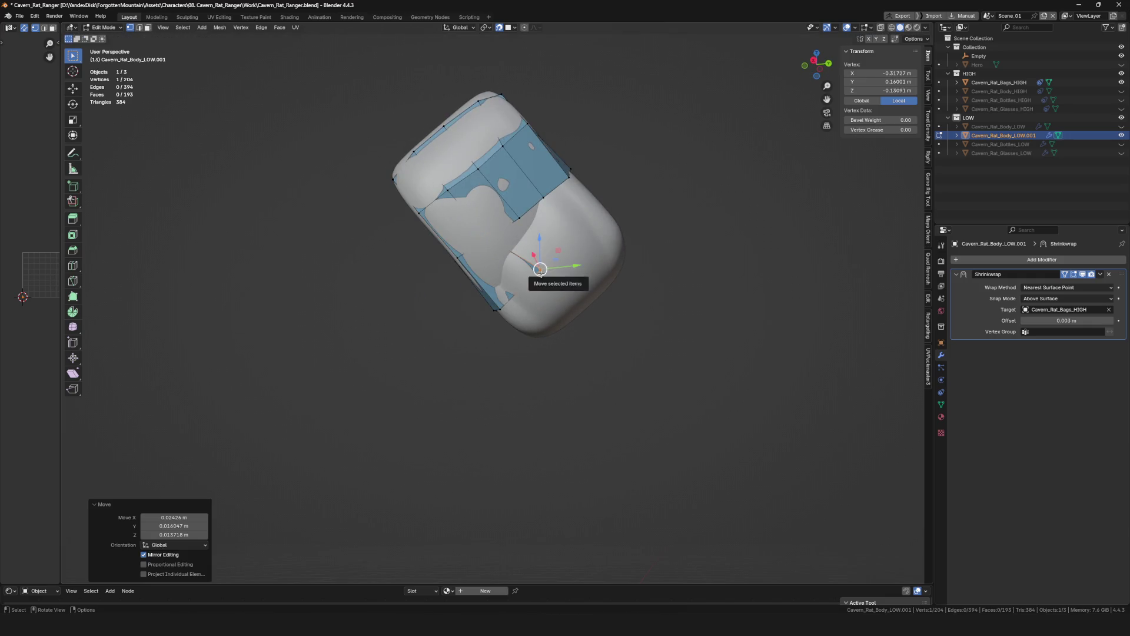
Extrude successive vertices and fill faces to extend the low-poly band toward the quiver's end.
{"action": "key", "text": "f"}
{"action": "left_click", "coordinate": [487, 244]}
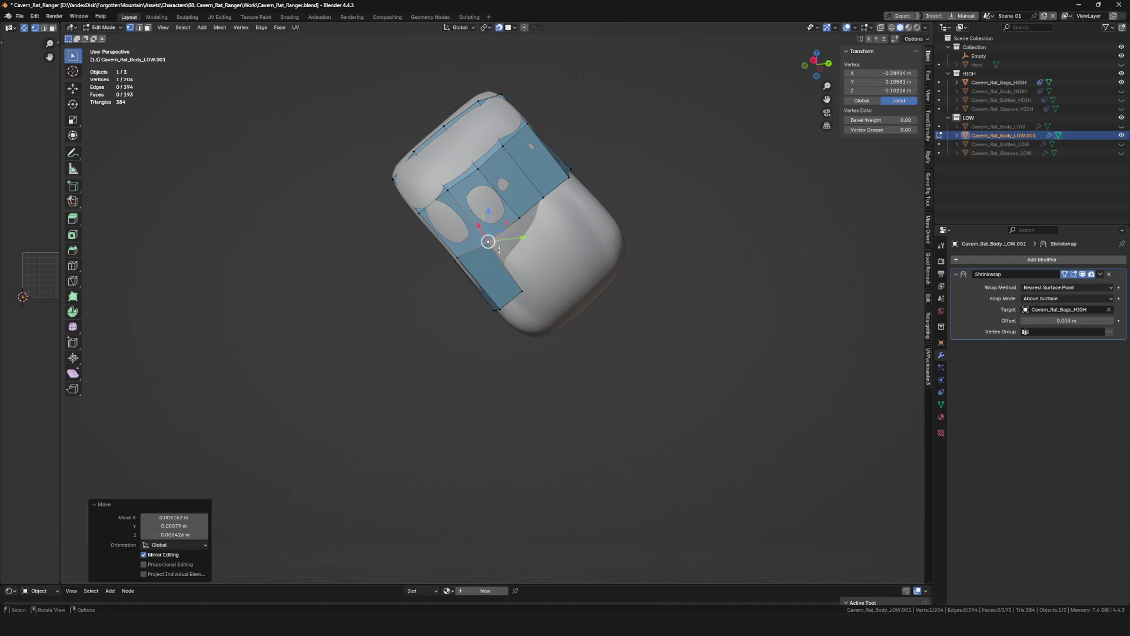
{"action": "key", "text": "e"}
{"action": "left_click", "coordinate": [527, 226]}
{"action": "key", "text": "f"}
{"action": "mouse_move", "coordinate": [527, 227]}
{"action": "middle_mouse_down"}
{"action": "mouse_move", "coordinate": [565, 237]}
{"action": "mouse_move", "coordinate": [665, 193]}
{"action": "middle_mouse_up"}
{"action": "key", "text": "e"}
{"action": "left_click", "coordinate": [585, 241]}
{"action": "key", "text": "f"}
{"action": "key", "text": "f"}
{"action": "key", "text": "f"}
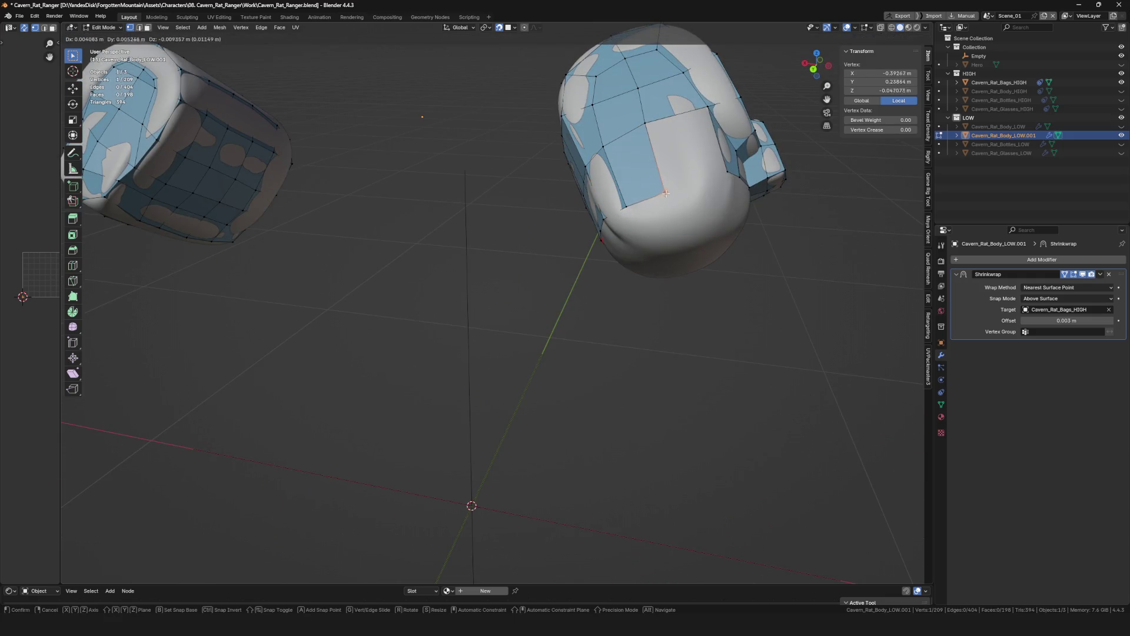
{"action": "left_click", "coordinate": [670, 189]}
{"action": "key", "text": "alt+a"}
Select an edge at the rounded end and extrude it into a new strip.
{"action": "mouse_move", "coordinate": [720, 148]}
{"action": "middle_mouse_down"}
{"action": "mouse_move", "coordinate": [698, 257]}
{"action": "mouse_move", "coordinate": [613, 193]}
{"action": "middle_mouse_up"}
{"action": "middle_click_drag", "start_coordinate": [523, 224], "coordinate": [553, 230]}
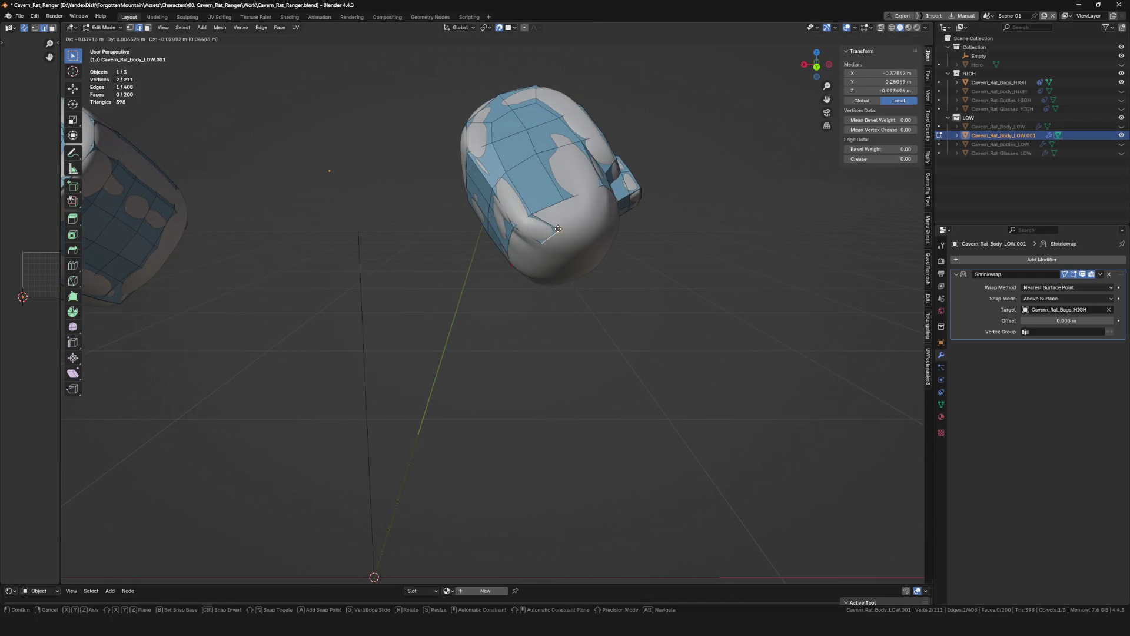
{"action": "key", "text": "1"}
{"action": "left_click", "coordinate": [553, 229]}
{"action": "left_click_drag", "start_coordinate": [554, 230], "coordinate": [551, 226]}
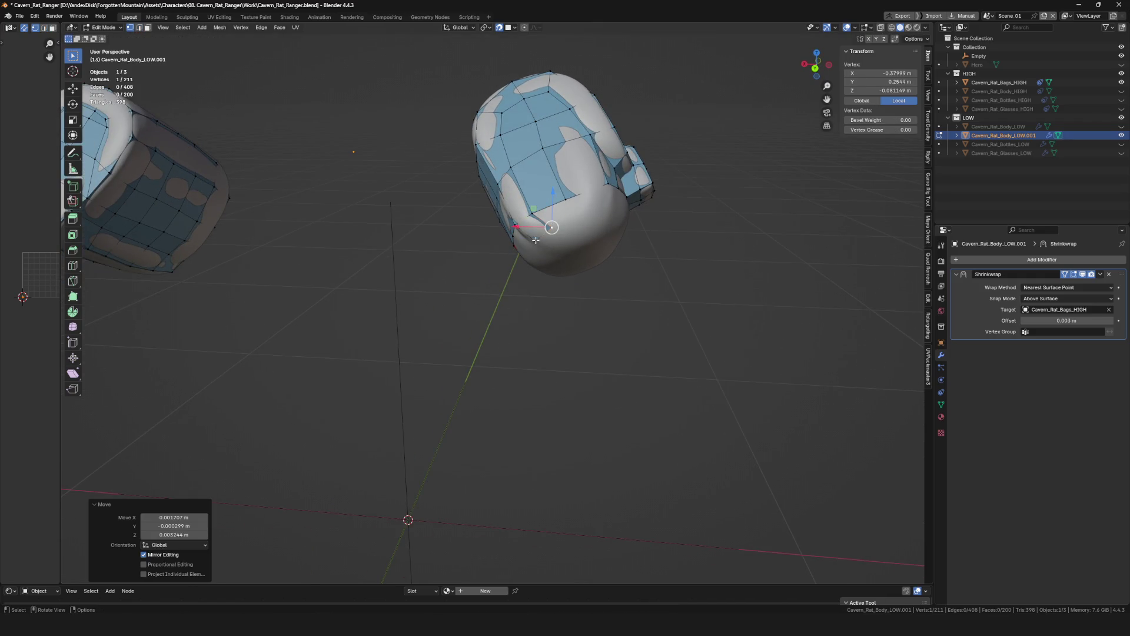
{"action": "left_click", "coordinate": [540, 236], "text": "shift"}
{"action": "middle_click_drag", "start_coordinate": [541, 235], "coordinate": [565, 231]}
{"action": "key", "text": "e"}
{"action": "left_click", "coordinate": [575, 230]}
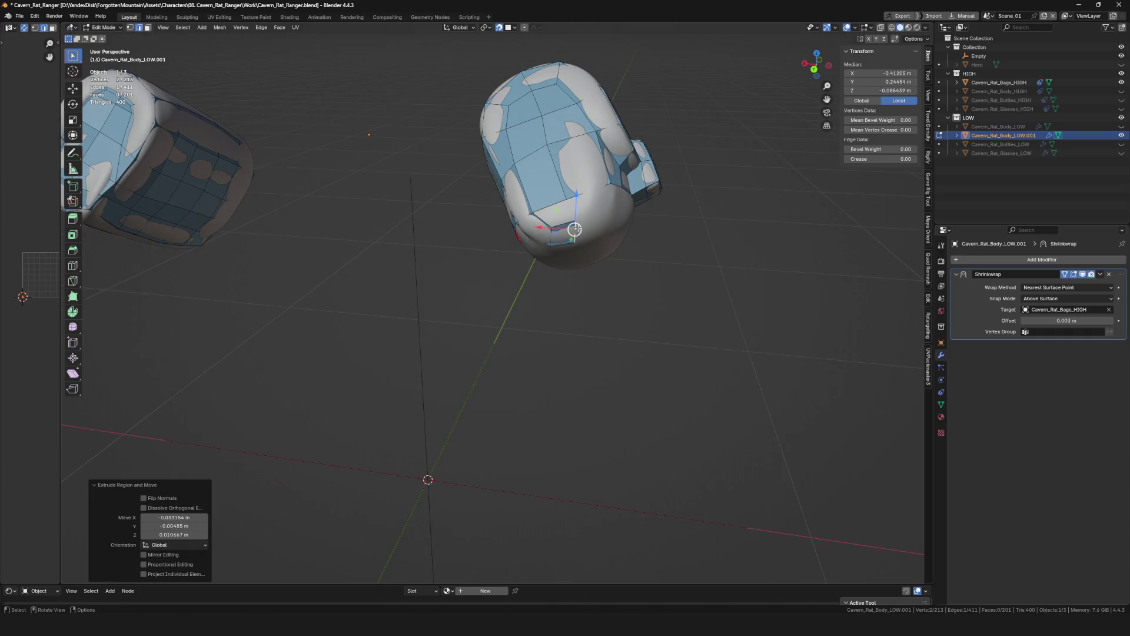
{"action": "left_click", "coordinate": [574, 246]}
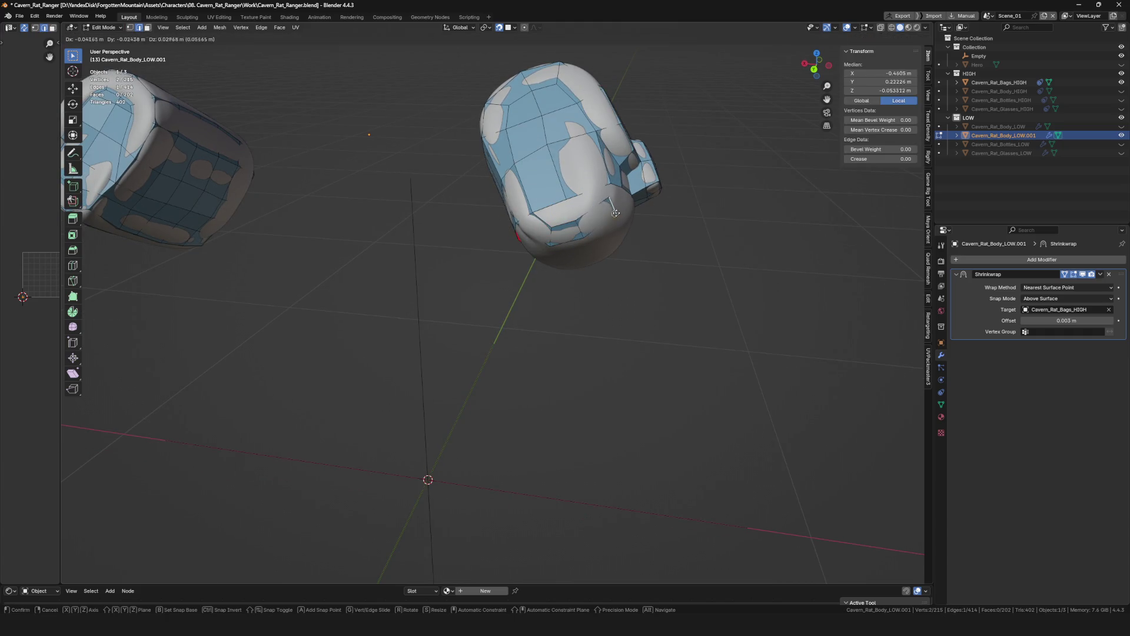
{"action": "left_click", "coordinate": [612, 226]}
{"action": "scroll", "coordinate": [605, 215], "scroll_direction": "up", "scroll_amount": 3}
Fill a quad between the strip vertices and position the extruded edge down the rounded end.
{"action": "mouse_move", "coordinate": [598, 215]}
{"action": "middle_mouse_down"}
{"action": "mouse_move", "coordinate": [615, 205]}
{"action": "mouse_move", "coordinate": [544, 209]}
{"action": "mouse_move", "coordinate": [565, 229]}
{"action": "middle_mouse_up"}
{"action": "left_click", "coordinate": [606, 232]}
{"action": "key", "text": "f"}
{"action": "key", "text": "f"}
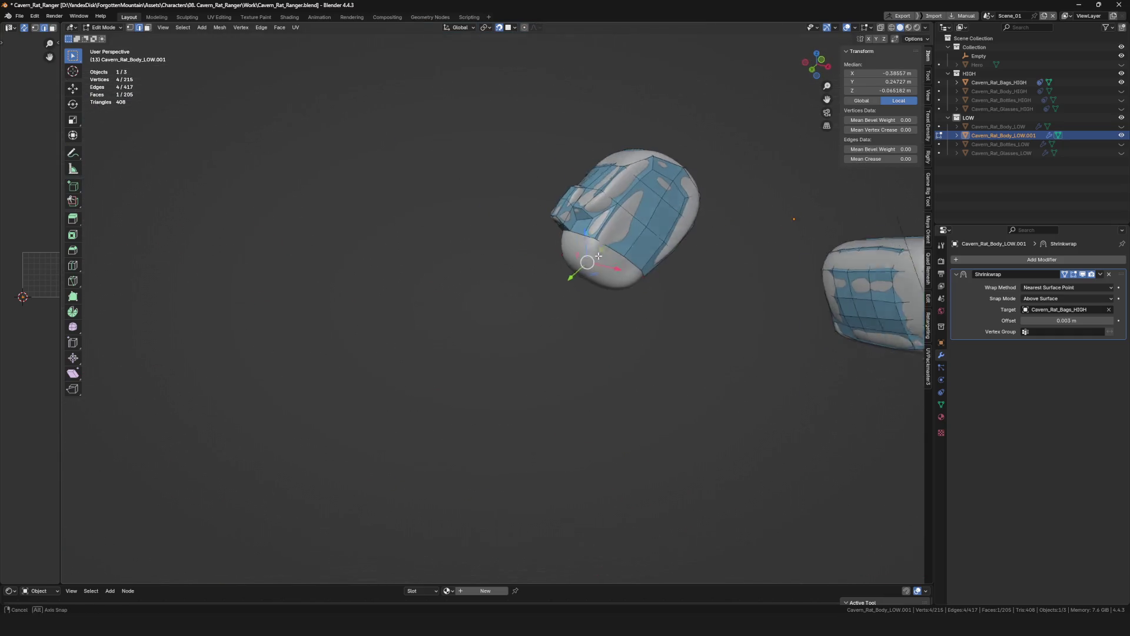
{"action": "left_click", "coordinate": [583, 273]}
{"action": "middle_click_drag", "start_coordinate": [583, 273], "coordinate": [582, 277]}
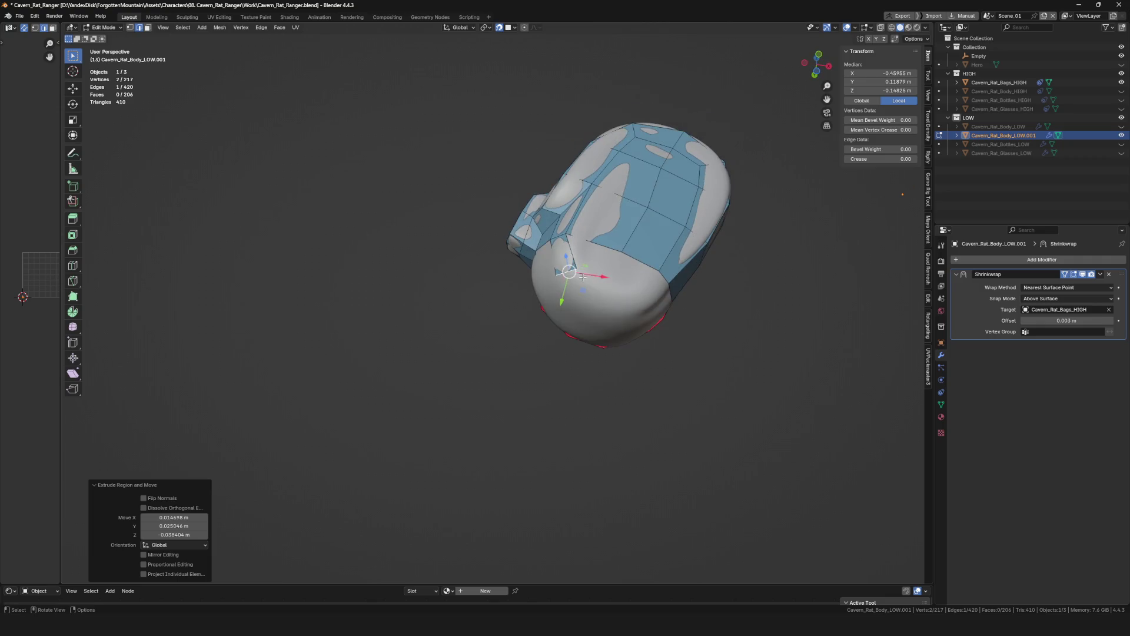
{"action": "left_click", "coordinate": [610, 287]}
{"action": "left_click", "coordinate": [598, 287]}
{"action": "left_click", "coordinate": [600, 303]}
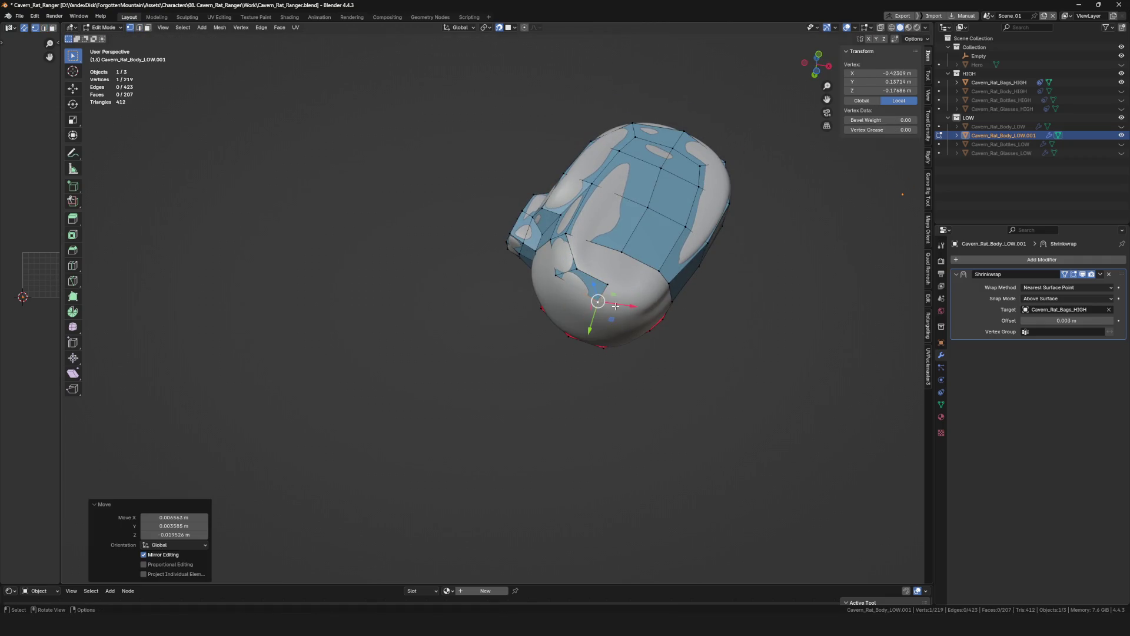
Adjust the vertex selection lower on the end and fill another face.
{"action": "middle_click_drag", "start_coordinate": [609, 304], "coordinate": [628, 307]}
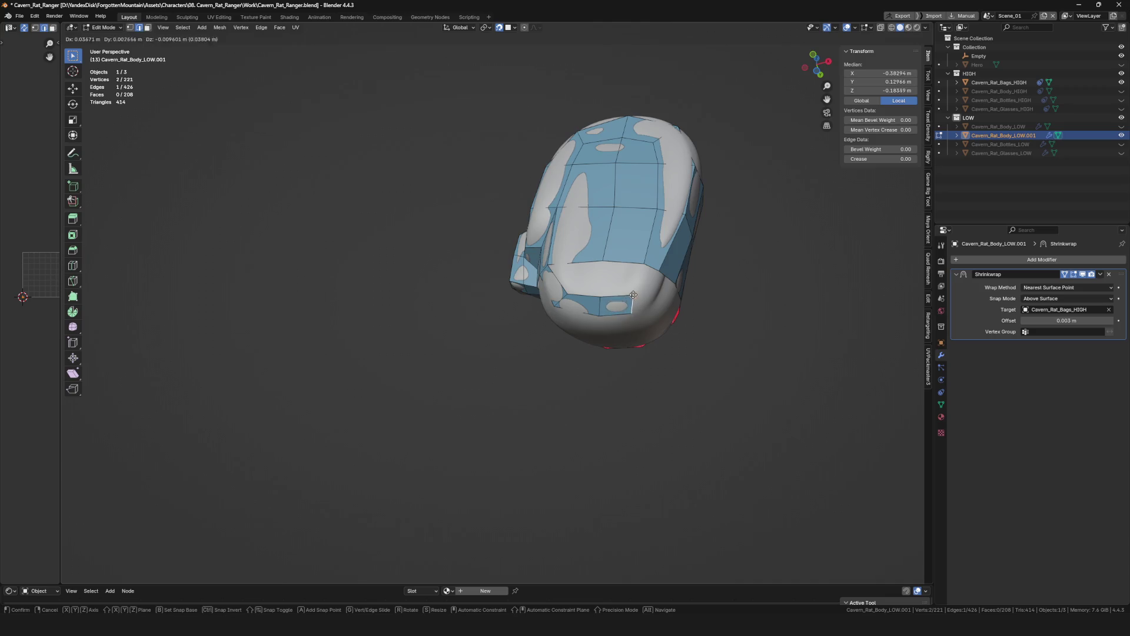
{"action": "left_click", "coordinate": [644, 310]}
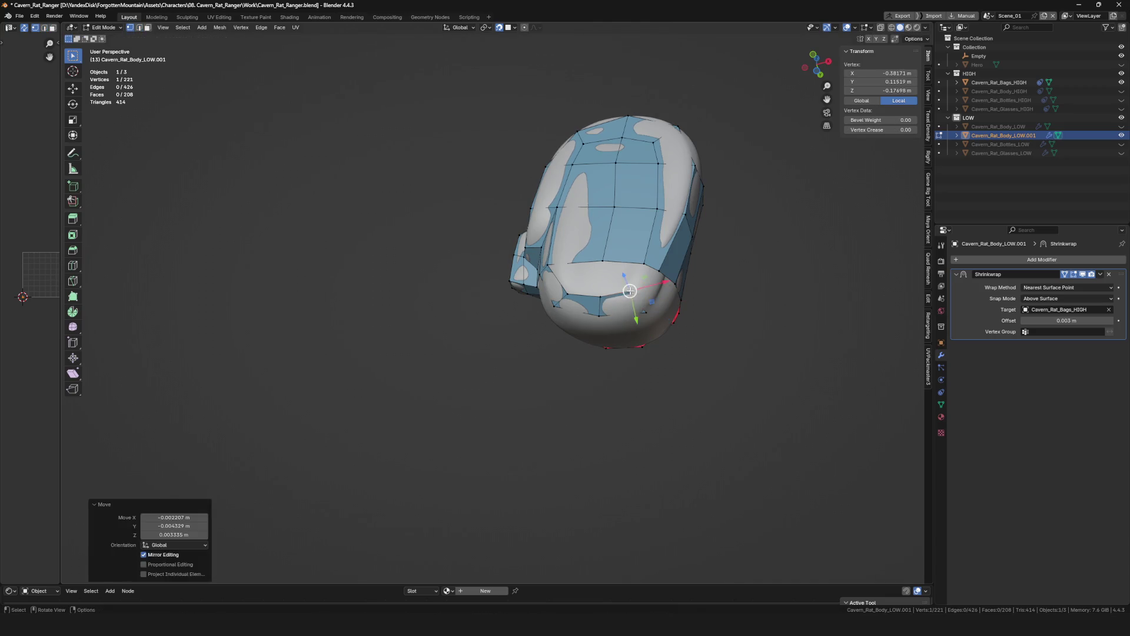
{"action": "left_click", "coordinate": [652, 281], "text": "shift"}
{"action": "middle_click_drag", "start_coordinate": [644, 284], "coordinate": [625, 257]}
{"action": "left_click", "coordinate": [625, 251], "text": "shift"}
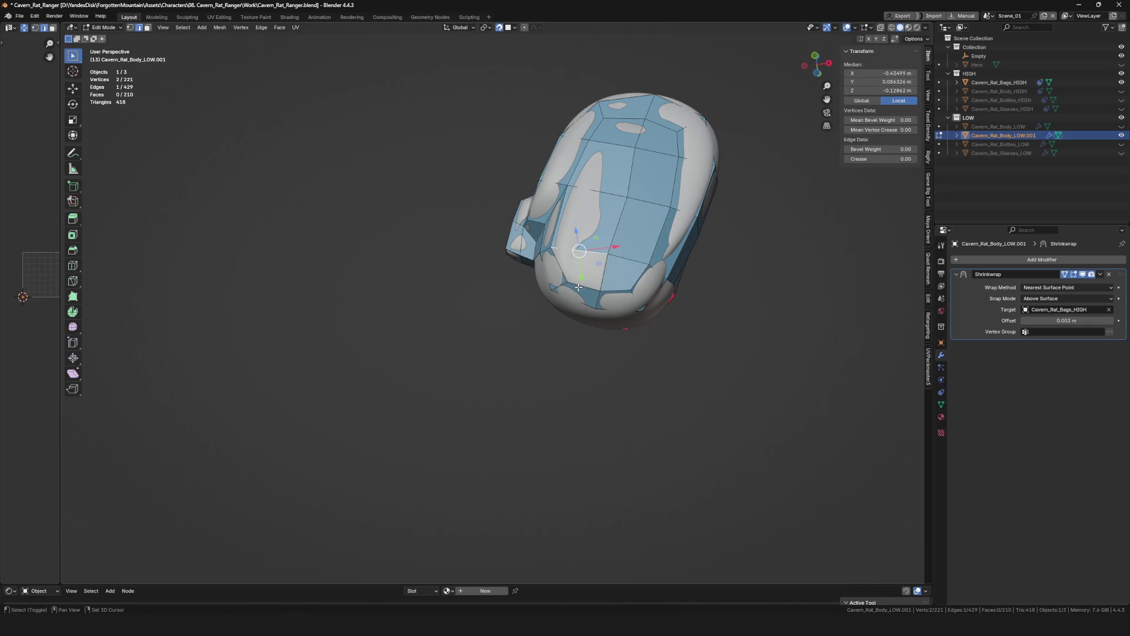
{"action": "key", "text": "f"}
Extend new vertices from the band onto the surface with Alt+V and E.
{"action": "middle_click_drag", "start_coordinate": [578, 286], "coordinate": [513, 200]}
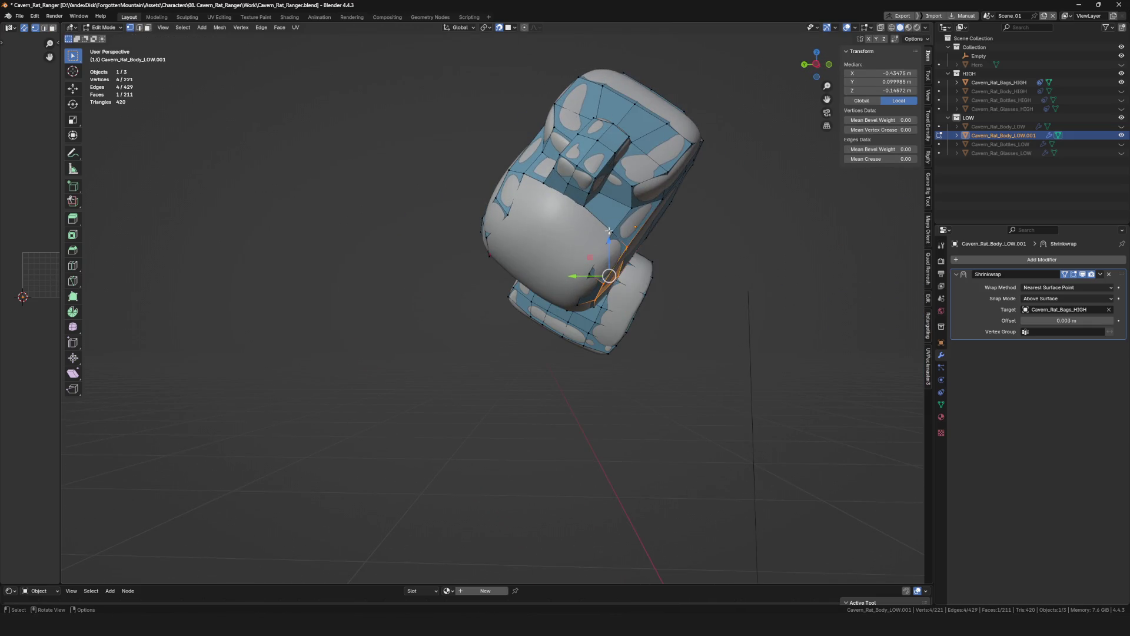
{"action": "left_click", "coordinate": [608, 230]}
{"action": "key", "text": "alt+v"}
{"action": "left_click", "coordinate": [562, 250]}
{"action": "mouse_move", "coordinate": [562, 251]}
{"action": "middle_mouse_down"}
{"action": "mouse_move", "coordinate": [506, 211]}
{"action": "mouse_move", "coordinate": [589, 189]}
{"action": "mouse_move", "coordinate": [550, 228]}
{"action": "mouse_move", "coordinate": [495, 243]}
{"action": "mouse_move", "coordinate": [542, 265]}
{"action": "mouse_move", "coordinate": [583, 226]}
{"action": "mouse_move", "coordinate": [645, 260]}
{"action": "mouse_move", "coordinate": [513, 222]}
{"action": "middle_mouse_up"}
{"action": "left_click", "coordinate": [497, 206]}
{"action": "left_click", "coordinate": [521, 228]}
{"action": "key", "text": "e"}
{"action": "left_click", "coordinate": [542, 264]}
{"action": "left_click", "coordinate": [552, 241]}
Reposition vertices with G and add a surface vertex to frame the remaining gap.
{"action": "left_click", "coordinate": [583, 225]}
{"action": "key", "text": "g"}
{"action": "middle_click_drag", "start_coordinate": [399, 234], "coordinate": [385, 274]}
{"action": "right_click", "coordinate": [385, 274], "text": "ctrl"}
{"action": "left_click", "coordinate": [435, 317]}
{"action": "mouse_move", "coordinate": [435, 318]}
{"action": "middle_mouse_down"}
{"action": "mouse_move", "coordinate": [368, 370]}
{"action": "mouse_move", "coordinate": [454, 397]}
{"action": "mouse_move", "coordinate": [382, 351]}
{"action": "middle_mouse_up"}
{"action": "left_click", "coordinate": [399, 365]}
{"action": "left_click", "coordinate": [475, 370]}
{"action": "left_click", "coordinate": [358, 353]}
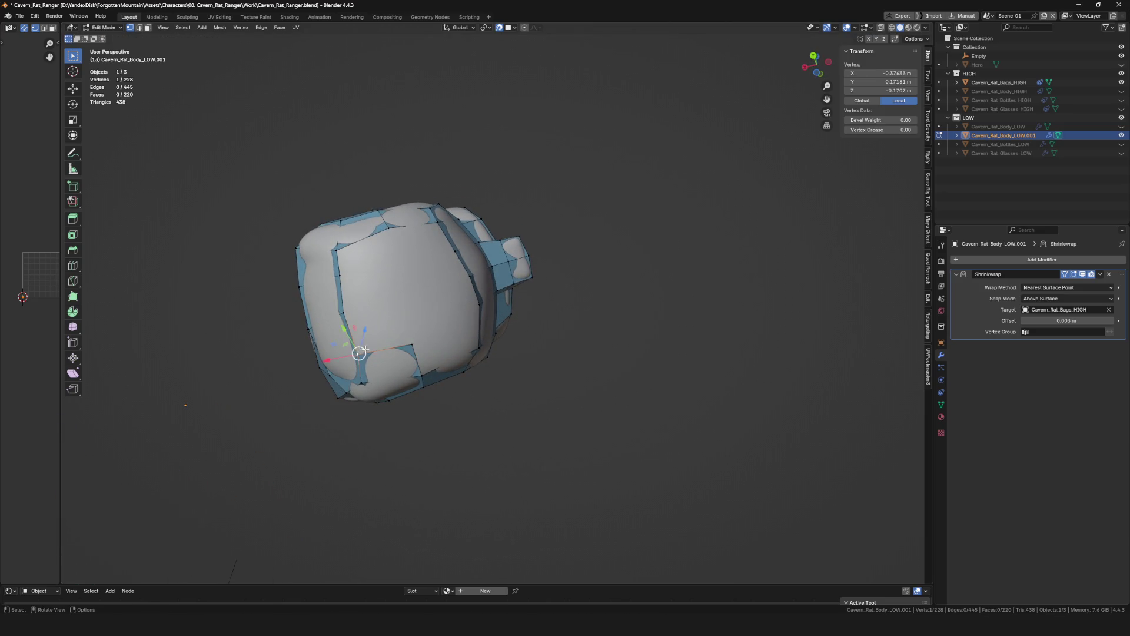
{"action": "left_click", "coordinate": [345, 311]}
{"action": "left_click", "coordinate": [378, 265]}
Select the gap's four corners and fill a quad face across it.
{"action": "key", "text": "alt+a"}
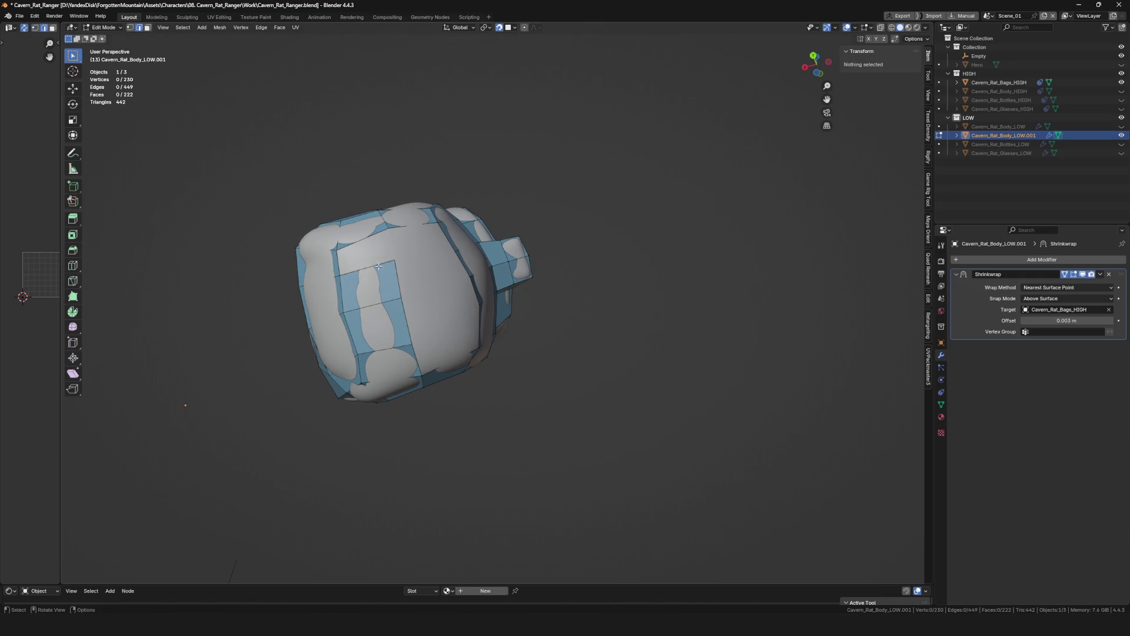
{"action": "key", "text": "f"}
{"action": "middle_click_drag", "start_coordinate": [366, 240], "coordinate": [408, 256]}
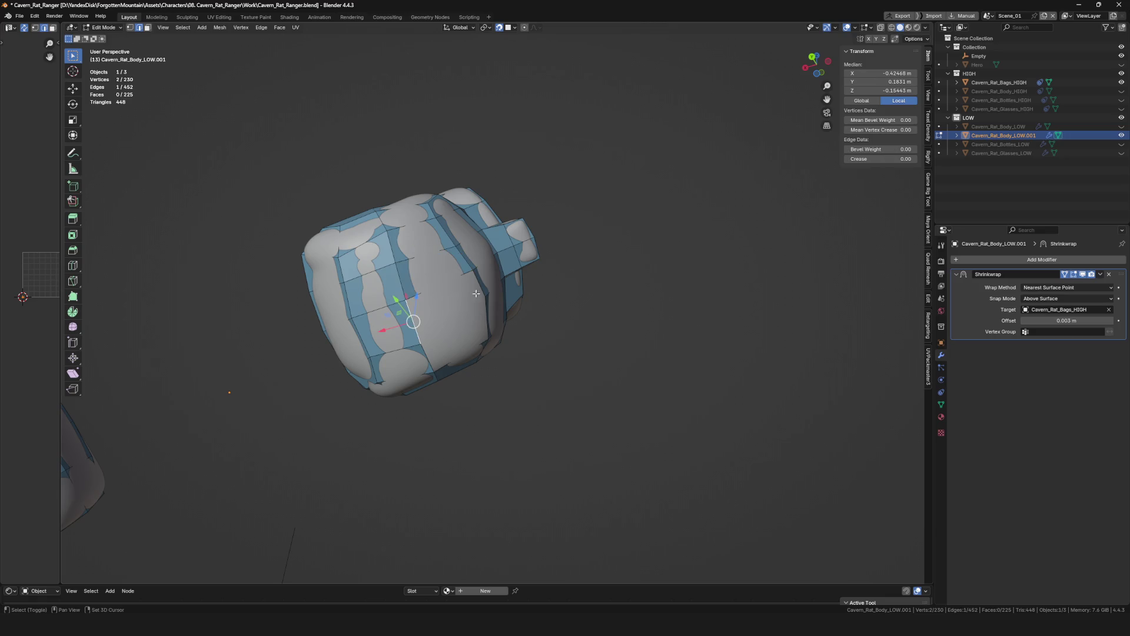
Fill the last gap between the border edges and check the bag in local view.
{"action": "left_click", "coordinate": [483, 319], "text": "shift"}
{"action": "key", "text": "u"}
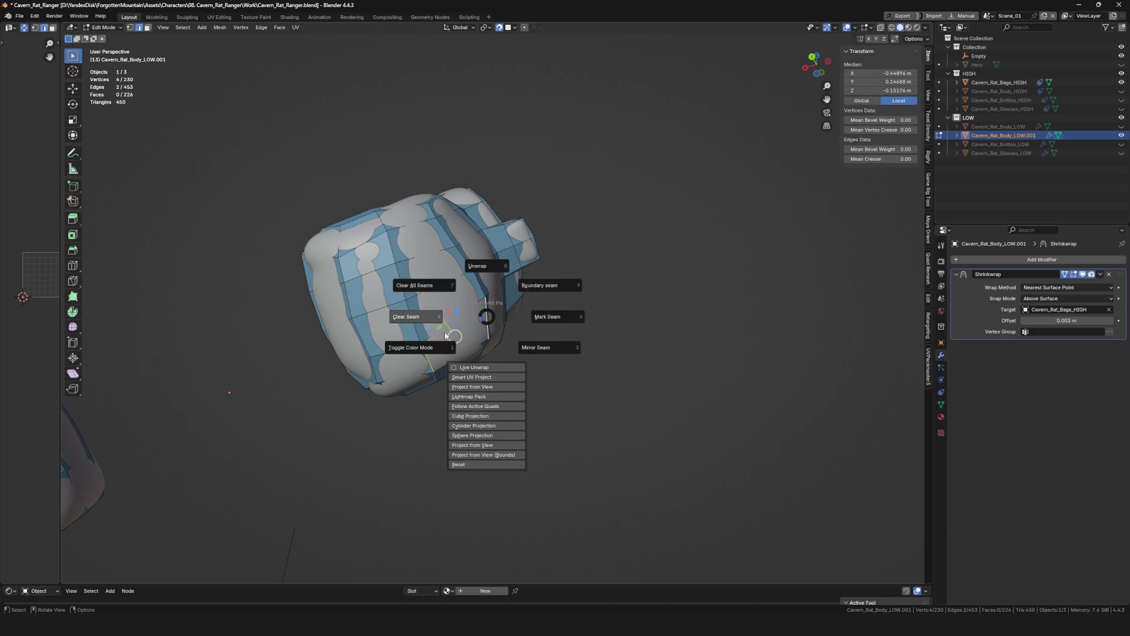
{"action": "key", "text": "Escape"}
{"action": "key", "text": "f"}
{"action": "key", "text": "KP_Divide"}
{"action": "mouse_move", "coordinate": [537, 278]}
{"action": "middle_mouse_down"}
{"action": "mouse_move", "coordinate": [792, 286]}
{"action": "mouse_move", "coordinate": [896, 245]}
{"action": "mouse_move", "coordinate": [639, 361]}
{"action": "mouse_move", "coordinate": [617, 349]}
{"action": "middle_mouse_up"}
Return the bag to Object Mode, leave local view and save the file.
{"action": "key", "text": "Tab"}
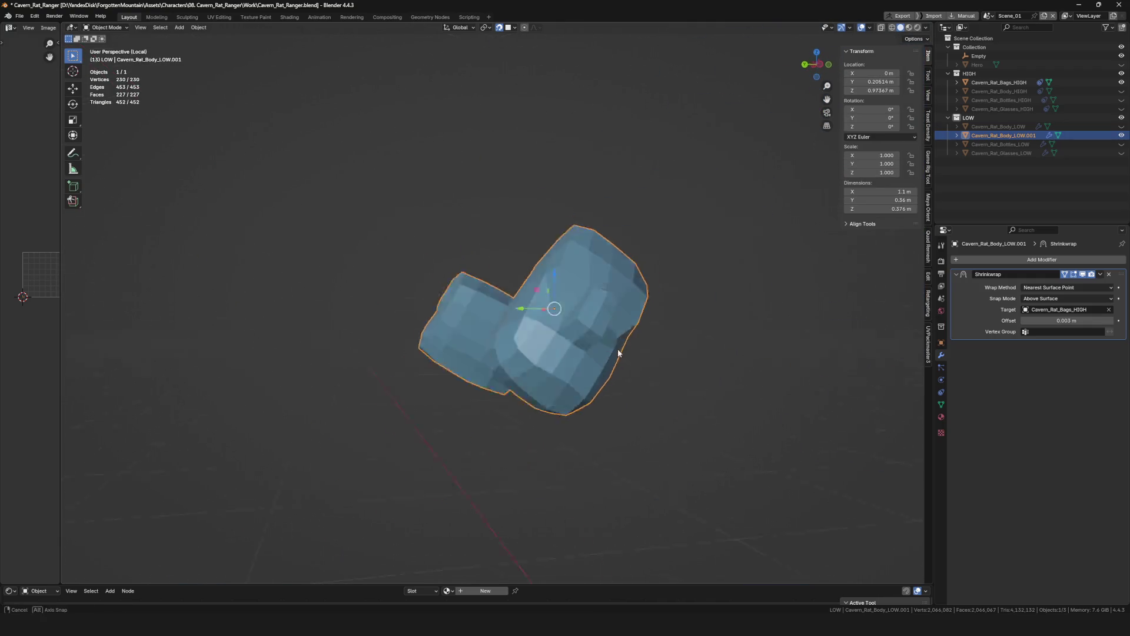
{"action": "key", "text": "KP_Divide"}
{"action": "mouse_move", "coordinate": [594, 307]}
{"action": "middle_mouse_down"}
{"action": "mouse_move", "coordinate": [584, 274]}
{"action": "mouse_move", "coordinate": [538, 343]}
{"action": "mouse_move", "coordinate": [510, 293]}
{"action": "mouse_move", "coordinate": [543, 298]}
{"action": "middle_mouse_up"}
{"action": "key", "text": "ctrl+s"}
{"action": "type", "text": "Cavern_Rat_Bag_LOW"}
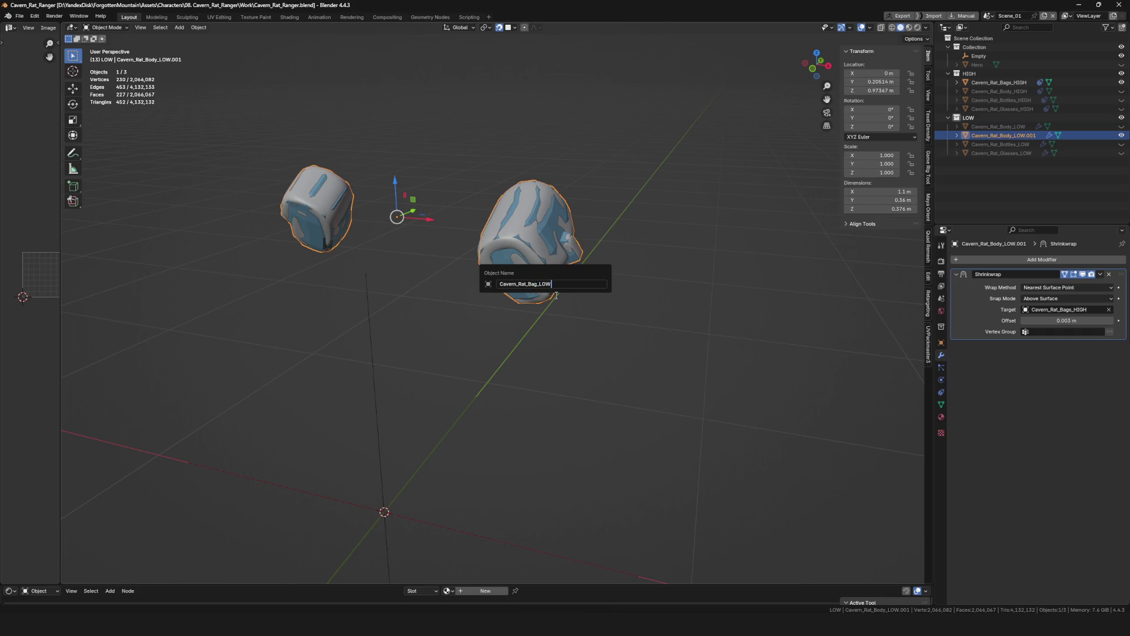
Confirm the name Cavern_Rat_Bag_LOW, save, and hide the low-poly bag.
{"action": "key", "text": "Return"}
{"action": "key", "text": "ctrl+s"}
{"action": "middle_click_drag", "start_coordinate": [554, 294], "coordinate": [660, 241]}
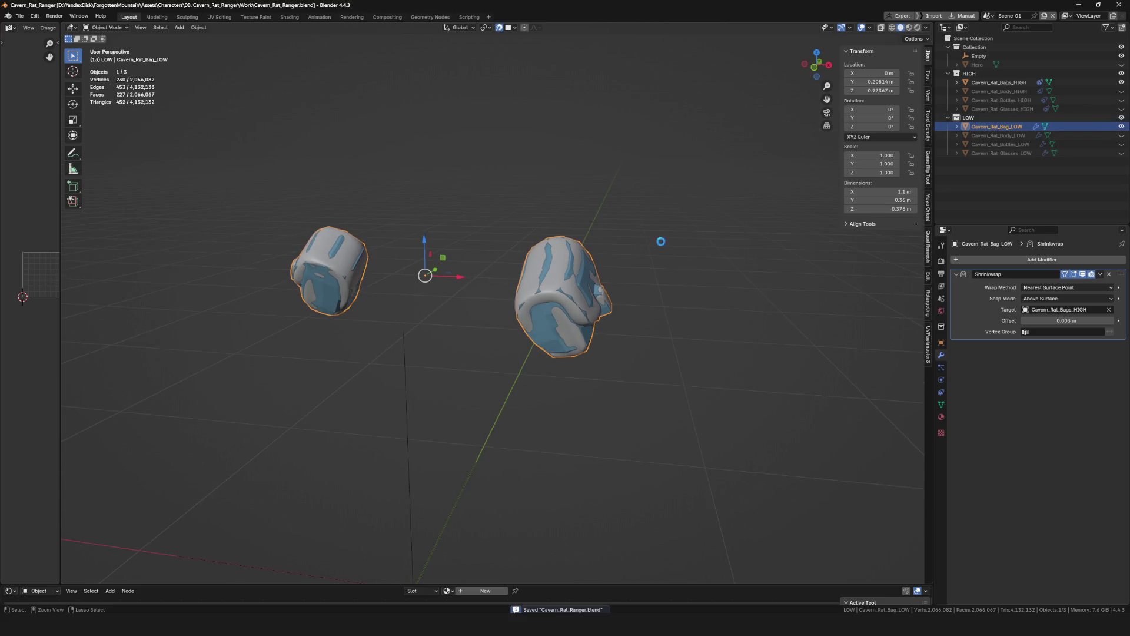
{"action": "mouse_move", "coordinate": [529, 275]}
{"action": "middle_mouse_down"}
{"action": "mouse_move", "coordinate": [622, 302]}
{"action": "mouse_move", "coordinate": [607, 275]}
{"action": "mouse_move", "coordinate": [652, 339]}
{"action": "mouse_move", "coordinate": [675, 309]}
{"action": "middle_mouse_up"}
{"action": "key", "text": "h"}
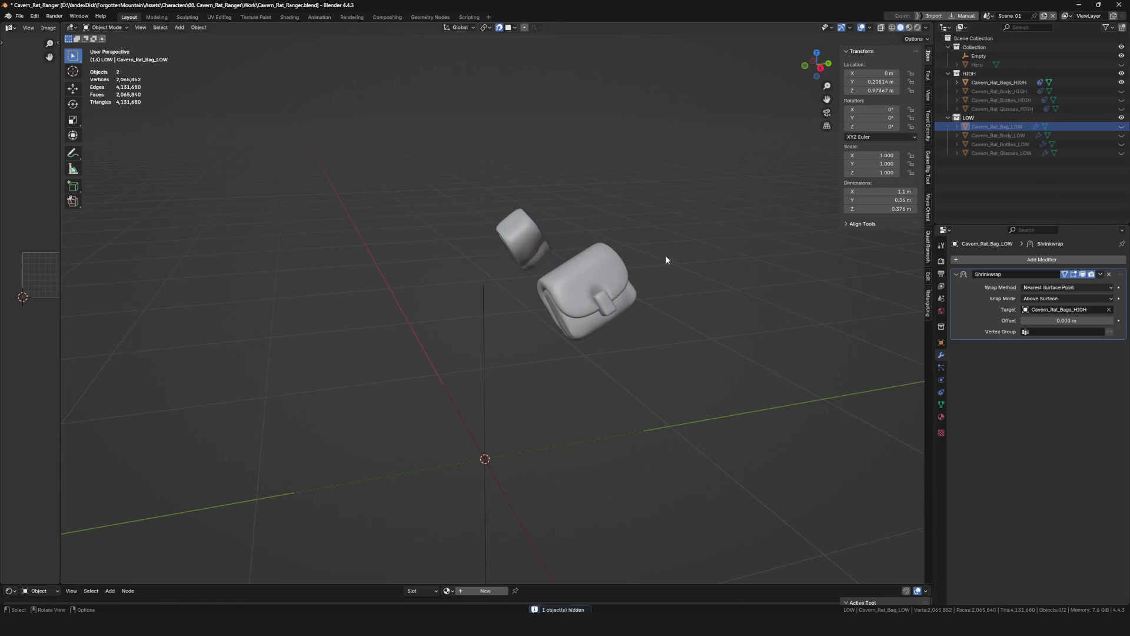
Unhide Cavern_Rat_Body_HIGH in the outliner and bring up the file commands.
{"action": "middle_click_drag", "start_coordinate": [665, 259], "coordinate": [759, 221]}
{"action": "left_click", "coordinate": [1122, 91]}
{"action": "middle_click_drag", "start_coordinate": [565, 318], "coordinate": [565, 340]}
{"action": "scroll", "coordinate": [569, 329], "scroll_direction": "down", "scroll_amount": 5}
{"action": "scroll", "coordinate": [570, 330], "scroll_direction": "up", "scroll_amount": 3}
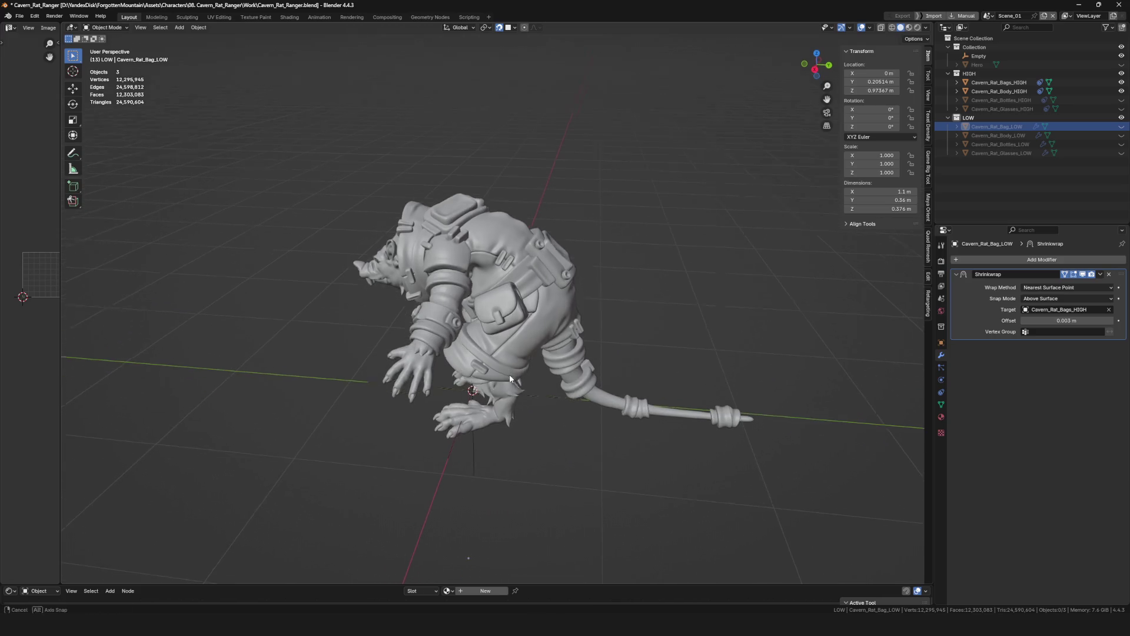
{"action": "left_click", "coordinate": [565, 340]}
{"action": "scroll", "coordinate": [566, 340], "scroll_direction": "up", "scroll_amount": 2}
{"action": "left_click", "coordinate": [565, 341]}
{"action": "key", "text": "F4"}
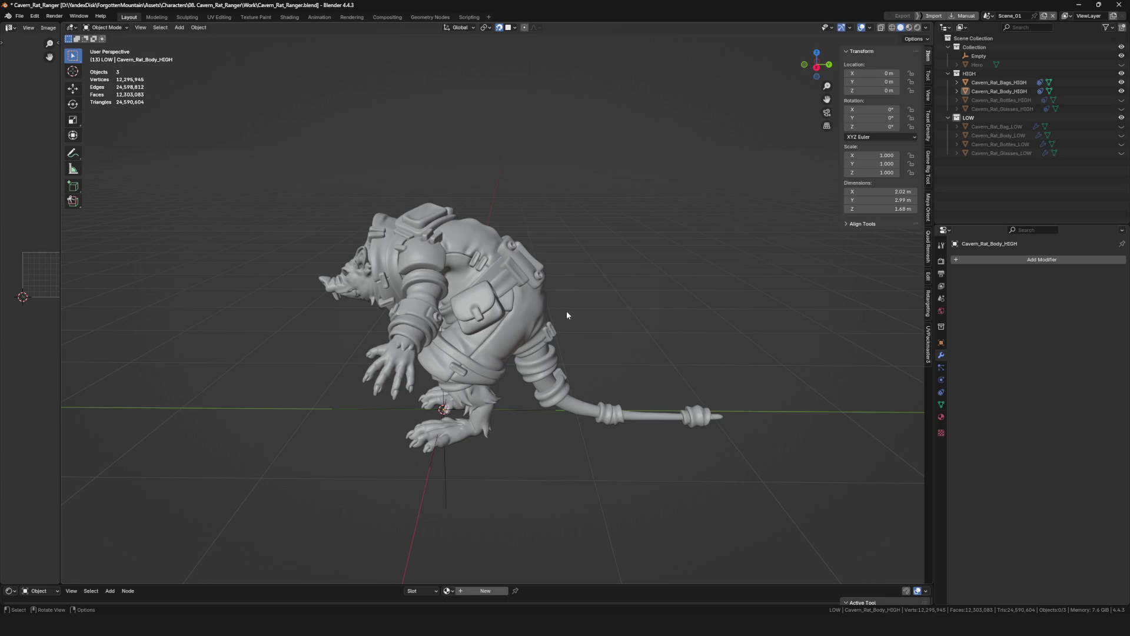
Import Cavern_Rat_Quiver_HIGH.fbx so the quiver appears above the rat body.
{"action": "key", "text": "F4"}
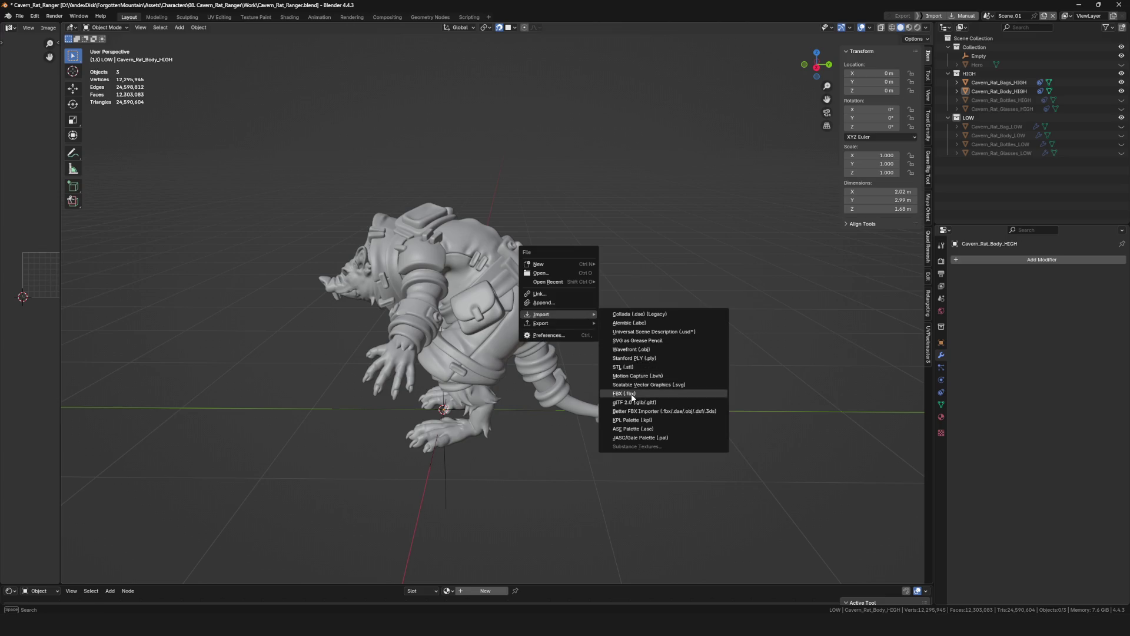
{"action": "left_click", "coordinate": [627, 393]}
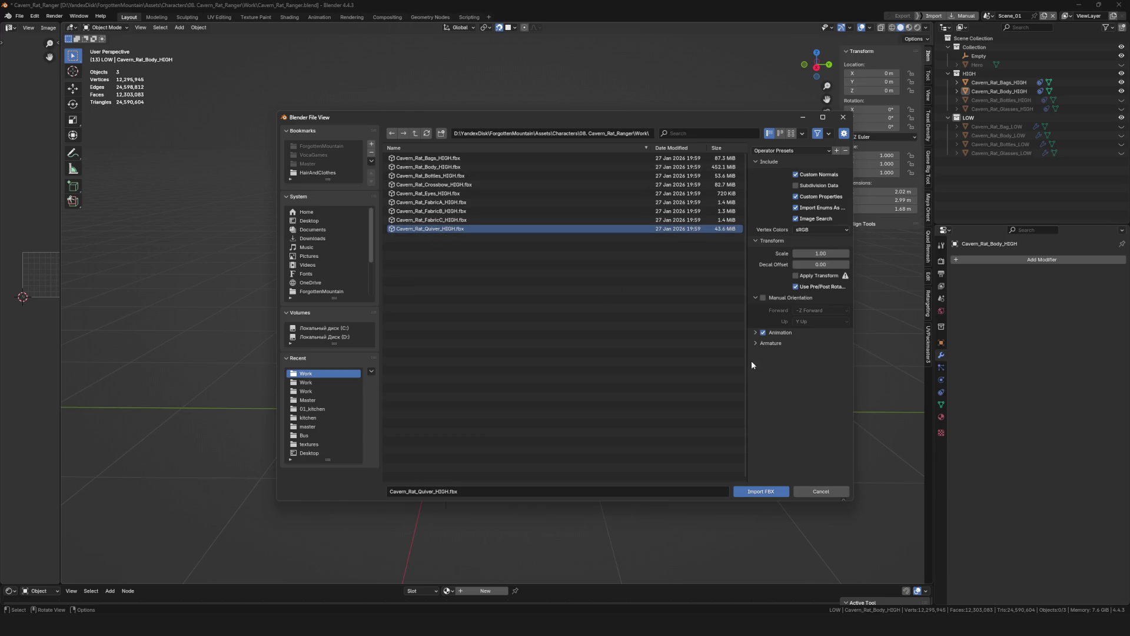
{"action": "left_click", "coordinate": [757, 491]}
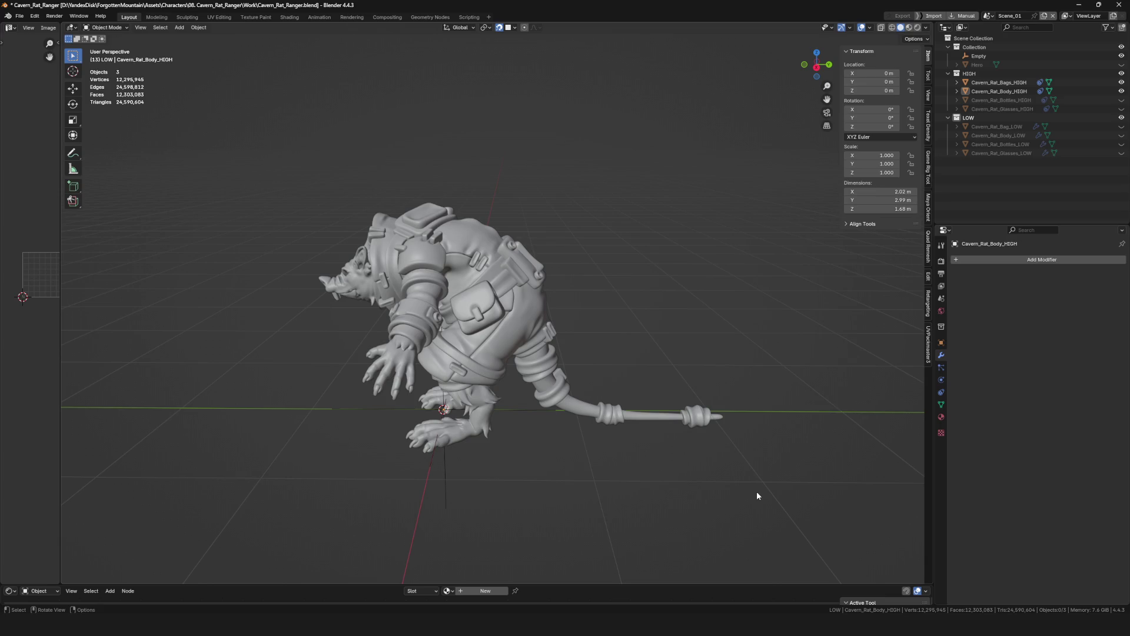
{"action": "middle_click_drag", "start_coordinate": [757, 495], "coordinate": [593, 344]}
{"action": "scroll", "coordinate": [593, 339], "scroll_direction": "down", "scroll_amount": 5}
{"action": "scroll", "coordinate": [567, 287], "scroll_direction": "up", "scroll_amount": 5}
{"action": "mouse_move", "coordinate": [567, 287]}
{"action": "middle_mouse_down"}
{"action": "mouse_move", "coordinate": [553, 310]}
{"action": "mouse_move", "coordinate": [501, 227]}
{"action": "middle_mouse_up"}
Clear the selection and leave only the imported quiver selected.
{"action": "key", "text": "alt+a"}
{"action": "scroll", "coordinate": [501, 228], "scroll_direction": "up", "scroll_amount": 2}
{"action": "left_click", "coordinate": [527, 297], "text": "shift"}
{"action": "left_click", "coordinate": [504, 238], "text": "shift"}
{"action": "left_click", "coordinate": [510, 265], "text": "shift"}
{"action": "left_click", "coordinate": [509, 269], "text": "shift"}
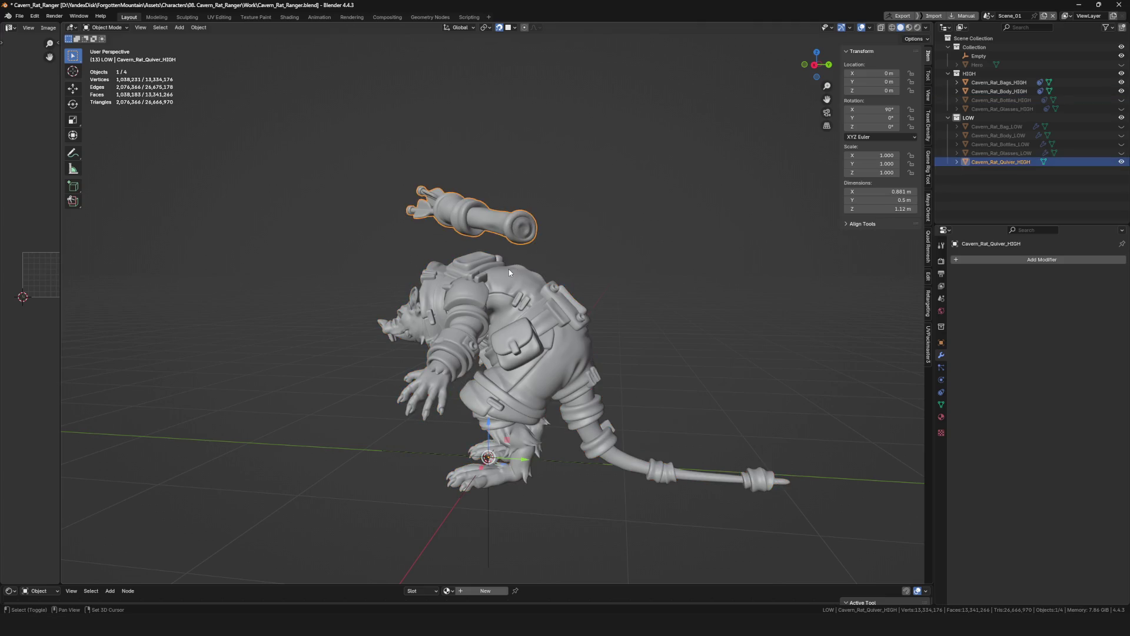
Undo a premature constraint copy and apply the quiver's rotation with Ctrl+A.
{"action": "left_click", "coordinate": [940, 394]}
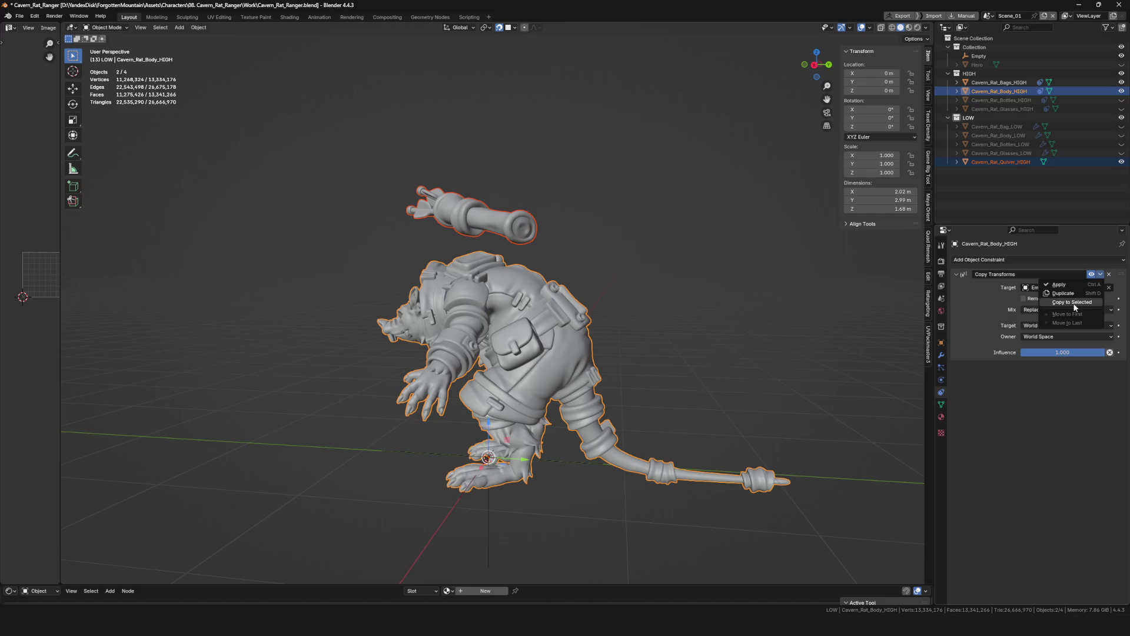
{"action": "left_click", "coordinate": [1074, 303]}
{"action": "key", "text": "ctrl+z"}
{"action": "left_click", "coordinate": [521, 225]}
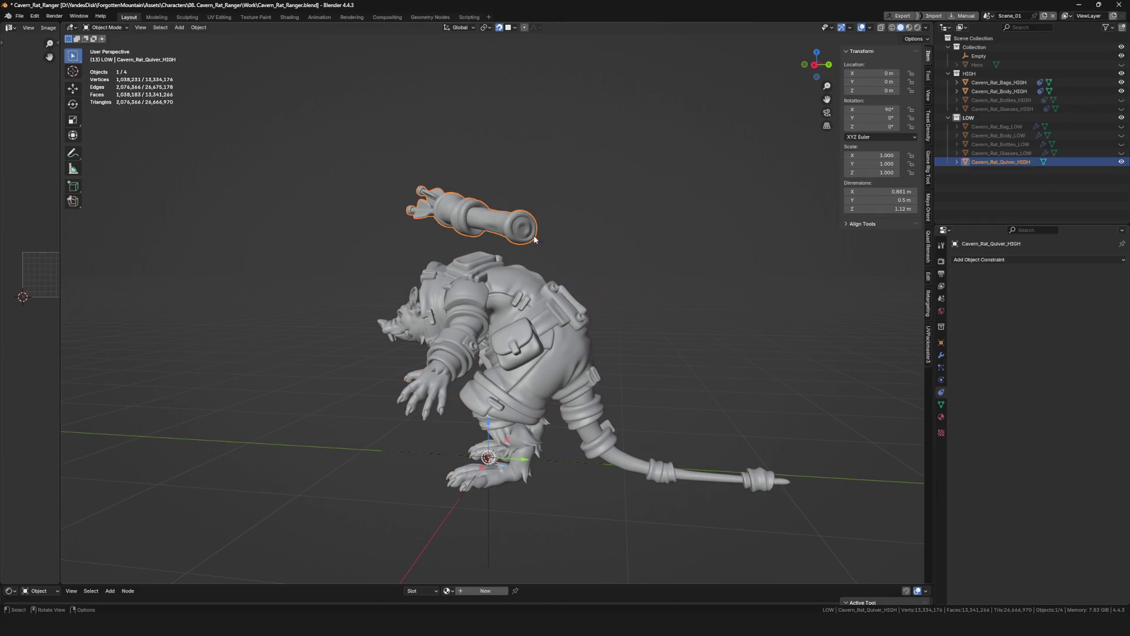
{"action": "key", "text": "ctrl+a"}
{"action": "left_click", "coordinate": [678, 248]}
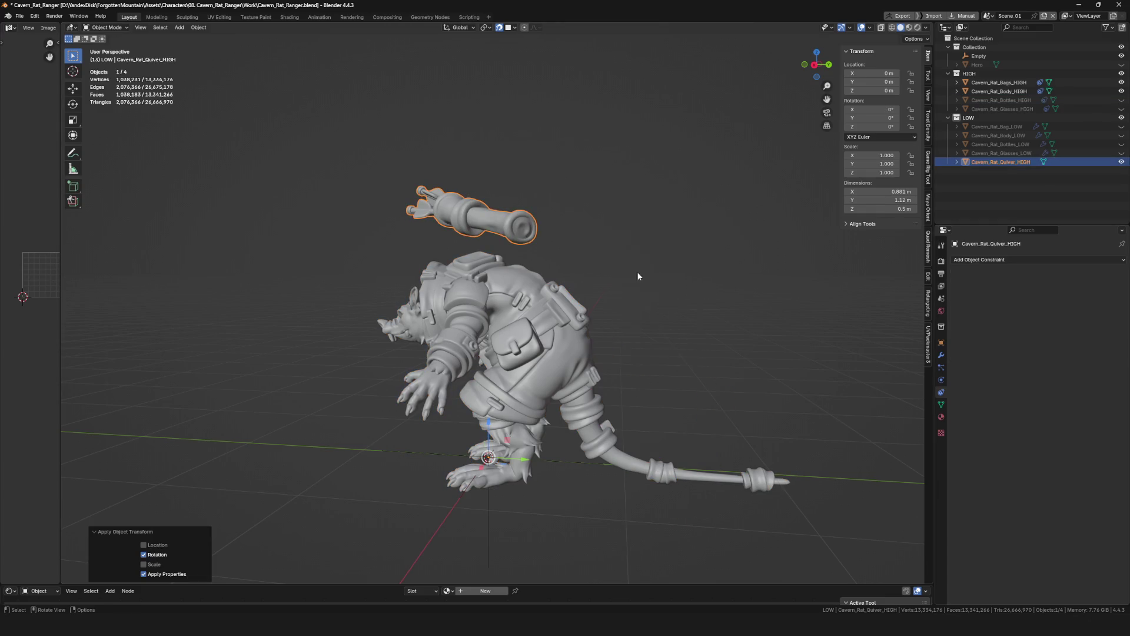
Copy the body's Copy Transforms constraint to the quiver so it sits on the rat's back.
{"action": "left_click", "coordinate": [507, 273], "text": "shift"}
{"action": "key", "text": "ctrl+z"}
{"action": "left_click", "coordinate": [513, 272], "text": "shift"}
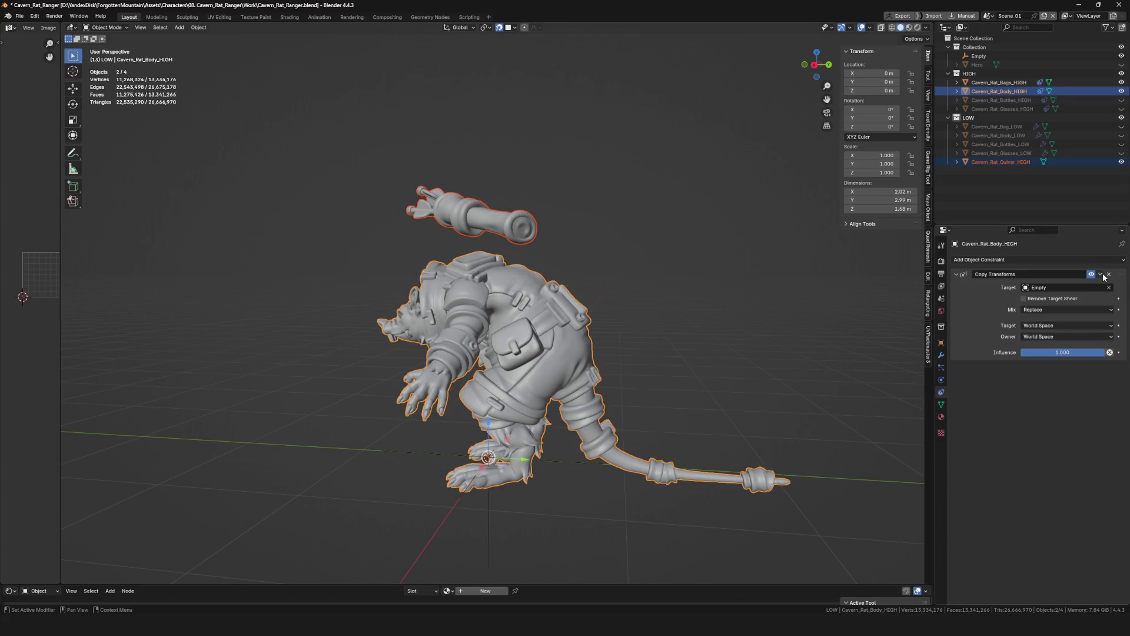
{"action": "left_click", "coordinate": [1072, 302]}
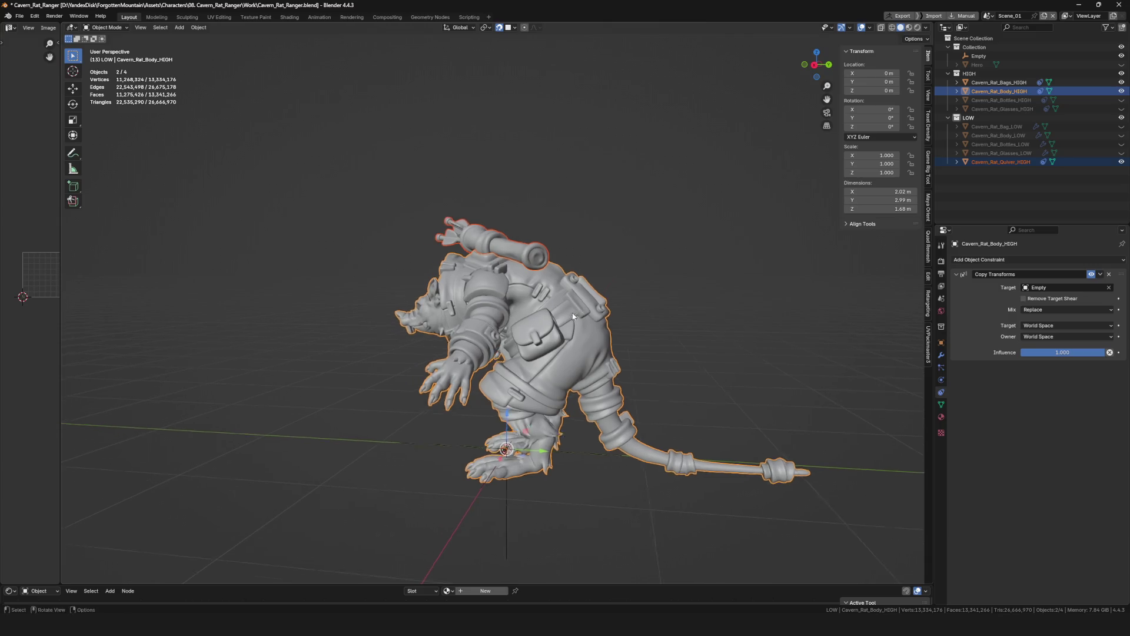
{"action": "key", "text": "alt+a"}
Inspect the seated quiver and hide the high-poly body and bags in the outliner.
{"action": "mouse_move", "coordinate": [707, 335]}
{"action": "middle_mouse_down"}
{"action": "mouse_move", "coordinate": [497, 308]}
{"action": "mouse_move", "coordinate": [554, 284]}
{"action": "mouse_move", "coordinate": [522, 335]}
{"action": "mouse_move", "coordinate": [536, 326]}
{"action": "mouse_move", "coordinate": [533, 335]}
{"action": "mouse_move", "coordinate": [555, 339]}
{"action": "middle_mouse_up"}
{"action": "left_click", "coordinate": [497, 308]}
{"action": "scroll", "coordinate": [553, 283], "scroll_direction": "down", "scroll_amount": 3}
{"action": "scroll", "coordinate": [534, 336], "scroll_direction": "down", "scroll_amount": 3}
{"action": "scroll", "coordinate": [535, 336], "scroll_direction": "up", "scroll_amount": 3}
{"action": "scroll", "coordinate": [540, 339], "scroll_direction": "down", "scroll_amount": 3}
{"action": "scroll", "coordinate": [540, 338], "scroll_direction": "up", "scroll_amount": 5}
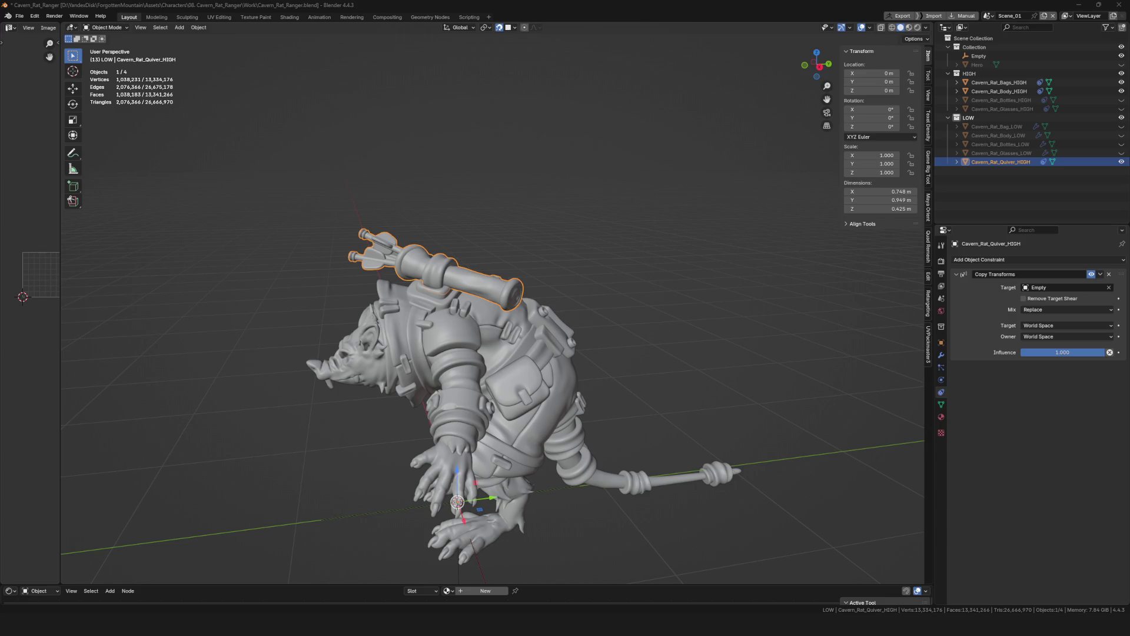
{"action": "mouse_move", "coordinate": [592, 364]}
{"action": "middle_mouse_down"}
{"action": "mouse_move", "coordinate": [510, 315]}
{"action": "mouse_move", "coordinate": [1044, 153]}
{"action": "middle_mouse_up"}
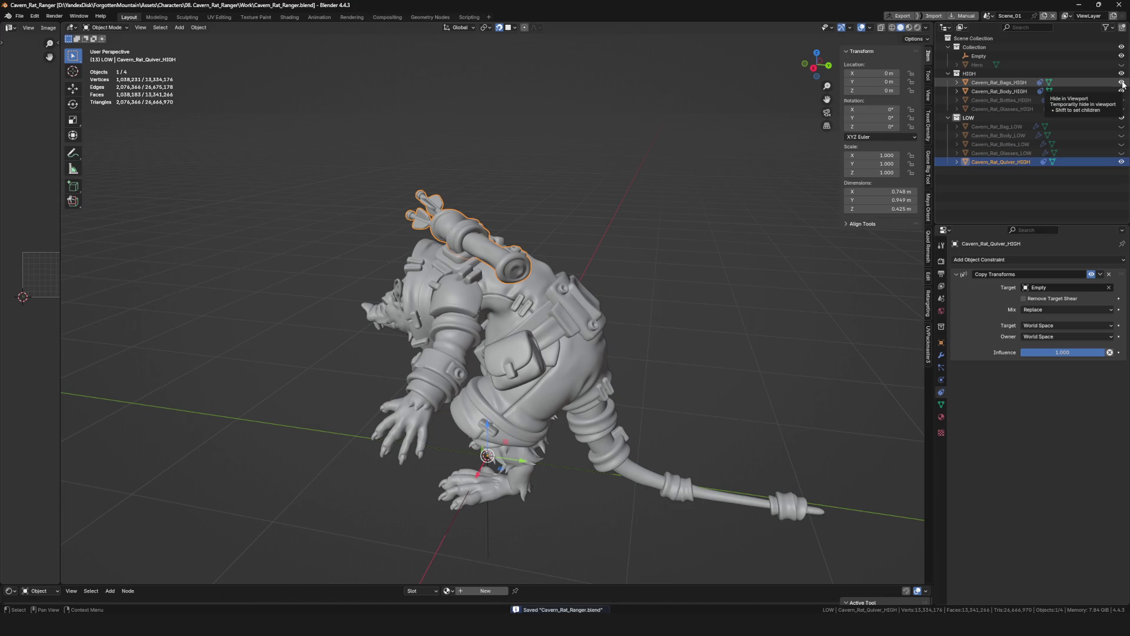
{"action": "left_click_drag", "start_coordinate": [1123, 83], "coordinate": [1124, 92]}
{"action": "middle_click_drag", "start_coordinate": [488, 312], "coordinate": [531, 311]}
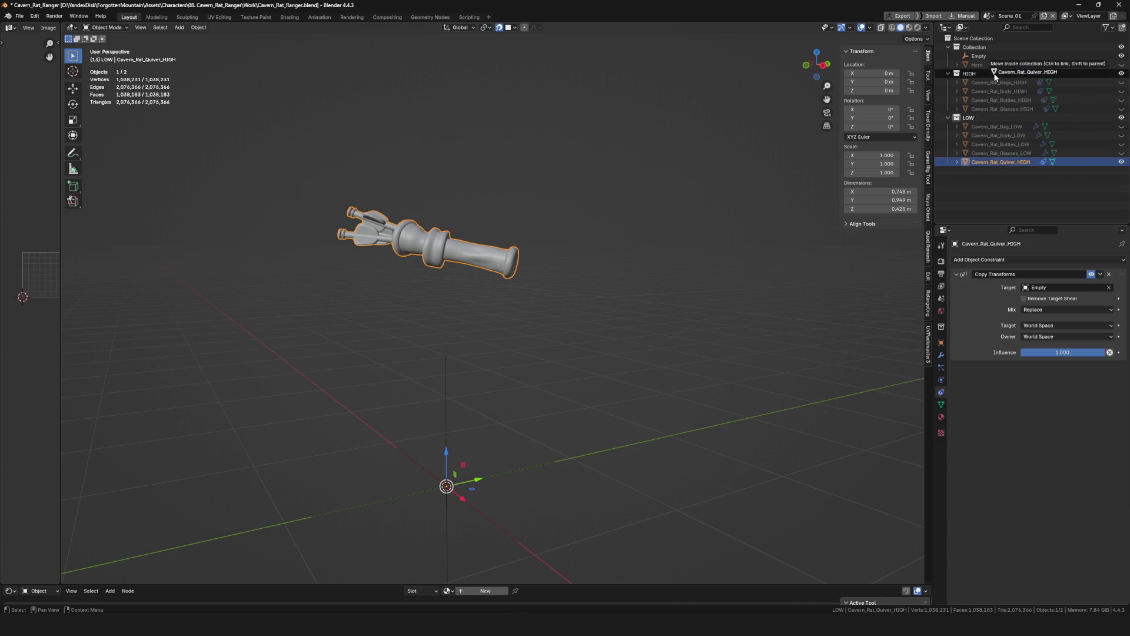
Move the quiver into the HIGH collection, then unhide and select the low-poly bag.
{"action": "left_click_drag", "start_coordinate": [996, 76], "coordinate": [995, 74]}
{"action": "middle_click_drag", "start_coordinate": [592, 247], "coordinate": [667, 226]}
{"action": "scroll", "coordinate": [667, 226], "scroll_direction": "up", "scroll_amount": 3}
{"action": "scroll", "coordinate": [546, 262], "scroll_direction": "up", "scroll_amount": 2}
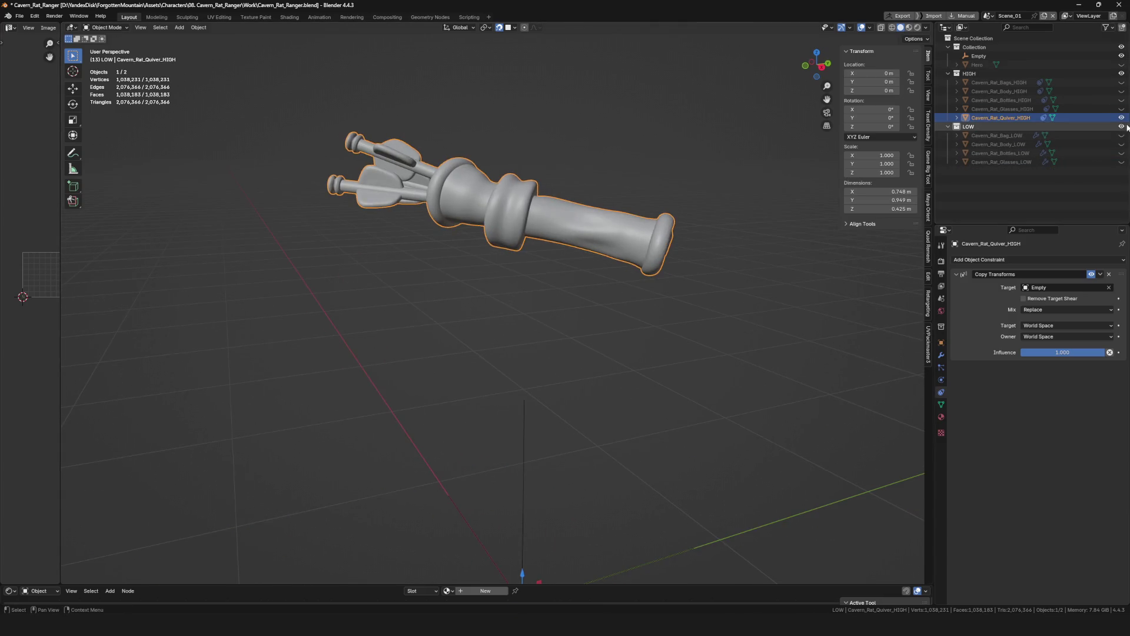
{"action": "left_click", "coordinate": [1122, 135]}
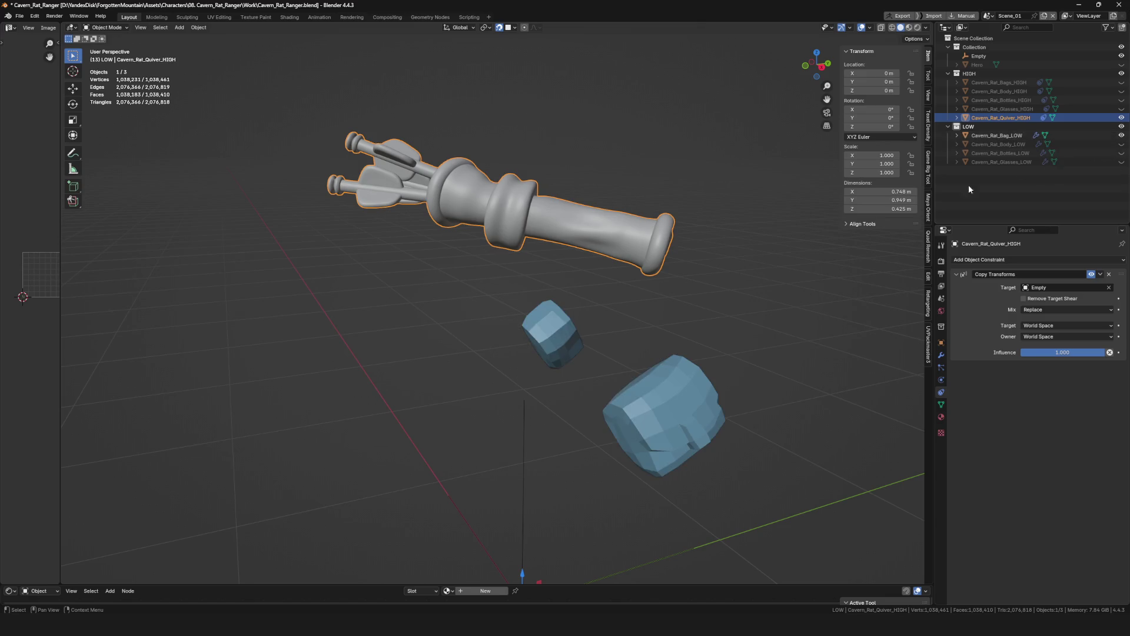
{"action": "left_click", "coordinate": [657, 403]}
{"action": "mouse_move", "coordinate": [658, 403]}
{"action": "middle_mouse_down"}
{"action": "mouse_move", "coordinate": [587, 349]}
{"action": "mouse_move", "coordinate": [633, 368]}
{"action": "middle_mouse_up"}
Duplicate a bag face, separate it into Cavern_Rat_Bag_LOW.001 and save.
{"action": "key", "text": "Tab"}
{"action": "left_click", "coordinate": [642, 290]}
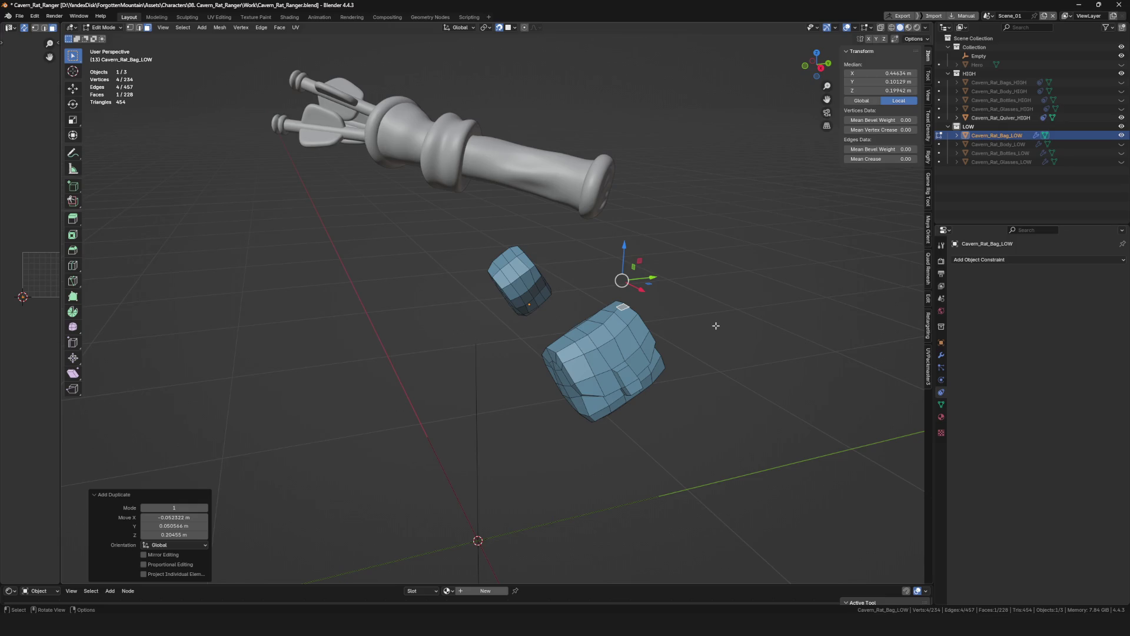
{"action": "key", "text": "p"}
{"action": "left_click", "coordinate": [716, 325]}
{"action": "key", "text": "Tab"}
{"action": "key", "text": "ctrl+s"}
{"action": "scroll", "coordinate": [612, 310], "scroll_direction": "up", "scroll_amount": 4}
Show the new object's Shrinkwrap modifier to retarget it at Cavern_Rat_Quiver_HIGH.
{"action": "left_click", "coordinate": [612, 310]}
{"action": "scroll", "coordinate": [612, 310], "scroll_direction": "down", "scroll_amount": 5}
{"action": "left_click", "coordinate": [940, 355]}
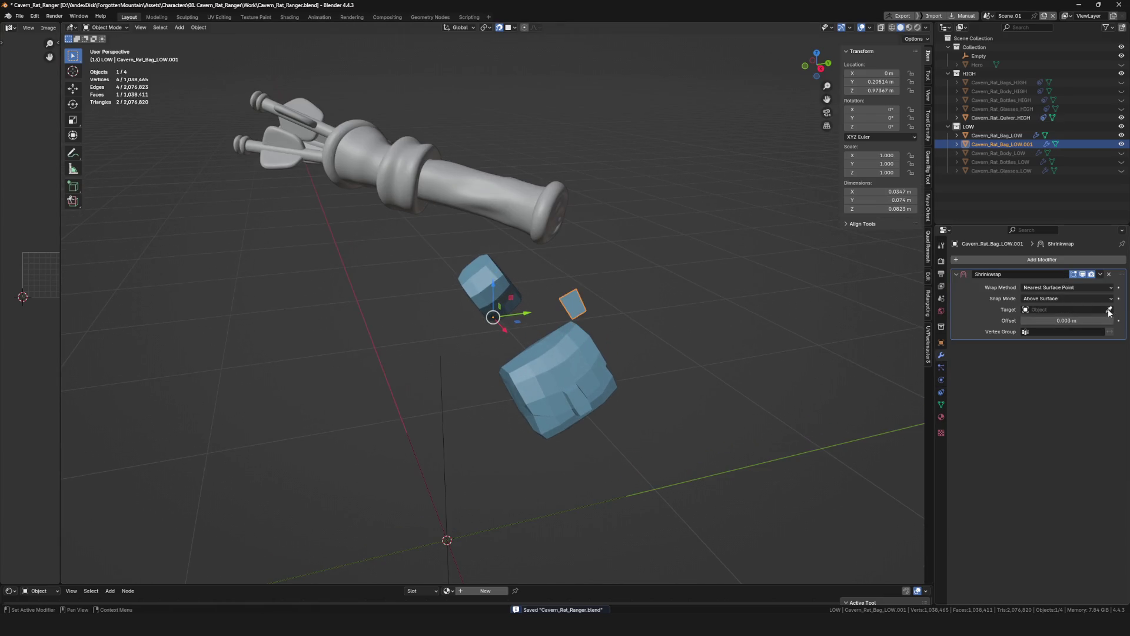
{"action": "middle_click_drag", "start_coordinate": [599, 223], "coordinate": [502, 236]}
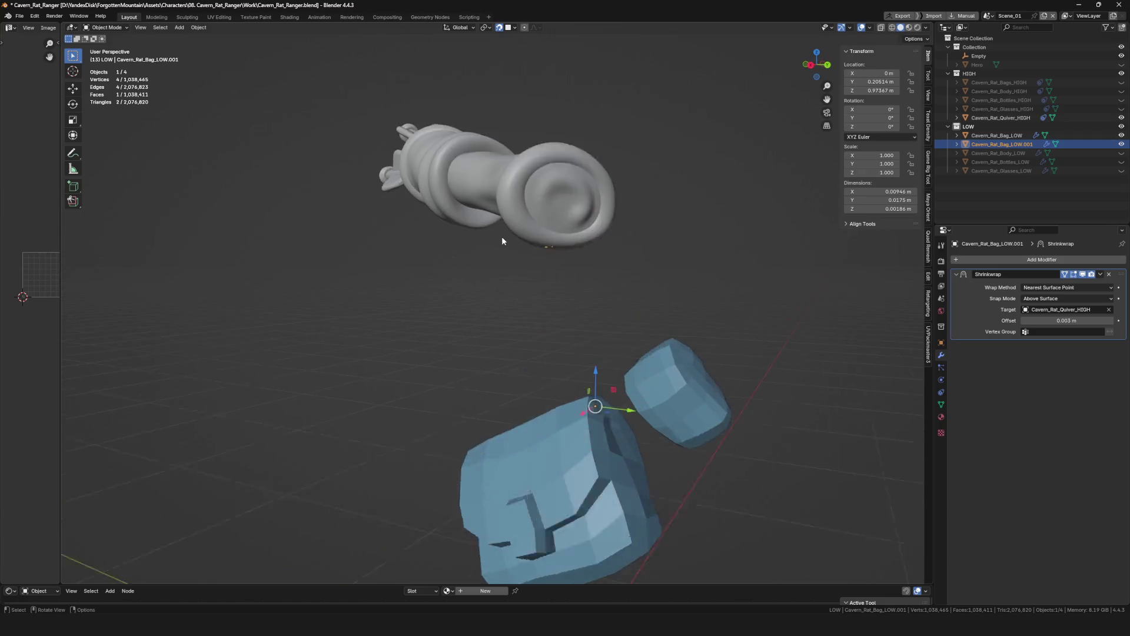
{"action": "scroll", "coordinate": [502, 236], "scroll_direction": "up", "scroll_amount": 2}
Edit the new face object, scale the whole face down and switch to vertex selection.
{"action": "key", "text": "ctrl+Tab"}
{"action": "left_click", "coordinate": [683, 252]}
{"action": "scroll", "coordinate": [581, 235], "scroll_direction": "up", "scroll_amount": 3}
{"action": "key", "text": "k"}
{"action": "key", "text": "a"}
{"action": "middle_click_drag", "start_coordinate": [582, 234], "coordinate": [588, 240]}
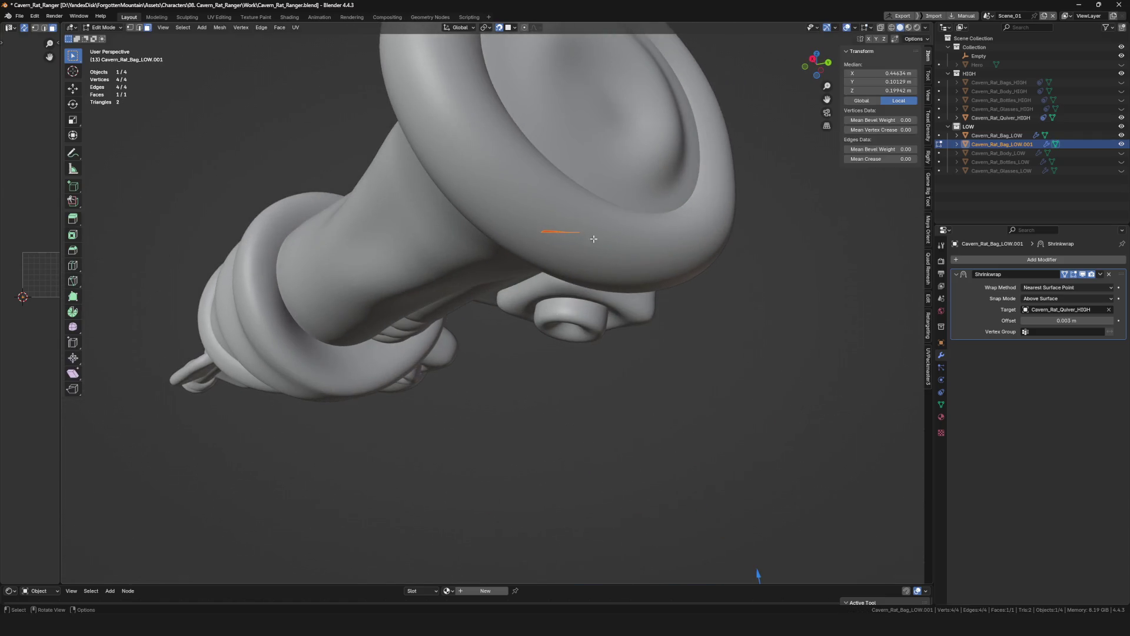
{"action": "key", "text": "s"}
{"action": "left_click", "coordinate": [697, 284]}
{"action": "scroll", "coordinate": [561, 235], "scroll_direction": "up", "scroll_amount": 2}
{"action": "right_click", "coordinate": [618, 263]}
{"action": "mouse_move", "coordinate": [619, 263]}
{"action": "middle_mouse_down"}
{"action": "mouse_move", "coordinate": [582, 230]}
{"action": "mouse_move", "coordinate": [540, 283]}
{"action": "mouse_move", "coordinate": [632, 245]}
{"action": "mouse_move", "coordinate": [610, 396]}
{"action": "mouse_move", "coordinate": [555, 412]}
{"action": "middle_mouse_up"}
{"action": "key", "text": "1"}
{"action": "left_click", "coordinate": [582, 229]}
{"action": "scroll", "coordinate": [582, 231], "scroll_direction": "down", "scroll_amount": 4}
{"action": "scroll", "coordinate": [631, 245], "scroll_direction": "up", "scroll_amount": 3}
{"action": "scroll", "coordinate": [631, 245], "scroll_direction": "down", "scroll_amount": 3}
{"action": "scroll", "coordinate": [611, 396], "scroll_direction": "up", "scroll_amount": 4}
Move the small face onto the strap button and hide the low-poly bag.
{"action": "left_click", "coordinate": [616, 401]}
{"action": "key", "text": "g"}
{"action": "left_click", "coordinate": [696, 316]}
{"action": "middle_click_drag", "start_coordinate": [695, 316], "coordinate": [654, 414]}
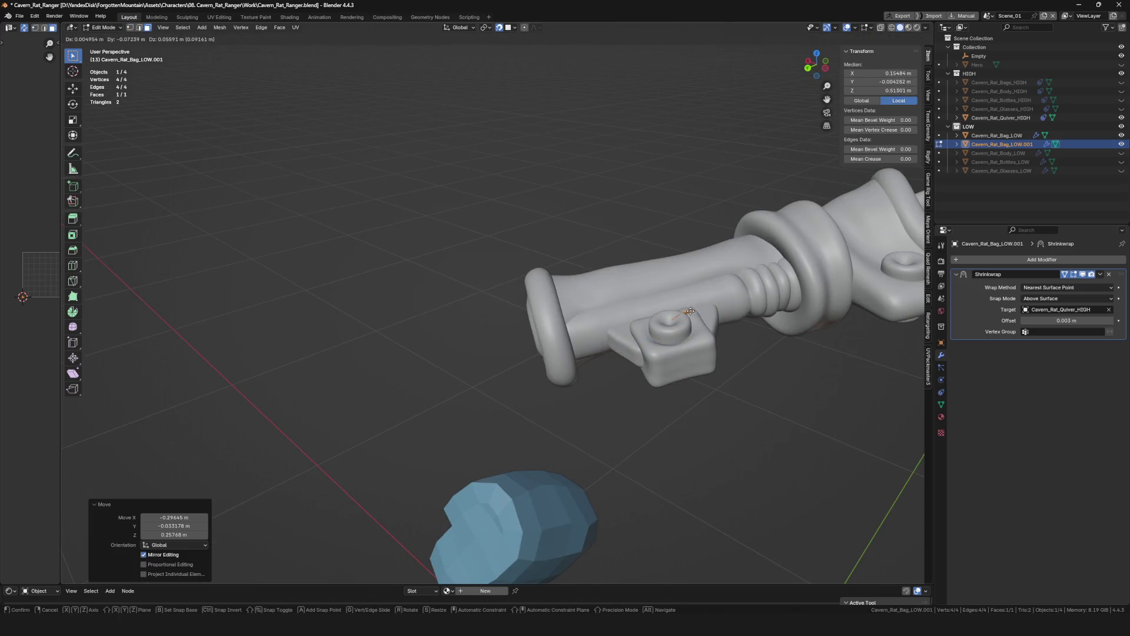
{"action": "left_click", "coordinate": [687, 316]}
{"action": "scroll", "coordinate": [687, 315], "scroll_direction": "up", "scroll_amount": 3}
{"action": "middle_click_drag", "start_coordinate": [688, 315], "coordinate": [618, 335]}
{"action": "scroll", "coordinate": [653, 318], "scroll_direction": "down", "scroll_amount": 4}
{"action": "scroll", "coordinate": [636, 316], "scroll_direction": "up", "scroll_amount": 3}
{"action": "scroll", "coordinate": [636, 315], "scroll_direction": "up", "scroll_amount": 3}
{"action": "scroll", "coordinate": [618, 336], "scroll_direction": "down", "scroll_amount": 3}
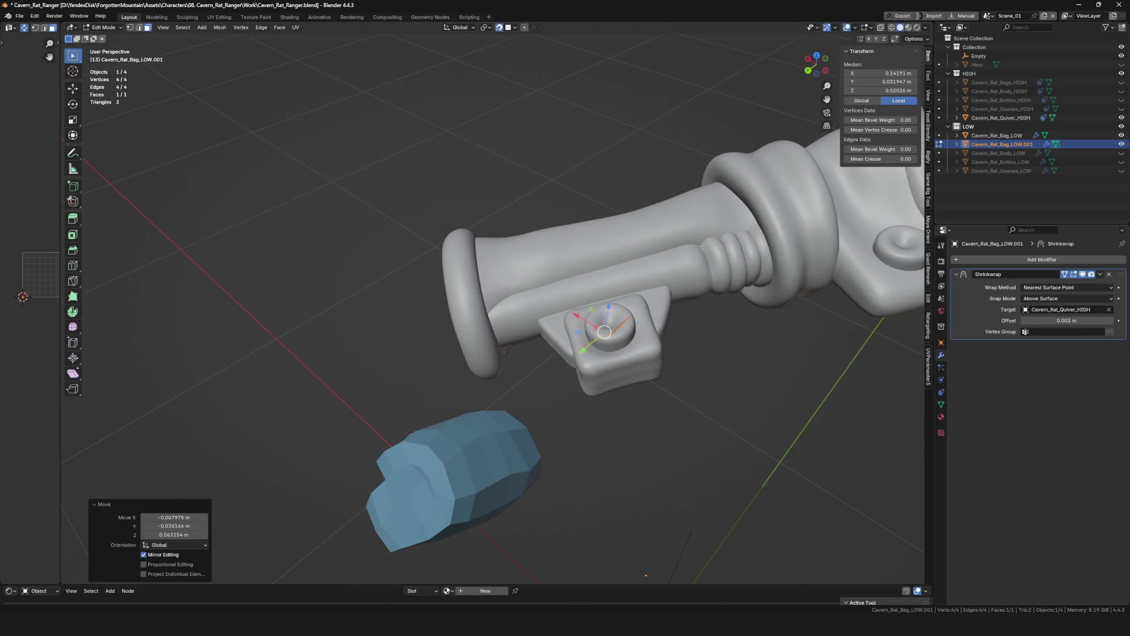
{"action": "left_click", "coordinate": [1122, 135]}
{"action": "scroll", "coordinate": [600, 335], "scroll_direction": "up", "scroll_amount": 4}
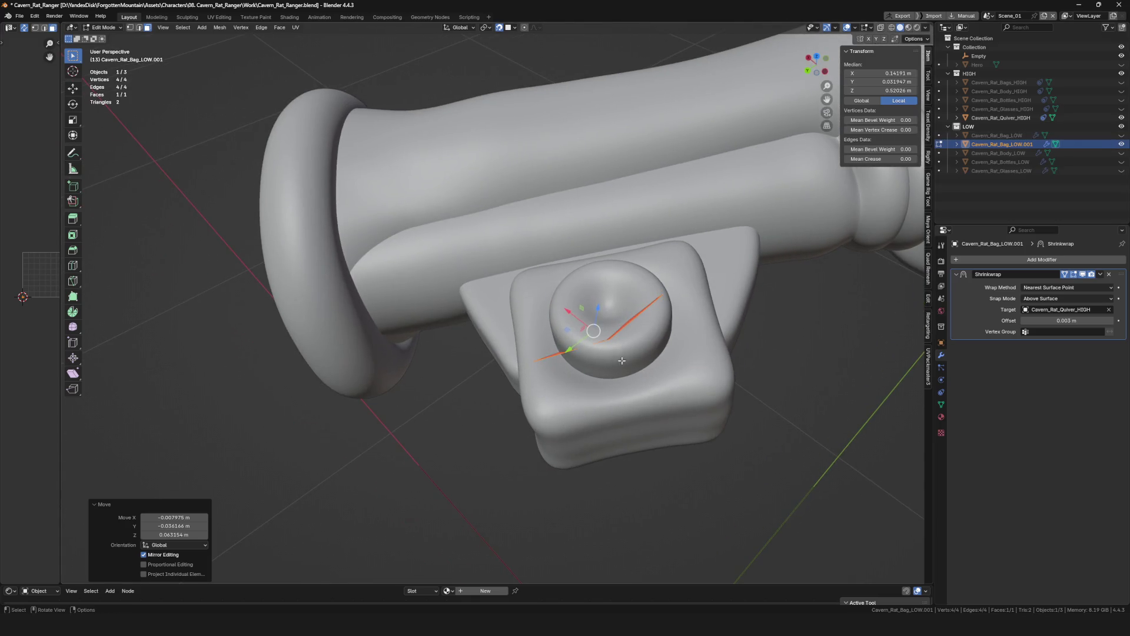
Drag the quad's corner vertices one by one to fit over the round button.
{"action": "left_click", "coordinate": [533, 362]}
{"action": "key", "text": "g"}
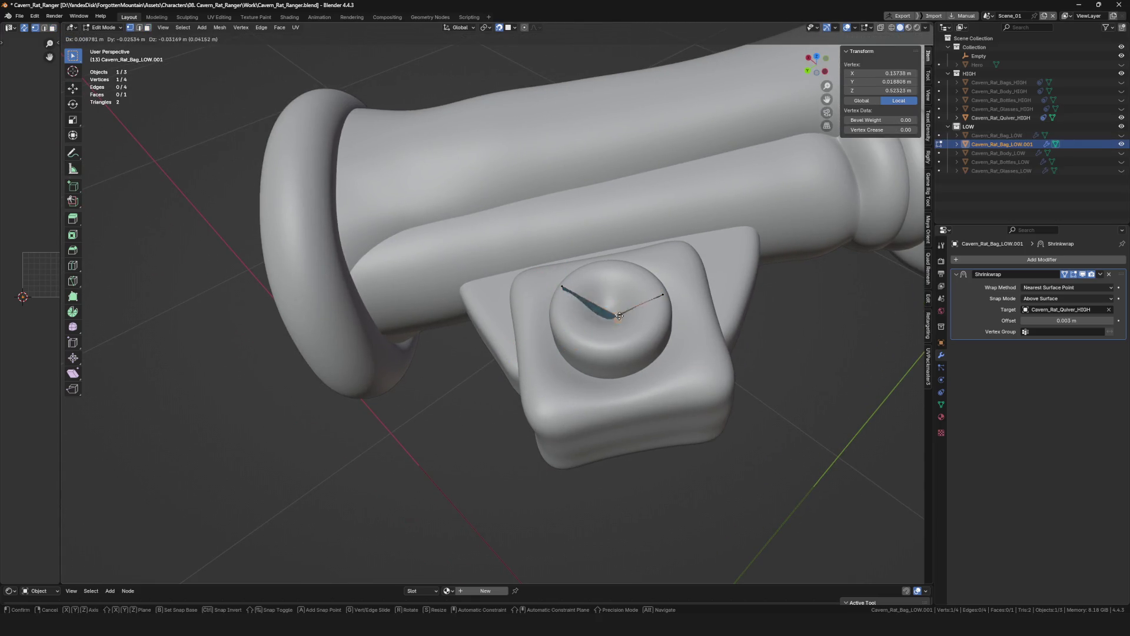
{"action": "left_click", "coordinate": [621, 263]}
{"action": "middle_click_drag", "start_coordinate": [620, 263], "coordinate": [556, 272]}
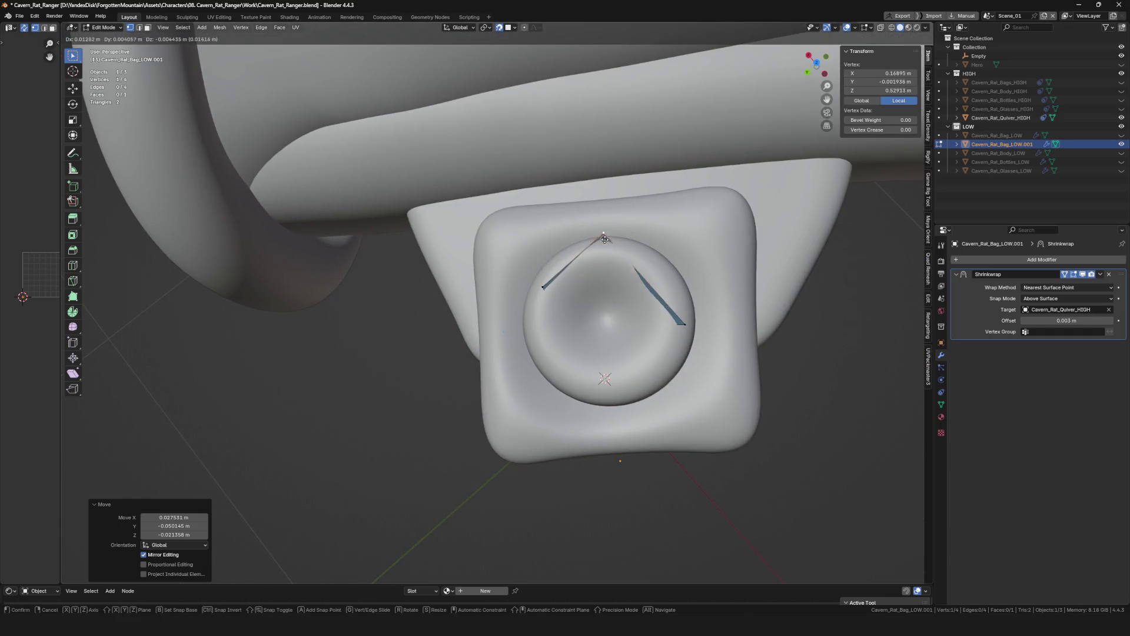
{"action": "key", "text": "g"}
{"action": "left_click", "coordinate": [604, 241]}
{"action": "key", "text": "g"}
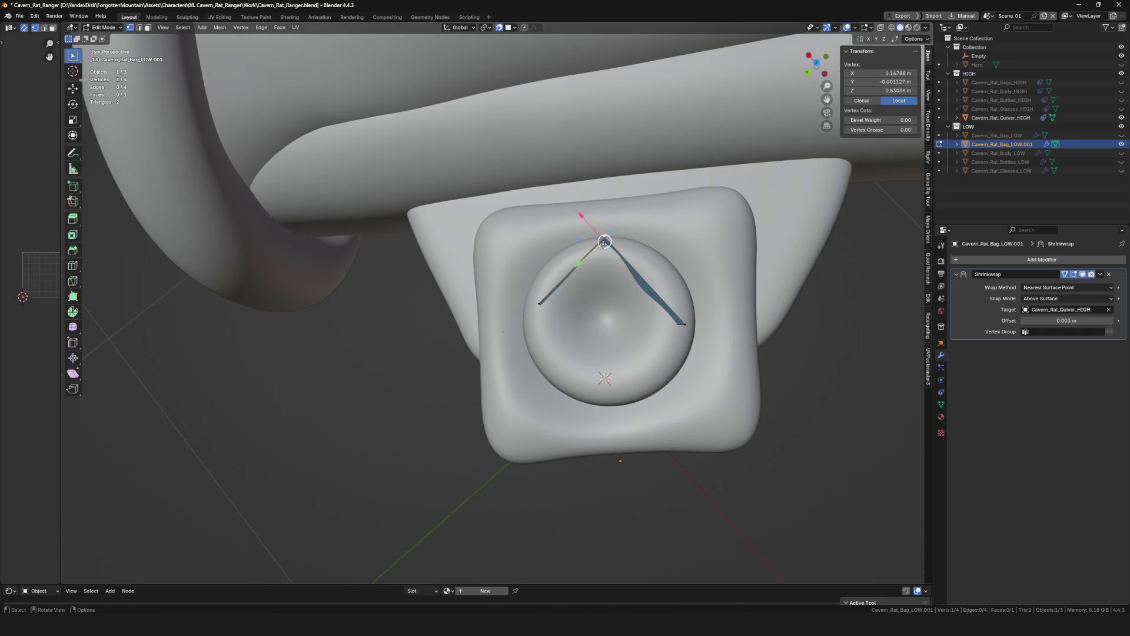
{"action": "left_click", "coordinate": [575, 261]}
{"action": "key", "text": "g"}
{"action": "left_click", "coordinate": [601, 251]}
{"action": "key", "text": "g"}
{"action": "left_click", "coordinate": [554, 274]}
{"action": "key", "text": "g"}
{"action": "left_click", "coordinate": [594, 291]}
With X-ray on, refine the quad's vertex positions against the high-poly button.
{"action": "key", "text": "alt+z"}
{"action": "key", "text": "g"}
{"action": "left_click", "coordinate": [610, 239]}
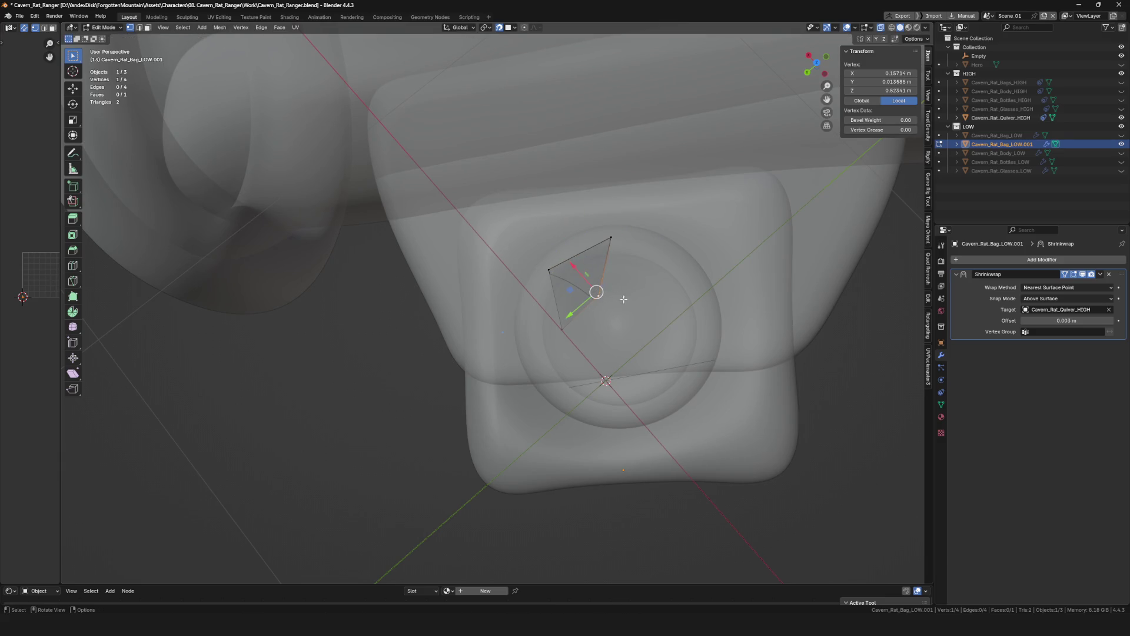
{"action": "key", "text": "g"}
{"action": "left_click", "coordinate": [605, 320]}
{"action": "key", "text": "g"}
{"action": "left_click", "coordinate": [605, 262]}
{"action": "key", "text": "g"}
{"action": "left_click", "coordinate": [551, 292]}
{"action": "key", "text": "g"}
{"action": "left_click", "coordinate": [541, 341]}
{"action": "left_click", "coordinate": [609, 321]}
{"action": "key", "text": "g"}
Extrude the quad's right edge into a second face and adjust its new vertex.
{"action": "key", "text": "alt+a"}
{"action": "left_click", "coordinate": [609, 302]}
{"action": "key", "text": "e"}
{"action": "left_click", "coordinate": [662, 316]}
{"action": "key", "text": "g"}
{"action": "left_click", "coordinate": [678, 333]}
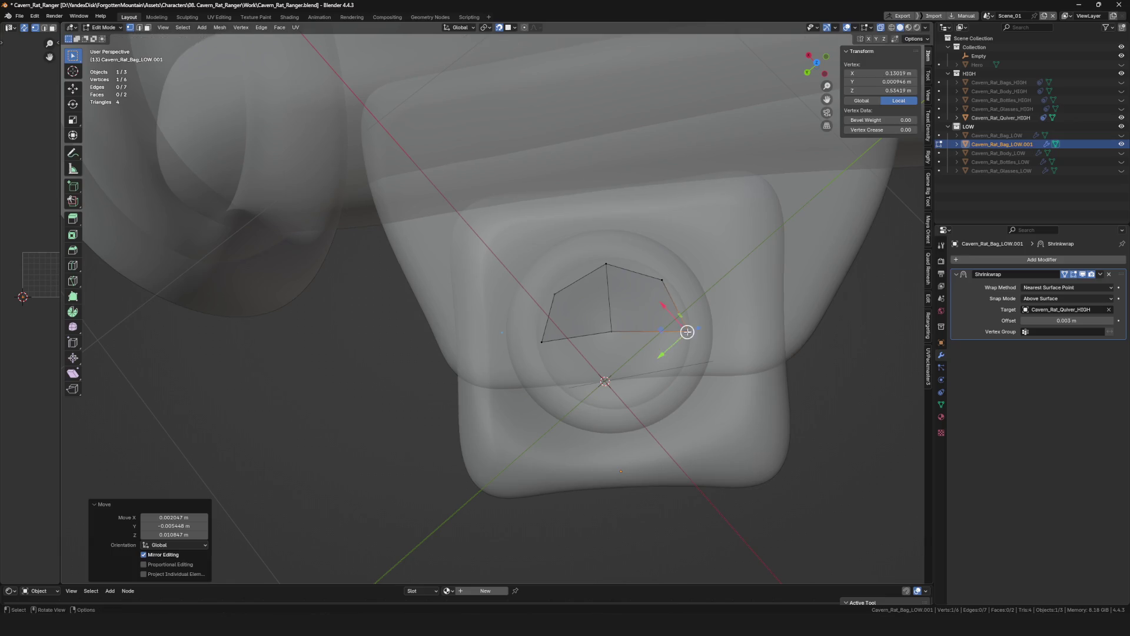
{"action": "middle_click_drag", "start_coordinate": [678, 333], "coordinate": [574, 335]}
Extrude a third face downward and pull its outer vertices inward.
{"action": "left_click", "coordinate": [558, 305]}
{"action": "key", "text": "e"}
{"action": "left_click", "coordinate": [554, 368]}
{"action": "key", "text": "g"}
{"action": "left_click", "coordinate": [531, 355]}
{"action": "left_click", "coordinate": [647, 397]}
{"action": "key", "text": "g"}
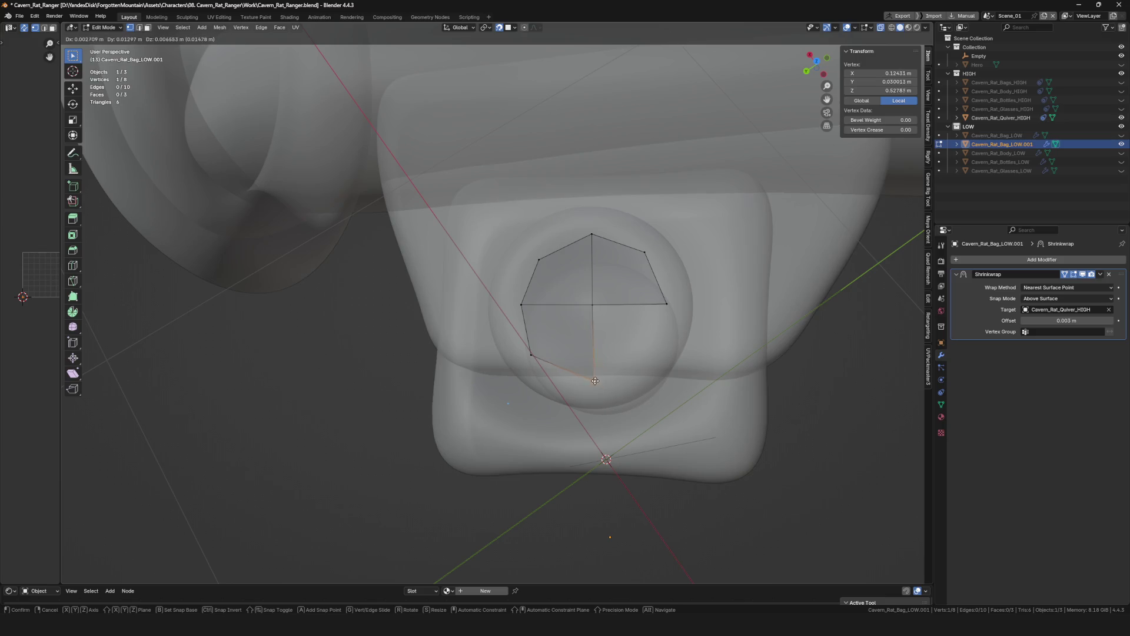
{"action": "left_click", "coordinate": [601, 359]}
Extrude the eighth vertex for a fourth face, turn X-ray off and select all for the normals menu.
{"action": "key", "text": "e"}
{"action": "left_click", "coordinate": [651, 353]}
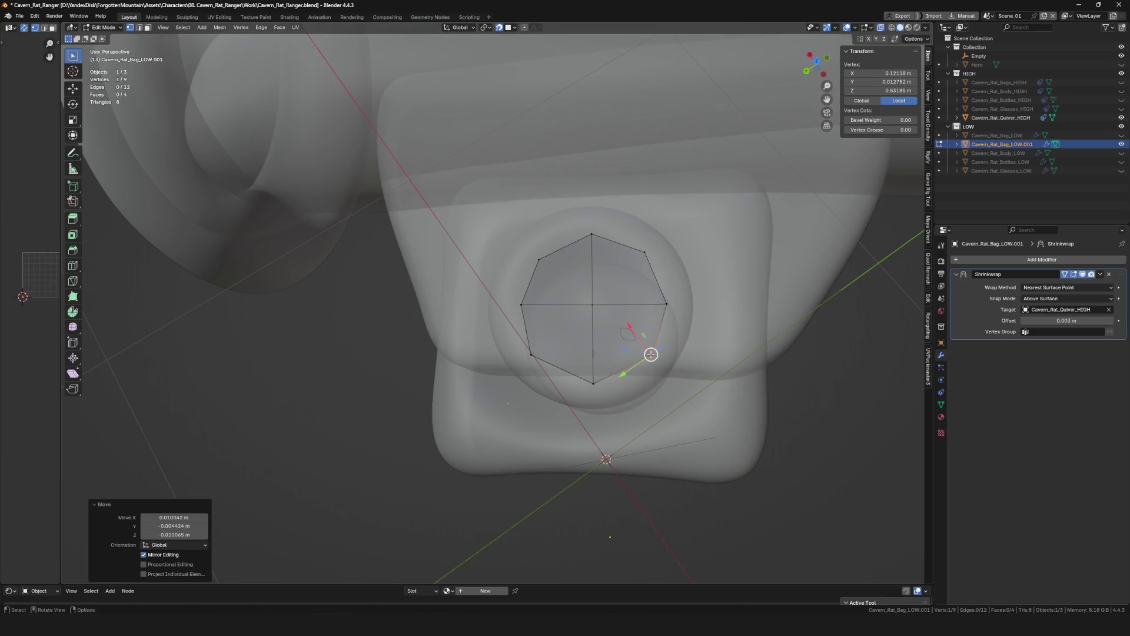
{"action": "key", "text": "alt+z"}
{"action": "scroll", "coordinate": [650, 353], "scroll_direction": "down", "scroll_amount": 3}
{"action": "left_click", "coordinate": [677, 335]}
{"action": "key", "text": "a"}
{"action": "key", "text": "alt+n"}
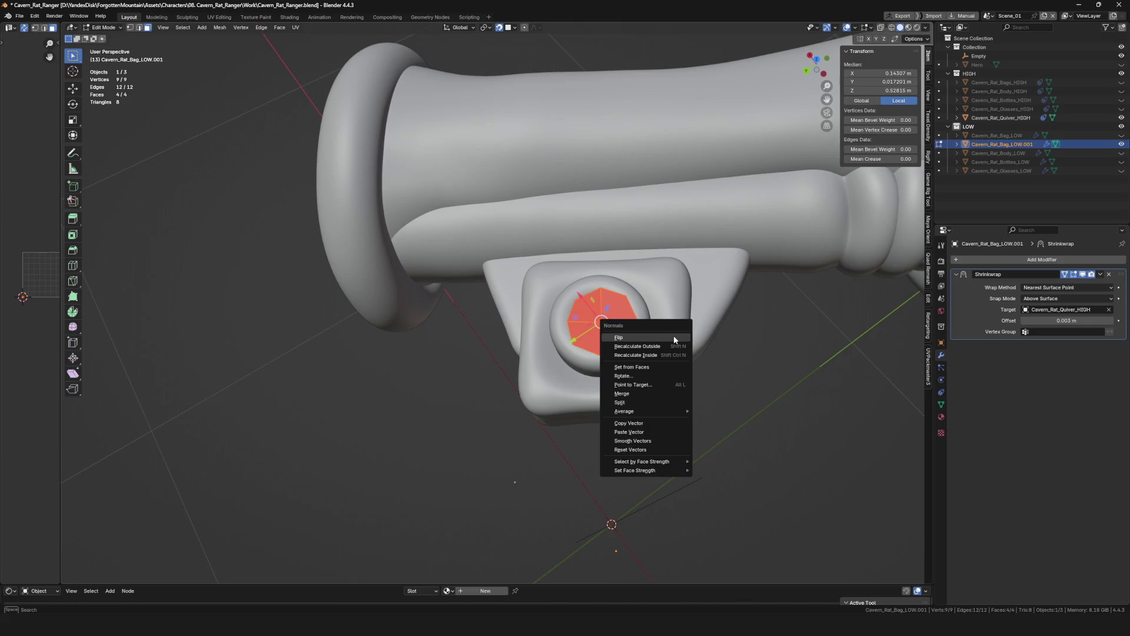
Flip the cap's normals, then extrude an outer edge and a vertex and fill a new face.
{"action": "left_click", "coordinate": [677, 341]}
{"action": "scroll", "coordinate": [600, 277], "scroll_direction": "up", "scroll_amount": 3}
{"action": "mouse_move", "coordinate": [599, 276]}
{"action": "middle_mouse_down"}
{"action": "mouse_move", "coordinate": [574, 327]}
{"action": "mouse_move", "coordinate": [606, 348]}
{"action": "mouse_move", "coordinate": [700, 284]}
{"action": "mouse_move", "coordinate": [683, 255]}
{"action": "mouse_move", "coordinate": [618, 271]}
{"action": "mouse_move", "coordinate": [597, 245]}
{"action": "mouse_move", "coordinate": [544, 266]}
{"action": "mouse_move", "coordinate": [526, 301]}
{"action": "mouse_move", "coordinate": [535, 314]}
{"action": "middle_mouse_up"}
{"action": "left_click", "coordinate": [575, 341]}
{"action": "scroll", "coordinate": [575, 340], "scroll_direction": "up", "scroll_amount": 2}
{"action": "key", "text": "e"}
{"action": "left_click", "coordinate": [528, 343]}
{"action": "key", "text": "e"}
{"action": "left_click", "coordinate": [609, 353]}
{"action": "key", "text": "f"}
Extrude successive rim vertices and fill faces (F) around the cap.
{"action": "key", "text": "e"}
{"action": "left_click", "coordinate": [698, 285]}
{"action": "key", "text": "f"}
{"action": "key", "text": "e"}
{"action": "left_click", "coordinate": [618, 270]}
{"action": "key", "text": "f"}
{"action": "key", "text": "e"}
{"action": "left_click", "coordinate": [598, 242]}
{"action": "key", "text": "f"}
Fill the last rim faces of the octagonal cap and undo one unwanted face.
{"action": "key", "text": "f"}
{"action": "left_click", "coordinate": [520, 303]}
{"action": "key", "text": "e"}
{"action": "left_click", "coordinate": [534, 315]}
{"action": "key", "text": "f"}
{"action": "key", "text": "ctrl+z"}
{"action": "scroll", "coordinate": [560, 328], "scroll_direction": "down", "scroll_amount": 5}
{"action": "mouse_move", "coordinate": [558, 329]}
{"action": "middle_mouse_down"}
{"action": "mouse_move", "coordinate": [571, 370]}
{"action": "mouse_move", "coordinate": [521, 323]}
{"action": "middle_mouse_up"}
{"action": "scroll", "coordinate": [572, 369], "scroll_direction": "up", "scroll_amount": 5}
{"action": "key", "text": "f"}
In Object Mode, set the cap's origin to the 3D cursor and apply its Shrinkwrap.
{"action": "key", "text": "Tab"}
{"action": "right_click", "coordinate": [547, 324]}
{"action": "left_click", "coordinate": [618, 339]}
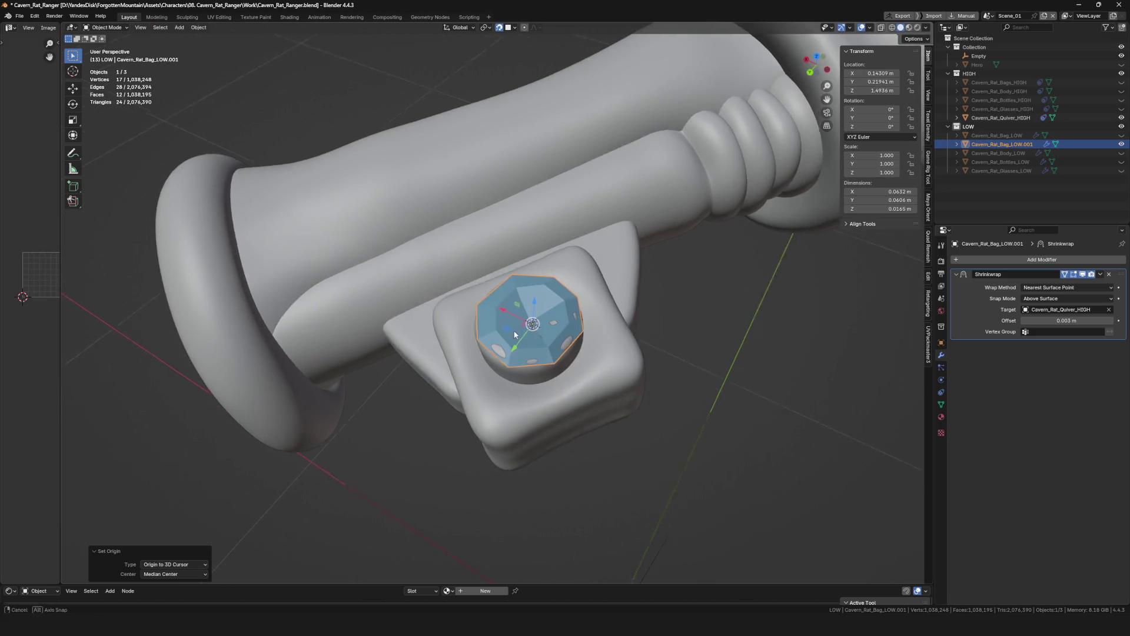
{"action": "scroll", "coordinate": [515, 334], "scroll_direction": "down", "scroll_amount": 2}
{"action": "scroll", "coordinate": [514, 334], "scroll_direction": "down", "scroll_amount": 1}
{"action": "key", "text": "ctrl+a"}
{"action": "scroll", "coordinate": [589, 344], "scroll_direction": "up", "scroll_amount": 3}
Duplicate the gem cap, move the copy to the tube's end and rotate it.
{"action": "mouse_move", "coordinate": [589, 346]}
{"action": "middle_mouse_down"}
{"action": "mouse_move", "coordinate": [544, 291]}
{"action": "mouse_move", "coordinate": [565, 291]}
{"action": "middle_mouse_up"}
{"action": "key", "text": "shift+d"}
{"action": "key", "text": "Escape"}
{"action": "key", "text": "g"}
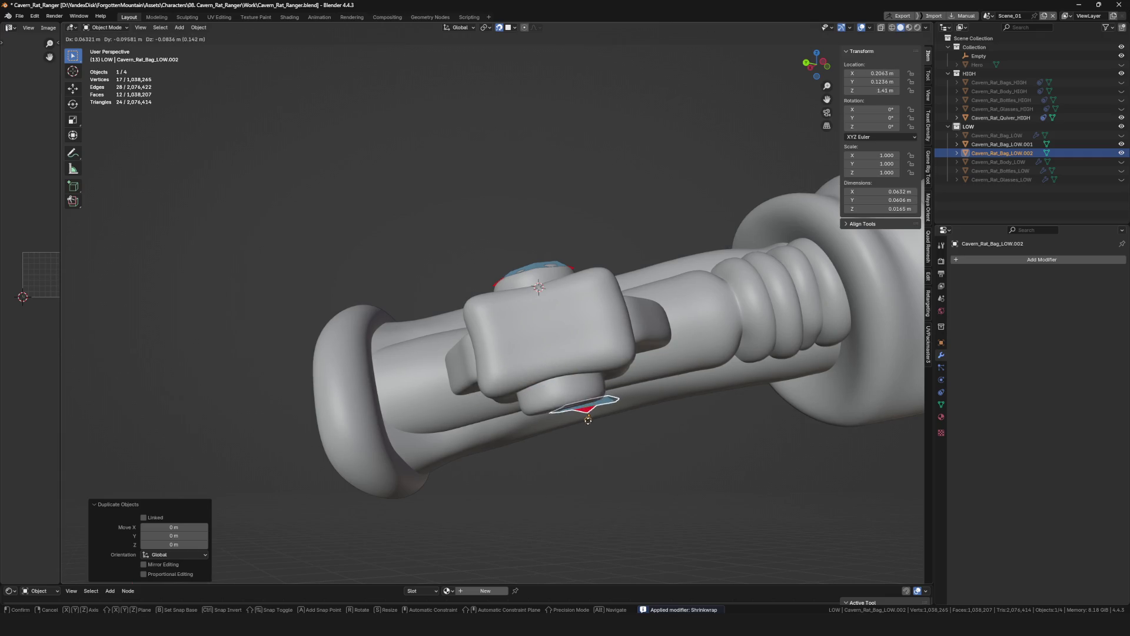
{"action": "key", "text": "g"}
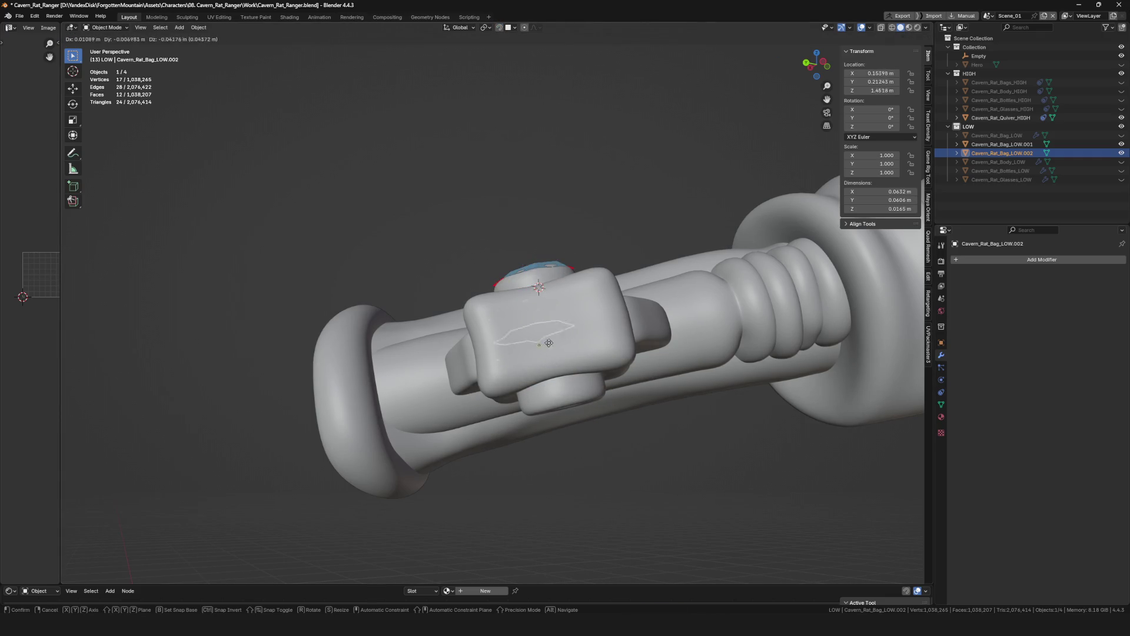
{"action": "left_click", "coordinate": [571, 406]}
{"action": "middle_click_drag", "start_coordinate": [560, 345], "coordinate": [668, 328]}
{"action": "key", "text": "r"}
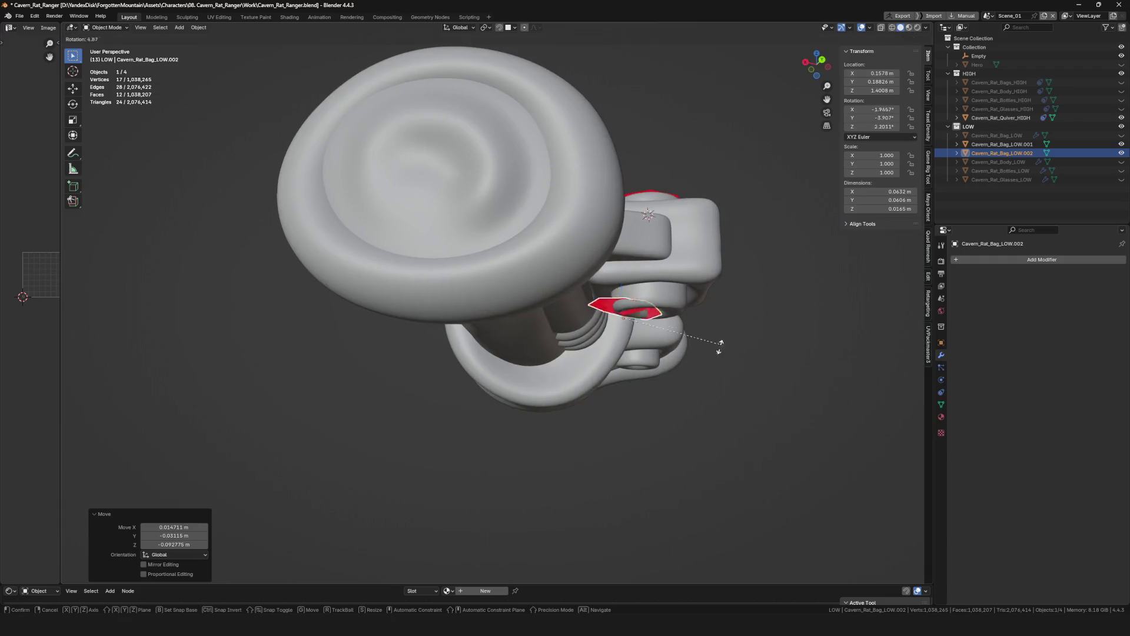
{"action": "left_click", "coordinate": [583, 275]}
Rotate the copy flat against the tube-end button and nudge it into place.
{"action": "middle_click_drag", "start_coordinate": [582, 274], "coordinate": [519, 292]}
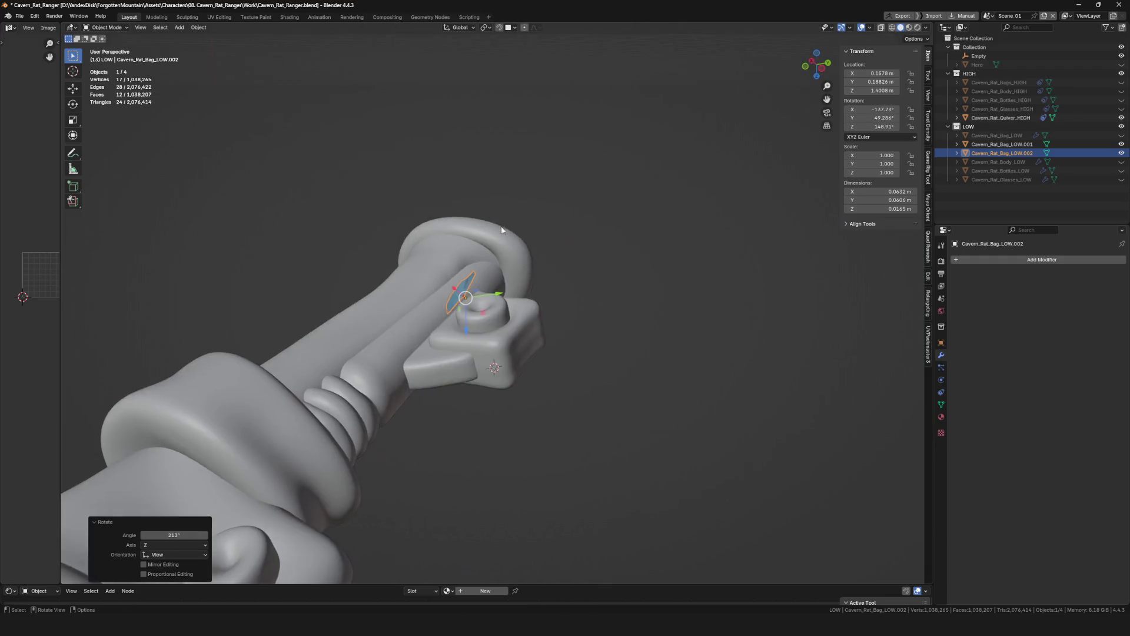
{"action": "key", "text": "r"}
{"action": "left_click", "coordinate": [536, 361]}
{"action": "middle_click_drag", "start_coordinate": [537, 361], "coordinate": [657, 304]}
{"action": "key", "text": "r"}
{"action": "left_click", "coordinate": [601, 308]}
{"action": "key", "text": "g"}
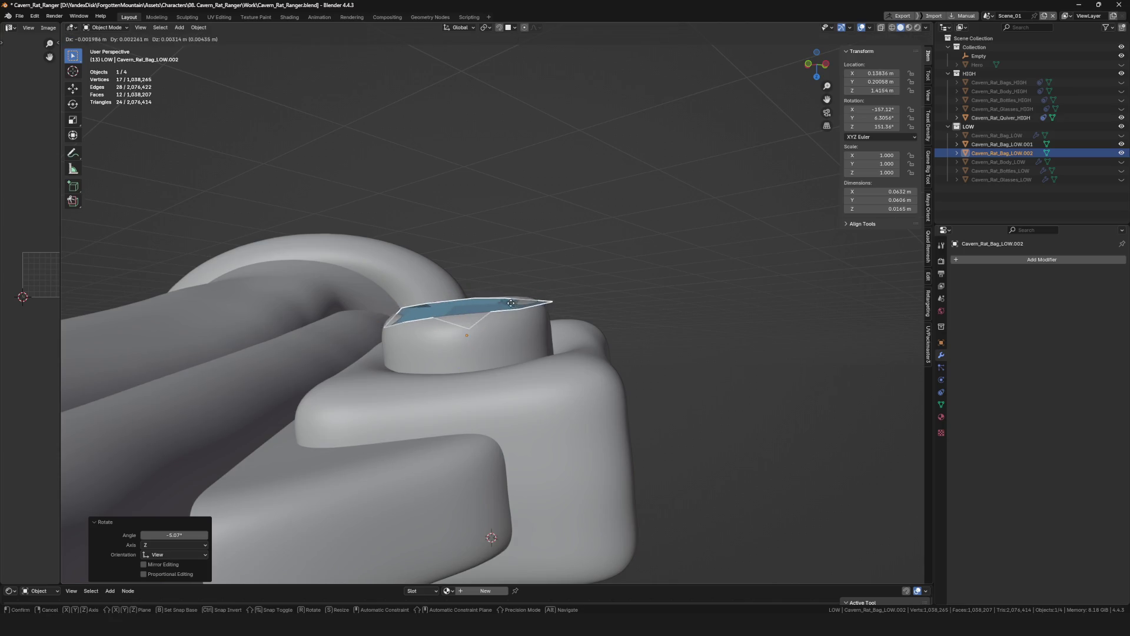
{"action": "left_click", "coordinate": [508, 299]}
{"action": "mouse_move", "coordinate": [508, 299]}
{"action": "middle_mouse_down"}
{"action": "mouse_move", "coordinate": [480, 363]}
{"action": "mouse_move", "coordinate": [518, 319]}
{"action": "middle_mouse_up"}
{"action": "key", "text": "g"}
{"action": "left_click", "coordinate": [518, 312]}
{"action": "scroll", "coordinate": [518, 283], "scroll_direction": "down", "scroll_amount": 5}
Duplicate the cap again and position the copy on a lower button of the quiver.
{"action": "key", "text": "shift+d"}
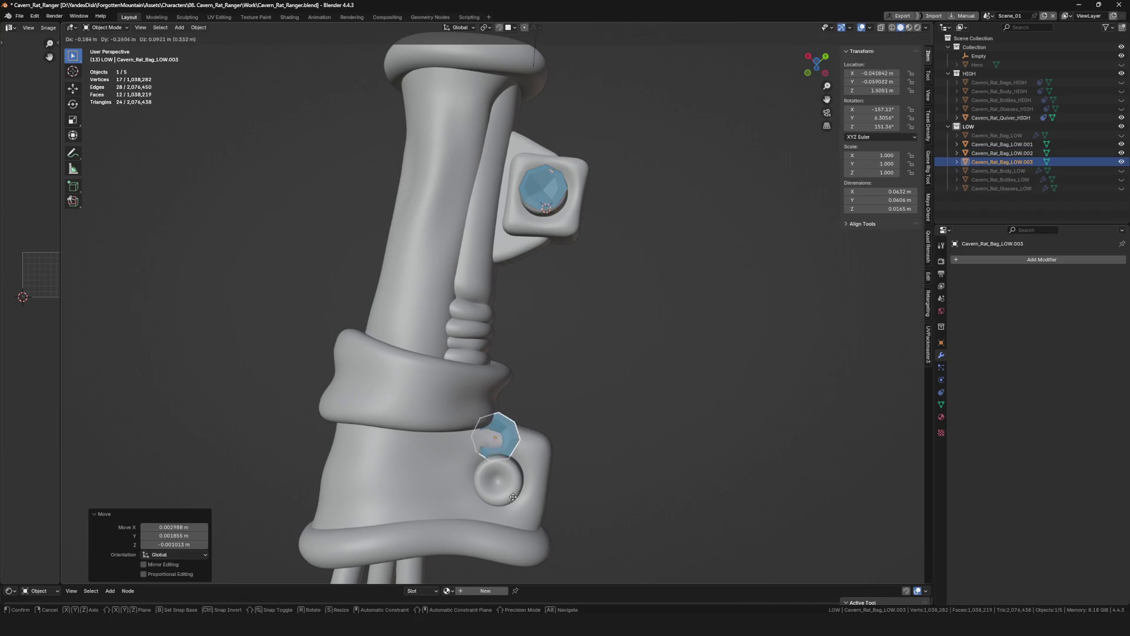
{"action": "left_click", "coordinate": [513, 526]}
{"action": "middle_click_drag", "start_coordinate": [513, 525], "coordinate": [519, 309]}
{"action": "scroll", "coordinate": [532, 385], "scroll_direction": "up", "scroll_amount": 5}
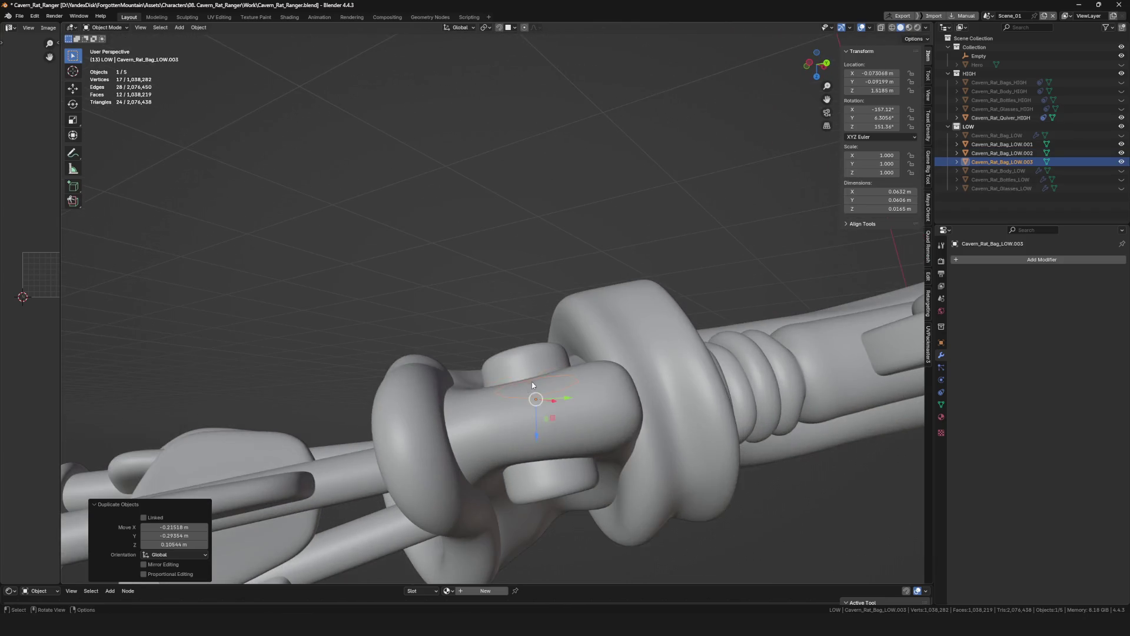
{"action": "left_click", "coordinate": [522, 348]}
{"action": "mouse_move", "coordinate": [521, 349]}
{"action": "middle_mouse_down"}
{"action": "mouse_move", "coordinate": [494, 370]}
{"action": "mouse_move", "coordinate": [517, 390]}
{"action": "mouse_move", "coordinate": [539, 335]}
{"action": "mouse_move", "coordinate": [580, 415]}
{"action": "mouse_move", "coordinate": [624, 327]}
{"action": "mouse_move", "coordinate": [618, 292]}
{"action": "middle_mouse_up"}
{"action": "scroll", "coordinate": [493, 370], "scroll_direction": "up", "scroll_amount": 4}
{"action": "key", "text": "g"}
{"action": "left_click", "coordinate": [524, 382]}
{"action": "scroll", "coordinate": [523, 382], "scroll_direction": "down", "scroll_amount": 5}
{"action": "scroll", "coordinate": [547, 423], "scroll_direction": "up", "scroll_amount": 4}
Duplicate the original cap and move this third copy onto another button.
{"action": "left_click", "coordinate": [624, 327]}
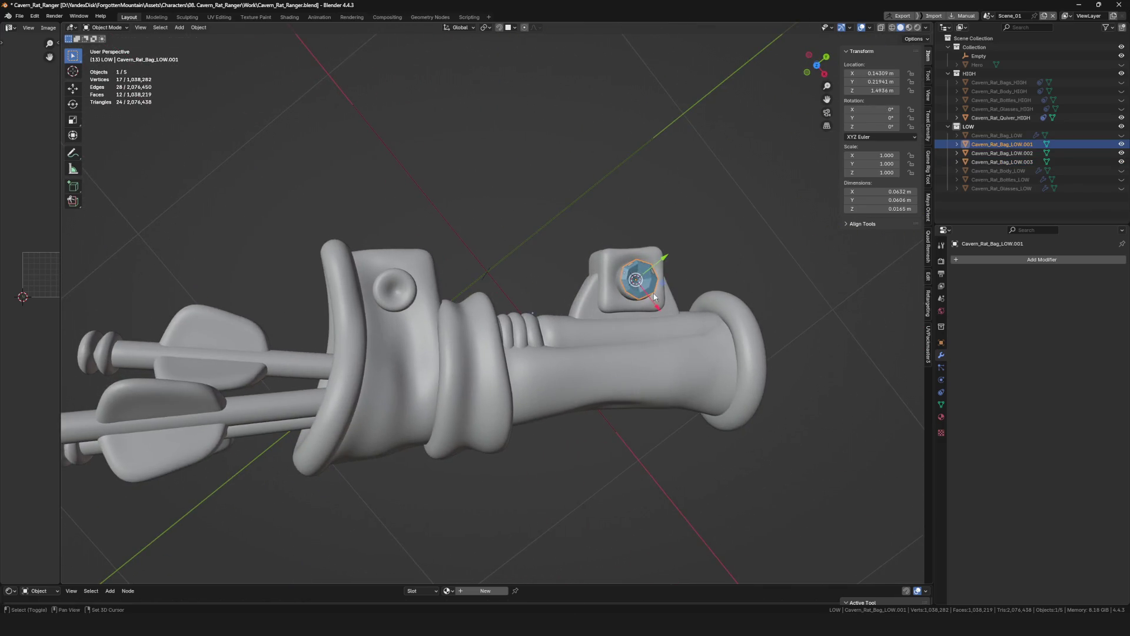
{"action": "key", "text": "shift+d"}
{"action": "left_click", "coordinate": [405, 306]}
{"action": "mouse_move", "coordinate": [406, 306]}
{"action": "middle_mouse_down"}
{"action": "mouse_move", "coordinate": [424, 323]}
{"action": "mouse_move", "coordinate": [419, 243]}
{"action": "mouse_move", "coordinate": [538, 309]}
{"action": "middle_mouse_up"}
{"action": "scroll", "coordinate": [424, 238], "scroll_direction": "up", "scroll_amount": 5}
{"action": "key", "text": "g"}
{"action": "left_click", "coordinate": [437, 234]}
{"action": "scroll", "coordinate": [437, 235], "scroll_direction": "down", "scroll_amount": 4}
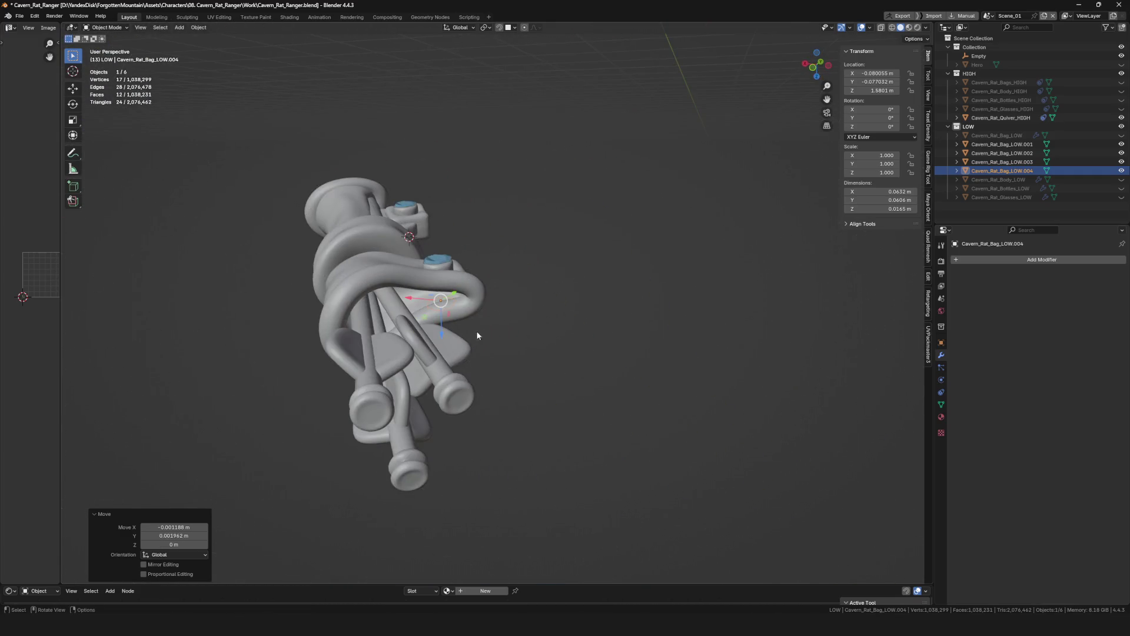
{"action": "scroll", "coordinate": [537, 309], "scroll_direction": "up", "scroll_amount": 4}
{"action": "scroll", "coordinate": [538, 309], "scroll_direction": "up", "scroll_amount": 3}
Select the bracket gem and add another gem cap to the selection.
{"action": "mouse_move", "coordinate": [538, 309]}
{"action": "middle_mouse_down"}
{"action": "mouse_move", "coordinate": [548, 347]}
{"action": "mouse_move", "coordinate": [571, 364]}
{"action": "mouse_move", "coordinate": [524, 298]}
{"action": "middle_mouse_up"}
{"action": "scroll", "coordinate": [548, 346], "scroll_direction": "down", "scroll_amount": 5}
{"action": "scroll", "coordinate": [571, 363], "scroll_direction": "up", "scroll_amount": 4}
{"action": "left_click", "coordinate": [523, 298]}
{"action": "middle_click_drag", "start_coordinate": [602, 336], "coordinate": [686, 349]}
{"action": "key", "text": "q"}
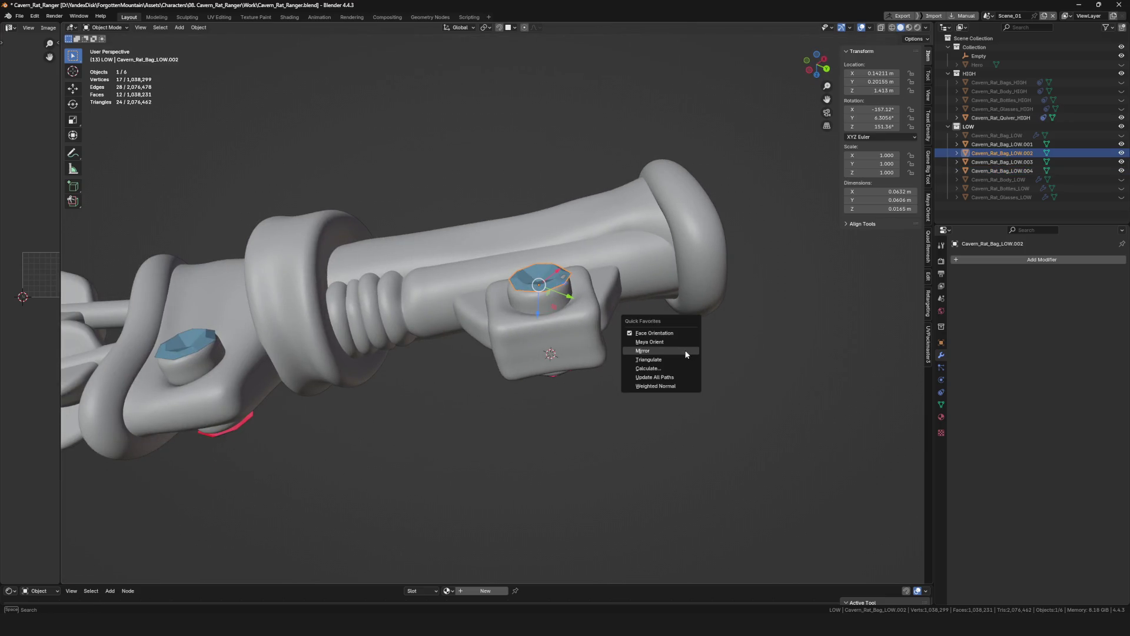
{"action": "middle_click_drag", "start_coordinate": [219, 393], "coordinate": [189, 467]}
{"action": "left_click", "coordinate": [510, 433], "text": "shift"}
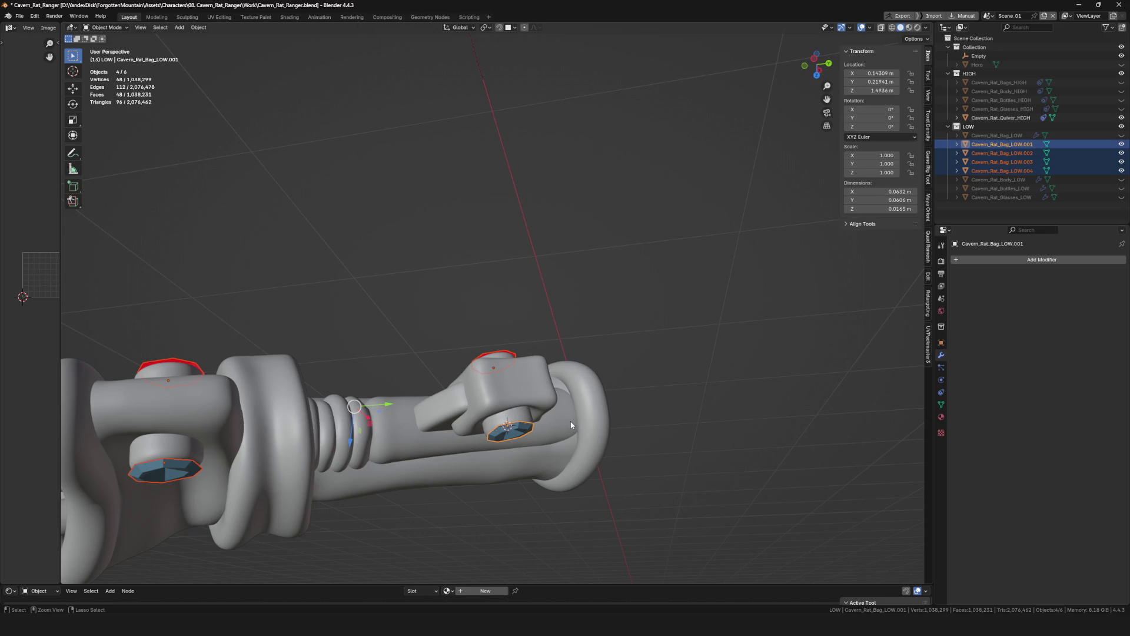
Add a Shrinkwrap modifier to the joined gem caps, checking the bag low-poly's shrinkwrap for reference.
{"action": "middle_click_drag", "start_coordinate": [470, 400], "coordinate": [495, 422]}
{"action": "scroll", "coordinate": [495, 422], "scroll_direction": "up", "scroll_amount": 3}
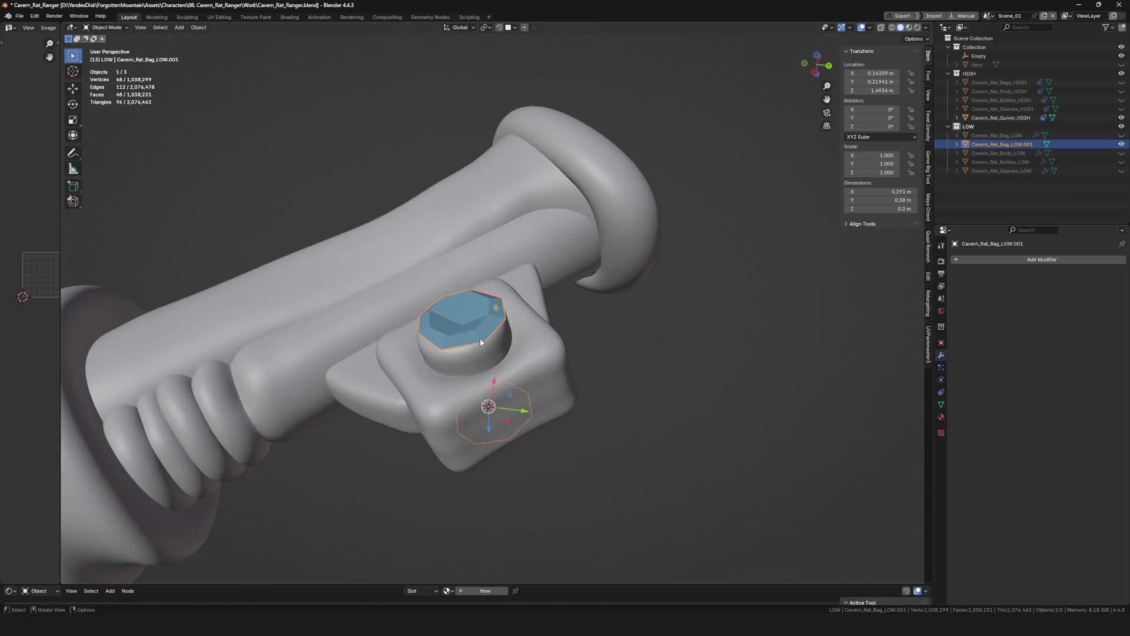
{"action": "scroll", "coordinate": [479, 338], "scroll_direction": "up", "scroll_amount": 3}
{"action": "scroll", "coordinate": [483, 354], "scroll_direction": "down", "scroll_amount": 5}
{"action": "scroll", "coordinate": [567, 356], "scroll_direction": "up", "scroll_amount": 5}
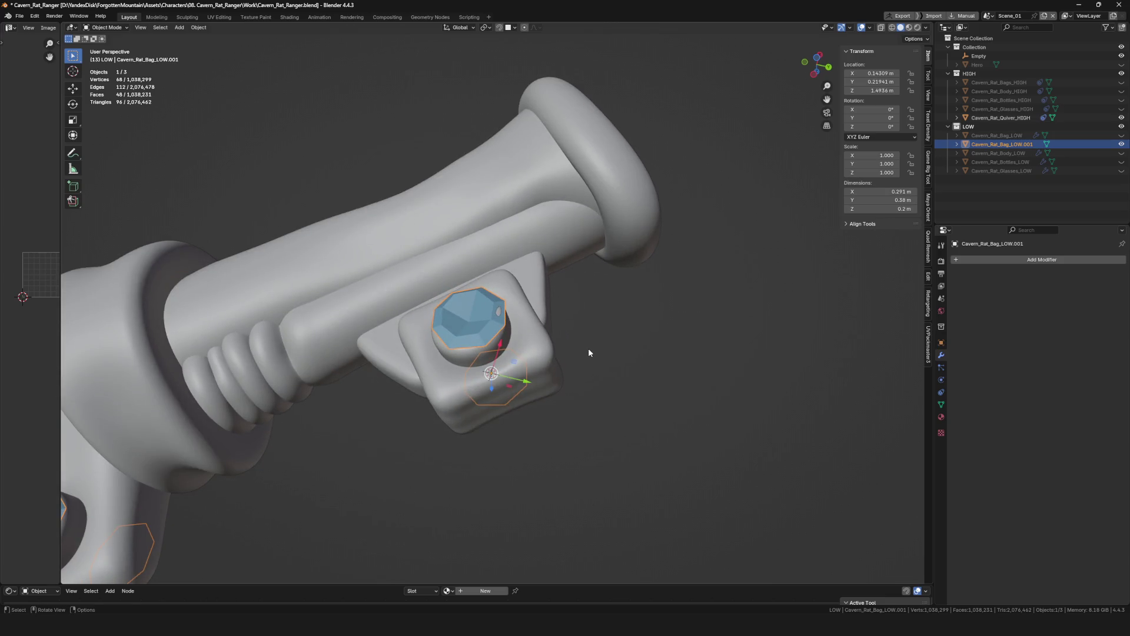
{"action": "left_click", "coordinate": [1002, 261]}
{"action": "type", "text": "s"}
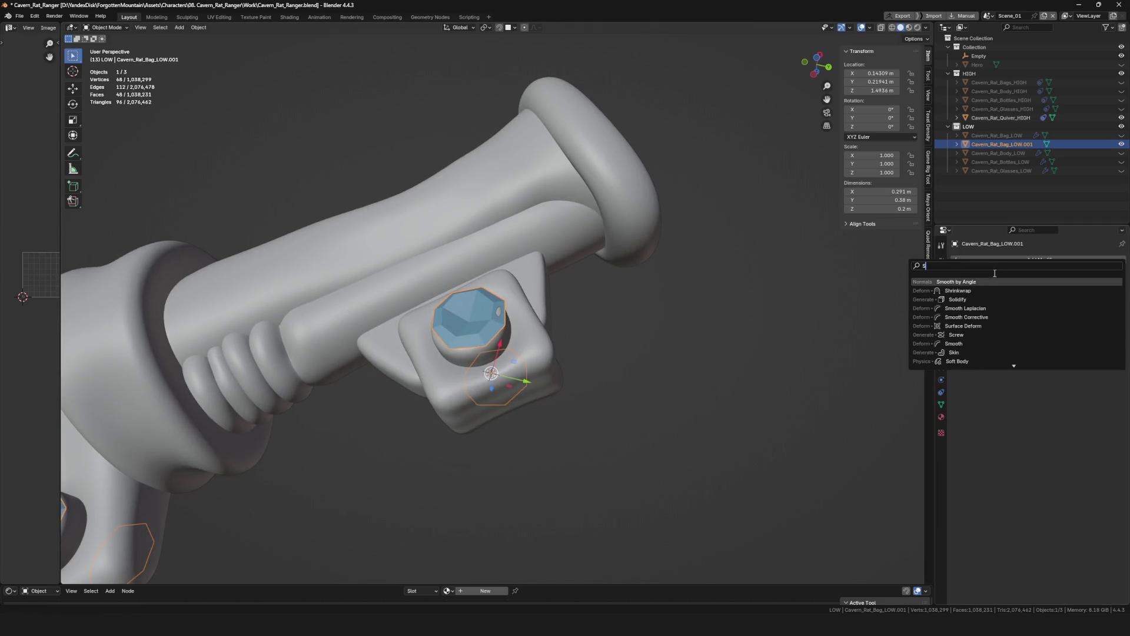
{"action": "left_click", "coordinate": [978, 290]}
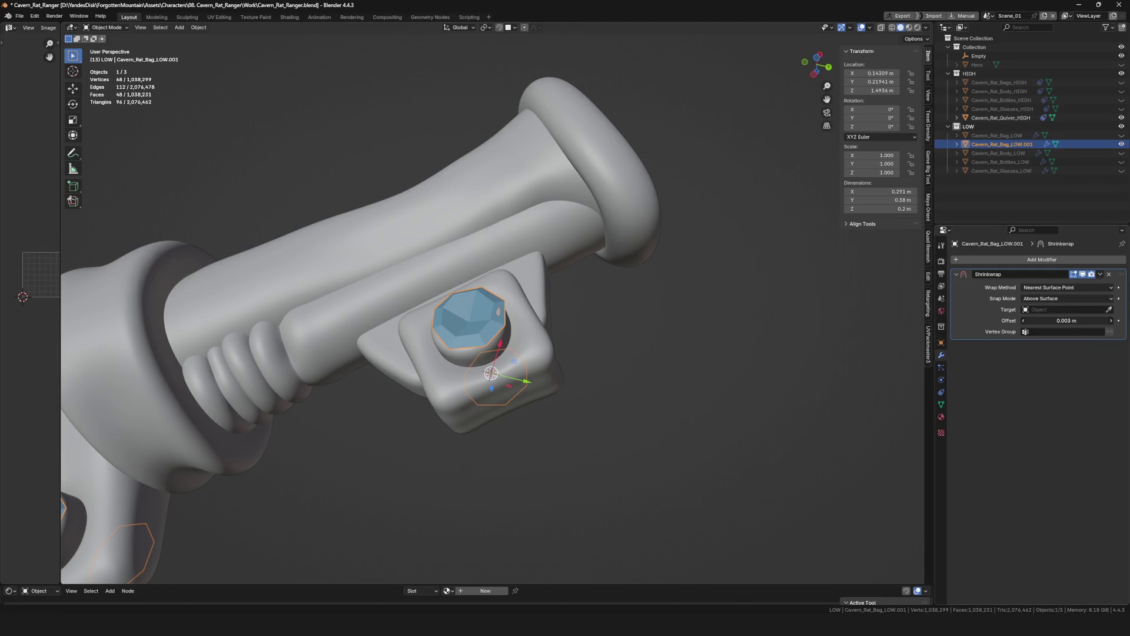
{"action": "left_click", "coordinate": [1018, 136]}
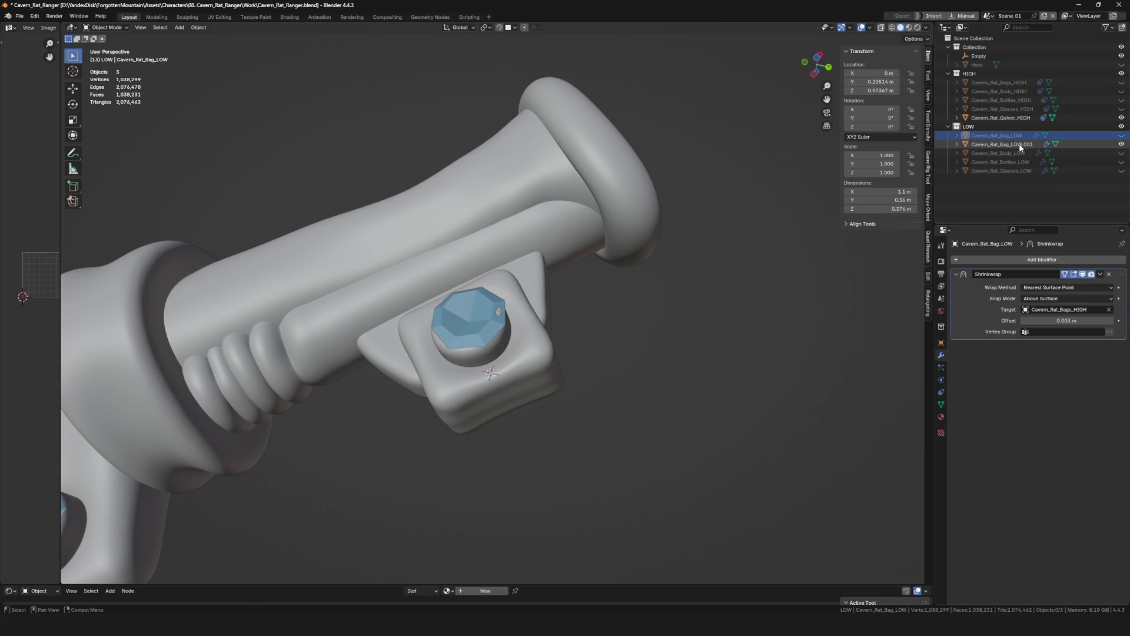
{"action": "left_click", "coordinate": [1020, 145]}
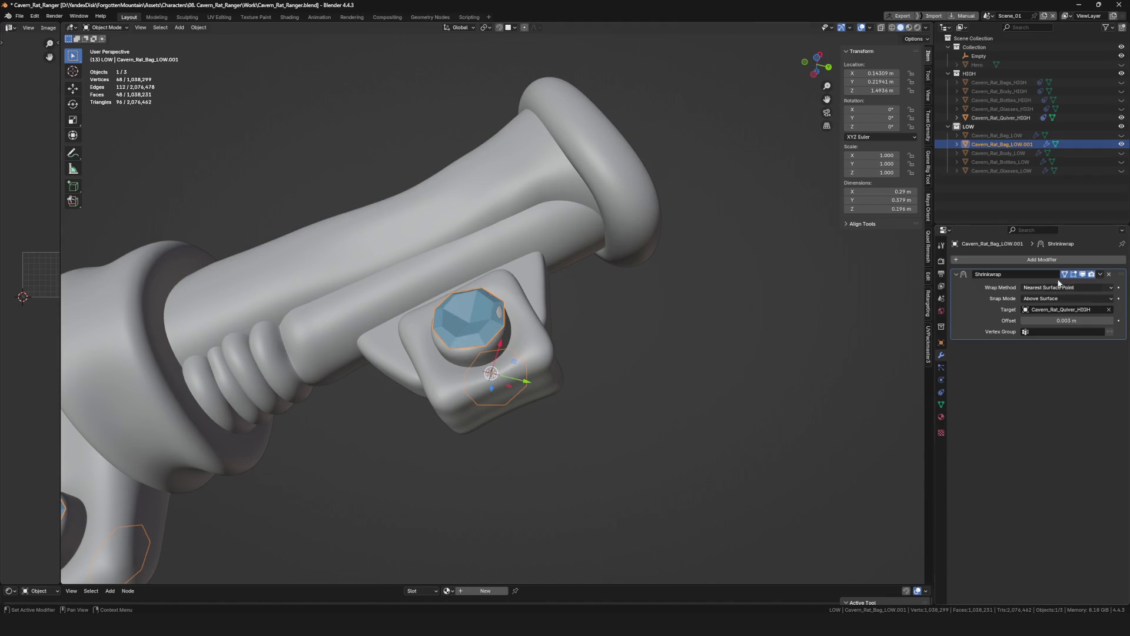
{"action": "scroll", "coordinate": [509, 332], "scroll_direction": "down", "scroll_amount": 3}
Enter Edit Mode on the gem cap and adjust a rim vertex on the right gem.
{"action": "key", "text": "Tab"}
{"action": "scroll", "coordinate": [509, 332], "scroll_direction": "down", "scroll_amount": 3}
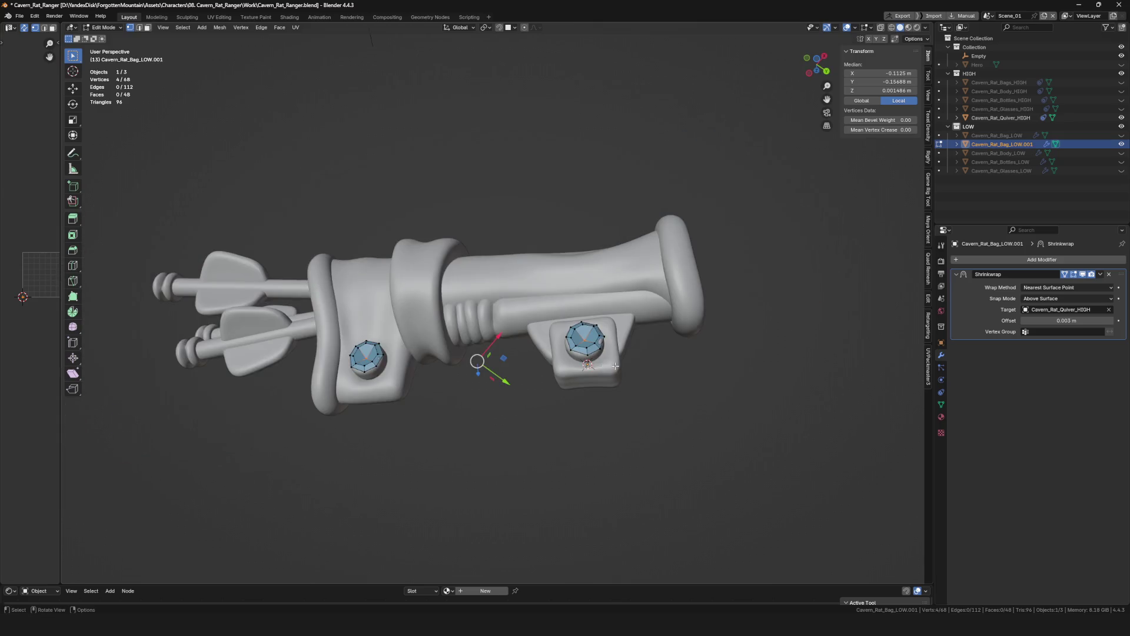
{"action": "middle_click_drag", "start_coordinate": [509, 371], "coordinate": [533, 462]}
{"action": "scroll", "coordinate": [533, 462], "scroll_direction": "up", "scroll_amount": 2}
{"action": "scroll", "coordinate": [533, 463], "scroll_direction": "up", "scroll_amount": 4}
{"action": "middle_click_drag", "start_coordinate": [565, 371], "coordinate": [574, 348]}
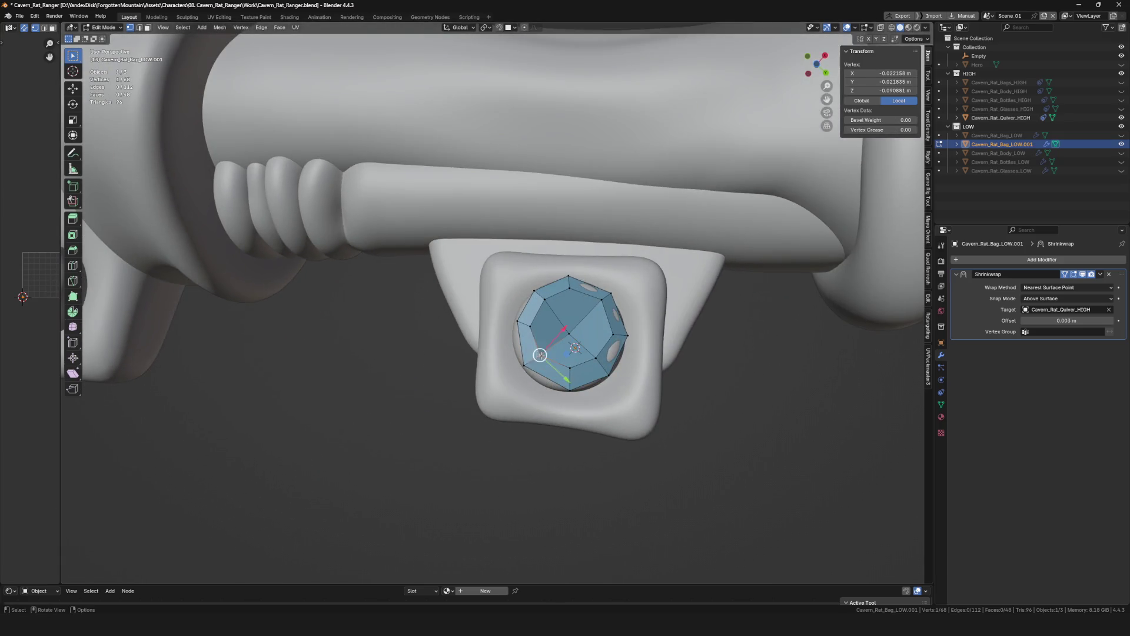
{"action": "left_click_drag", "start_coordinate": [572, 350], "coordinate": [574, 348]}
{"action": "middle_click_drag", "start_coordinate": [541, 354], "coordinate": [565, 370]}
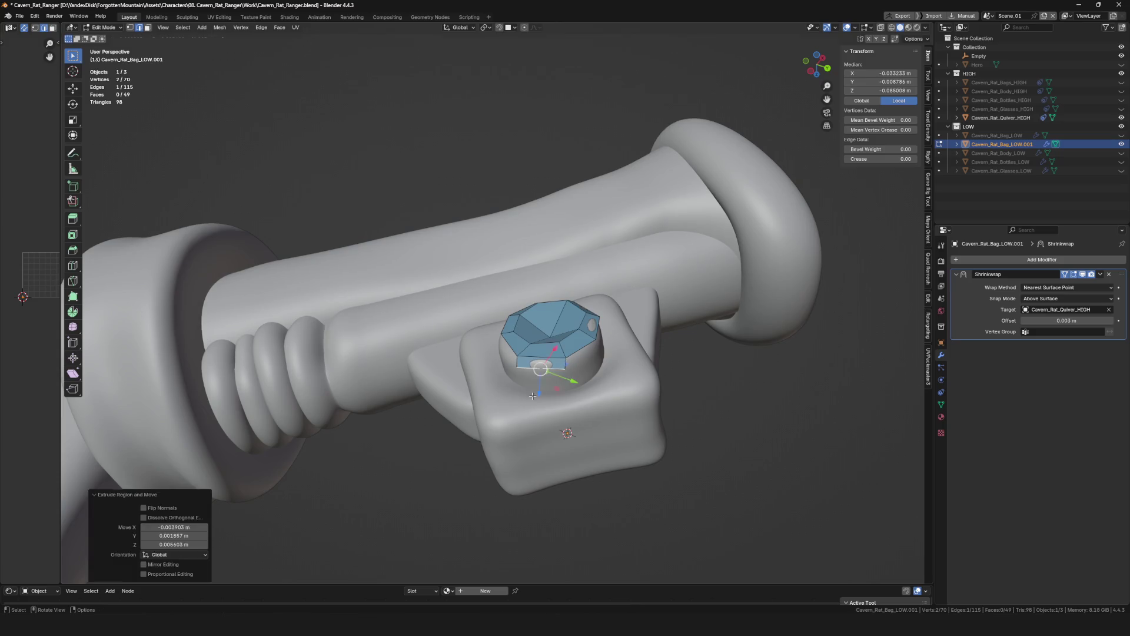
{"action": "key", "text": "ctrl+z"}
{"action": "left_click_drag", "start_coordinate": [565, 394], "coordinate": [567, 389]}
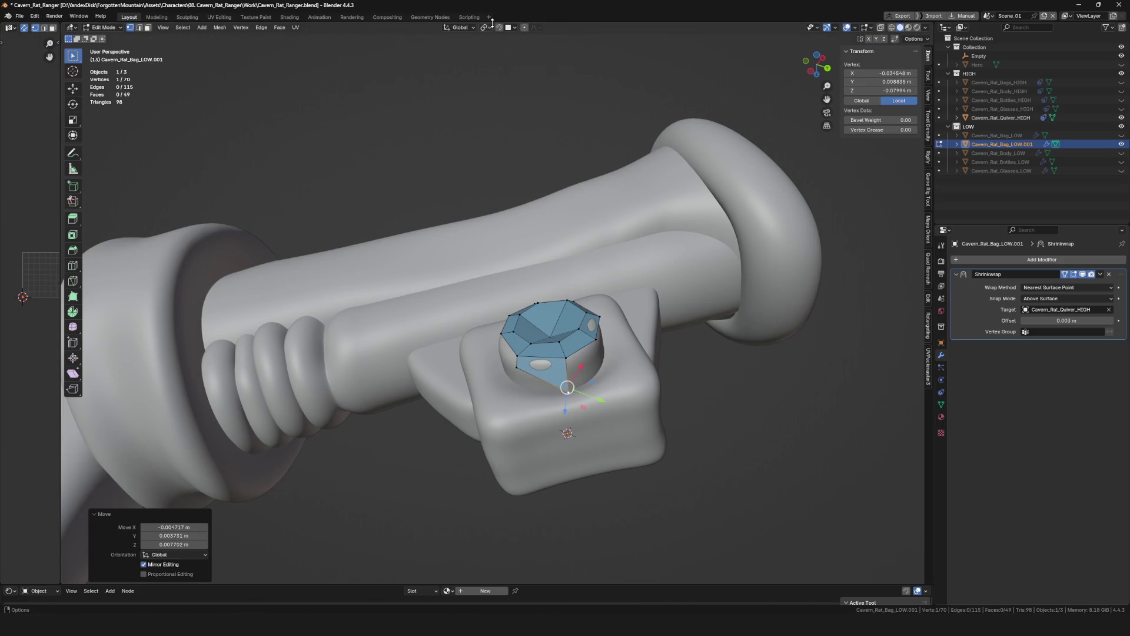
{"action": "scroll", "coordinate": [550, 306], "scroll_direction": "up", "scroll_amount": 2}
Slide a cap vertex along its edge down to the gem's base.
{"action": "key", "text": "g"}
{"action": "key", "text": "g"}
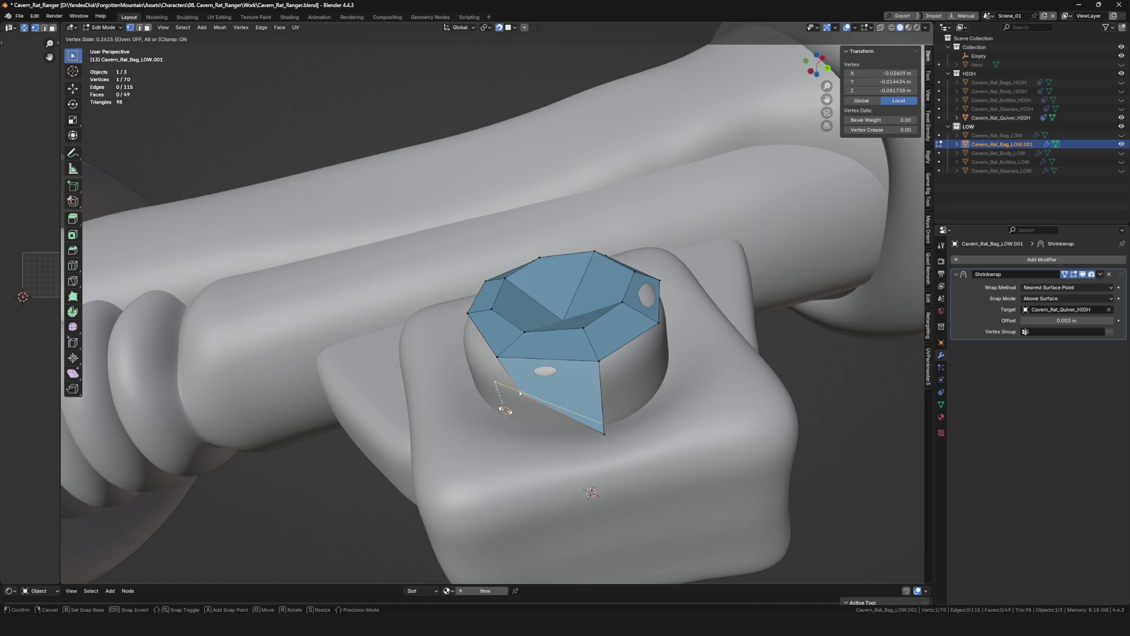
{"action": "middle_click_drag", "start_coordinate": [506, 407], "coordinate": [548, 416]}
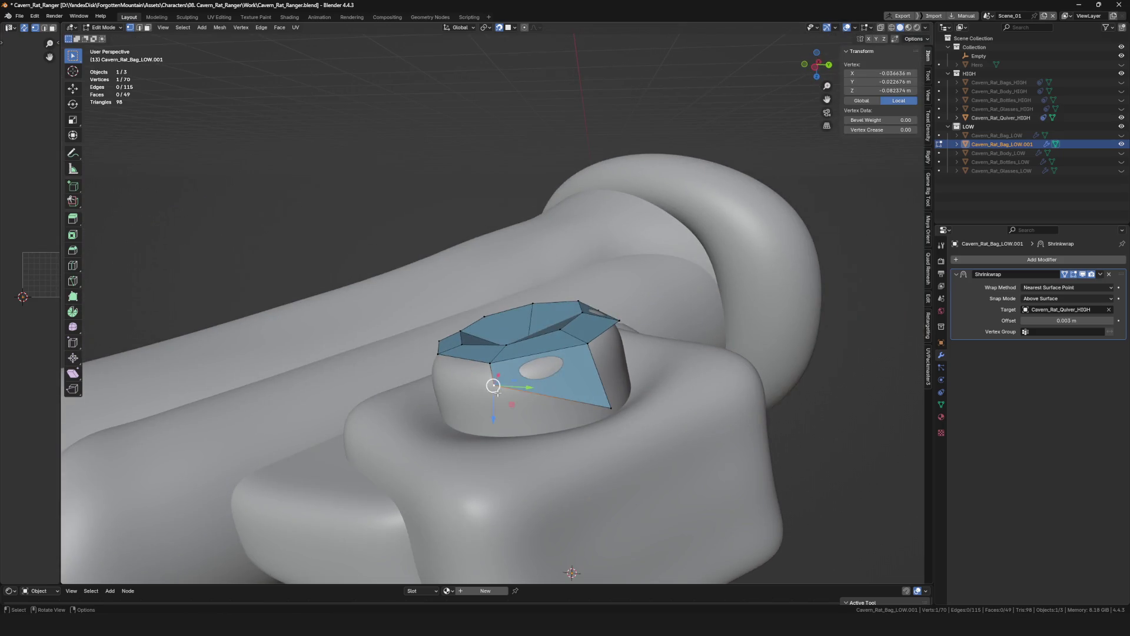
{"action": "left_click_drag", "start_coordinate": [548, 406], "coordinate": [613, 414]}
{"action": "left_click", "coordinate": [611, 415]}
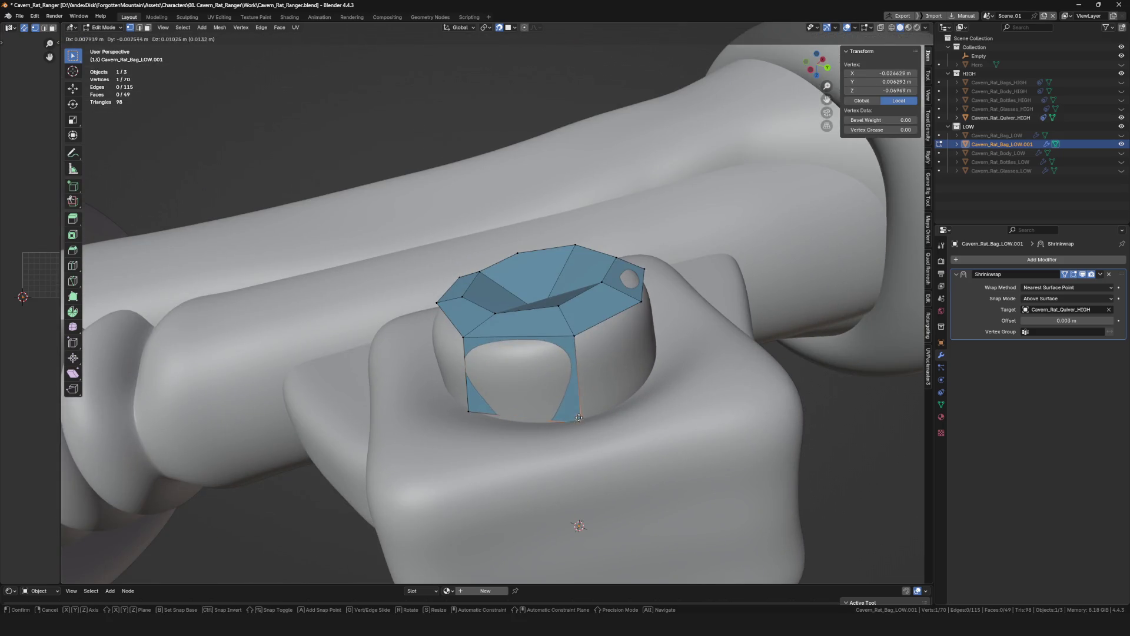
{"action": "mouse_move", "coordinate": [574, 353]}
{"action": "middle_mouse_down"}
{"action": "mouse_move", "coordinate": [625, 379]}
{"action": "mouse_move", "coordinate": [552, 318]}
{"action": "mouse_move", "coordinate": [642, 315]}
{"action": "mouse_move", "coordinate": [563, 330]}
{"action": "mouse_move", "coordinate": [687, 269]}
{"action": "middle_mouse_up"}
{"action": "scroll", "coordinate": [557, 308], "scroll_direction": "up", "scroll_amount": 2}
{"action": "left_click", "coordinate": [545, 305]}
Extrude the first two new vertices downward from the cap rim.
{"action": "key", "text": "e"}
{"action": "left_click", "coordinate": [562, 331]}
{"action": "left_click", "coordinate": [578, 323]}
{"action": "key", "text": "e"}
{"action": "left_click", "coordinate": [687, 268]}
{"action": "scroll", "coordinate": [652, 296], "scroll_direction": "down", "scroll_amount": 5}
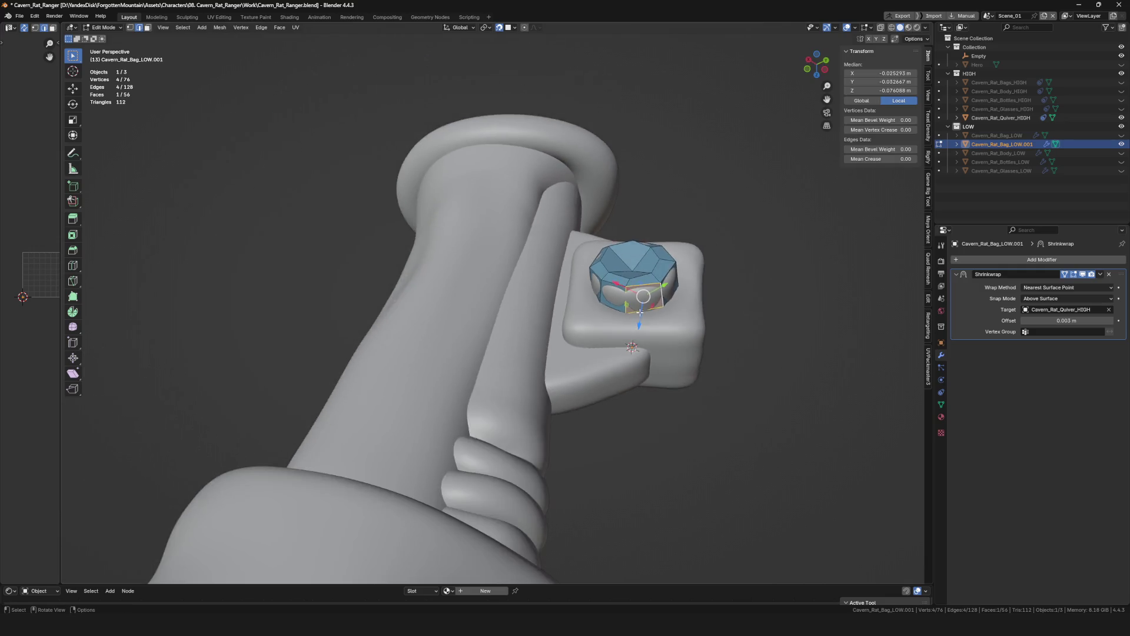
Reposition a cap vertex and extrude two vertices into a new face toward the gem's box.
{"action": "middle_click_drag", "start_coordinate": [653, 296], "coordinate": [606, 240]}
{"action": "scroll", "coordinate": [606, 240], "scroll_direction": "up", "scroll_amount": 5}
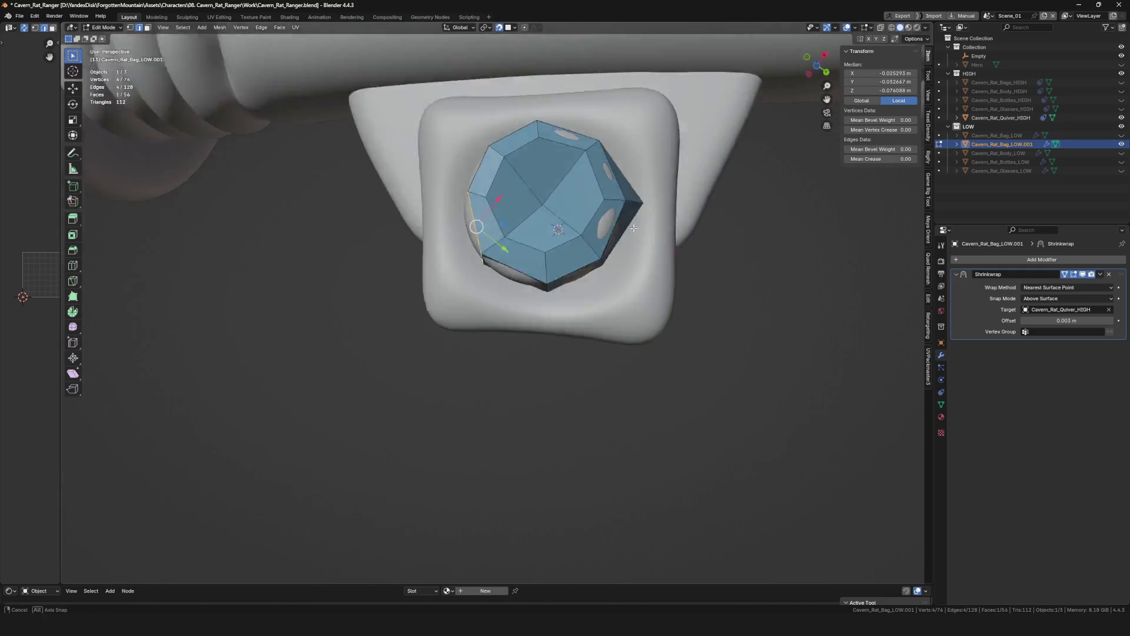
{"action": "left_click", "coordinate": [594, 200]}
{"action": "key", "text": "g"}
{"action": "left_click", "coordinate": [583, 262]}
{"action": "scroll", "coordinate": [583, 261], "scroll_direction": "down", "scroll_amount": 2}
{"action": "middle_click_drag", "start_coordinate": [584, 262], "coordinate": [638, 311]}
{"action": "scroll", "coordinate": [618, 292], "scroll_direction": "up", "scroll_amount": 3}
{"action": "left_click", "coordinate": [637, 311], "text": "shift"}
{"action": "scroll", "coordinate": [637, 311], "scroll_direction": "up", "scroll_amount": 2}
{"action": "key", "text": "e"}
{"action": "left_click", "coordinate": [654, 291]}
Snap a new vertex into place and extrude further vertices along the gem's base.
{"action": "left_click", "coordinate": [685, 272]}
{"action": "key", "text": "g"}
{"action": "left_click", "coordinate": [587, 351]}
{"action": "middle_click_drag", "start_coordinate": [586, 351], "coordinate": [643, 331]}
{"action": "key", "text": "e"}
{"action": "left_click", "coordinate": [619, 336]}
{"action": "key", "text": "e"}
{"action": "left_click", "coordinate": [542, 323]}
Continue extruding the vertex strip around the collar beneath the bracket.
{"action": "key", "text": "e"}
{"action": "mouse_move", "coordinate": [543, 323]}
{"action": "middle_mouse_down"}
{"action": "mouse_move", "coordinate": [486, 325]}
{"action": "mouse_move", "coordinate": [525, 296]}
{"action": "mouse_move", "coordinate": [575, 336]}
{"action": "middle_mouse_up"}
{"action": "left_click", "coordinate": [484, 325]}
{"action": "key", "text": "e"}
{"action": "left_click", "coordinate": [524, 296]}
{"action": "key", "text": "e"}
{"action": "left_click", "coordinate": [547, 309]}
{"action": "key", "text": "e"}
{"action": "left_click", "coordinate": [509, 260]}
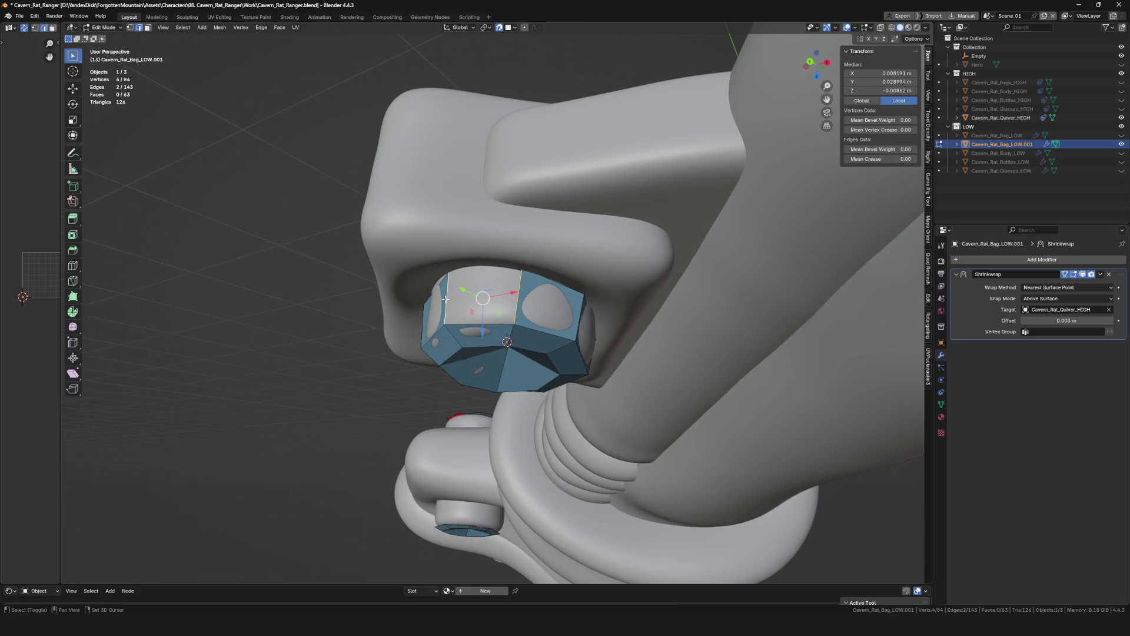
{"action": "scroll", "coordinate": [551, 301], "scroll_direction": "down", "scroll_amount": 5}
Deselect all and extrude a cap edge into a new face on the strap-button gem.
{"action": "mouse_move", "coordinate": [551, 300]}
{"action": "middle_mouse_down"}
{"action": "mouse_move", "coordinate": [548, 328]}
{"action": "mouse_move", "coordinate": [565, 326]}
{"action": "mouse_move", "coordinate": [591, 265]}
{"action": "mouse_move", "coordinate": [618, 309]}
{"action": "mouse_move", "coordinate": [578, 317]}
{"action": "mouse_move", "coordinate": [626, 315]}
{"action": "middle_mouse_up"}
{"action": "key", "text": "alt+a"}
{"action": "scroll", "coordinate": [549, 328], "scroll_direction": "up", "scroll_amount": 5}
{"action": "left_click", "coordinate": [561, 327]}
{"action": "key", "text": "e"}
{"action": "left_click", "coordinate": [567, 325]}
{"action": "left_click", "coordinate": [601, 258]}
{"action": "left_click", "coordinate": [647, 305]}
Extrude a new vertex and nudge it repeatedly onto the high-poly gem surface.
{"action": "key", "text": "e"}
{"action": "left_click", "coordinate": [578, 317]}
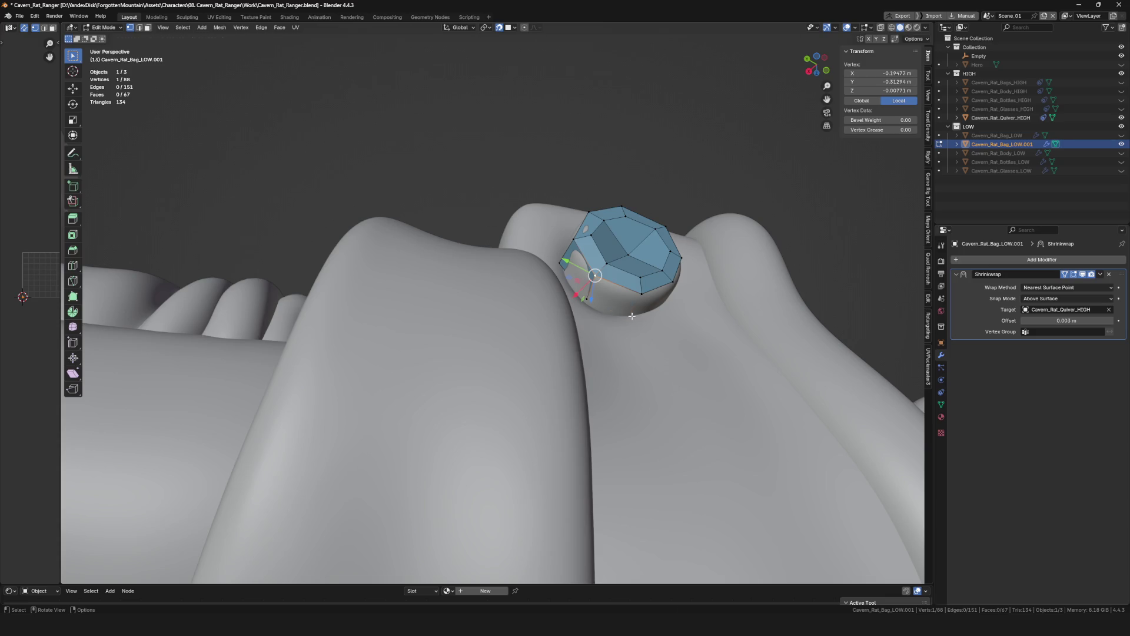
{"action": "left_click", "coordinate": [626, 315]}
{"action": "key", "text": "g"}
{"action": "left_click", "coordinate": [630, 316]}
{"action": "key", "text": "g"}
{"action": "left_click", "coordinate": [631, 318]}
{"action": "mouse_move", "coordinate": [631, 315]}
{"action": "middle_mouse_down"}
{"action": "mouse_move", "coordinate": [550, 309]}
{"action": "mouse_move", "coordinate": [592, 312]}
{"action": "mouse_move", "coordinate": [614, 298]}
{"action": "mouse_move", "coordinate": [588, 286]}
{"action": "mouse_move", "coordinate": [636, 240]}
{"action": "middle_mouse_up"}
{"action": "left_click", "coordinate": [578, 299]}
Extrude two more vertices around the cap and move a nut-cap vertex into place.
{"action": "key", "text": "e"}
{"action": "left_click", "coordinate": [592, 311]}
{"action": "key", "text": "g"}
{"action": "left_click", "coordinate": [614, 298]}
{"action": "key", "text": "e"}
{"action": "left_click", "coordinate": [588, 285]}
{"action": "left_click", "coordinate": [633, 271]}
{"action": "left_click", "coordinate": [636, 240], "text": "shift"}
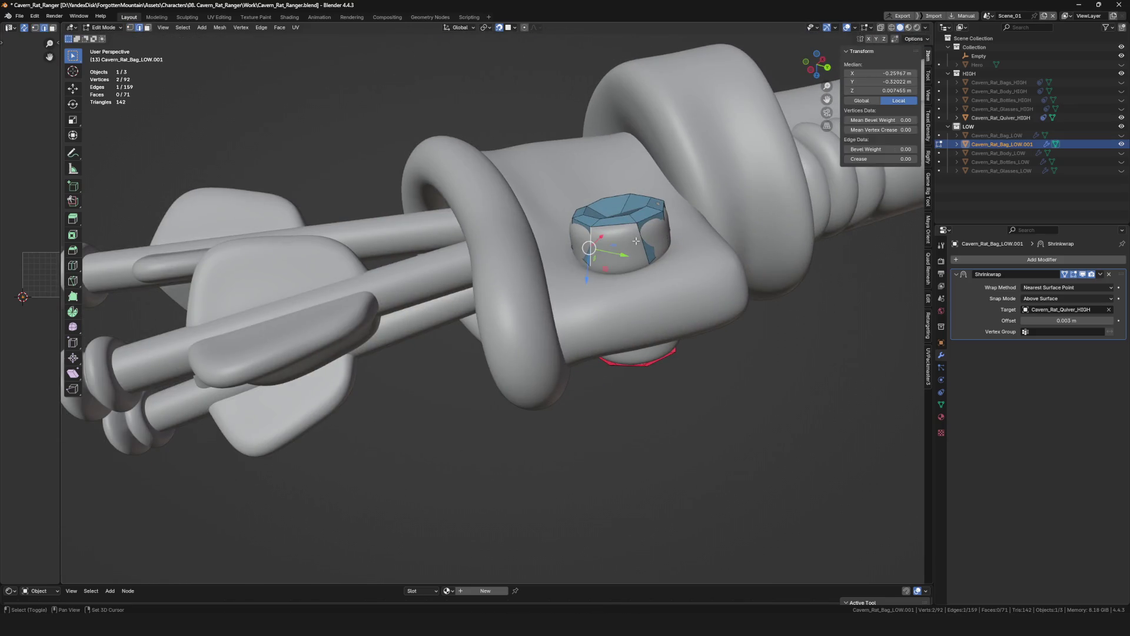
{"action": "left_click", "coordinate": [608, 252]}
{"action": "key", "text": "g"}
{"action": "scroll", "coordinate": [613, 260], "scroll_direction": "down", "scroll_amount": 5}
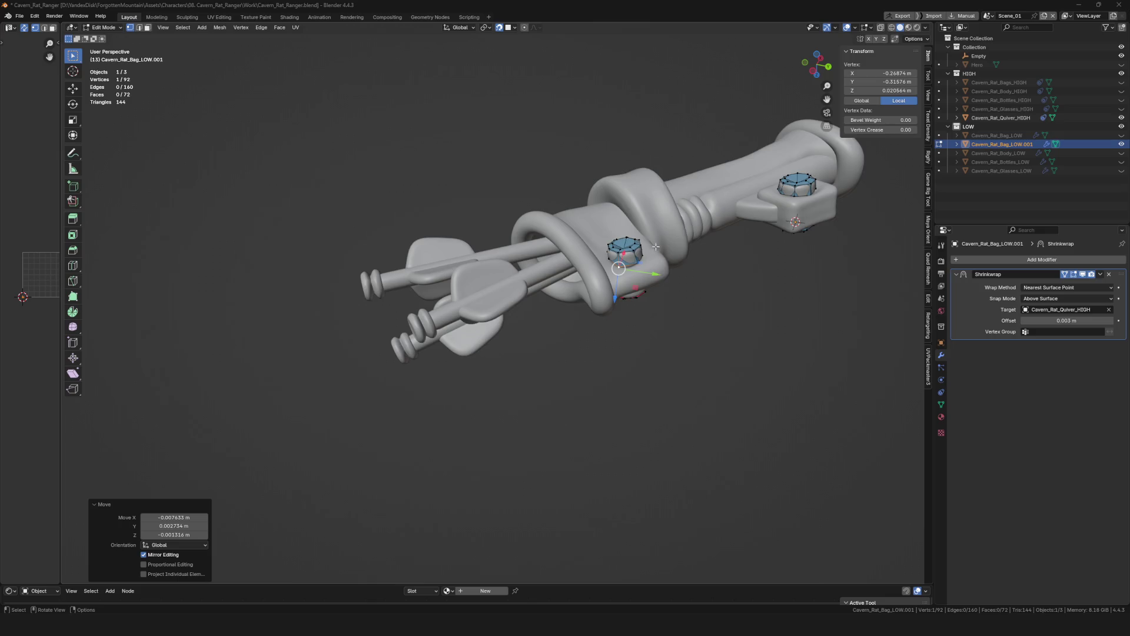
Move the nut cap's vertices and an edge into position on the high-poly nut.
{"action": "middle_click_drag", "start_coordinate": [655, 246], "coordinate": [471, 266]}
{"action": "scroll", "coordinate": [470, 267], "scroll_direction": "up", "scroll_amount": 5}
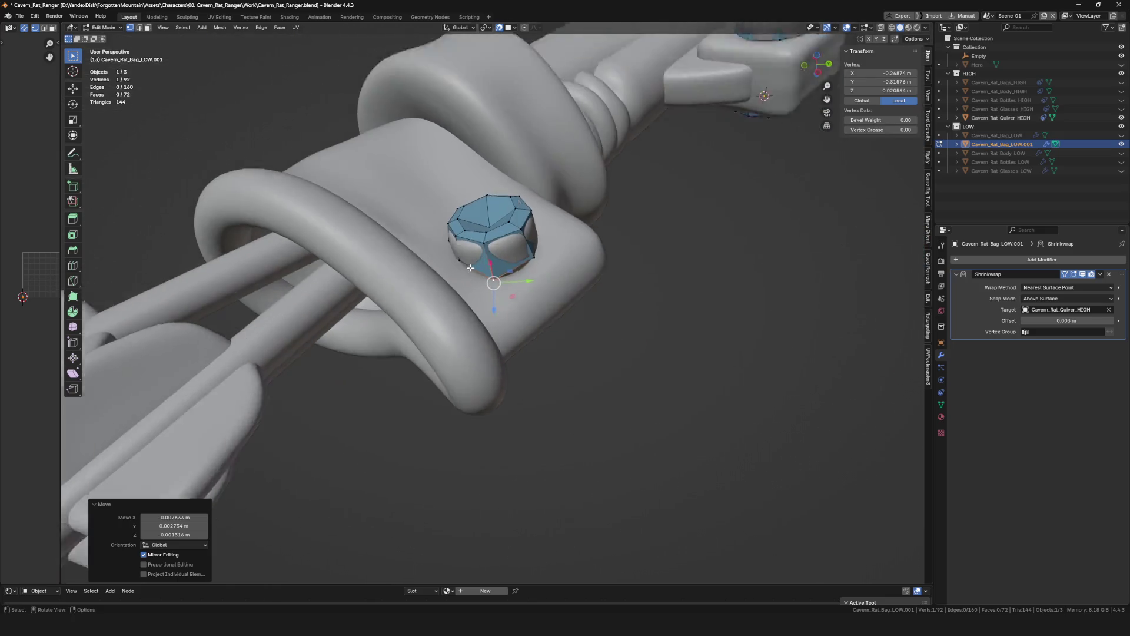
{"action": "scroll", "coordinate": [471, 266], "scroll_direction": "up", "scroll_amount": 2}
{"action": "key", "text": "g"}
{"action": "left_click", "coordinate": [504, 280]}
{"action": "key", "text": "g"}
{"action": "left_click", "coordinate": [458, 271]}
{"action": "mouse_move", "coordinate": [458, 271]}
{"action": "middle_mouse_down"}
{"action": "mouse_move", "coordinate": [572, 252]}
{"action": "mouse_move", "coordinate": [560, 356]}
{"action": "mouse_move", "coordinate": [538, 317]}
{"action": "mouse_move", "coordinate": [558, 309]}
{"action": "mouse_move", "coordinate": [646, 336]}
{"action": "mouse_move", "coordinate": [601, 336]}
{"action": "mouse_move", "coordinate": [647, 327]}
{"action": "mouse_move", "coordinate": [577, 315]}
{"action": "mouse_move", "coordinate": [615, 312]}
{"action": "middle_mouse_up"}
{"action": "scroll", "coordinate": [558, 354], "scroll_direction": "up", "scroll_amount": 3}
{"action": "left_click", "coordinate": [558, 354], "text": "shift"}
{"action": "left_click", "coordinate": [538, 316]}
{"action": "left_click", "coordinate": [577, 315]}
{"action": "left_click", "coordinate": [609, 335]}
Extrude a vertex from the nut cap and fill a new face on the nut's top.
{"action": "key", "text": "e"}
{"action": "left_click", "coordinate": [618, 335]}
{"action": "key", "text": "g"}
{"action": "left_click", "coordinate": [654, 328]}
{"action": "left_click", "coordinate": [606, 323]}
{"action": "left_click", "coordinate": [615, 312], "text": "ctrl"}
{"action": "left_click", "coordinate": [685, 335], "text": "shift"}
{"action": "key", "text": "f"}
{"action": "scroll", "coordinate": [669, 328], "scroll_direction": "down", "scroll_amount": 4}
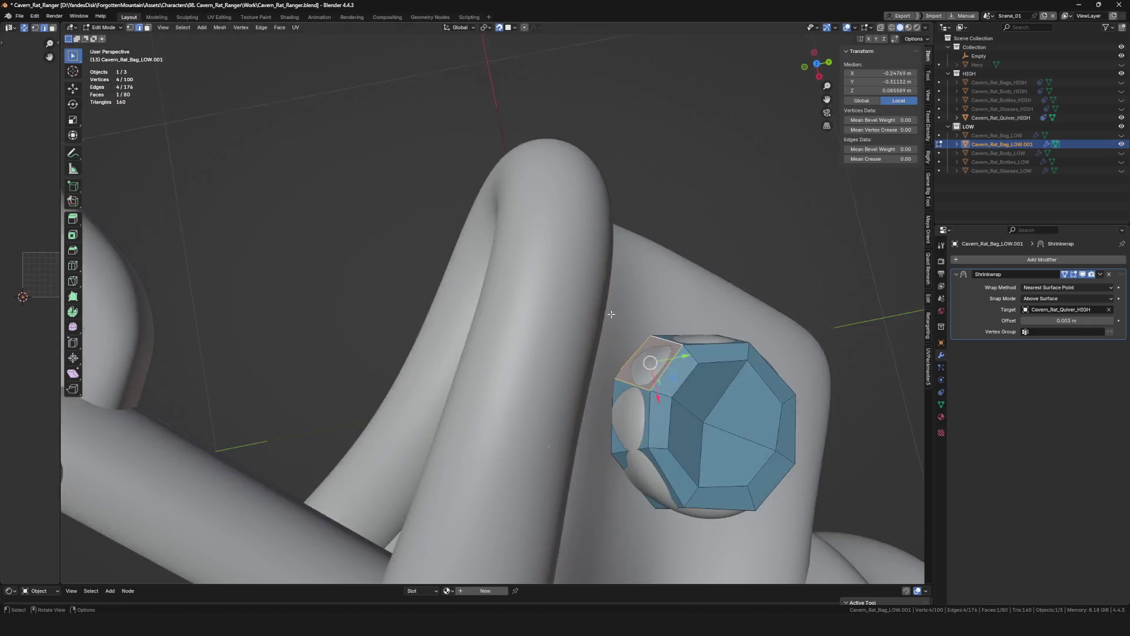
{"action": "scroll", "coordinate": [670, 328], "scroll_direction": "down", "scroll_amount": 5}
Extrude a new edge beside the nut and fill a face between it and the cap.
{"action": "mouse_move", "coordinate": [670, 327]}
{"action": "middle_mouse_down"}
{"action": "mouse_move", "coordinate": [617, 348]}
{"action": "mouse_move", "coordinate": [566, 347]}
{"action": "mouse_move", "coordinate": [616, 326]}
{"action": "mouse_move", "coordinate": [555, 372]}
{"action": "mouse_move", "coordinate": [584, 341]}
{"action": "mouse_move", "coordinate": [580, 298]}
{"action": "mouse_move", "coordinate": [590, 343]}
{"action": "middle_mouse_up"}
{"action": "scroll", "coordinate": [616, 349], "scroll_direction": "up", "scroll_amount": 5}
{"action": "left_click", "coordinate": [548, 336]}
{"action": "key", "text": "e"}
{"action": "left_click", "coordinate": [615, 326]}
{"action": "left_click", "coordinate": [545, 382]}
{"action": "key", "text": "f"}
{"action": "left_click", "coordinate": [584, 301], "text": "shift"}
{"action": "left_click_drag", "start_coordinate": [613, 296], "coordinate": [615, 299]}
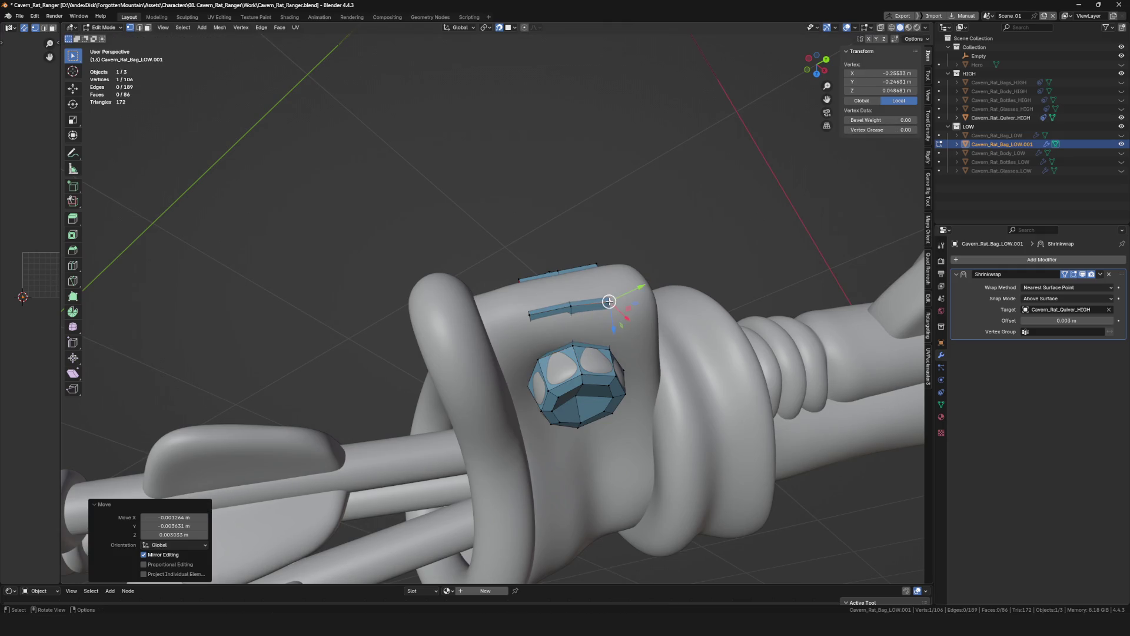
{"action": "scroll", "coordinate": [615, 299], "scroll_direction": "down", "scroll_amount": 3}
Extrude a thin strip of faces across the block below the nut.
{"action": "mouse_move", "coordinate": [616, 299]}
{"action": "middle_mouse_down"}
{"action": "mouse_move", "coordinate": [600, 286]}
{"action": "mouse_move", "coordinate": [473, 283]}
{"action": "middle_mouse_up"}
{"action": "scroll", "coordinate": [599, 285], "scroll_direction": "up", "scroll_amount": 2}
{"action": "scroll", "coordinate": [600, 286], "scroll_direction": "up", "scroll_amount": 2}
{"action": "scroll", "coordinate": [472, 284], "scroll_direction": "up", "scroll_amount": 3}
{"action": "left_click", "coordinate": [411, 257], "text": "shift"}
{"action": "key", "text": "e"}
{"action": "left_click", "coordinate": [455, 269]}
{"action": "left_click", "coordinate": [455, 246]}
{"action": "mouse_move", "coordinate": [456, 246]}
{"action": "middle_mouse_down"}
{"action": "mouse_move", "coordinate": [477, 249]}
{"action": "mouse_move", "coordinate": [449, 397]}
{"action": "middle_mouse_up"}
{"action": "key", "text": "e"}
{"action": "left_click", "coordinate": [518, 247]}
Extrude the strip's edge and vertices into new faces along the gem cap's border.
{"action": "left_click", "coordinate": [449, 397]}
{"action": "key", "text": "e"}
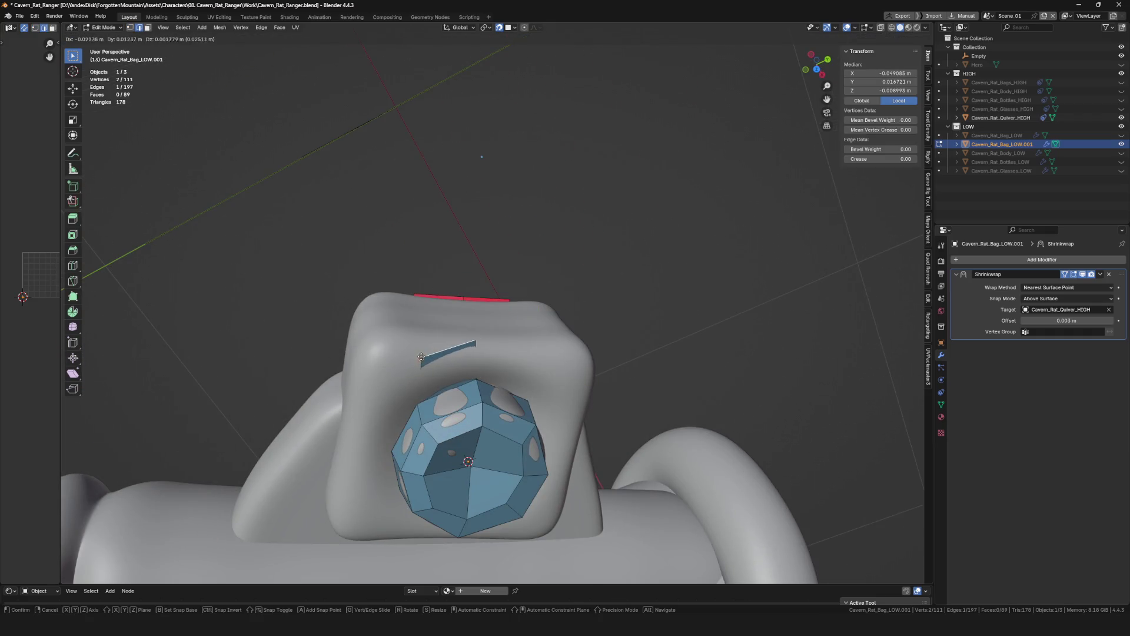
{"action": "left_click_drag", "start_coordinate": [476, 343], "coordinate": [480, 350]}
{"action": "key", "text": "e"}
{"action": "left_click", "coordinate": [415, 347]}
{"action": "mouse_move", "coordinate": [415, 346]}
{"action": "middle_mouse_down"}
{"action": "mouse_move", "coordinate": [495, 340]}
{"action": "mouse_move", "coordinate": [479, 231]}
{"action": "mouse_move", "coordinate": [521, 351]}
{"action": "mouse_move", "coordinate": [558, 338]}
{"action": "mouse_move", "coordinate": [541, 320]}
{"action": "mouse_move", "coordinate": [602, 278]}
{"action": "mouse_move", "coordinate": [581, 316]}
{"action": "middle_mouse_up"}
{"action": "key", "text": "e"}
{"action": "left_click", "coordinate": [508, 337]}
{"action": "left_click", "coordinate": [476, 344], "text": "shift"}
{"action": "scroll", "coordinate": [488, 232], "scroll_direction": "down", "scroll_amount": 5}
{"action": "scroll", "coordinate": [502, 276], "scroll_direction": "up", "scroll_amount": 5}
Fill the hole beside the strip with a face and add a loop cut through the strip.
{"action": "left_click", "coordinate": [521, 351], "text": "shift"}
{"action": "key", "text": "f"}
{"action": "key", "text": "ctrl+r"}
{"action": "left_click", "coordinate": [541, 316]}
Move the new loop's vertices into place on the bracket block's top.
{"action": "key", "text": "g"}
{"action": "left_click", "coordinate": [572, 298]}
{"action": "key", "text": "g"}
{"action": "left_click", "coordinate": [572, 298]}
{"action": "key", "text": "g"}
{"action": "left_click", "coordinate": [581, 316]}
{"action": "key", "text": "g"}
{"action": "left_click", "coordinate": [581, 344]}
{"action": "mouse_move", "coordinate": [581, 344]}
{"action": "middle_mouse_down"}
{"action": "mouse_move", "coordinate": [577, 276]}
{"action": "mouse_move", "coordinate": [571, 348]}
{"action": "mouse_move", "coordinate": [565, 325]}
{"action": "mouse_move", "coordinate": [606, 342]}
{"action": "mouse_move", "coordinate": [550, 300]}
{"action": "mouse_move", "coordinate": [529, 311]}
{"action": "mouse_move", "coordinate": [548, 304]}
{"action": "mouse_move", "coordinate": [530, 301]}
{"action": "mouse_move", "coordinate": [553, 243]}
{"action": "mouse_move", "coordinate": [609, 266]}
{"action": "mouse_move", "coordinate": [627, 289]}
{"action": "middle_mouse_up"}
{"action": "scroll", "coordinate": [568, 336], "scroll_direction": "up", "scroll_amount": 3}
Reposition the patch's corner and neighbouring vertices to fit the block's outline.
{"action": "key", "text": "g"}
{"action": "left_click", "coordinate": [612, 340]}
{"action": "left_click", "coordinate": [530, 310]}
{"action": "left_click", "coordinate": [564, 300]}
{"action": "key", "text": "g"}
{"action": "left_click", "coordinate": [548, 305]}
{"action": "key", "text": "g"}
{"action": "left_click", "coordinate": [542, 269]}
{"action": "key", "text": "g"}
{"action": "left_click", "coordinate": [549, 235]}
{"action": "key", "text": "g"}
{"action": "left_click", "coordinate": [616, 269]}
Settle the lower border vertices and extend the border strip with a new vertex.
{"action": "key", "text": "g"}
{"action": "mouse_move", "coordinate": [593, 321]}
{"action": "middle_mouse_down"}
{"action": "mouse_move", "coordinate": [611, 384]}
{"action": "mouse_move", "coordinate": [585, 377]}
{"action": "mouse_move", "coordinate": [569, 423]}
{"action": "mouse_move", "coordinate": [590, 408]}
{"action": "mouse_move", "coordinate": [660, 430]}
{"action": "mouse_move", "coordinate": [706, 350]}
{"action": "middle_mouse_up"}
{"action": "key", "text": "g"}
{"action": "left_click", "coordinate": [598, 373]}
{"action": "left_click", "coordinate": [565, 399]}
{"action": "left_click", "coordinate": [555, 440]}
{"action": "key", "text": "g"}
{"action": "left_click", "coordinate": [661, 423]}
{"action": "key", "text": "alt+v"}
{"action": "mouse_move", "coordinate": [599, 364]}
{"action": "middle_mouse_down"}
{"action": "mouse_move", "coordinate": [578, 361]}
{"action": "mouse_move", "coordinate": [688, 336]}
{"action": "middle_mouse_up"}
{"action": "left_click", "coordinate": [558, 358]}
Extend the border with another extruded vertex and view the block's other side.
{"action": "key", "text": "alt+v"}
{"action": "left_click", "coordinate": [697, 319]}
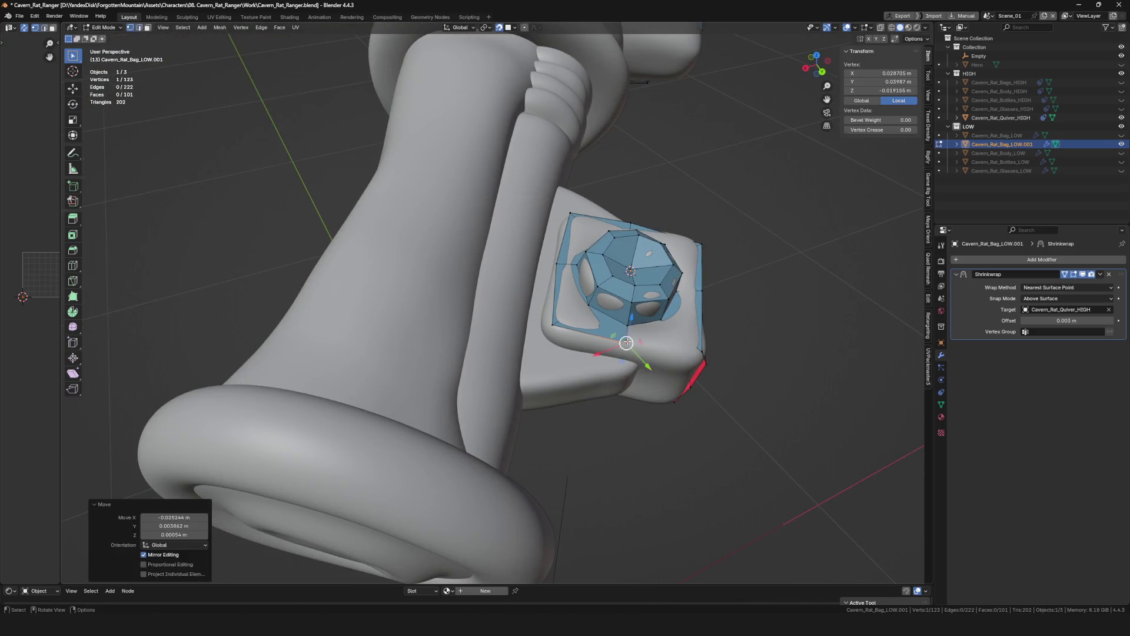
{"action": "left_click", "coordinate": [698, 338], "text": "shift"}
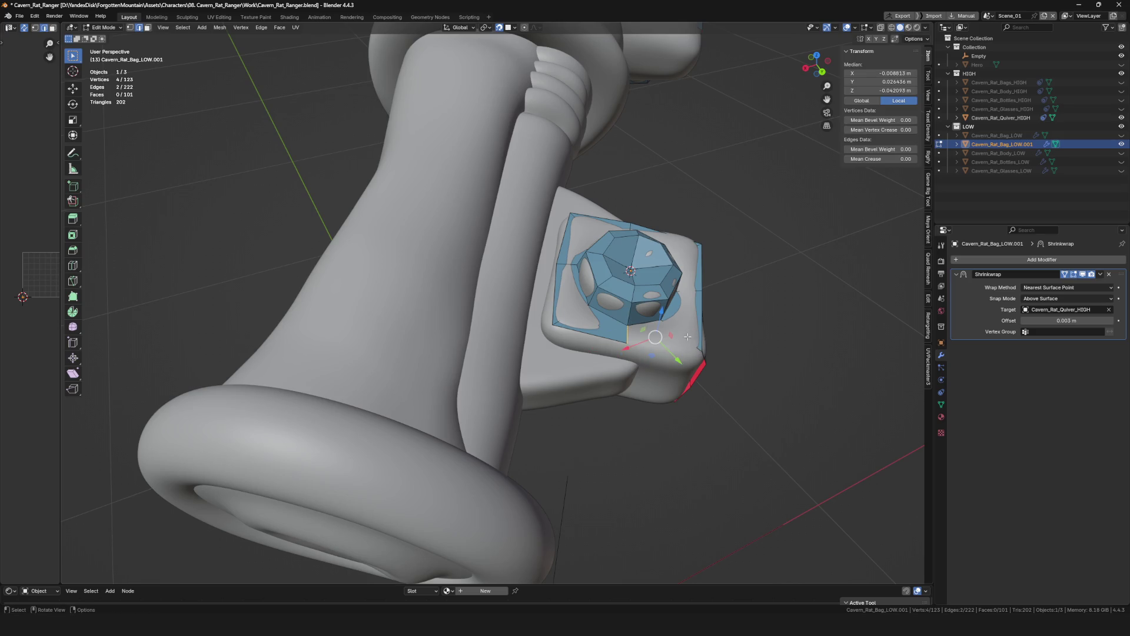
{"action": "scroll", "coordinate": [664, 347], "scroll_direction": "down", "scroll_amount": 5}
{"action": "middle_click_drag", "start_coordinate": [664, 347], "coordinate": [679, 324]}
{"action": "scroll", "coordinate": [679, 324], "scroll_direction": "up", "scroll_amount": 4}
{"action": "scroll", "coordinate": [565, 354], "scroll_direction": "up", "scroll_amount": 3}
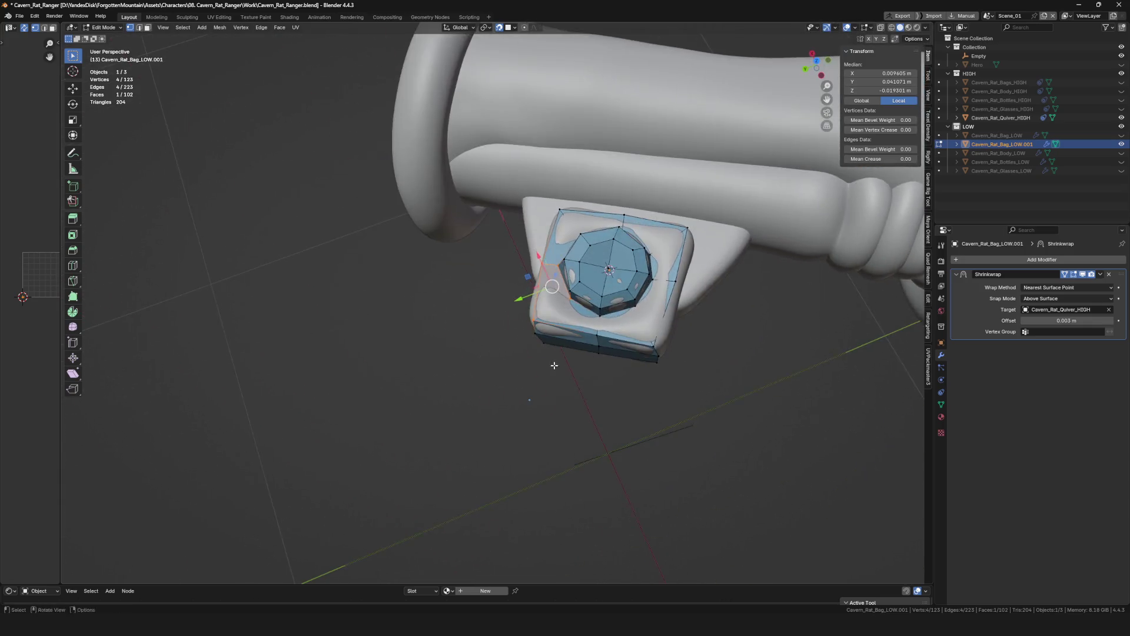
{"action": "mouse_move", "coordinate": [565, 354]}
{"action": "middle_mouse_down"}
{"action": "mouse_move", "coordinate": [495, 353]}
{"action": "mouse_move", "coordinate": [518, 326]}
{"action": "middle_mouse_up"}
Rip two border vertices to split the border down the block's side.
{"action": "left_click", "coordinate": [517, 325]}
{"action": "key", "text": "alt+v"}
{"action": "left_click", "coordinate": [506, 409]}
{"action": "middle_click_drag", "start_coordinate": [505, 409], "coordinate": [544, 418]}
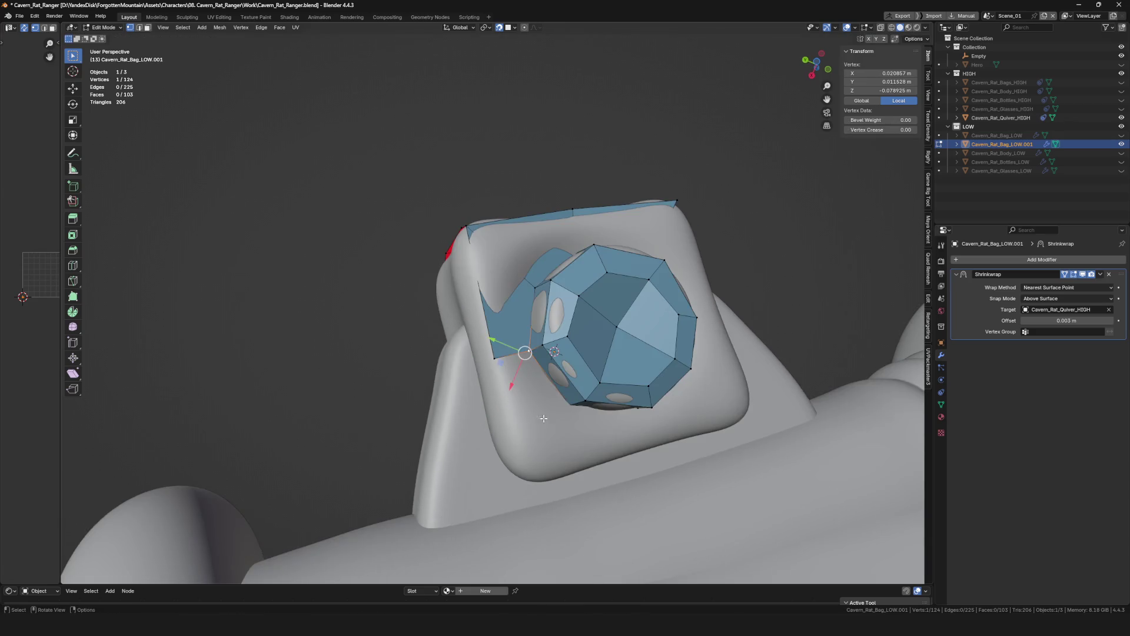
{"action": "left_click", "coordinate": [525, 371]}
{"action": "middle_click_drag", "start_coordinate": [526, 371], "coordinate": [636, 398]}
{"action": "left_click", "coordinate": [530, 363]}
{"action": "key", "text": "alt+v"}
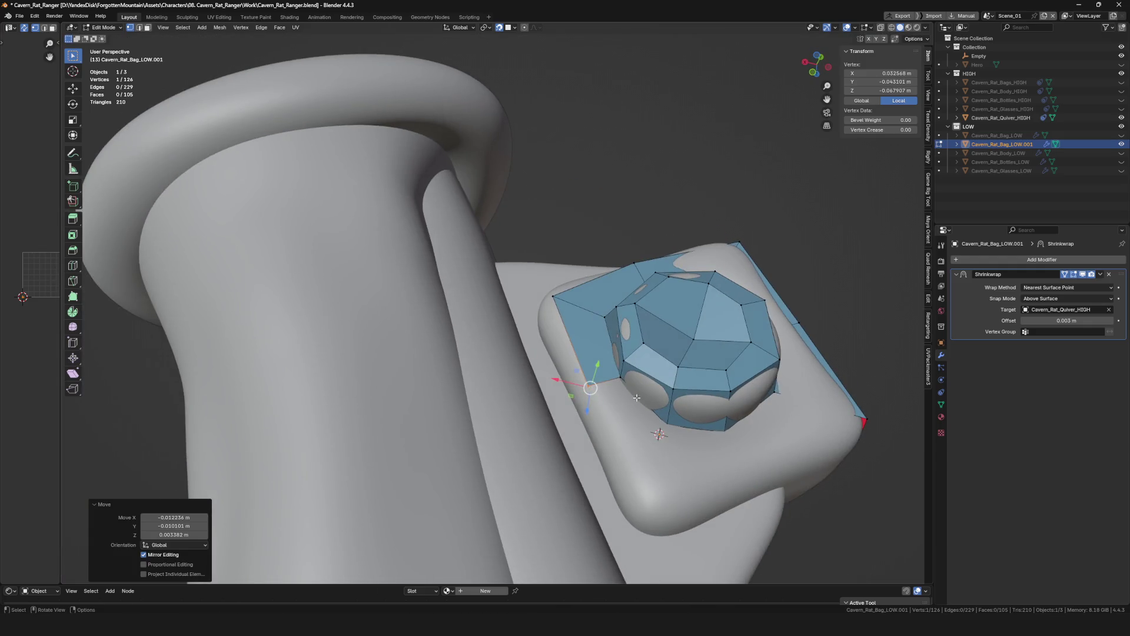
{"action": "left_click", "coordinate": [651, 504]}
{"action": "mouse_move", "coordinate": [651, 504]}
{"action": "middle_mouse_down"}
{"action": "mouse_move", "coordinate": [657, 467]}
{"action": "mouse_move", "coordinate": [638, 401]}
{"action": "mouse_move", "coordinate": [696, 373]}
{"action": "mouse_move", "coordinate": [622, 368]}
{"action": "middle_mouse_up"}
Move the ripped vertices down the side of the block into position.
{"action": "key", "text": "g"}
{"action": "left_click", "coordinate": [660, 429]}
{"action": "key", "text": "g"}
{"action": "left_click", "coordinate": [697, 396]}
{"action": "key", "text": "g"}
{"action": "left_click", "coordinate": [697, 372]}
{"action": "left_click", "coordinate": [622, 367], "text": "shift"}
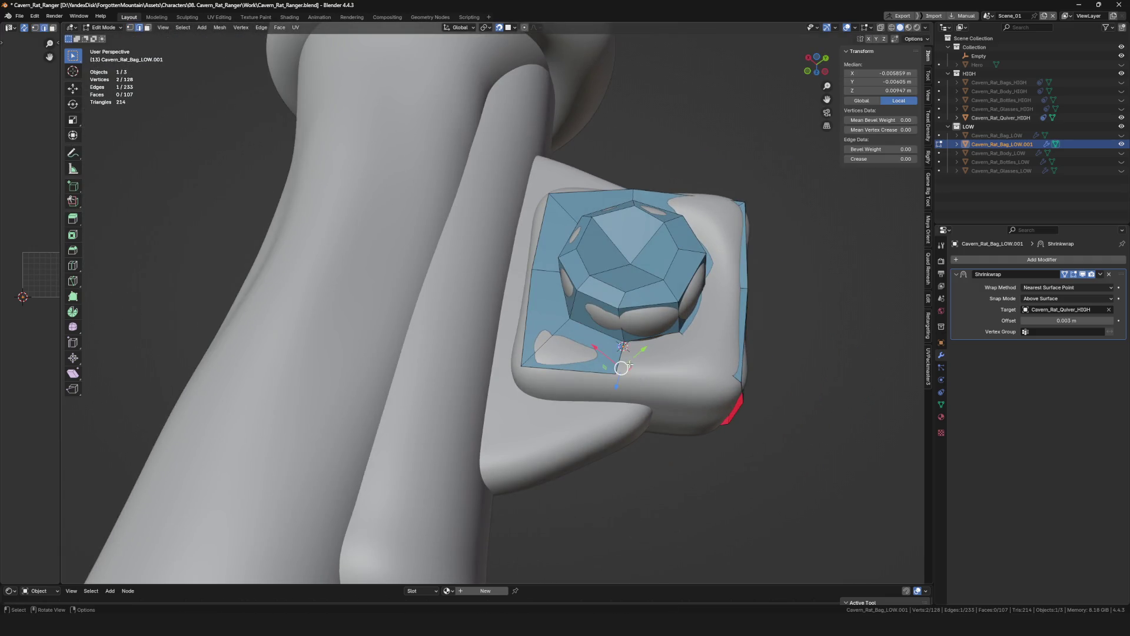
{"action": "left_click", "coordinate": [626, 375]}
{"action": "left_click", "coordinate": [625, 375], "text": "shift"}
{"action": "scroll", "coordinate": [698, 371], "scroll_direction": "down", "scroll_amount": 5}
Adjust the remaining side vertices one by one to follow the block's corner.
{"action": "mouse_move", "coordinate": [724, 354]}
{"action": "middle_mouse_down"}
{"action": "mouse_move", "coordinate": [629, 289]}
{"action": "mouse_move", "coordinate": [704, 255]}
{"action": "mouse_move", "coordinate": [606, 303]}
{"action": "mouse_move", "coordinate": [602, 289]}
{"action": "mouse_move", "coordinate": [572, 280]}
{"action": "middle_mouse_up"}
{"action": "scroll", "coordinate": [602, 288], "scroll_direction": "up", "scroll_amount": 5}
{"action": "left_click", "coordinate": [603, 288], "text": "shift"}
{"action": "left_click", "coordinate": [632, 302]}
{"action": "left_click", "coordinate": [651, 307]}
{"action": "mouse_move", "coordinate": [650, 308]}
{"action": "middle_mouse_down"}
{"action": "mouse_move", "coordinate": [581, 390]}
{"action": "mouse_move", "coordinate": [624, 354]}
{"action": "middle_mouse_up"}
{"action": "key", "text": "alt+a"}
{"action": "left_click", "coordinate": [551, 360]}
{"action": "left_click", "coordinate": [624, 354]}
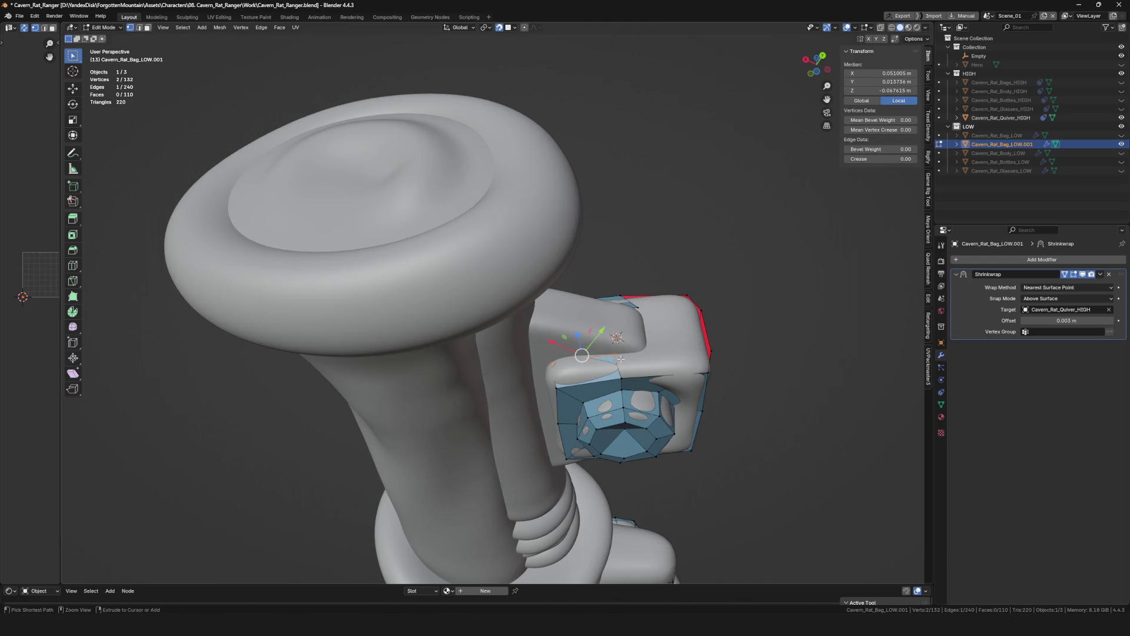
{"action": "left_click", "coordinate": [639, 352]}
{"action": "mouse_move", "coordinate": [639, 351]}
{"action": "middle_mouse_down"}
{"action": "mouse_move", "coordinate": [659, 374]}
{"action": "mouse_move", "coordinate": [685, 364]}
{"action": "middle_mouse_up"}
Fill three new quads on the block's side and corner from the selected edges.
{"action": "key", "text": "f"}
{"action": "left_click", "coordinate": [616, 274]}
{"action": "mouse_move", "coordinate": [615, 274]}
{"action": "middle_mouse_down"}
{"action": "mouse_move", "coordinate": [703, 267]}
{"action": "mouse_move", "coordinate": [656, 295]}
{"action": "middle_mouse_up"}
{"action": "key", "text": "f"}
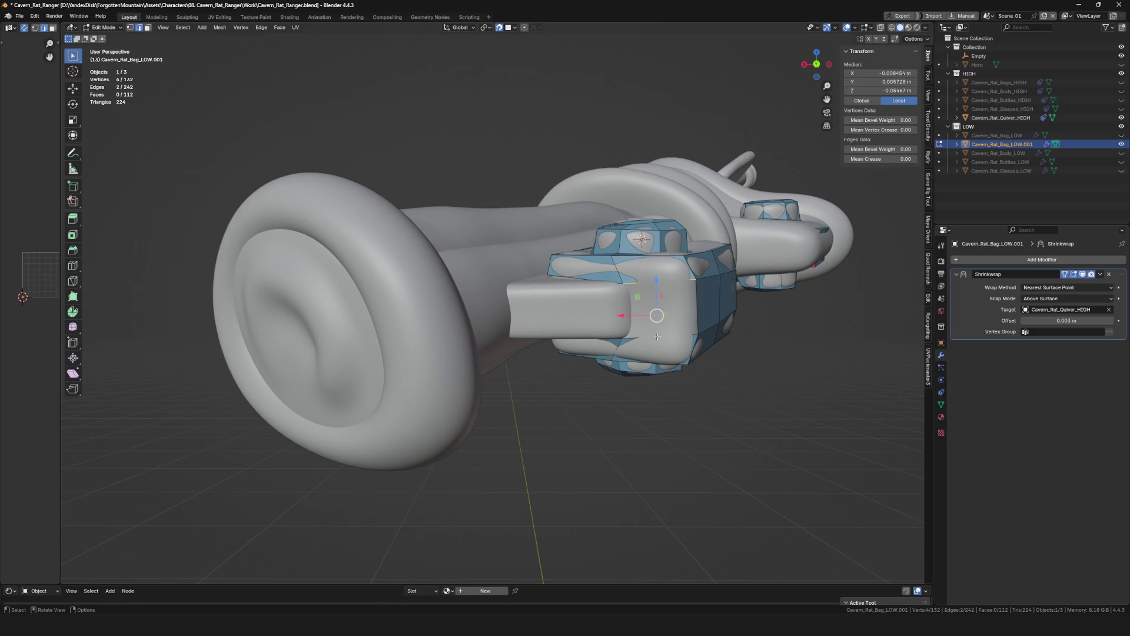
{"action": "left_click", "coordinate": [653, 286], "text": "shift"}
{"action": "key", "text": "f"}
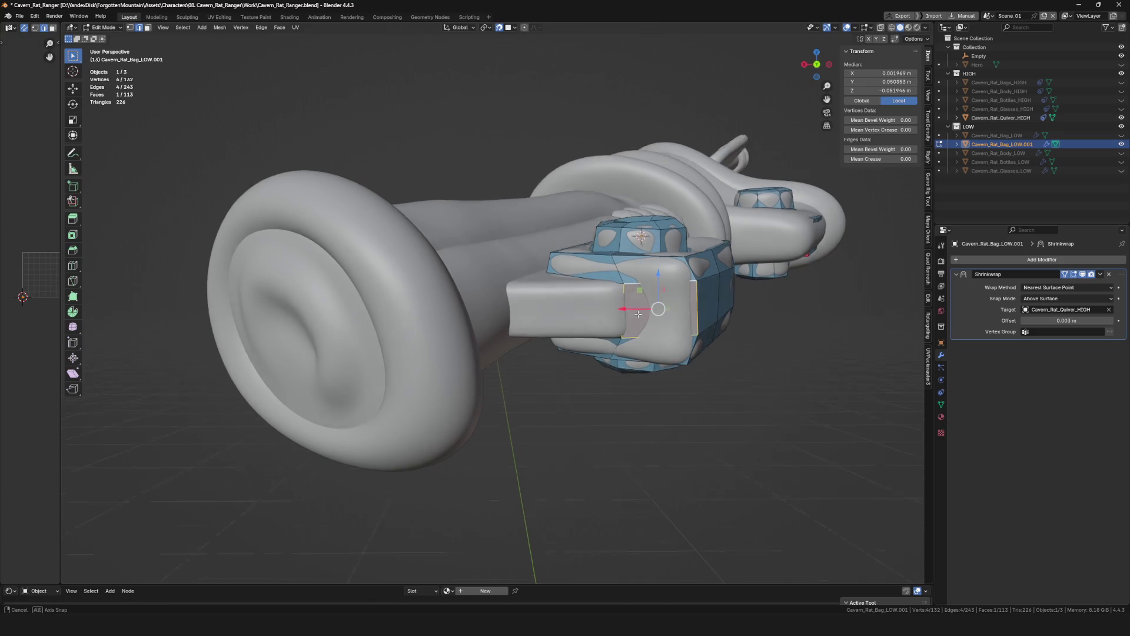
{"action": "mouse_move", "coordinate": [654, 286]}
{"action": "middle_mouse_down"}
{"action": "mouse_move", "coordinate": [560, 287]}
{"action": "mouse_move", "coordinate": [565, 261]}
{"action": "middle_mouse_up"}
{"action": "scroll", "coordinate": [560, 287], "scroll_direction": "up", "scroll_amount": 4}
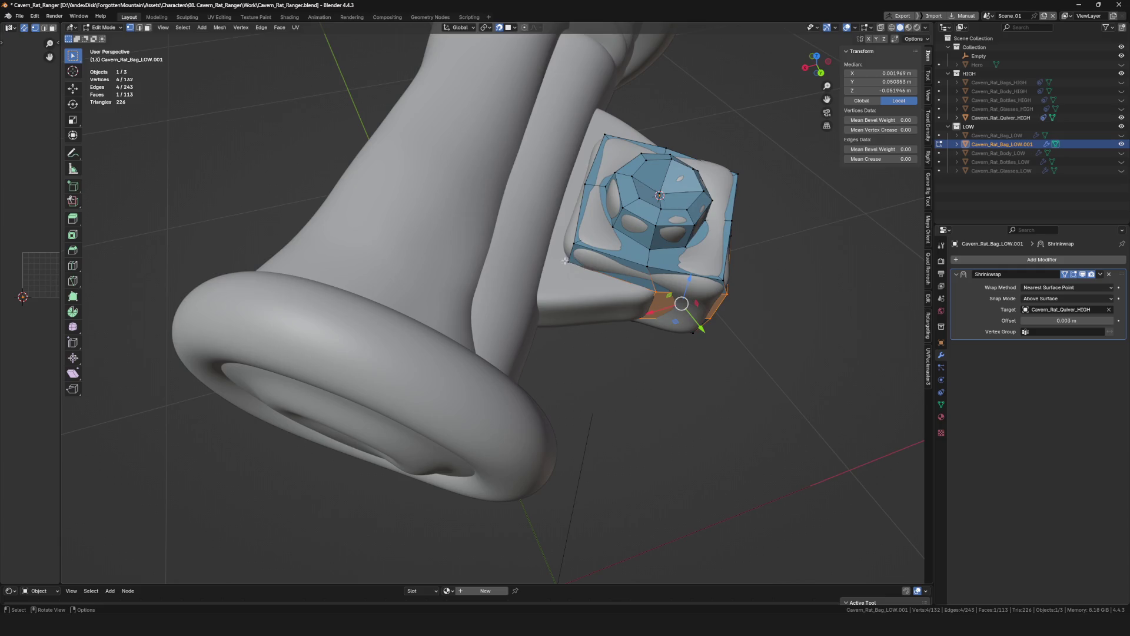
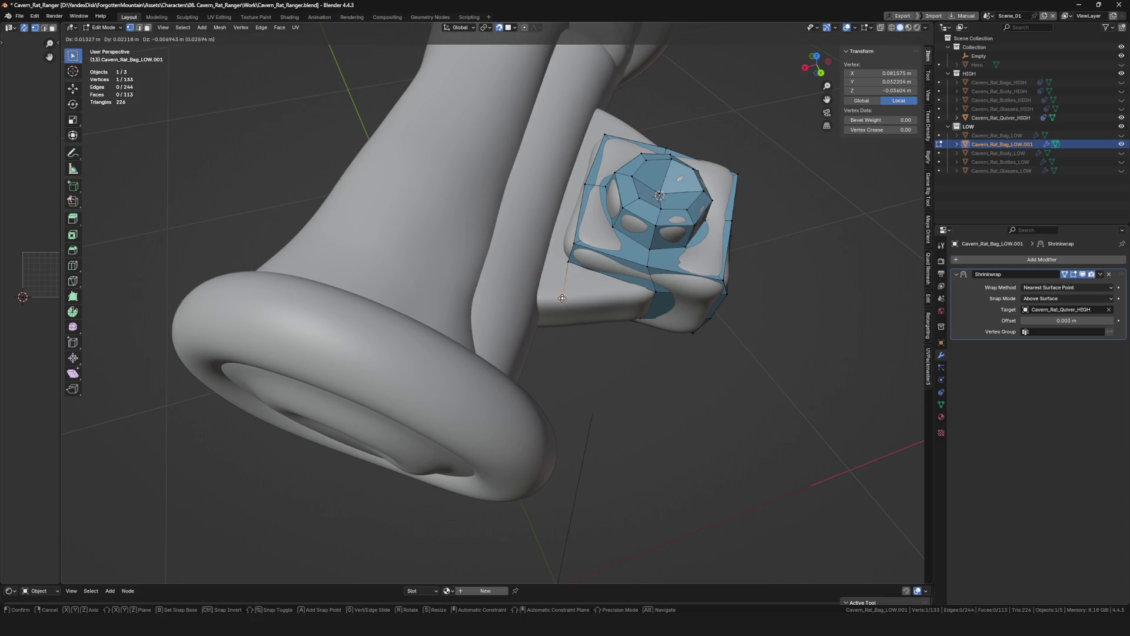
Fill a new low-poly face across the lower buckle corner and snap its corner vertex onto the block.
{"action": "left_click", "coordinate": [562, 298]}
{"action": "mouse_move", "coordinate": [562, 298]}
{"action": "middle_mouse_down"}
{"action": "mouse_move", "coordinate": [574, 309]}
{"action": "mouse_move", "coordinate": [590, 295]}
{"action": "mouse_move", "coordinate": [576, 286]}
{"action": "middle_mouse_up"}
{"action": "left_click", "coordinate": [656, 291], "text": "shift"}
{"action": "key", "text": "f"}
{"action": "left_click", "coordinate": [652, 287]}
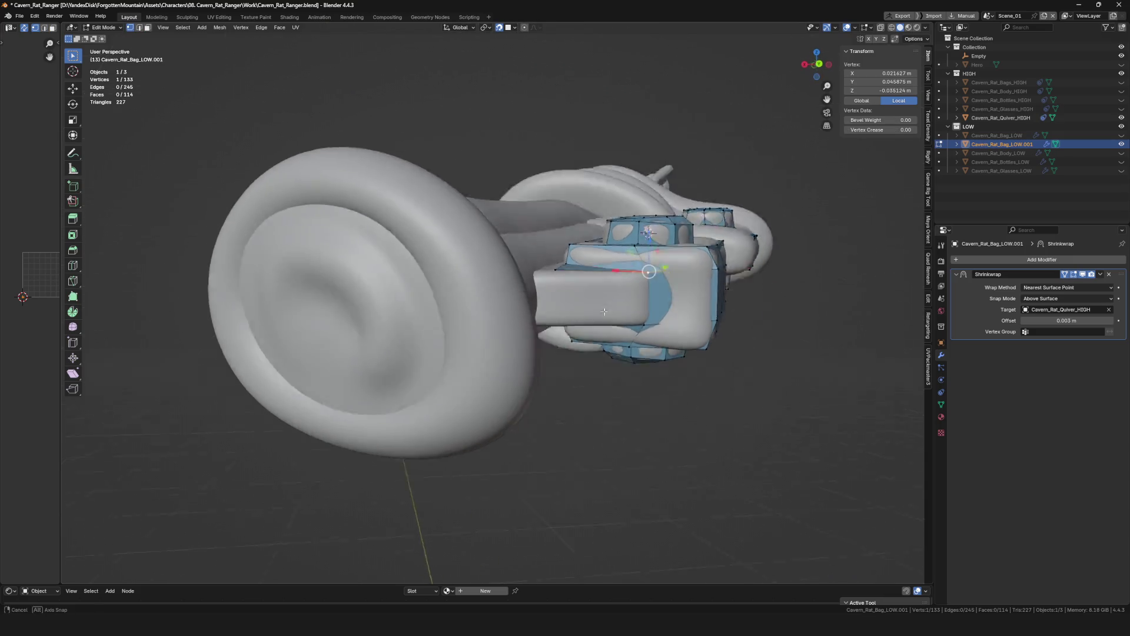
{"action": "left_click", "coordinate": [559, 307]}
{"action": "left_click", "coordinate": [641, 316], "text": "shift"}
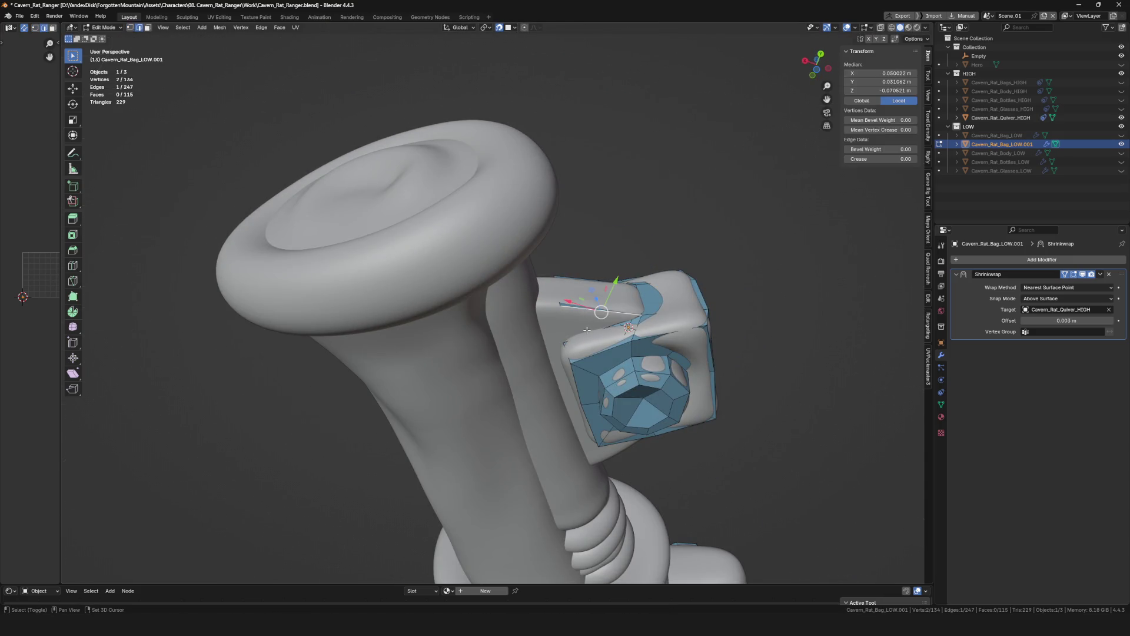
Extrude a chain of three new vertices down the buckle side, each placed on the buckle surface.
{"action": "mouse_move", "coordinate": [577, 343]}
{"action": "middle_mouse_down"}
{"action": "mouse_move", "coordinate": [563, 369]}
{"action": "mouse_move", "coordinate": [591, 417]}
{"action": "middle_mouse_up"}
{"action": "key", "text": "e"}
{"action": "left_click", "coordinate": [591, 425]}
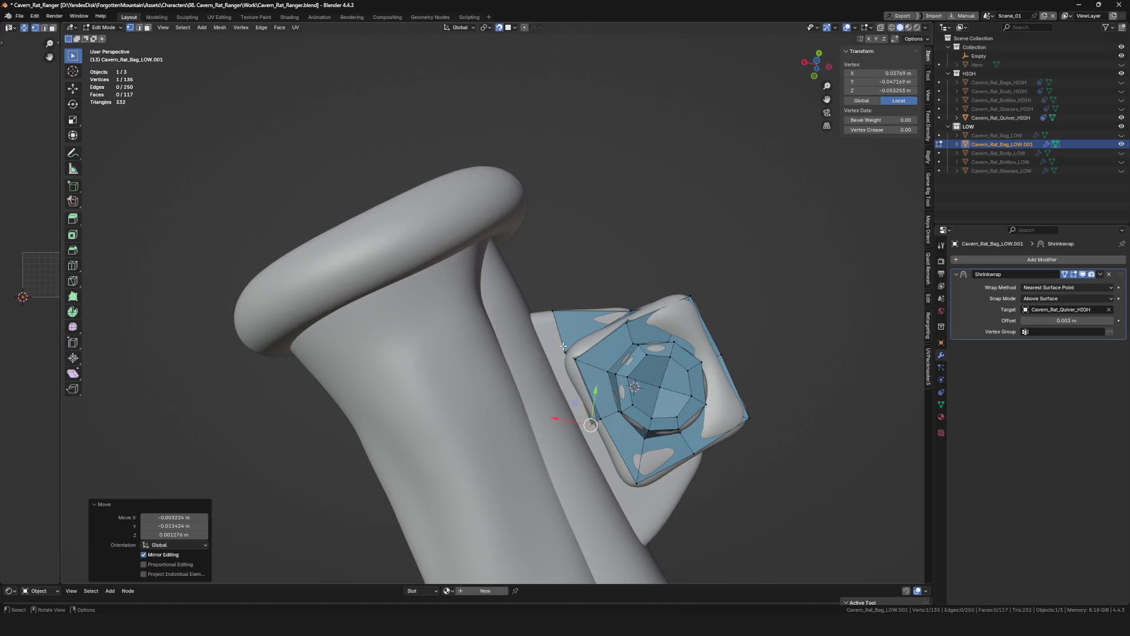
{"action": "left_click", "coordinate": [559, 355]}
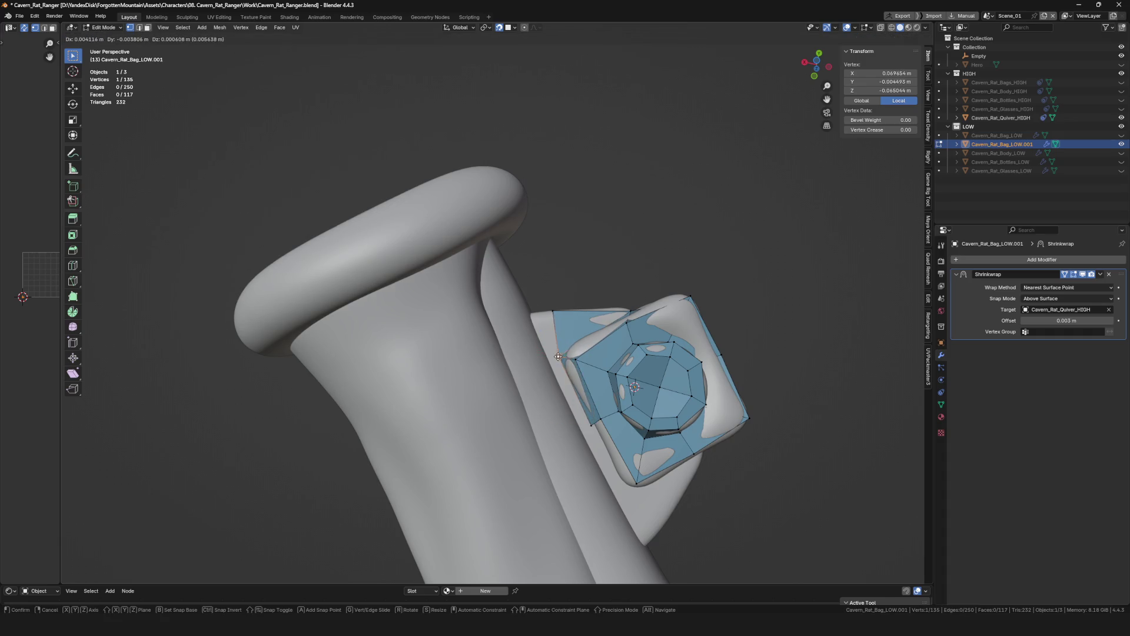
{"action": "left_click", "coordinate": [558, 356]}
{"action": "mouse_move", "coordinate": [558, 356]}
{"action": "middle_mouse_down"}
{"action": "mouse_move", "coordinate": [584, 370]}
{"action": "mouse_move", "coordinate": [663, 360]}
{"action": "mouse_move", "coordinate": [651, 328]}
{"action": "mouse_move", "coordinate": [586, 315]}
{"action": "mouse_move", "coordinate": [660, 305]}
{"action": "middle_mouse_up"}
{"action": "key", "text": "e"}
{"action": "left_click", "coordinate": [580, 374]}
{"action": "key", "text": "e"}
{"action": "left_click", "coordinate": [667, 360]}
Reposition the side vertices and fill a quad between four of them on the lower buckle.
{"action": "key", "text": "g"}
{"action": "left_click", "coordinate": [651, 328]}
{"action": "left_click", "coordinate": [658, 293]}
{"action": "left_click", "coordinate": [658, 305]}
{"action": "left_click", "coordinate": [608, 382]}
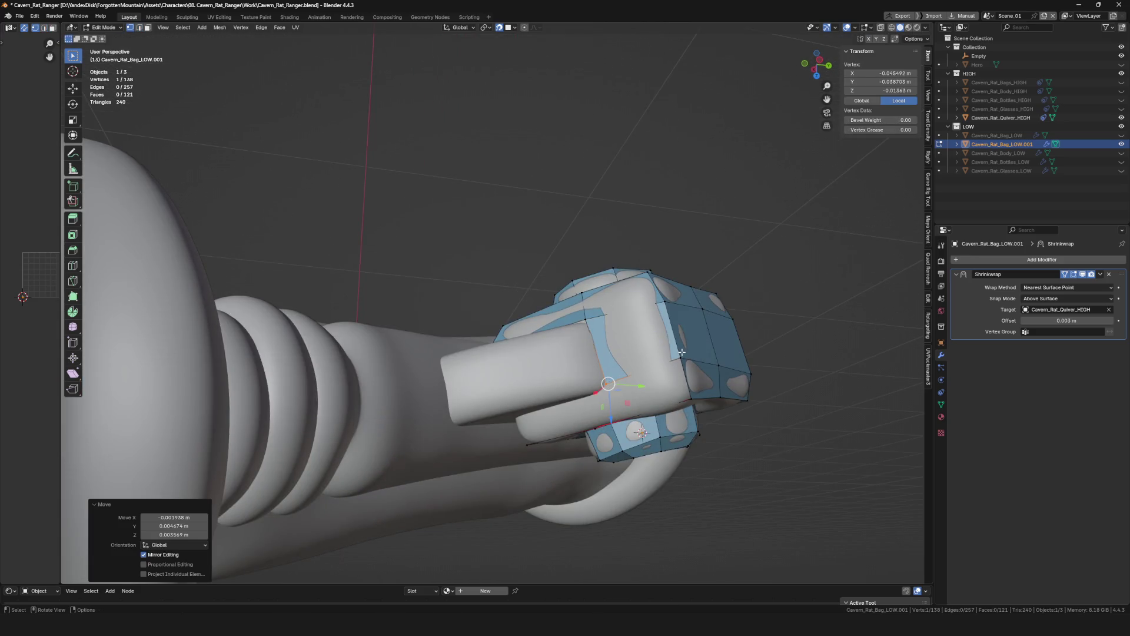
{"action": "middle_click_drag", "start_coordinate": [619, 380], "coordinate": [661, 373]}
{"action": "mouse_move", "coordinate": [621, 429]}
{"action": "middle_mouse_down"}
{"action": "mouse_move", "coordinate": [632, 397]}
{"action": "mouse_move", "coordinate": [525, 403]}
{"action": "mouse_move", "coordinate": [533, 394]}
{"action": "middle_mouse_up"}
{"action": "key", "text": "f"}
{"action": "left_click", "coordinate": [631, 397]}
{"action": "left_click", "coordinate": [525, 397]}
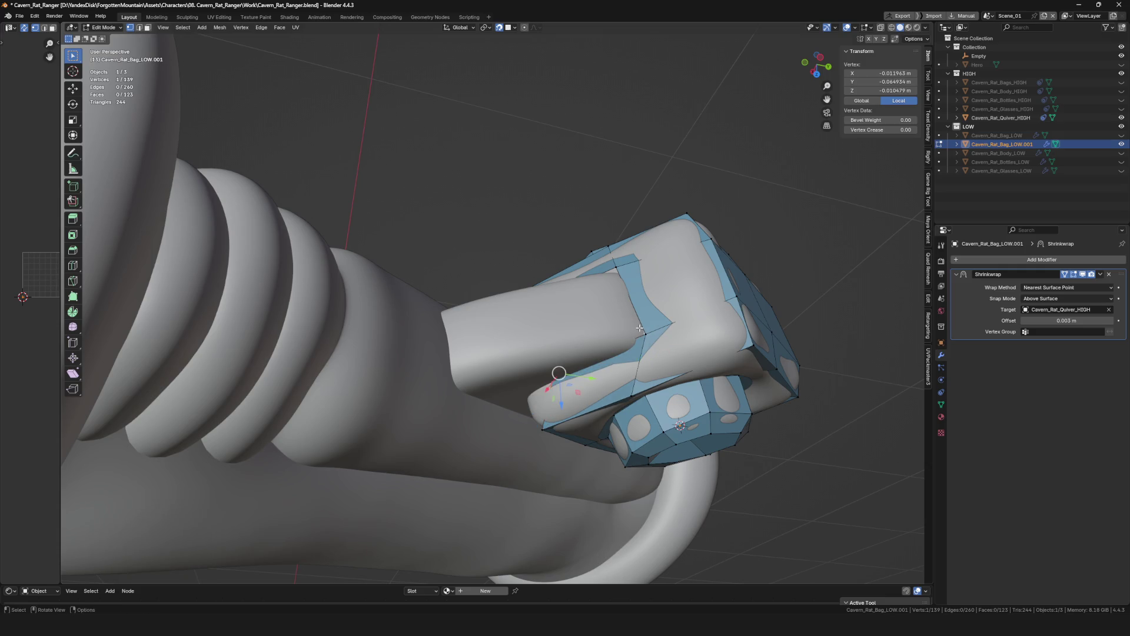
{"action": "left_click", "coordinate": [583, 371]}
Place an extruded vertex beneath the nut and select the vertex pair under the buckle.
{"action": "mouse_move", "coordinate": [583, 371]}
{"action": "middle_mouse_down"}
{"action": "mouse_move", "coordinate": [643, 458]}
{"action": "mouse_move", "coordinate": [661, 412]}
{"action": "mouse_move", "coordinate": [664, 299]}
{"action": "middle_mouse_up"}
{"action": "left_click", "coordinate": [574, 371]}
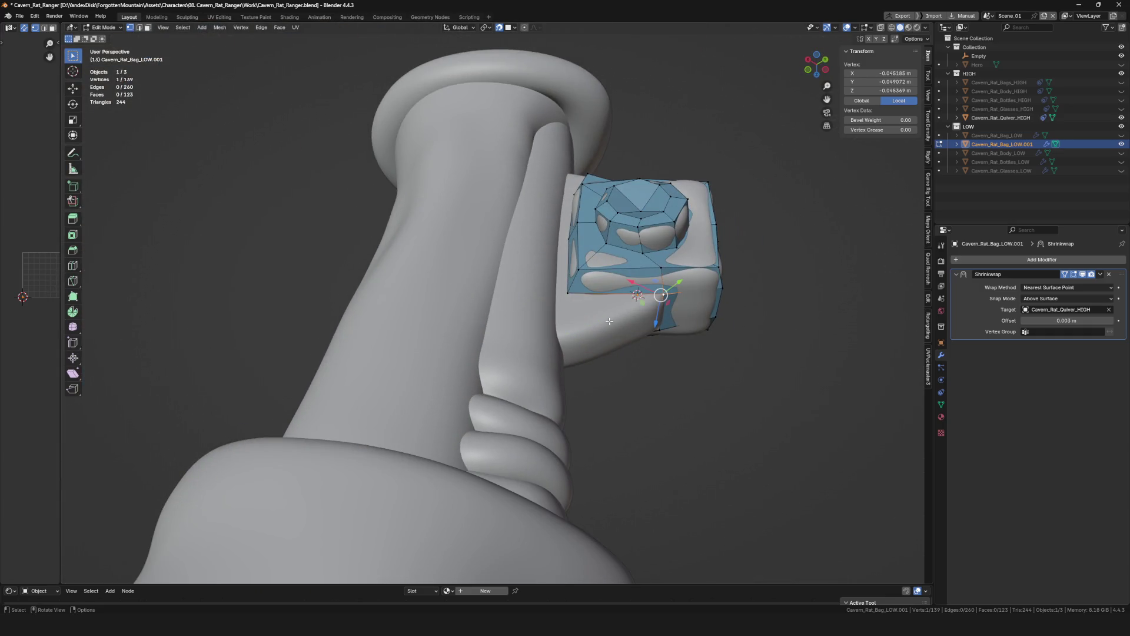
{"action": "left_click", "coordinate": [575, 328]}
{"action": "left_click", "coordinate": [570, 294], "text": "shift"}
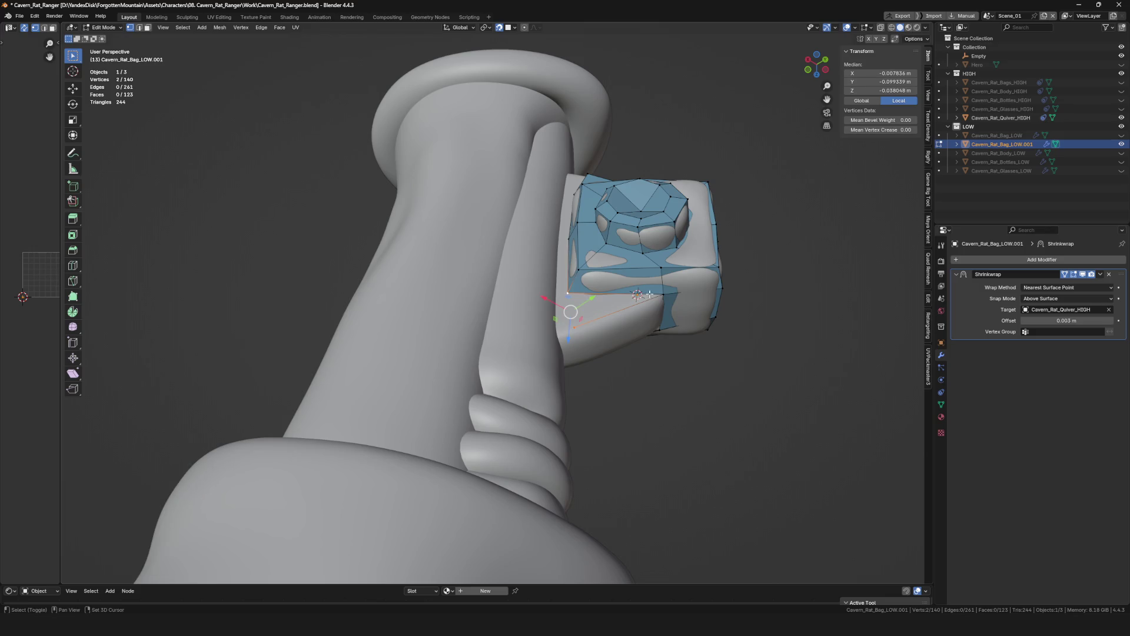
{"action": "middle_click_drag", "start_coordinate": [666, 315], "coordinate": [574, 326]}
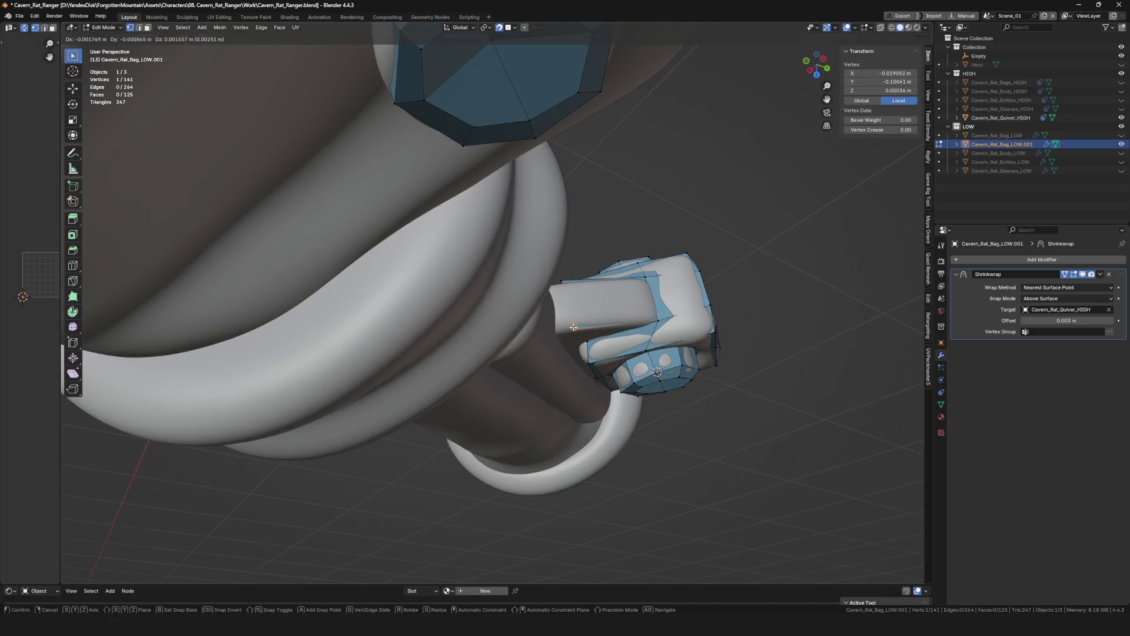
{"action": "left_click_drag", "start_coordinate": [572, 324], "coordinate": [574, 326]}
{"action": "mouse_move", "coordinate": [573, 326]}
{"action": "middle_mouse_down"}
{"action": "mouse_move", "coordinate": [591, 309]}
{"action": "mouse_move", "coordinate": [612, 348]}
{"action": "middle_mouse_up"}
{"action": "scroll", "coordinate": [591, 309], "scroll_direction": "up", "scroll_amount": 2}
{"action": "left_click", "coordinate": [603, 302], "text": "shift"}
Extend a vertex from the buckle edge with Alt+D and place it on the block for a new face.
{"action": "mouse_move", "coordinate": [594, 310]}
{"action": "middle_mouse_down"}
{"action": "mouse_move", "coordinate": [607, 350]}
{"action": "mouse_move", "coordinate": [550, 335]}
{"action": "middle_mouse_up"}
{"action": "left_click", "coordinate": [550, 336]}
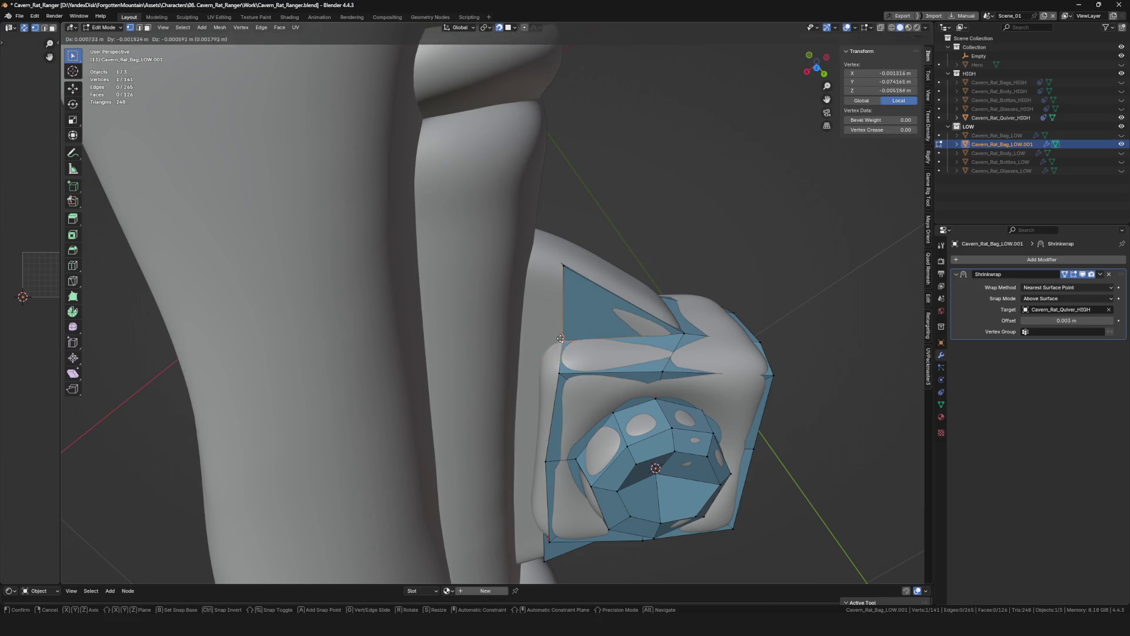
{"action": "left_click_drag", "start_coordinate": [551, 335], "coordinate": [551, 337]}
{"action": "mouse_move", "coordinate": [550, 336]}
{"action": "middle_mouse_down"}
{"action": "mouse_move", "coordinate": [584, 350]}
{"action": "mouse_move", "coordinate": [570, 308]}
{"action": "middle_mouse_up"}
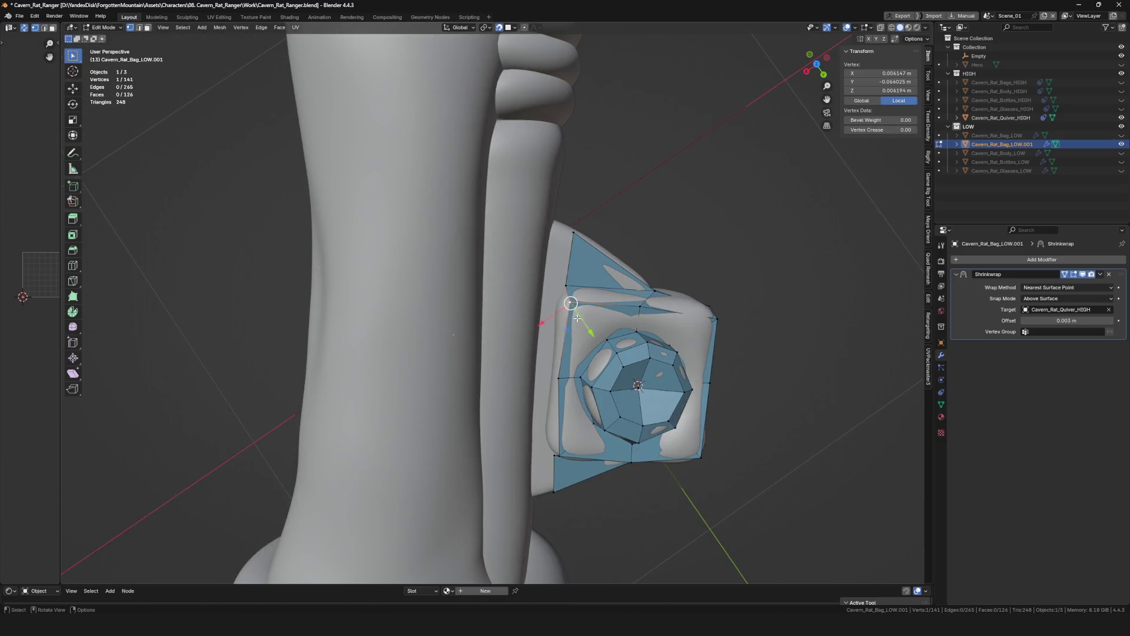
{"action": "key", "text": "alt+d"}
{"action": "left_click", "coordinate": [552, 378]}
Fill a quad between four selected vertices and pull one vertex to the buckle's top corner.
{"action": "mouse_move", "coordinate": [553, 378]}
{"action": "middle_mouse_down"}
{"action": "mouse_move", "coordinate": [578, 340]}
{"action": "mouse_move", "coordinate": [592, 343]}
{"action": "mouse_move", "coordinate": [590, 448]}
{"action": "mouse_move", "coordinate": [575, 215]}
{"action": "mouse_move", "coordinate": [550, 268]}
{"action": "mouse_move", "coordinate": [519, 260]}
{"action": "middle_mouse_up"}
{"action": "key", "text": "f"}
{"action": "left_click", "coordinate": [582, 403]}
{"action": "left_click", "coordinate": [582, 452]}
{"action": "scroll", "coordinate": [519, 261], "scroll_direction": "up", "scroll_amount": 3}
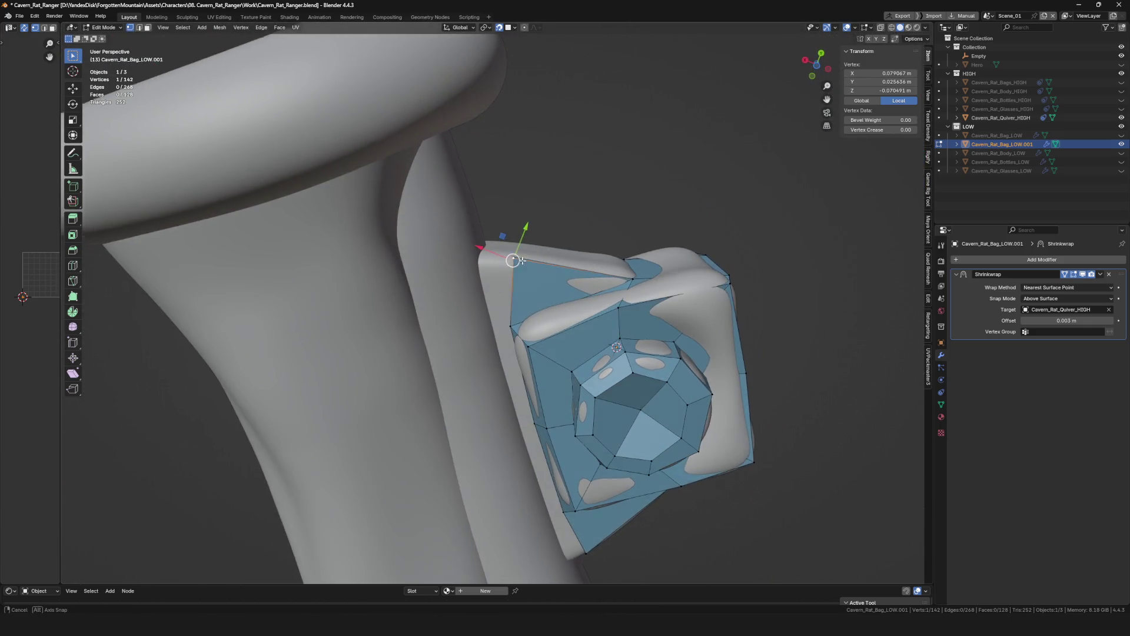
{"action": "left_click_drag", "start_coordinate": [481, 261], "coordinate": [477, 258]}
{"action": "left_click", "coordinate": [488, 328]}
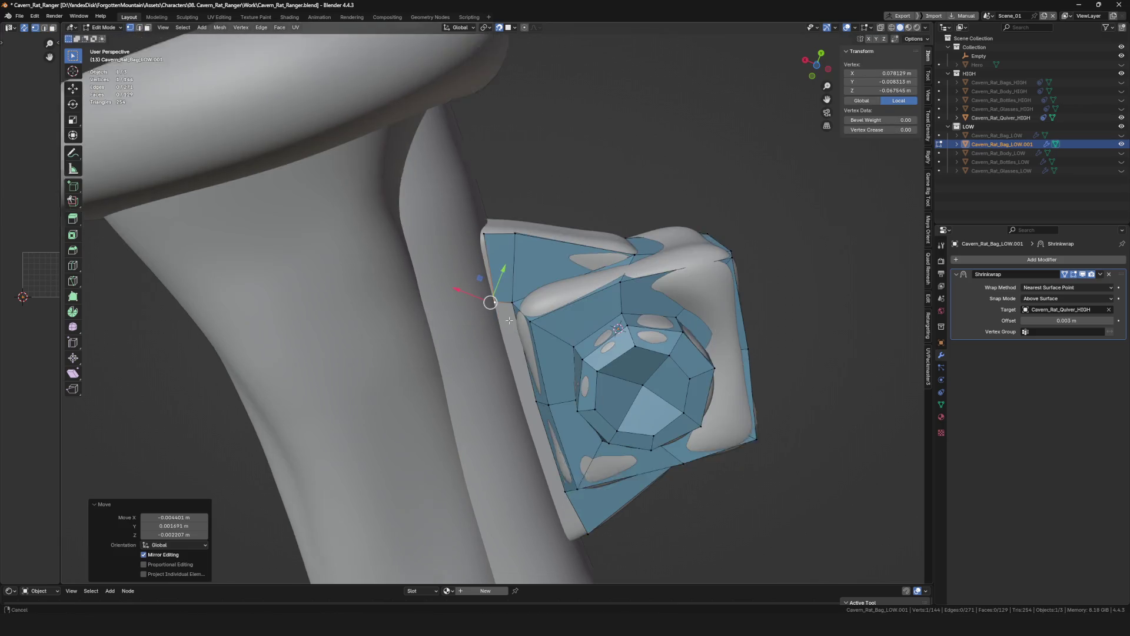
Snap the neighbouring vertices onto the buckle block's sides from several angles.
{"action": "middle_click_drag", "start_coordinate": [488, 328], "coordinate": [529, 384]}
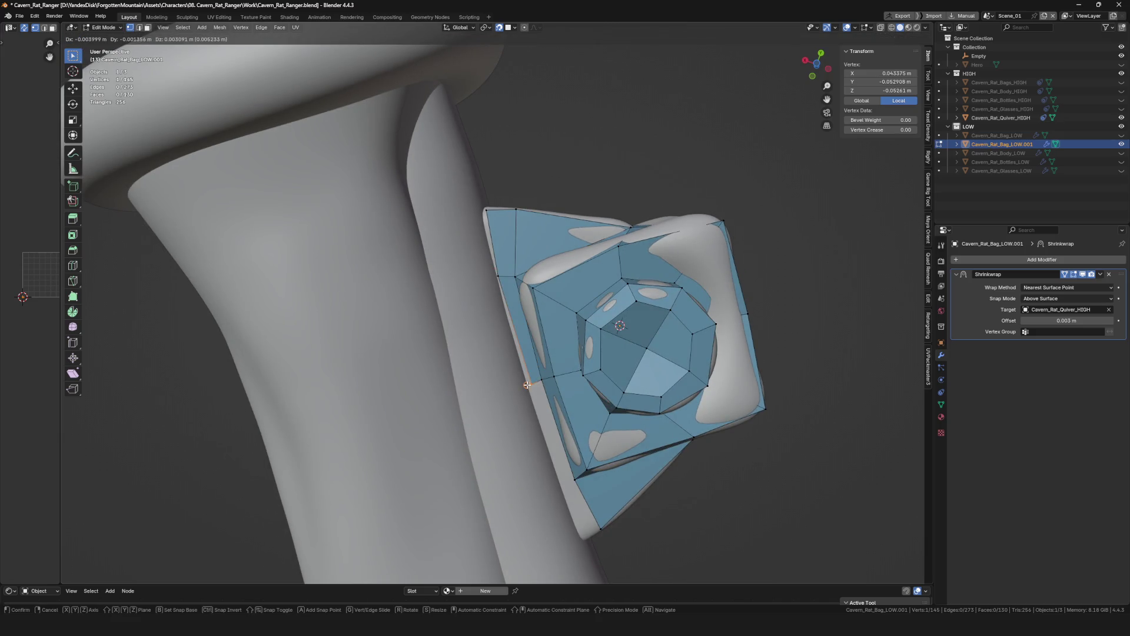
{"action": "left_click", "coordinate": [527, 383]}
{"action": "mouse_move", "coordinate": [527, 384]}
{"action": "middle_mouse_down"}
{"action": "mouse_move", "coordinate": [528, 365]}
{"action": "mouse_move", "coordinate": [575, 371]}
{"action": "mouse_move", "coordinate": [576, 343]}
{"action": "middle_mouse_up"}
{"action": "left_click", "coordinate": [526, 369]}
{"action": "left_click", "coordinate": [537, 384]}
{"action": "scroll", "coordinate": [576, 343], "scroll_direction": "up", "scroll_amount": 2}
Extrude a new vertex onto the buckle base plate where it meets the handle.
{"action": "mouse_move", "coordinate": [546, 390]}
{"action": "middle_mouse_down"}
{"action": "mouse_move", "coordinate": [591, 364]}
{"action": "mouse_move", "coordinate": [580, 354]}
{"action": "mouse_move", "coordinate": [606, 337]}
{"action": "middle_mouse_up"}
{"action": "key", "text": "e"}
{"action": "left_click", "coordinate": [580, 353]}
{"action": "middle_click_drag", "start_coordinate": [603, 287], "coordinate": [581, 367]}
{"action": "left_click", "coordinate": [572, 325]}
{"action": "left_click", "coordinate": [593, 385]}
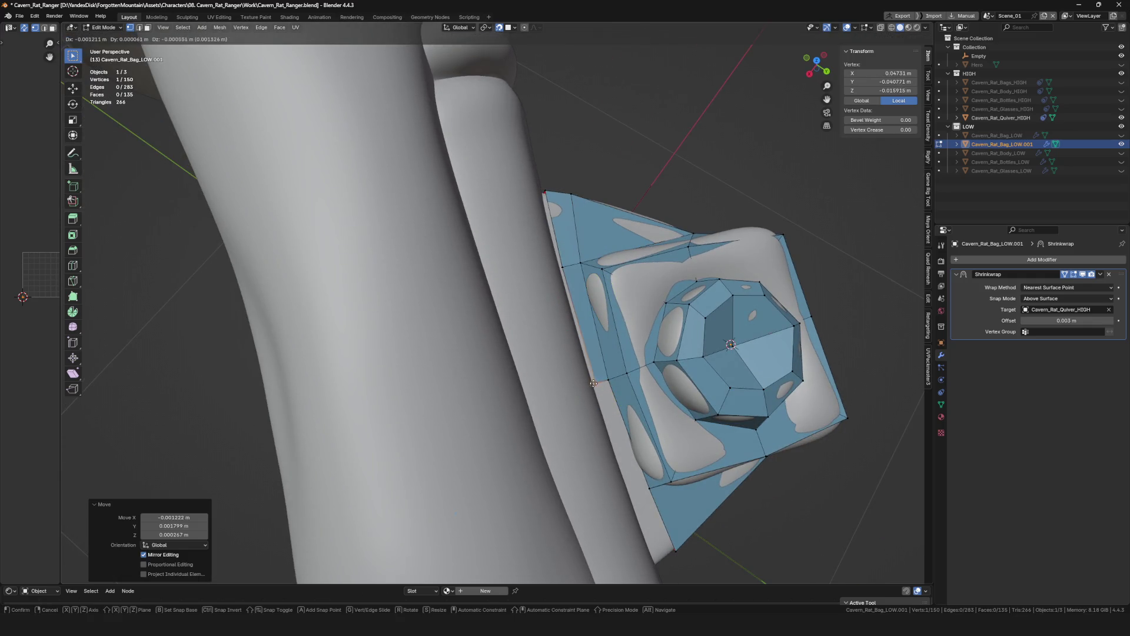
Extrude one more vertex on the base plate and fill the remaining gap with a face.
{"action": "middle_click_drag", "start_coordinate": [618, 420], "coordinate": [598, 404]}
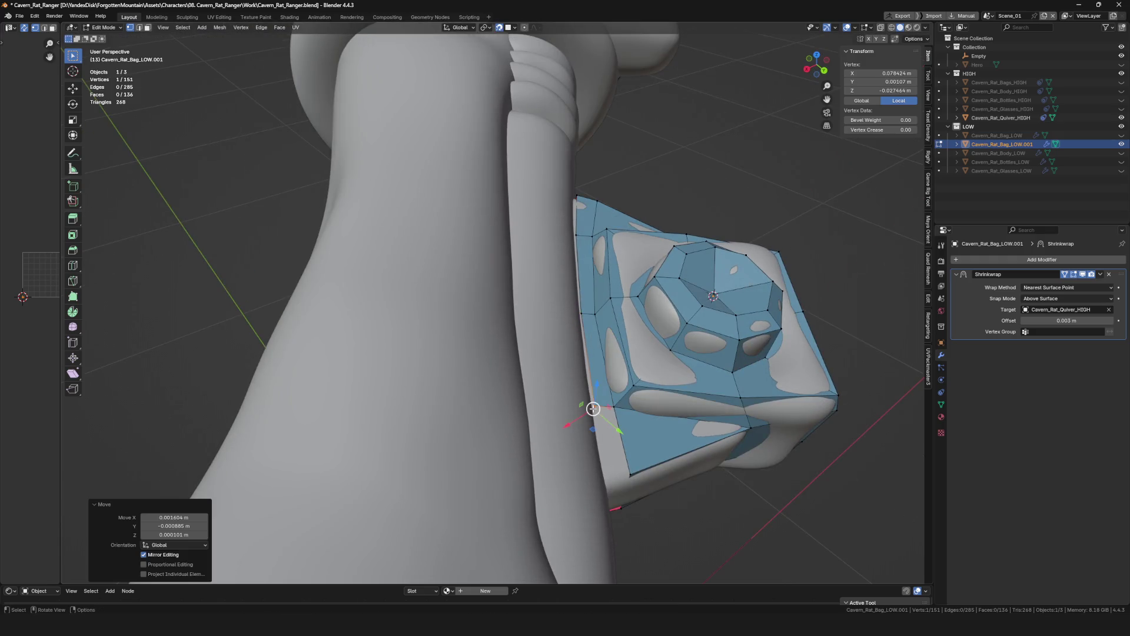
{"action": "key", "text": "e"}
{"action": "mouse_move", "coordinate": [609, 350]}
{"action": "middle_mouse_down"}
{"action": "mouse_move", "coordinate": [606, 403]}
{"action": "mouse_move", "coordinate": [583, 379]}
{"action": "mouse_move", "coordinate": [690, 342]}
{"action": "middle_mouse_up"}
{"action": "left_click", "coordinate": [605, 407]}
{"action": "left_click", "coordinate": [585, 380], "text": "shift"}
{"action": "key", "text": "f"}
{"action": "scroll", "coordinate": [586, 407], "scroll_direction": "down", "scroll_amount": 8}
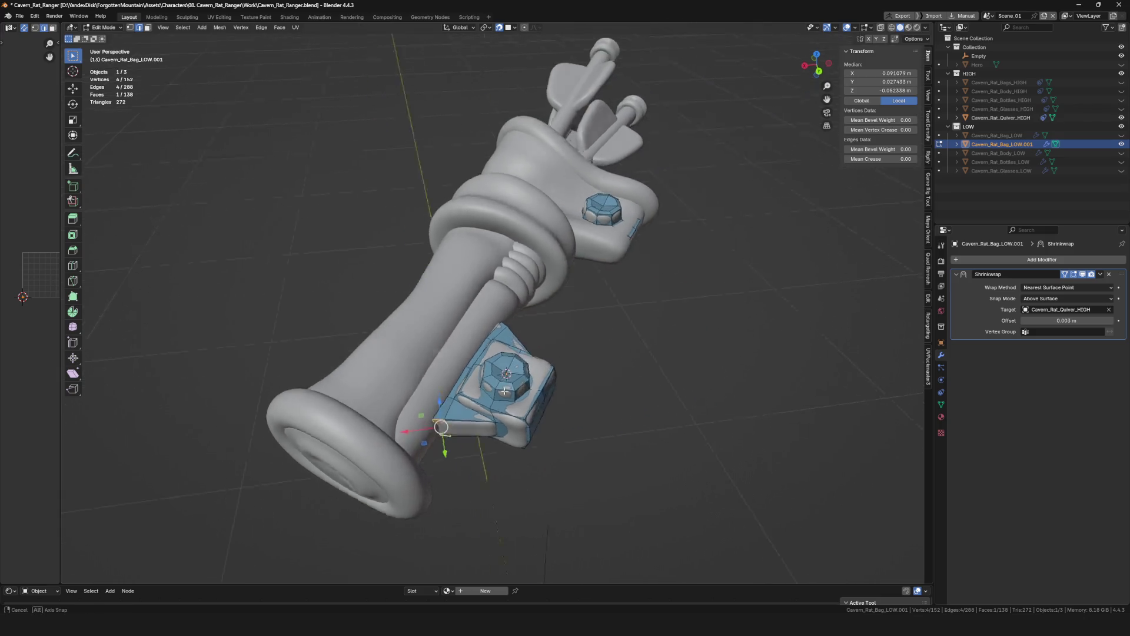
{"action": "scroll", "coordinate": [690, 343], "scroll_direction": "up", "scroll_amount": 4}
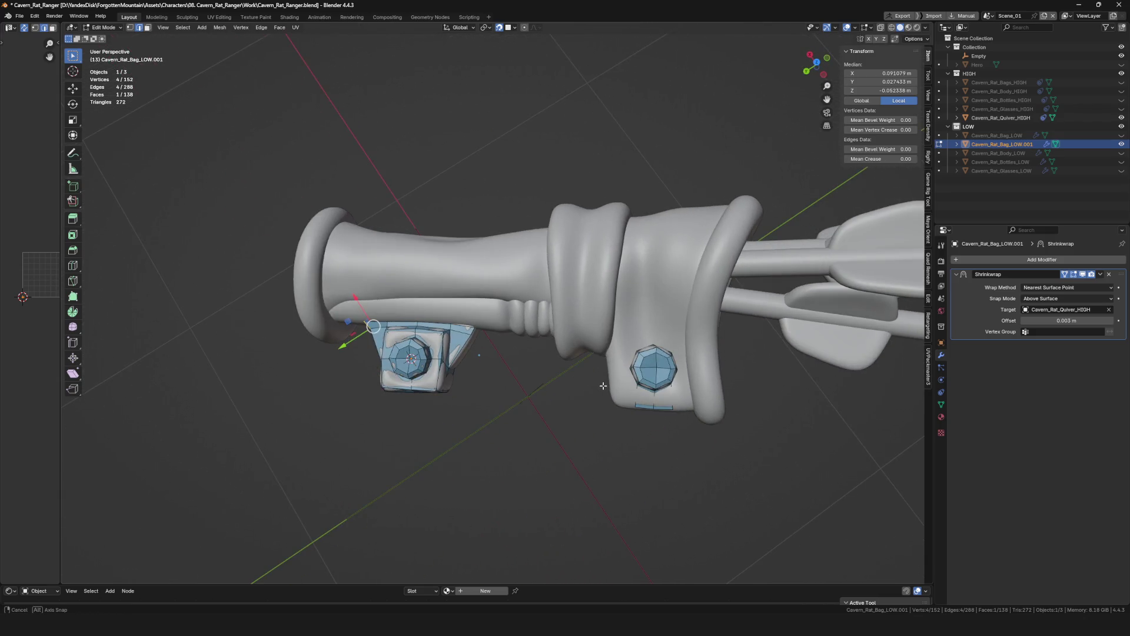
Move two edge vertices of the lower buckle patch tighter onto the buckle surface.
{"action": "mouse_move", "coordinate": [690, 344]}
{"action": "middle_mouse_down"}
{"action": "mouse_move", "coordinate": [624, 207]}
{"action": "mouse_move", "coordinate": [560, 337]}
{"action": "middle_mouse_up"}
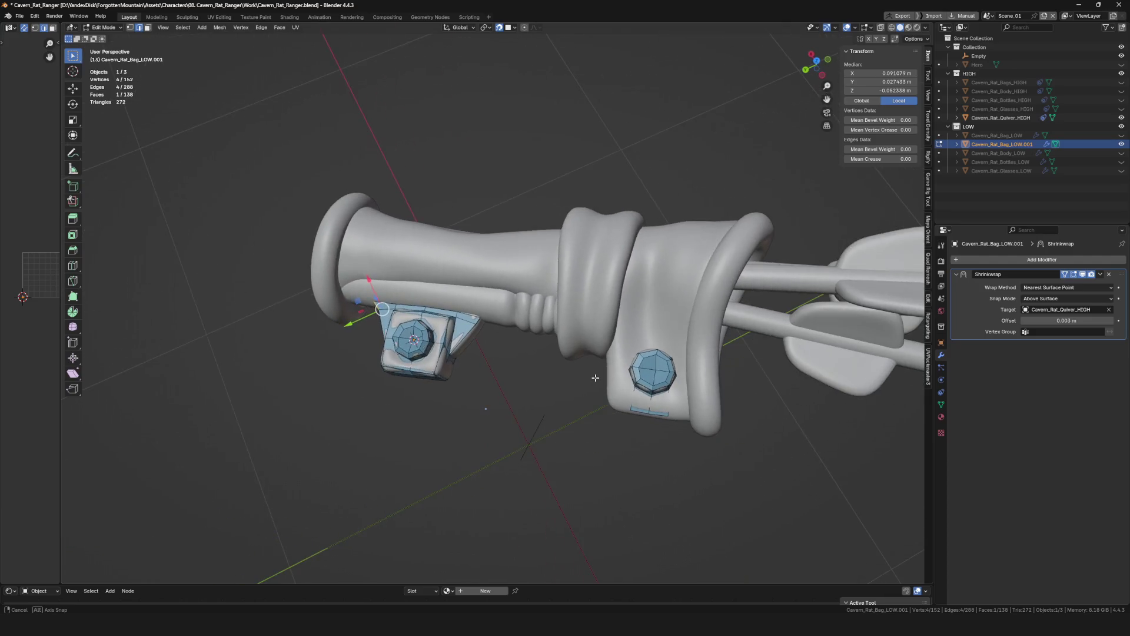
{"action": "scroll", "coordinate": [561, 336], "scroll_direction": "up", "scroll_amount": 4}
{"action": "left_click", "coordinate": [561, 336]}
{"action": "scroll", "coordinate": [561, 337], "scroll_direction": "down", "scroll_amount": 3}
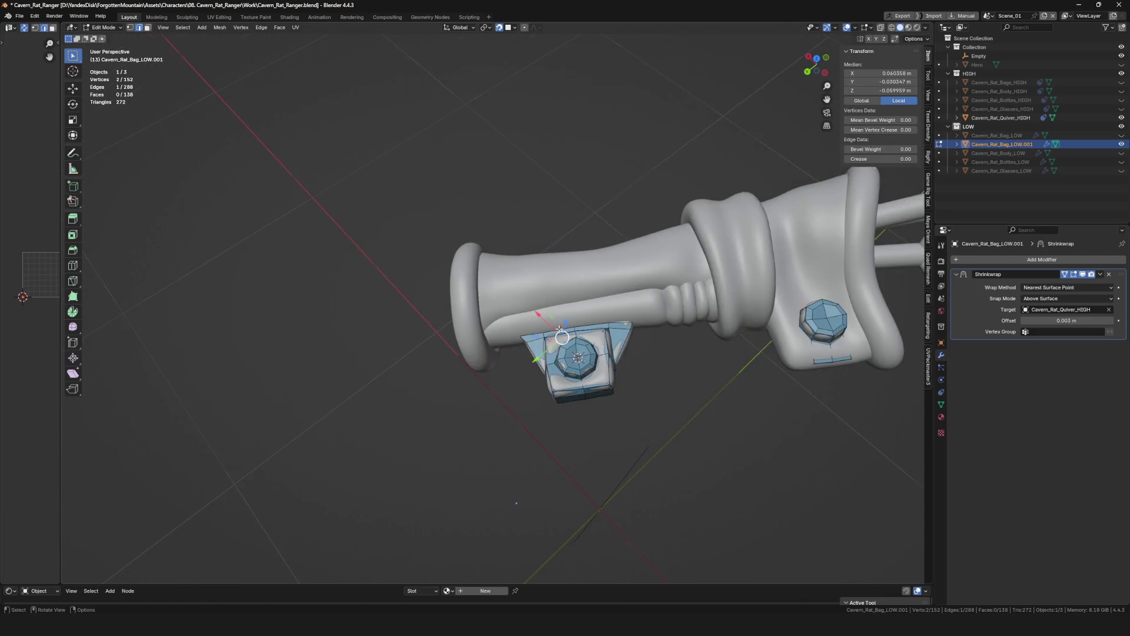
{"action": "mouse_move", "coordinate": [561, 337]}
{"action": "middle_mouse_down"}
{"action": "mouse_move", "coordinate": [672, 351]}
{"action": "mouse_move", "coordinate": [583, 400]}
{"action": "mouse_move", "coordinate": [677, 350]}
{"action": "mouse_move", "coordinate": [579, 385]}
{"action": "mouse_move", "coordinate": [601, 371]}
{"action": "mouse_move", "coordinate": [560, 364]}
{"action": "mouse_move", "coordinate": [635, 334]}
{"action": "mouse_move", "coordinate": [546, 399]}
{"action": "mouse_move", "coordinate": [554, 352]}
{"action": "middle_mouse_up"}
{"action": "scroll", "coordinate": [672, 352], "scroll_direction": "up", "scroll_amount": 4}
{"action": "scroll", "coordinate": [583, 400], "scroll_direction": "up", "scroll_amount": 2}
{"action": "left_click", "coordinate": [580, 397]}
{"action": "key", "text": "g"}
{"action": "left_click", "coordinate": [537, 398]}
{"action": "left_click", "coordinate": [601, 371]}
{"action": "key", "text": "g"}
{"action": "scroll", "coordinate": [612, 368], "scroll_direction": "down", "scroll_amount": 5}
{"action": "scroll", "coordinate": [561, 364], "scroll_direction": "up", "scroll_amount": 4}
{"action": "scroll", "coordinate": [561, 364], "scroll_direction": "up", "scroll_amount": 2}
Extrude a vertex along the second buckle's top edge and fill a new face around its nut.
{"action": "left_click", "coordinate": [554, 352]}
{"action": "left_click", "coordinate": [521, 388]}
{"action": "mouse_move", "coordinate": [520, 388]}
{"action": "middle_mouse_down"}
{"action": "mouse_move", "coordinate": [607, 403]}
{"action": "mouse_move", "coordinate": [525, 310]}
{"action": "mouse_move", "coordinate": [576, 327]}
{"action": "mouse_move", "coordinate": [579, 354]}
{"action": "mouse_move", "coordinate": [597, 366]}
{"action": "middle_mouse_up"}
{"action": "key", "text": "f"}
{"action": "left_click", "coordinate": [594, 360]}
{"action": "left_click", "coordinate": [594, 371]}
{"action": "scroll", "coordinate": [594, 372], "scroll_direction": "down", "scroll_amount": 5}
{"action": "scroll", "coordinate": [535, 318], "scroll_direction": "up", "scroll_amount": 5}
Extrude a run of vertices from the upper buckle up around the upper strap band.
{"action": "left_click", "coordinate": [535, 318]}
{"action": "middle_click_drag", "start_coordinate": [536, 318], "coordinate": [543, 320]}
{"action": "scroll", "coordinate": [549, 322], "scroll_direction": "up", "scroll_amount": 2}
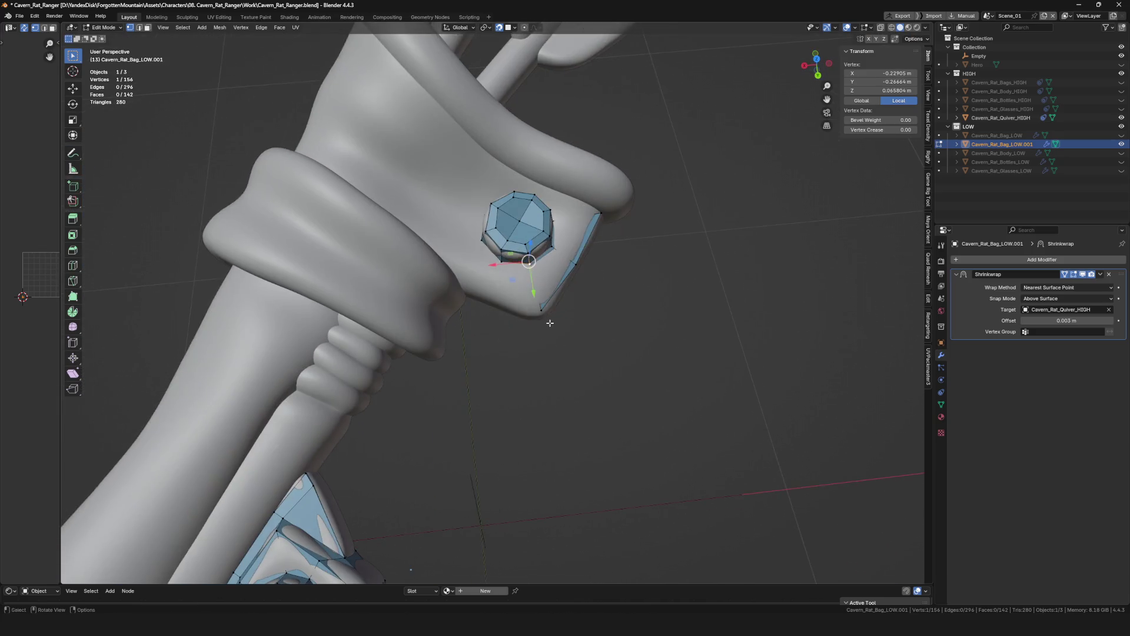
{"action": "left_click", "coordinate": [497, 289]}
{"action": "key", "text": "e"}
{"action": "mouse_move", "coordinate": [497, 288]}
{"action": "middle_mouse_down"}
{"action": "mouse_move", "coordinate": [468, 265]}
{"action": "mouse_move", "coordinate": [495, 305]}
{"action": "middle_mouse_up"}
{"action": "left_click", "coordinate": [468, 265]}
{"action": "key", "text": "e"}
{"action": "left_click", "coordinate": [566, 318]}
Settle the new vertices onto the band and fill a face on the upper strap band.
{"action": "middle_click_drag", "start_coordinate": [565, 318], "coordinate": [590, 330]}
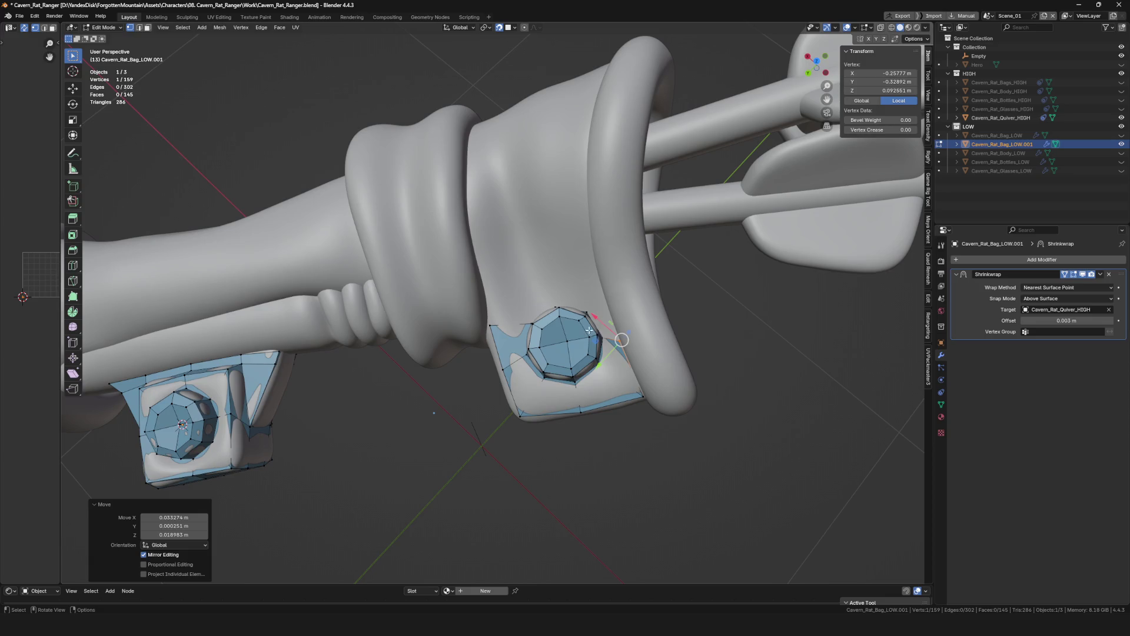
{"action": "left_click", "coordinate": [602, 289]}
{"action": "middle_click_drag", "start_coordinate": [603, 289], "coordinate": [579, 324]}
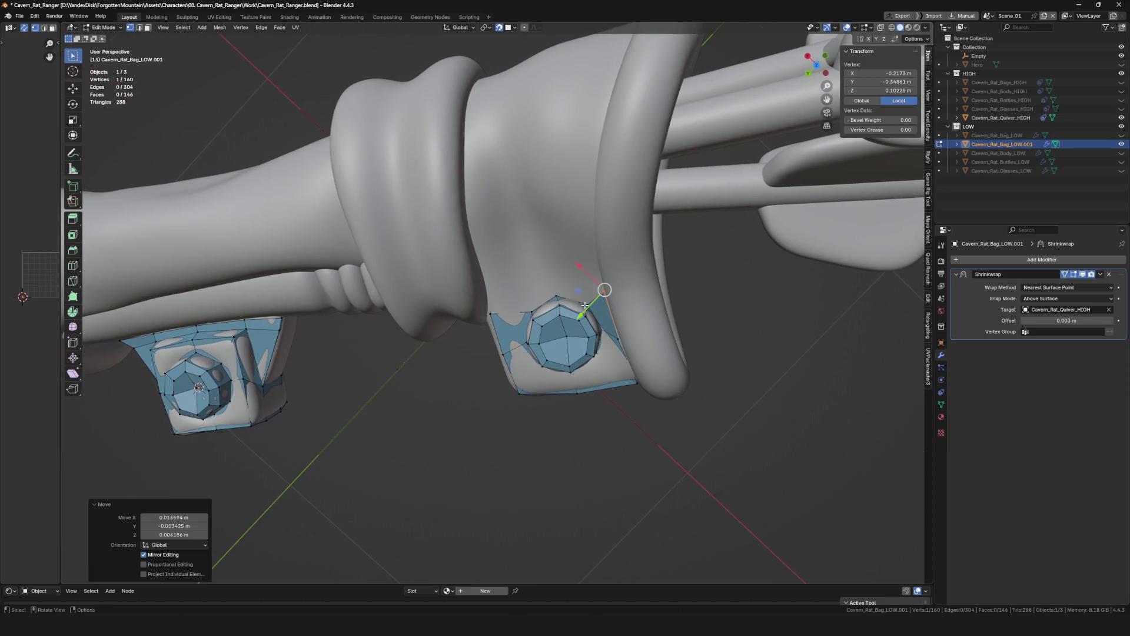
{"action": "left_click", "coordinate": [604, 290]}
{"action": "left_click", "coordinate": [603, 282]}
{"action": "key", "text": "g"}
{"action": "left_click", "coordinate": [583, 296]}
{"action": "scroll", "coordinate": [565, 336], "scroll_direction": "down", "scroll_amount": 5}
{"action": "mouse_move", "coordinate": [566, 340]}
{"action": "middle_mouse_down"}
{"action": "mouse_move", "coordinate": [555, 324]}
{"action": "mouse_move", "coordinate": [561, 292]}
{"action": "mouse_move", "coordinate": [570, 298]}
{"action": "middle_mouse_up"}
{"action": "scroll", "coordinate": [556, 325], "scroll_direction": "up", "scroll_amount": 5}
{"action": "left_click", "coordinate": [561, 280], "text": "shift"}
{"action": "key", "text": "f"}
{"action": "scroll", "coordinate": [556, 269], "scroll_direction": "up", "scroll_amount": 3}
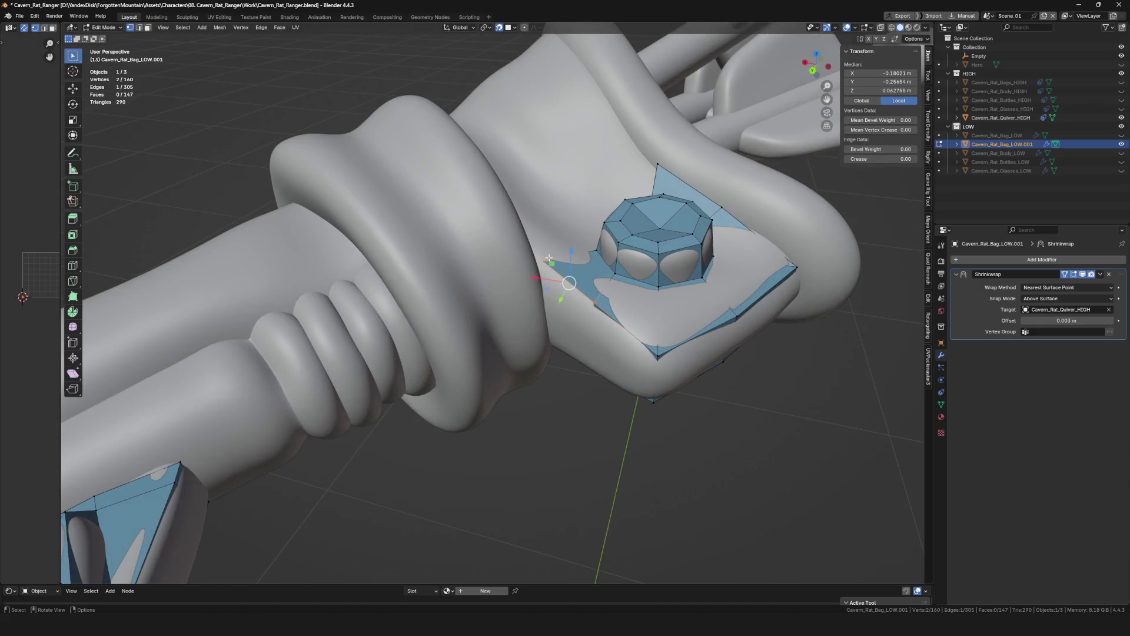
Nudge the strap-band vertices repeatedly with G until they sit on the band surface.
{"action": "left_click", "coordinate": [542, 270]}
{"action": "mouse_move", "coordinate": [542, 270]}
{"action": "middle_mouse_down"}
{"action": "mouse_move", "coordinate": [557, 380]}
{"action": "mouse_move", "coordinate": [581, 318]}
{"action": "middle_mouse_up"}
{"action": "left_click", "coordinate": [556, 380], "text": "shift"}
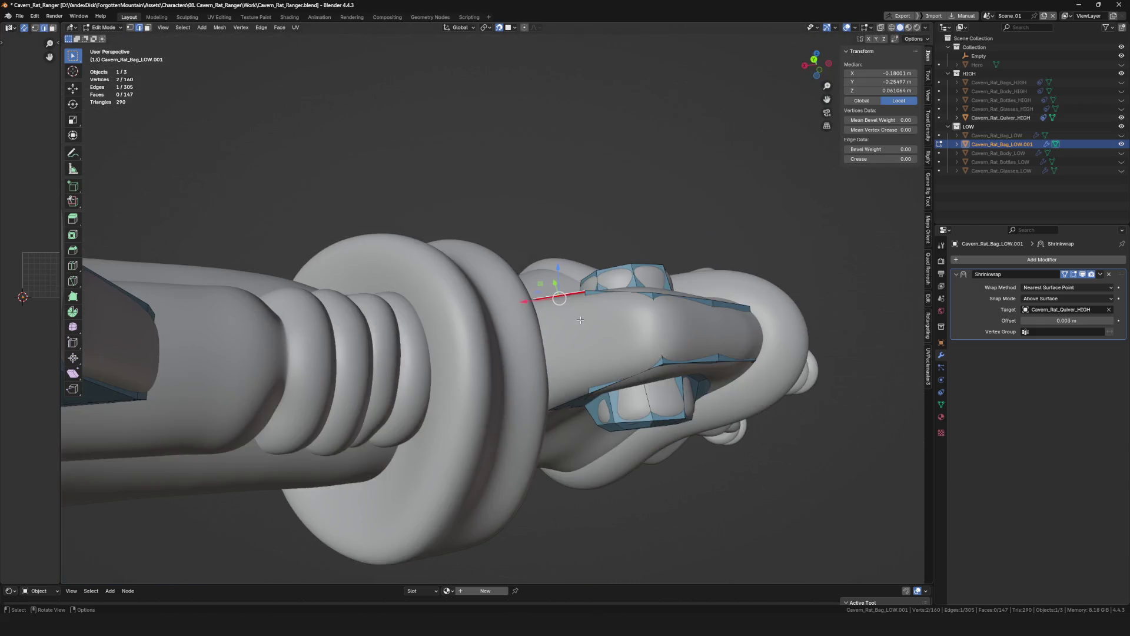
{"action": "left_click", "coordinate": [567, 402]}
{"action": "middle_click_drag", "start_coordinate": [567, 401], "coordinate": [582, 382]}
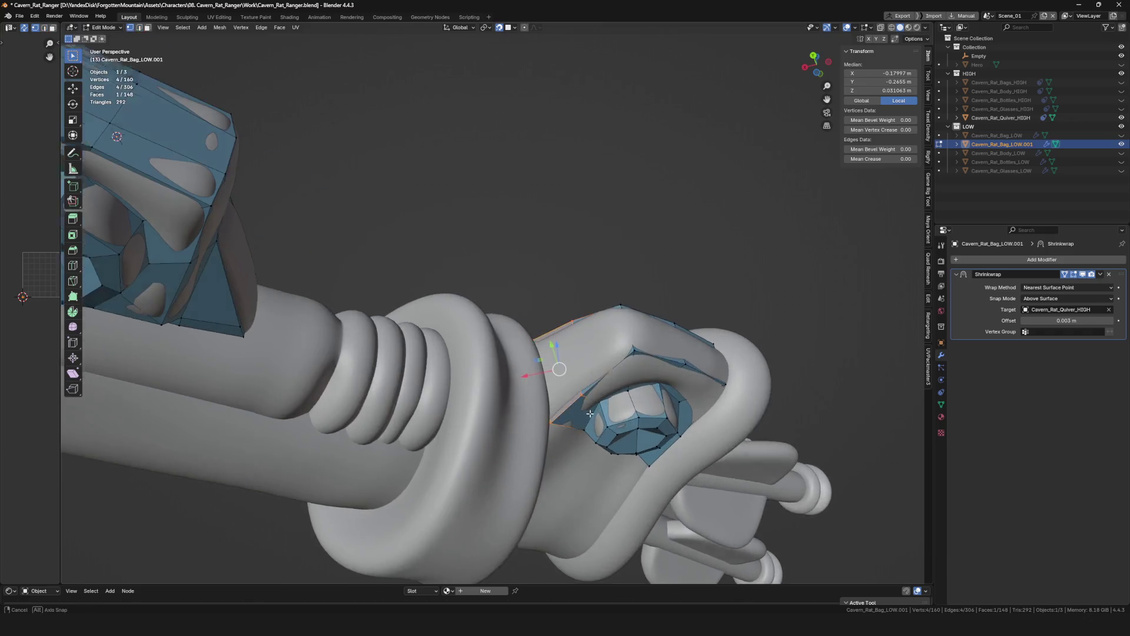
{"action": "key", "text": "g"}
{"action": "left_click", "coordinate": [583, 381]}
{"action": "key", "text": "g"}
{"action": "left_click", "coordinate": [584, 381]}
Move a vertex from a wider view, then extend another vertex for a new strap-band face.
{"action": "mouse_move", "coordinate": [584, 381]}
{"action": "middle_mouse_down"}
{"action": "mouse_move", "coordinate": [627, 393]}
{"action": "mouse_move", "coordinate": [570, 431]}
{"action": "mouse_move", "coordinate": [590, 378]}
{"action": "mouse_move", "coordinate": [702, 428]}
{"action": "middle_mouse_up"}
{"action": "scroll", "coordinate": [569, 432], "scroll_direction": "up", "scroll_amount": 5}
{"action": "key", "text": "g"}
{"action": "scroll", "coordinate": [570, 432], "scroll_direction": "down", "scroll_amount": 5}
{"action": "scroll", "coordinate": [702, 428], "scroll_direction": "up", "scroll_amount": 4}
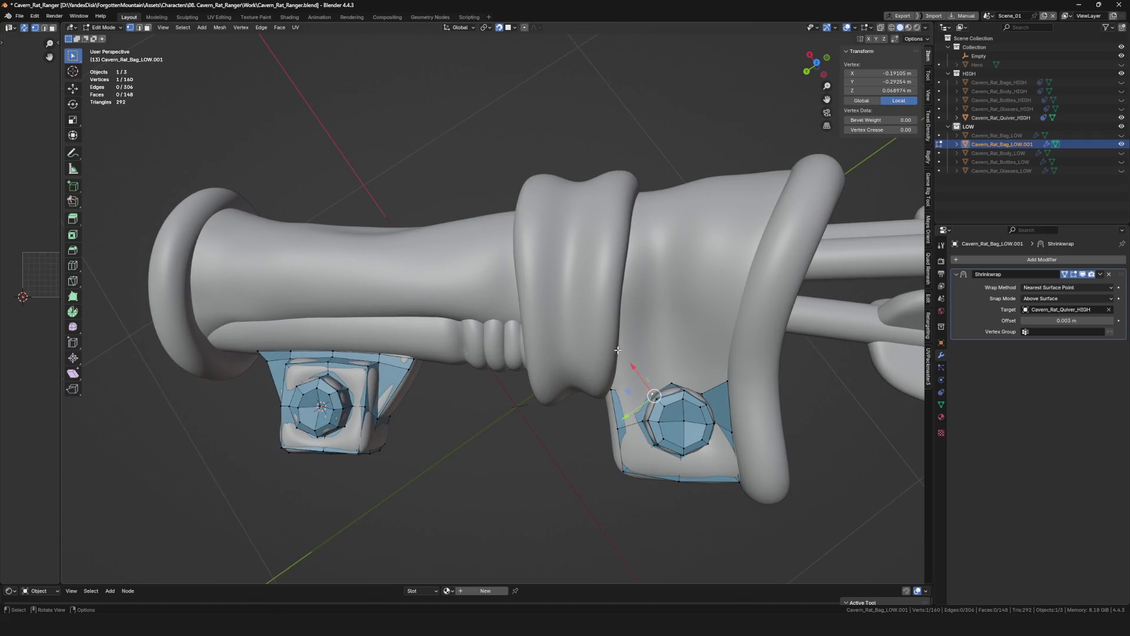
{"action": "left_click", "coordinate": [667, 350]}
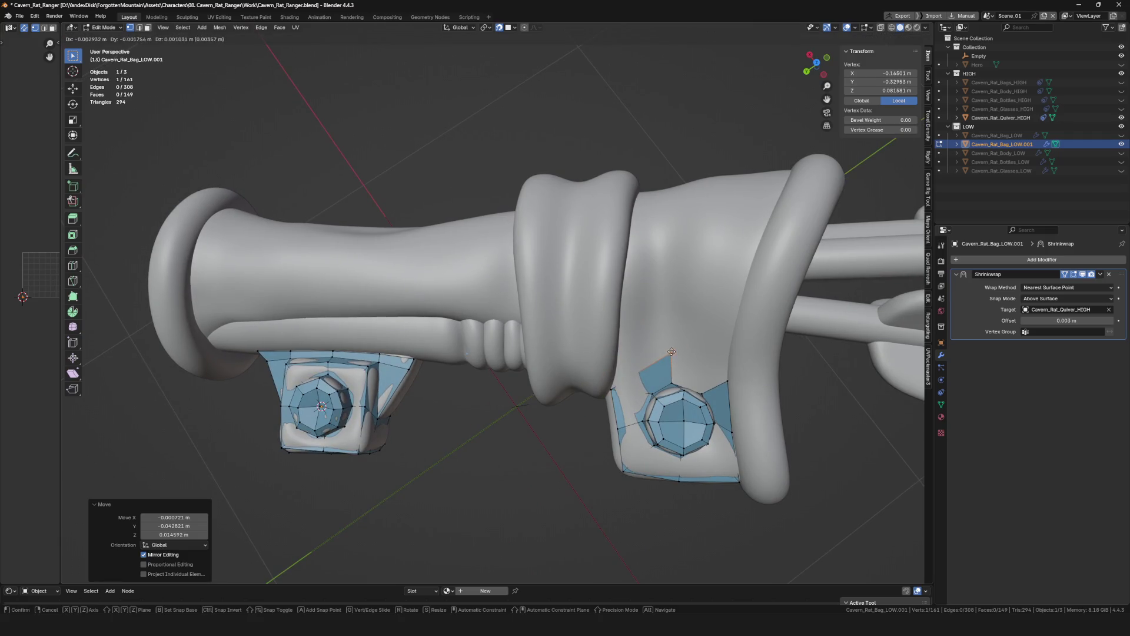
{"action": "left_click", "coordinate": [671, 352]}
{"action": "left_click", "coordinate": [669, 371]}
{"action": "scroll", "coordinate": [713, 388], "scroll_direction": "down", "scroll_amount": 3}
{"action": "key", "text": "j"}
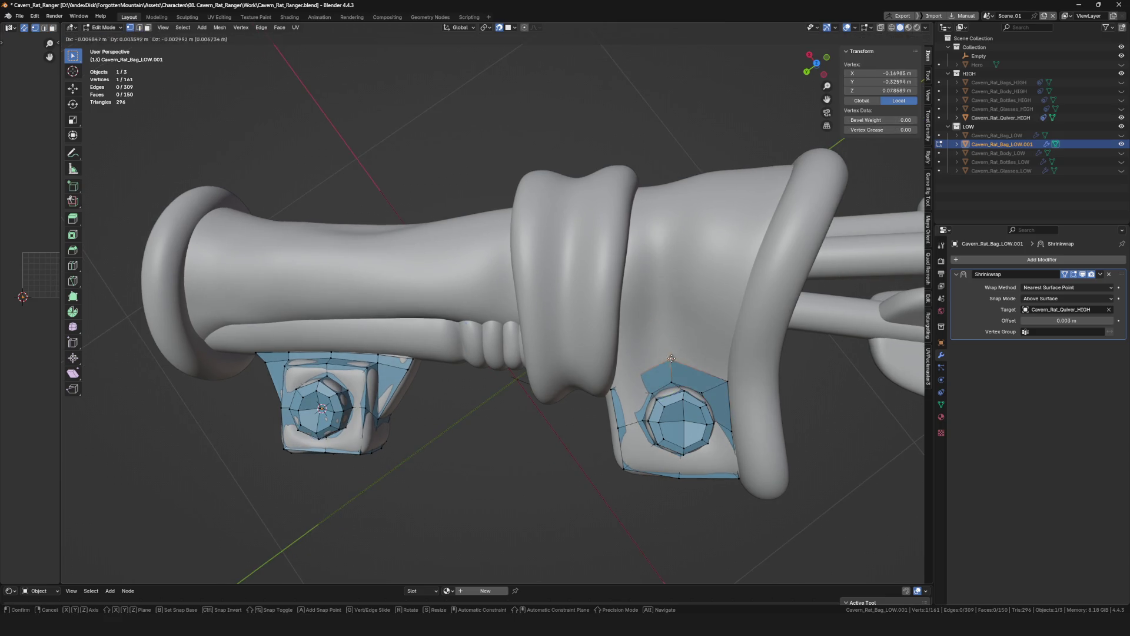
{"action": "key", "text": "g"}
{"action": "left_click", "coordinate": [669, 395]}
Delete the two stray faces over the buckle box and pull the loose vertices back onto it.
{"action": "mouse_move", "coordinate": [668, 394]}
{"action": "middle_mouse_down"}
{"action": "mouse_move", "coordinate": [607, 353]}
{"action": "mouse_move", "coordinate": [600, 561]}
{"action": "mouse_move", "coordinate": [529, 332]}
{"action": "middle_mouse_up"}
{"action": "scroll", "coordinate": [635, 380], "scroll_direction": "up", "scroll_amount": 4}
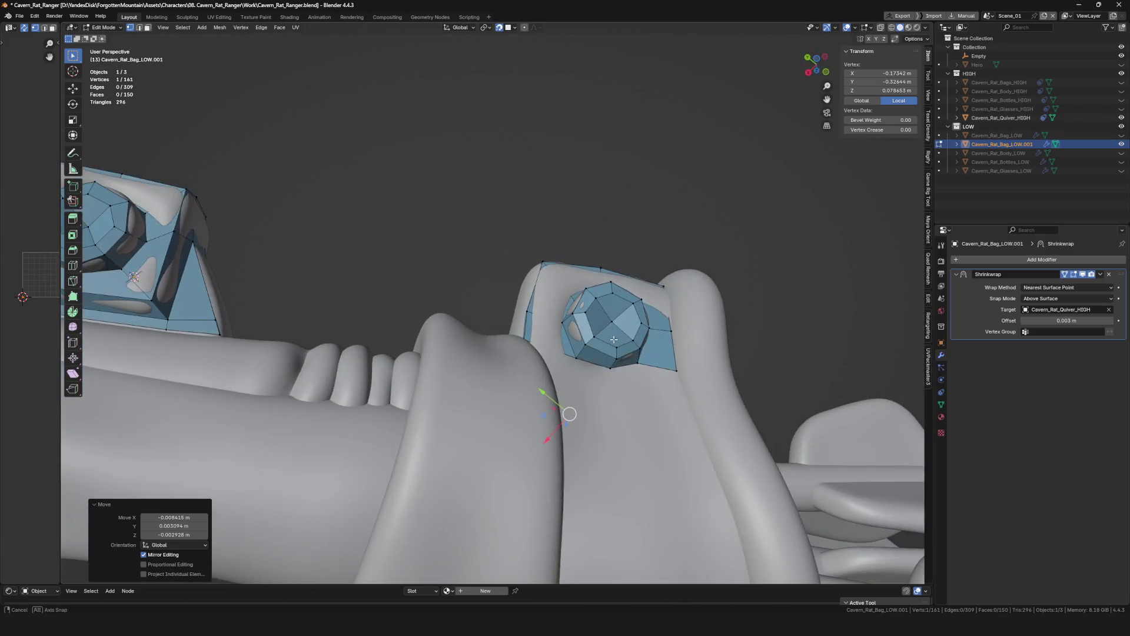
{"action": "left_click", "coordinate": [539, 342]}
{"action": "mouse_move", "coordinate": [539, 342]}
{"action": "middle_mouse_down"}
{"action": "mouse_move", "coordinate": [544, 363]}
{"action": "mouse_move", "coordinate": [532, 284]}
{"action": "middle_mouse_up"}
{"action": "left_click", "coordinate": [525, 362]}
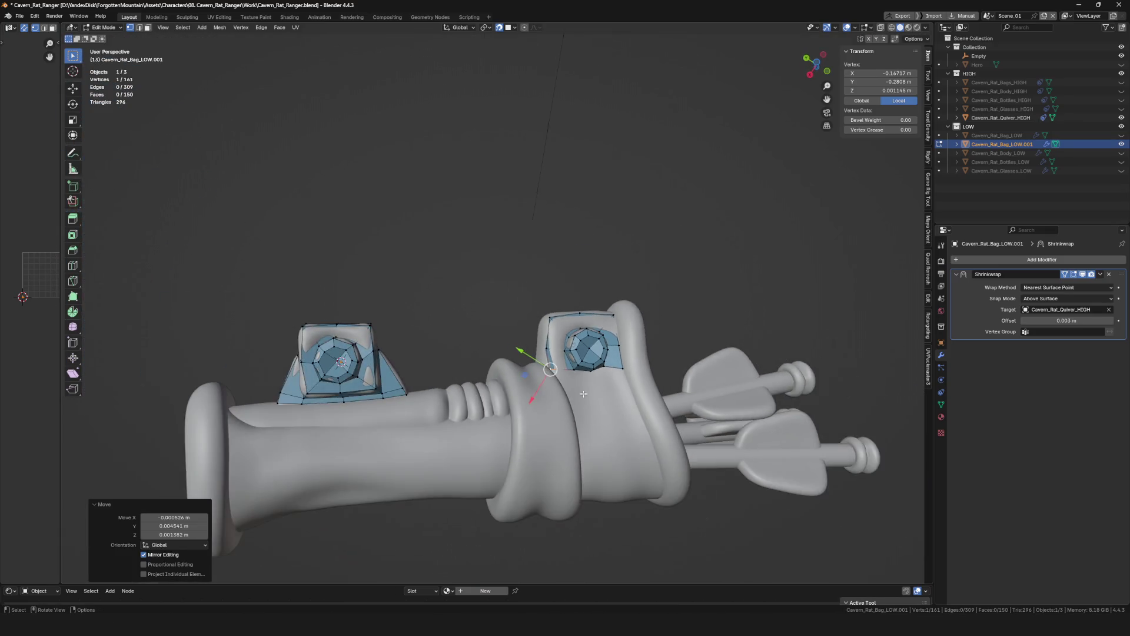
{"action": "left_click", "coordinate": [533, 285]}
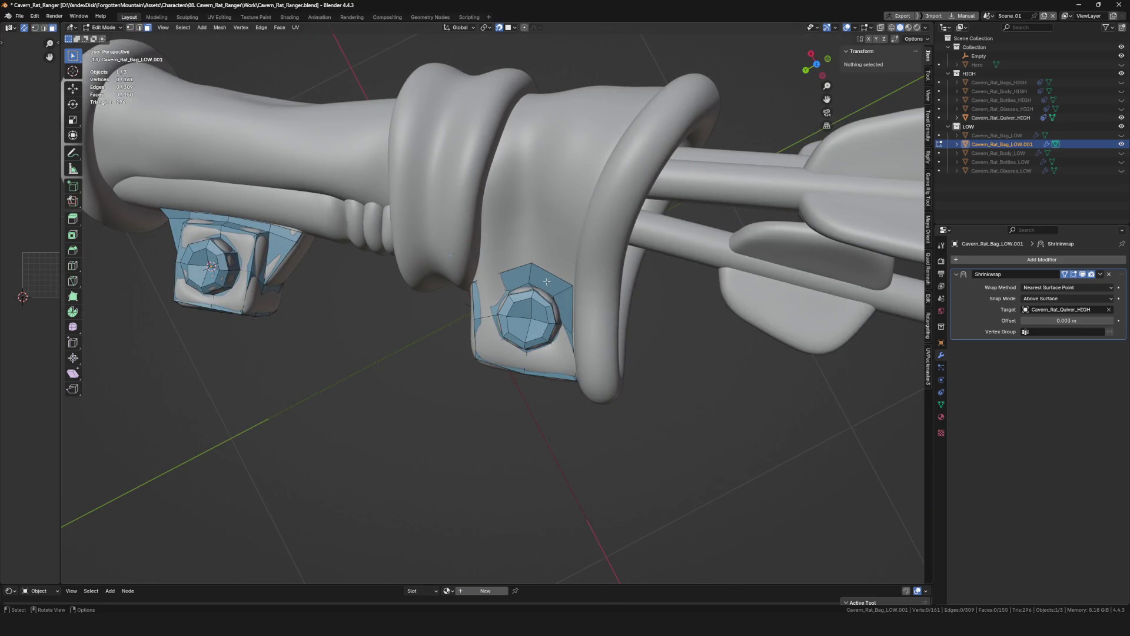
{"action": "left_click", "coordinate": [560, 282]}
{"action": "mouse_move", "coordinate": [560, 281]}
{"action": "middle_mouse_down"}
{"action": "mouse_move", "coordinate": [559, 304]}
{"action": "mouse_move", "coordinate": [584, 273]}
{"action": "mouse_move", "coordinate": [501, 365]}
{"action": "mouse_move", "coordinate": [470, 368]}
{"action": "mouse_move", "coordinate": [546, 377]}
{"action": "middle_mouse_up"}
{"action": "left_click", "coordinate": [498, 293]}
{"action": "left_click", "coordinate": [584, 272]}
{"action": "scroll", "coordinate": [502, 366], "scroll_direction": "up", "scroll_amount": 3}
Fill a quad climbing from the buckle block onto the handle and save the blend file.
{"action": "left_click", "coordinate": [476, 379]}
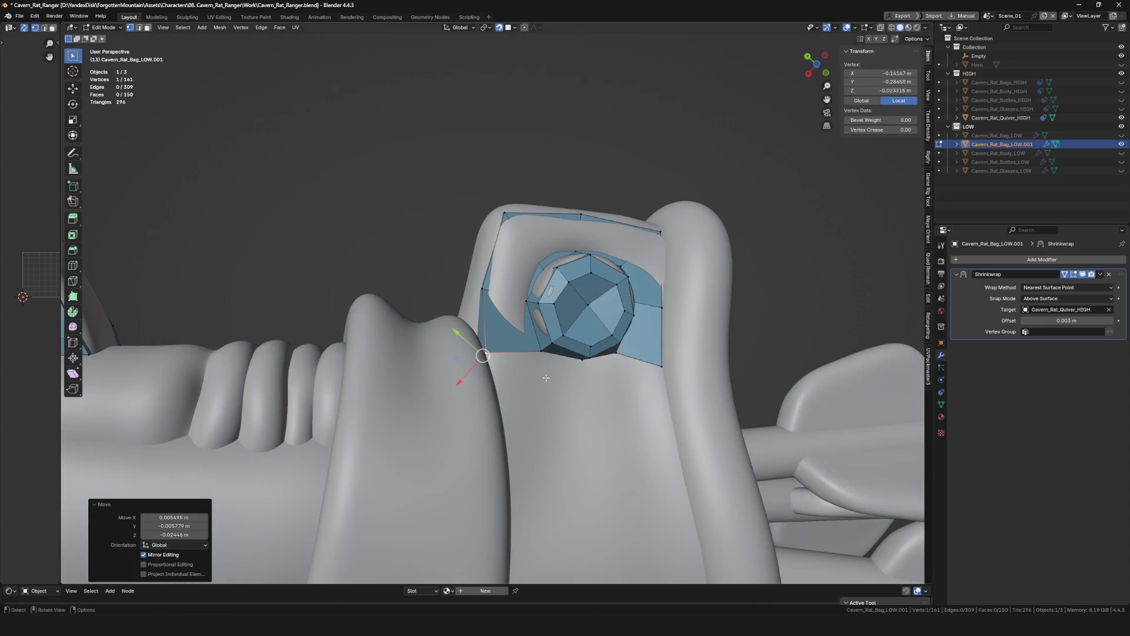
{"action": "left_click", "coordinate": [581, 407]}
{"action": "key", "text": "f"}
{"action": "mouse_move", "coordinate": [581, 408]}
{"action": "middle_mouse_down"}
{"action": "mouse_move", "coordinate": [596, 369]}
{"action": "mouse_move", "coordinate": [649, 366]}
{"action": "mouse_move", "coordinate": [566, 339]}
{"action": "middle_mouse_up"}
{"action": "key", "text": "ctrl+s"}
{"action": "scroll", "coordinate": [544, 333], "scroll_direction": "up", "scroll_amount": 3}
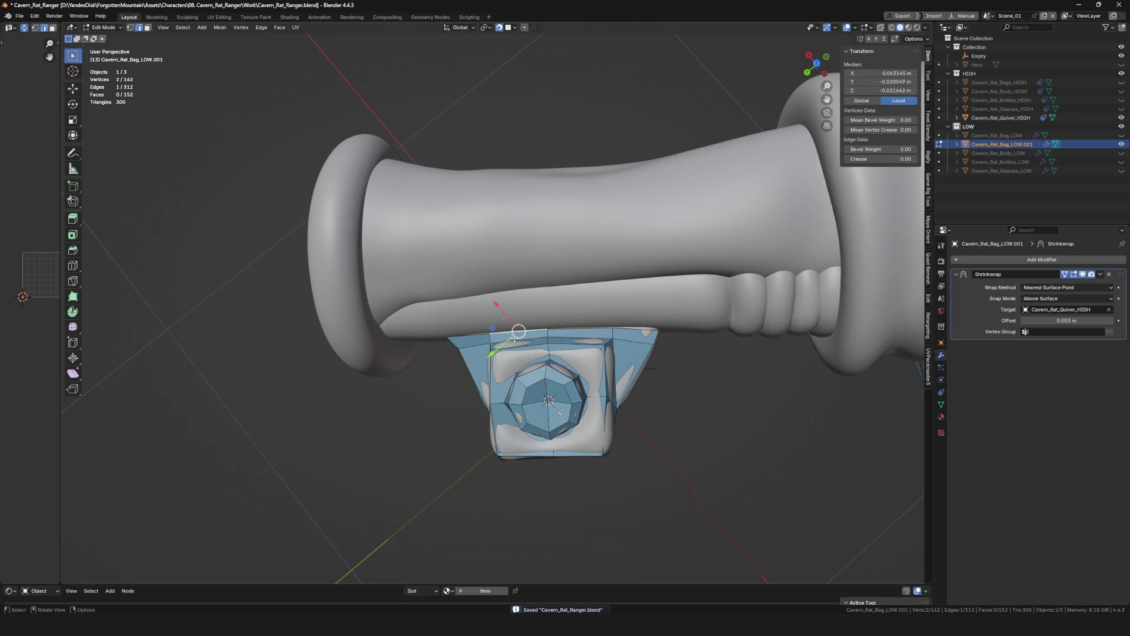
{"action": "left_click", "coordinate": [488, 292]}
Move the buckle box edge onto the handle and extend new vertices from it along the grip.
{"action": "key", "text": "g"}
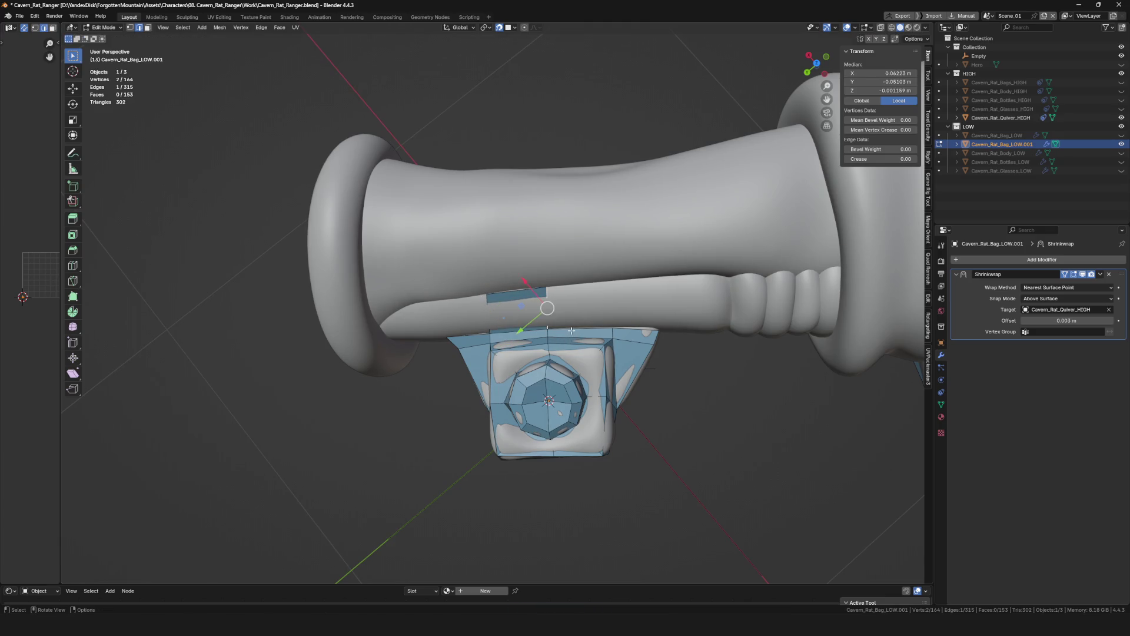
{"action": "left_click", "coordinate": [604, 285]}
{"action": "mouse_move", "coordinate": [604, 285]}
{"action": "middle_mouse_down"}
{"action": "mouse_move", "coordinate": [549, 224]}
{"action": "mouse_move", "coordinate": [529, 352]}
{"action": "middle_mouse_up"}
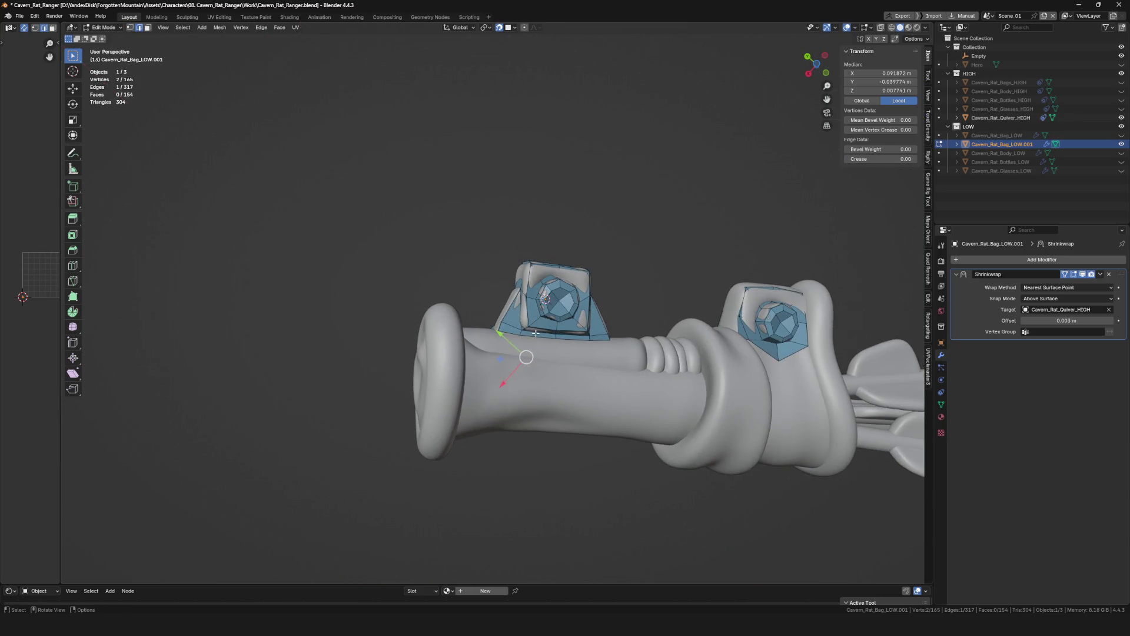
{"action": "scroll", "coordinate": [529, 352], "scroll_direction": "up", "scroll_amount": 2}
{"action": "scroll", "coordinate": [529, 352], "scroll_direction": "up", "scroll_amount": 2}
{"action": "left_click", "coordinate": [507, 352]}
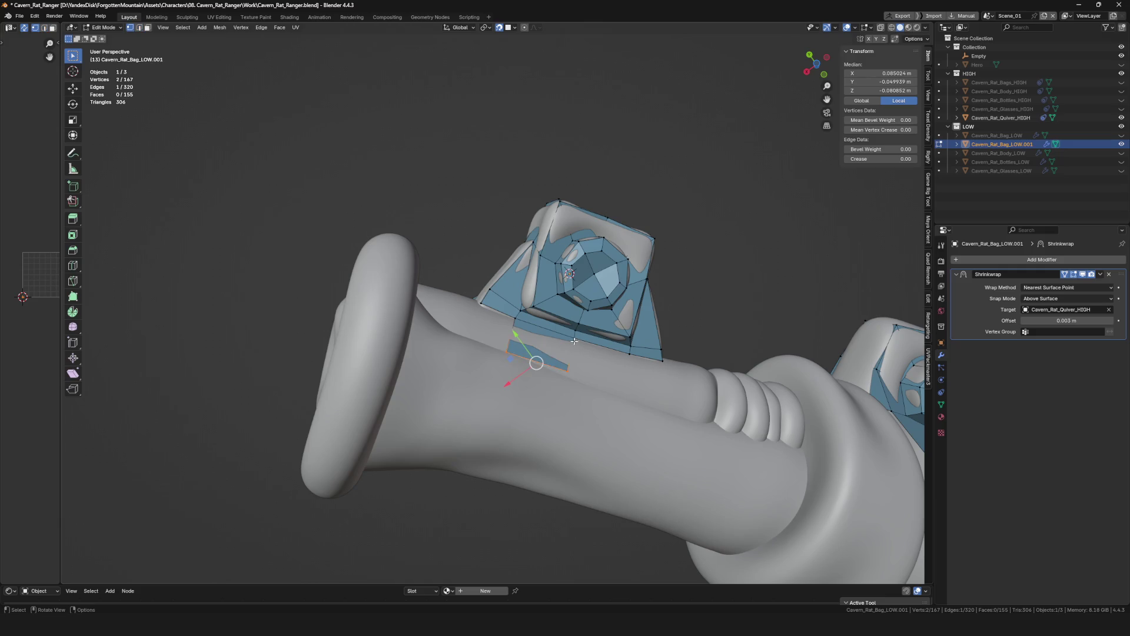
{"action": "right_click", "coordinate": [624, 395], "text": "ctrl"}
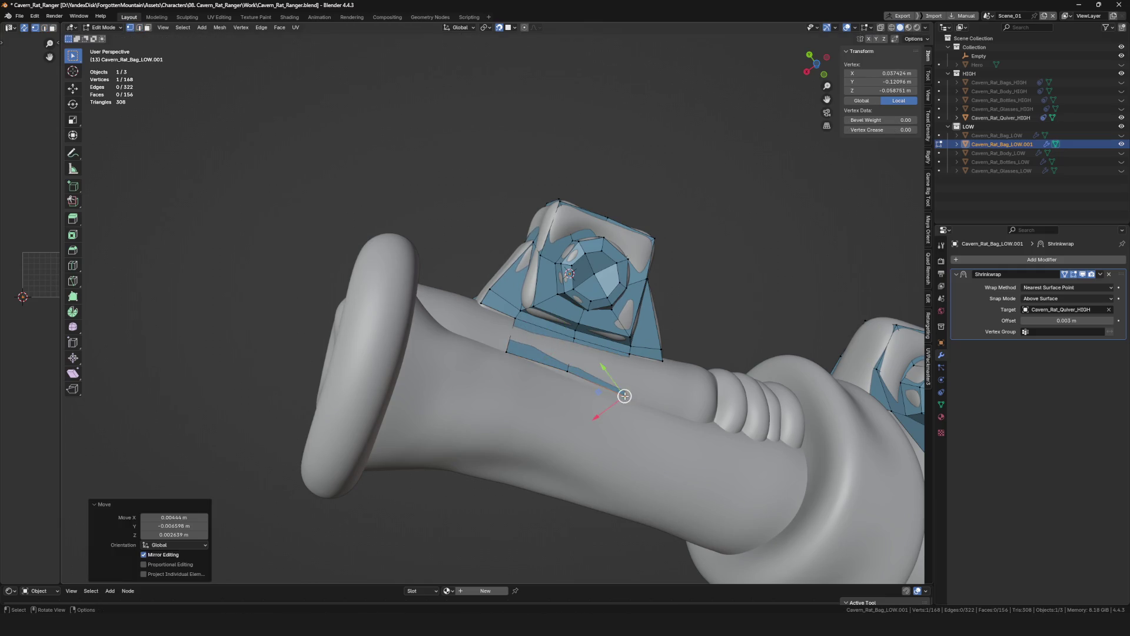
{"action": "left_click_drag", "start_coordinate": [567, 371], "coordinate": [565, 377]}
{"action": "scroll", "coordinate": [565, 377], "scroll_direction": "down", "scroll_amount": 3}
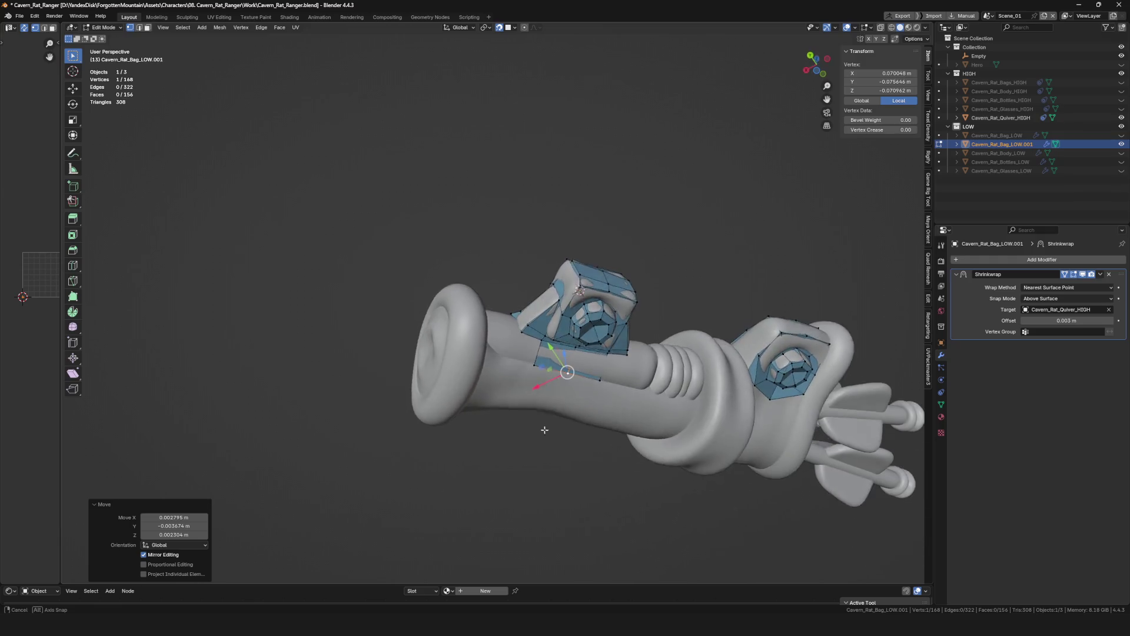
{"action": "mouse_move", "coordinate": [565, 376]}
{"action": "middle_mouse_down"}
{"action": "mouse_move", "coordinate": [514, 397]}
{"action": "mouse_move", "coordinate": [524, 361]}
{"action": "middle_mouse_up"}
{"action": "scroll", "coordinate": [495, 399], "scroll_direction": "up", "scroll_amount": 4}
{"action": "scroll", "coordinate": [495, 399], "scroll_direction": "down", "scroll_amount": 4}
{"action": "left_click", "coordinate": [510, 374], "text": "shift"}
{"action": "mouse_move", "coordinate": [536, 312]}
{"action": "middle_mouse_down"}
{"action": "mouse_move", "coordinate": [517, 378]}
{"action": "mouse_move", "coordinate": [506, 376]}
{"action": "mouse_move", "coordinate": [500, 314]}
{"action": "mouse_move", "coordinate": [548, 253]}
{"action": "middle_mouse_up"}
{"action": "left_click", "coordinate": [507, 376]}
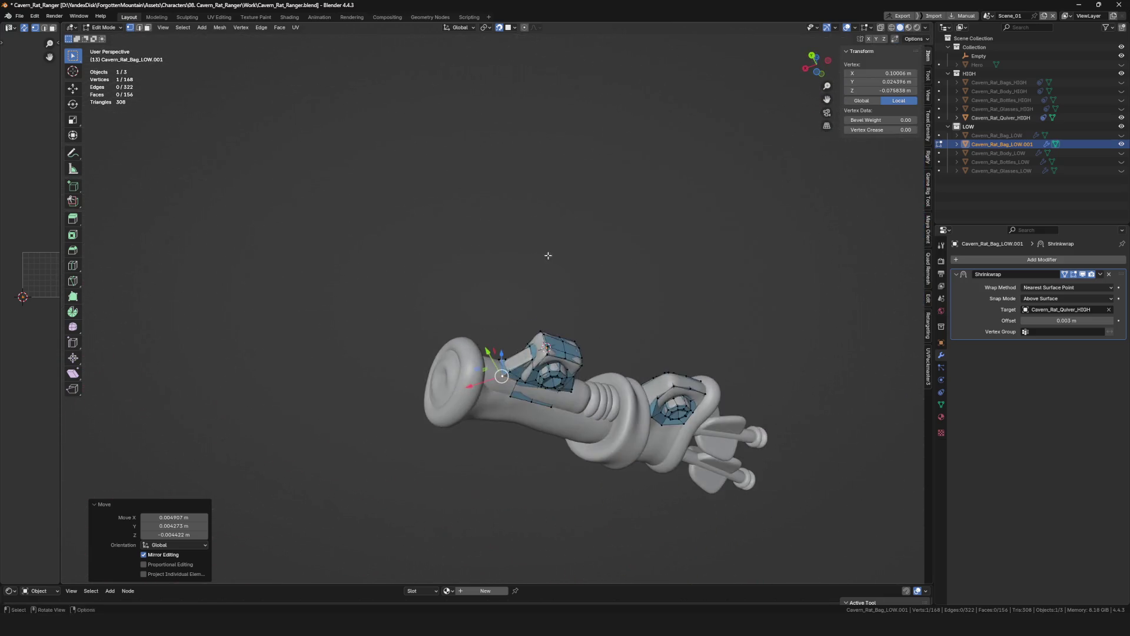
{"action": "scroll", "coordinate": [547, 253], "scroll_direction": "up", "scroll_amount": 5}
Extrude the selected vertices into a thin strip laid along the handle surface.
{"action": "left_click", "coordinate": [548, 322], "text": "shift"}
{"action": "mouse_move", "coordinate": [549, 322]}
{"action": "middle_mouse_down"}
{"action": "mouse_move", "coordinate": [615, 263]}
{"action": "mouse_move", "coordinate": [583, 292]}
{"action": "mouse_move", "coordinate": [614, 321]}
{"action": "mouse_move", "coordinate": [591, 286]}
{"action": "mouse_move", "coordinate": [572, 373]}
{"action": "mouse_move", "coordinate": [645, 386]}
{"action": "middle_mouse_up"}
{"action": "key", "text": "e"}
{"action": "key", "text": "e"}
{"action": "left_click", "coordinate": [572, 286]}
{"action": "left_click", "coordinate": [578, 299]}
{"action": "left_click", "coordinate": [559, 364]}
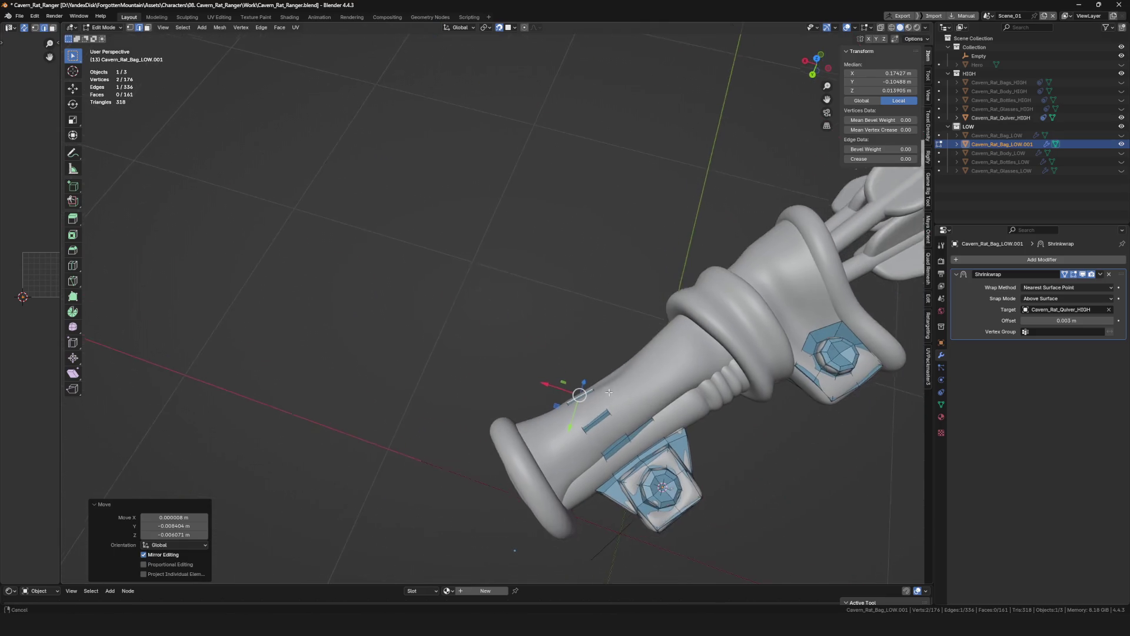
Inspect the low-poly mesh in local view, return to the full quiver and save the file.
{"action": "key", "text": "KP_Divide"}
{"action": "mouse_move", "coordinate": [635, 371]}
{"action": "middle_mouse_down"}
{"action": "mouse_move", "coordinate": [458, 400]}
{"action": "mouse_move", "coordinate": [623, 344]}
{"action": "mouse_move", "coordinate": [613, 333]}
{"action": "mouse_move", "coordinate": [576, 368]}
{"action": "mouse_move", "coordinate": [598, 346]}
{"action": "mouse_move", "coordinate": [628, 360]}
{"action": "middle_mouse_up"}
{"action": "key", "text": "KP_Divide"}
{"action": "key", "text": "KP_Divide"}
{"action": "key", "text": "KP_Divide"}
{"action": "key", "text": "ctrl+s"}
Bevel the thin strip edges one by one to widen them into quad bands on the handle.
{"action": "key", "text": "3"}
{"action": "key", "text": "ctrl+v"}
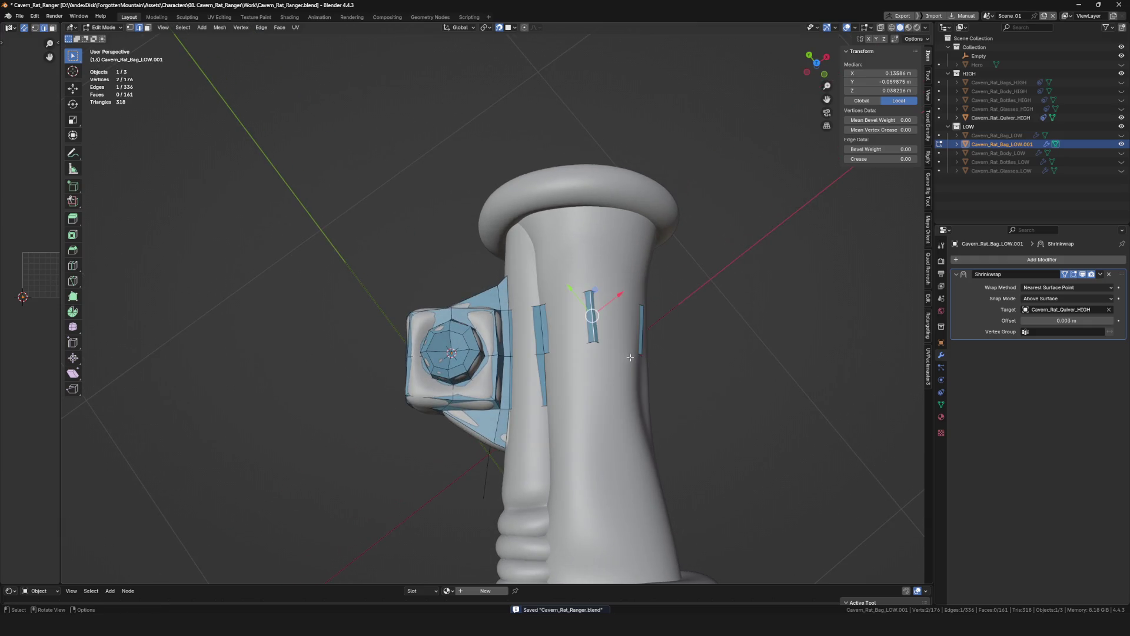
{"action": "right_click", "coordinate": [652, 369]}
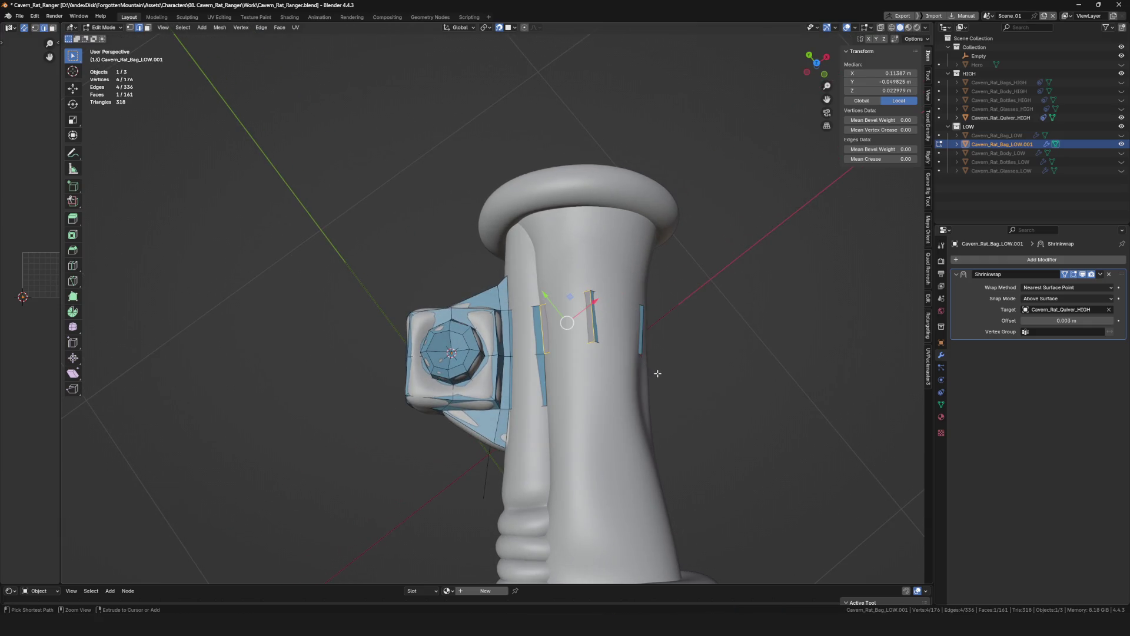
{"action": "middle_click_drag", "start_coordinate": [657, 373], "coordinate": [610, 365]}
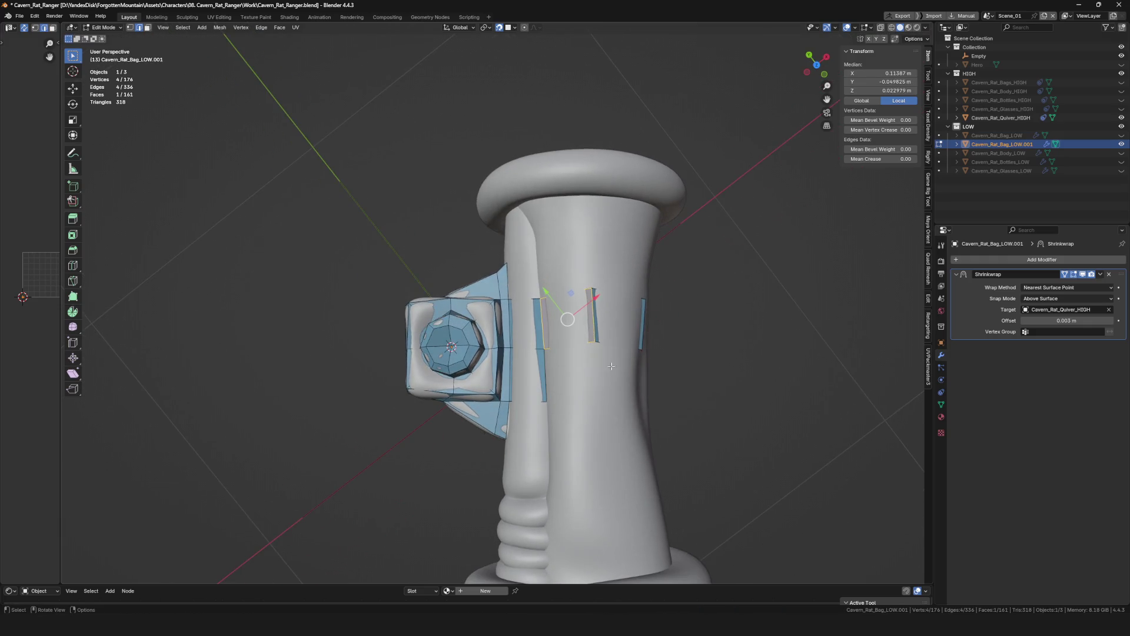
{"action": "left_click", "coordinate": [678, 371]}
{"action": "mouse_move", "coordinate": [679, 371]}
{"action": "middle_mouse_down"}
{"action": "mouse_move", "coordinate": [599, 418]}
{"action": "mouse_move", "coordinate": [621, 380]}
{"action": "mouse_move", "coordinate": [622, 389]}
{"action": "mouse_move", "coordinate": [632, 381]}
{"action": "middle_mouse_up"}
{"action": "scroll", "coordinate": [598, 418], "scroll_direction": "down", "scroll_amount": 8}
{"action": "scroll", "coordinate": [621, 379], "scroll_direction": "up", "scroll_amount": 2}
{"action": "scroll", "coordinate": [621, 379], "scroll_direction": "up", "scroll_amount": 5}
{"action": "left_click", "coordinate": [622, 389]}
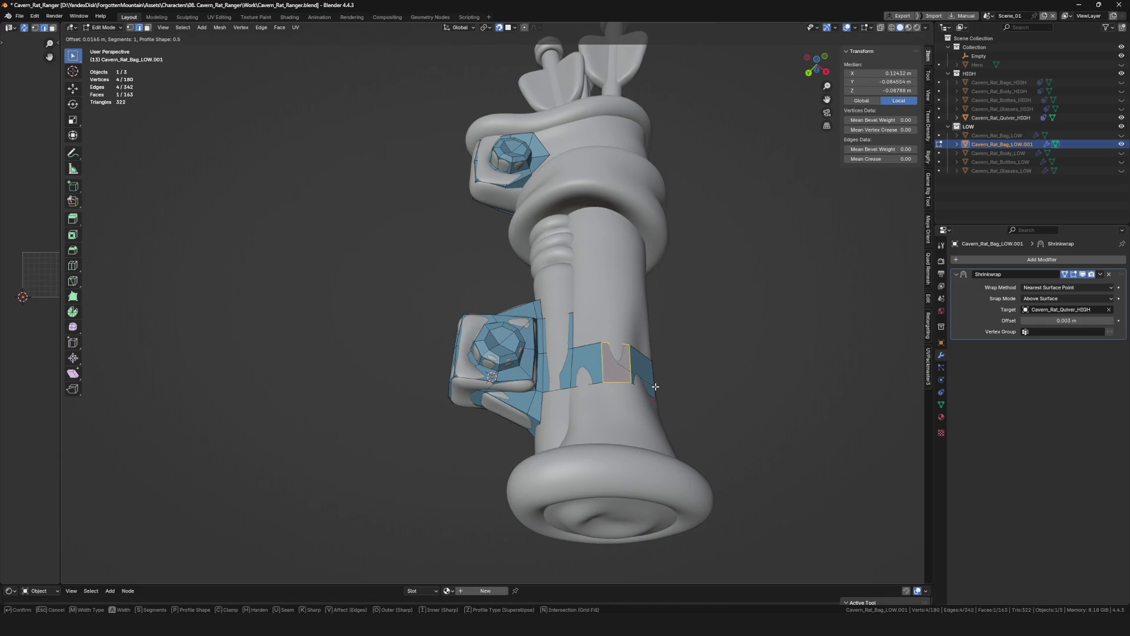
{"action": "left_click", "coordinate": [654, 386]}
{"action": "mouse_move", "coordinate": [653, 386]}
{"action": "middle_mouse_down"}
{"action": "mouse_move", "coordinate": [615, 404]}
{"action": "mouse_move", "coordinate": [639, 389]}
{"action": "middle_mouse_up"}
{"action": "left_click", "coordinate": [629, 396]}
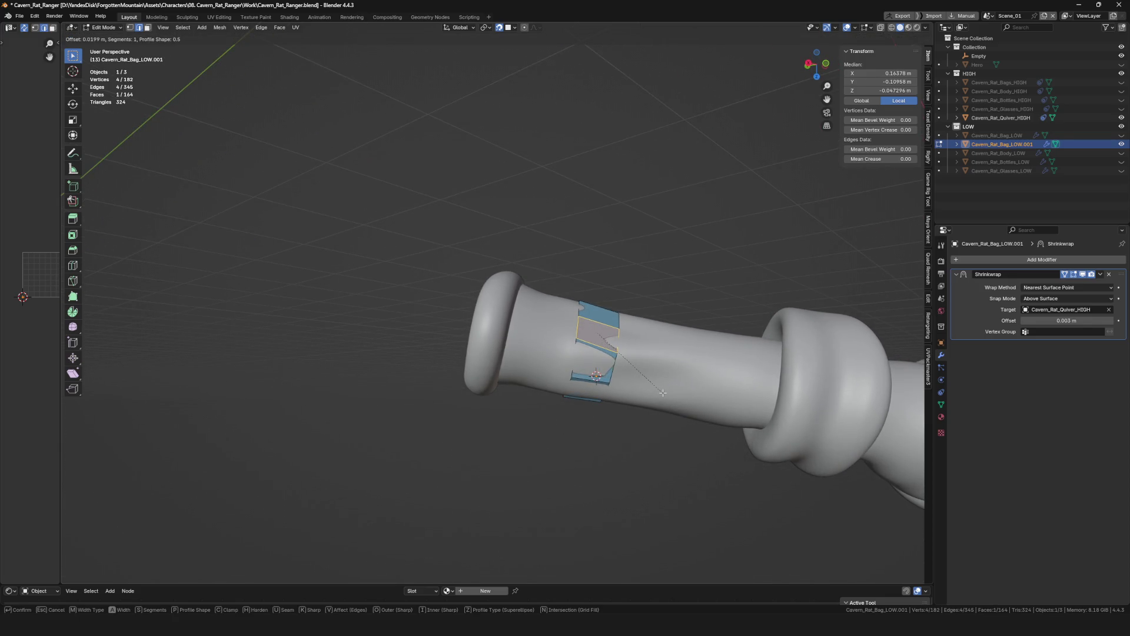
{"action": "left_click", "coordinate": [662, 391]}
Bevel the next strip edge, then nudge the band vertices into place and clear the selection.
{"action": "middle_click_drag", "start_coordinate": [662, 391], "coordinate": [621, 444]}
{"action": "left_click", "coordinate": [618, 441]}
{"action": "right_click", "coordinate": [638, 440]}
{"action": "key", "text": "Escape"}
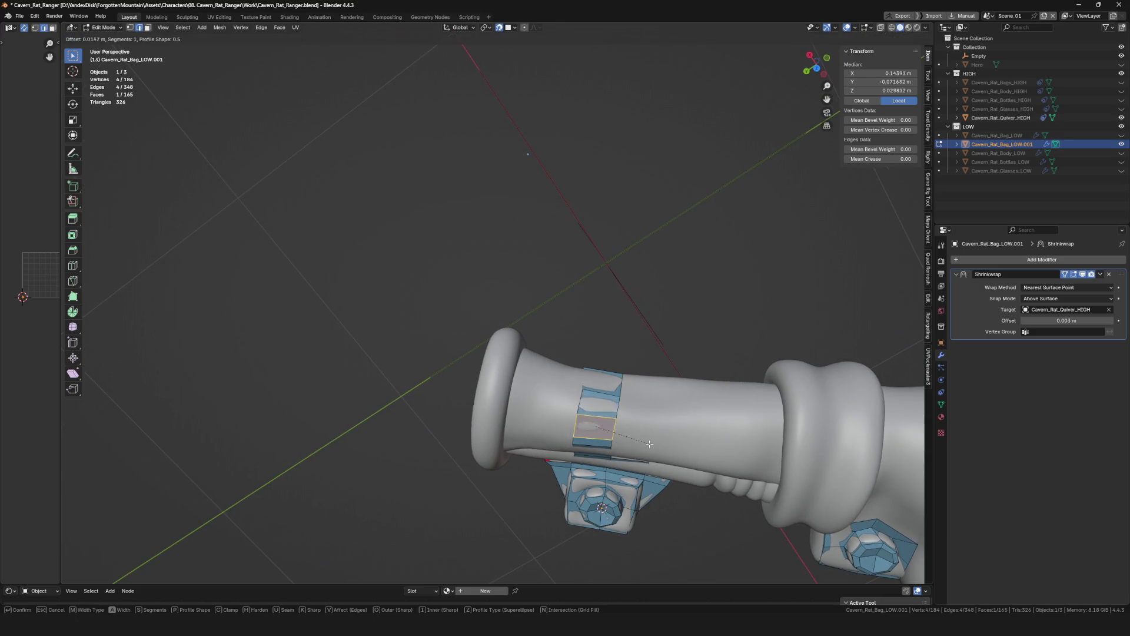
{"action": "left_click", "coordinate": [649, 443]}
{"action": "scroll", "coordinate": [596, 427], "scroll_direction": "up", "scroll_amount": 2}
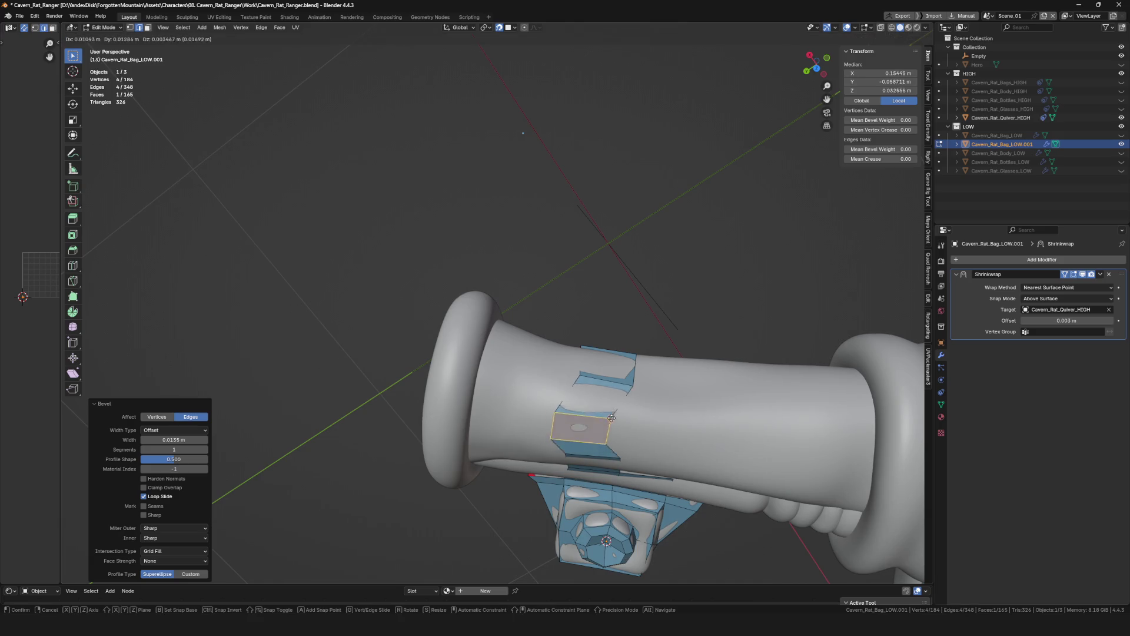
{"action": "left_click", "coordinate": [630, 414]}
{"action": "mouse_move", "coordinate": [629, 413]}
{"action": "middle_mouse_down"}
{"action": "mouse_move", "coordinate": [614, 414]}
{"action": "mouse_move", "coordinate": [615, 395]}
{"action": "mouse_move", "coordinate": [656, 400]}
{"action": "middle_mouse_up"}
{"action": "left_click", "coordinate": [648, 400]}
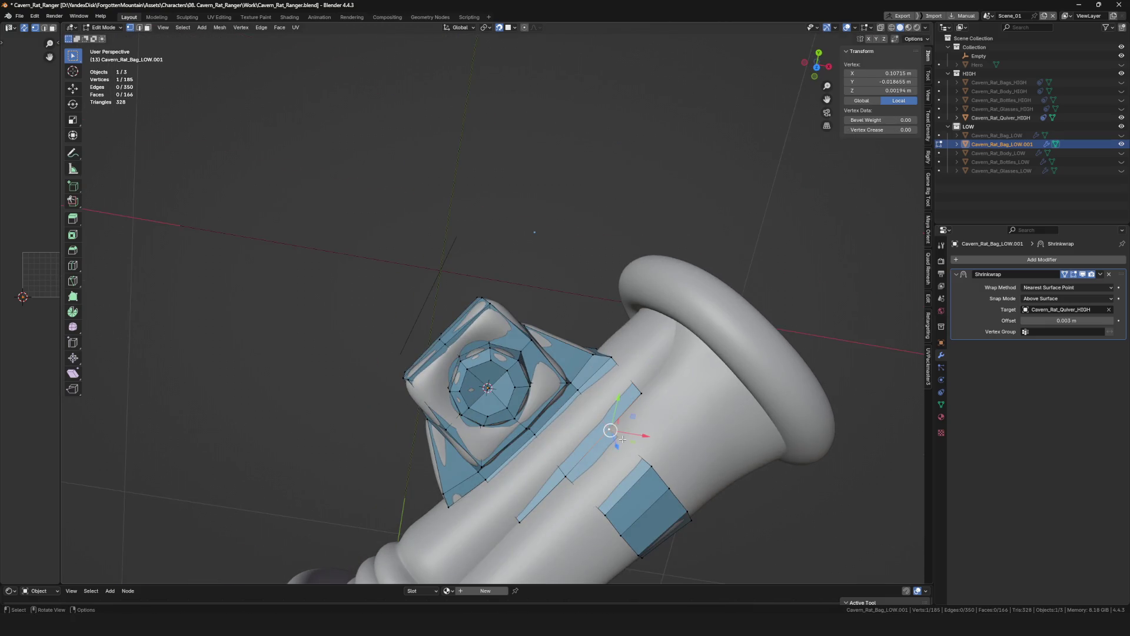
{"action": "left_click", "coordinate": [647, 395]}
{"action": "key", "text": "alt+a"}
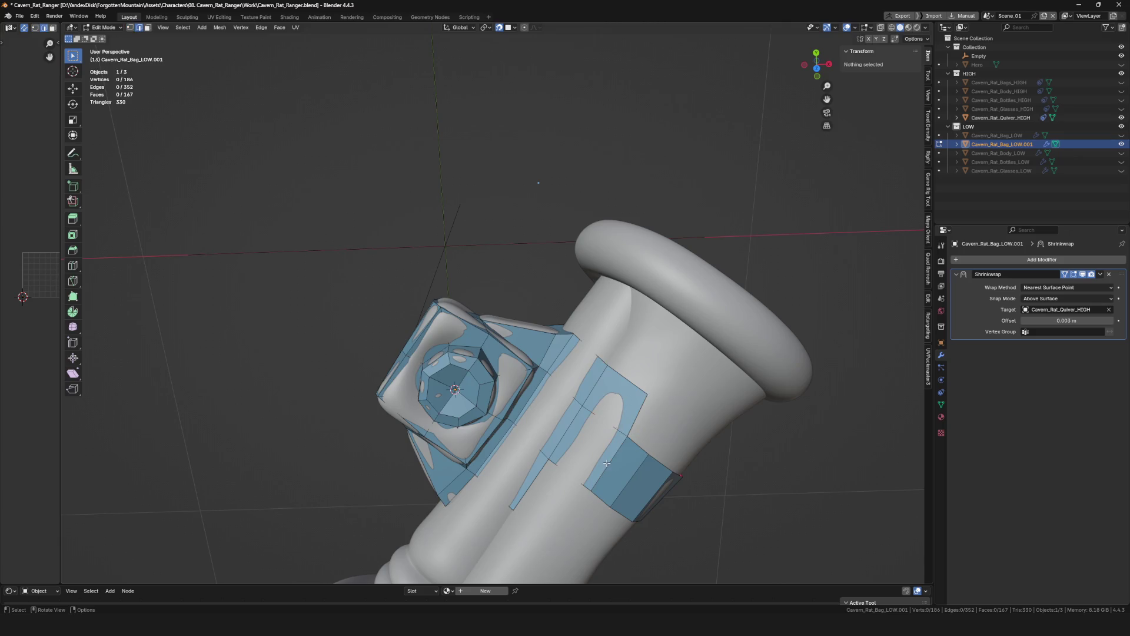
Reposition the band's vertices so its edge follows the strap's wavy outline on the handle.
{"action": "left_click", "coordinate": [606, 439]}
{"action": "mouse_move", "coordinate": [606, 439]}
{"action": "middle_mouse_down"}
{"action": "mouse_move", "coordinate": [622, 384]}
{"action": "mouse_move", "coordinate": [672, 362]}
{"action": "mouse_move", "coordinate": [613, 362]}
{"action": "middle_mouse_up"}
{"action": "left_click", "coordinate": [612, 425]}
{"action": "key", "text": "g"}
{"action": "left_click", "coordinate": [608, 453]}
{"action": "left_click", "coordinate": [623, 382]}
{"action": "left_click", "coordinate": [615, 355]}
{"action": "left_click", "coordinate": [676, 362]}
{"action": "mouse_move", "coordinate": [668, 333]}
{"action": "middle_mouse_down"}
{"action": "mouse_move", "coordinate": [619, 407]}
{"action": "mouse_move", "coordinate": [616, 466]}
{"action": "mouse_move", "coordinate": [639, 418]}
{"action": "mouse_move", "coordinate": [630, 475]}
{"action": "mouse_move", "coordinate": [614, 406]}
{"action": "middle_mouse_up"}
Extrude new vertices and faces to grow the band further around the grip.
{"action": "left_click", "coordinate": [618, 406]}
{"action": "left_click", "coordinate": [616, 455]}
{"action": "left_click", "coordinate": [631, 475]}
{"action": "key", "text": "e"}
{"action": "left_click", "coordinate": [631, 475]}
{"action": "key", "text": "e"}
{"action": "left_click", "coordinate": [617, 430]}
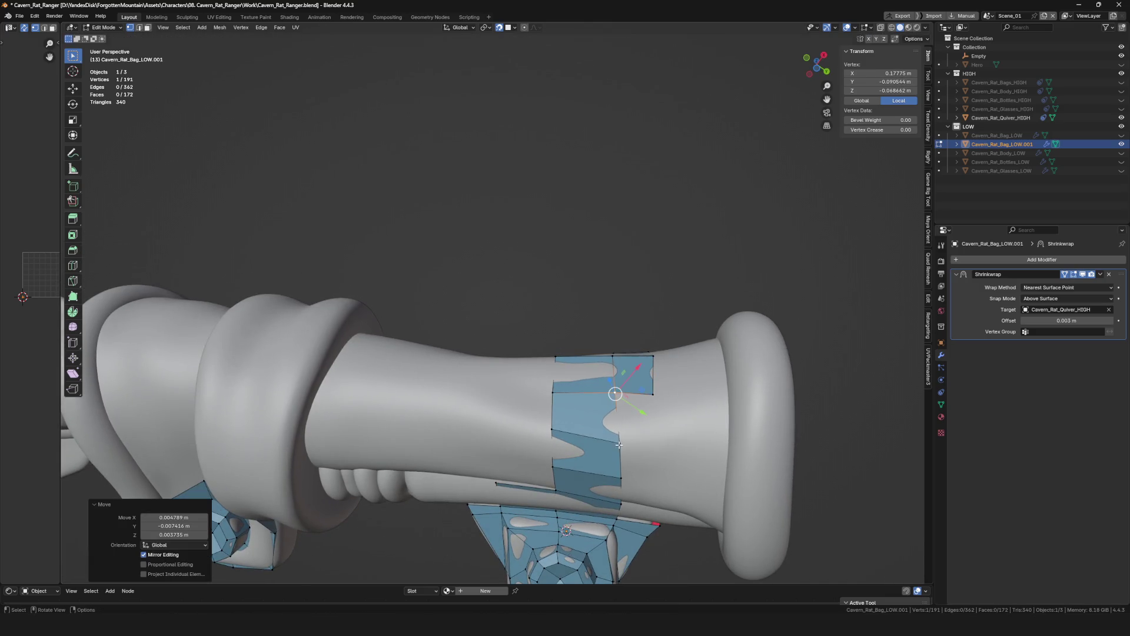
Settle the new band vertices onto the handle surface, then deselect and review the whole quiver.
{"action": "key", "text": "g"}
{"action": "left_click", "coordinate": [653, 430]}
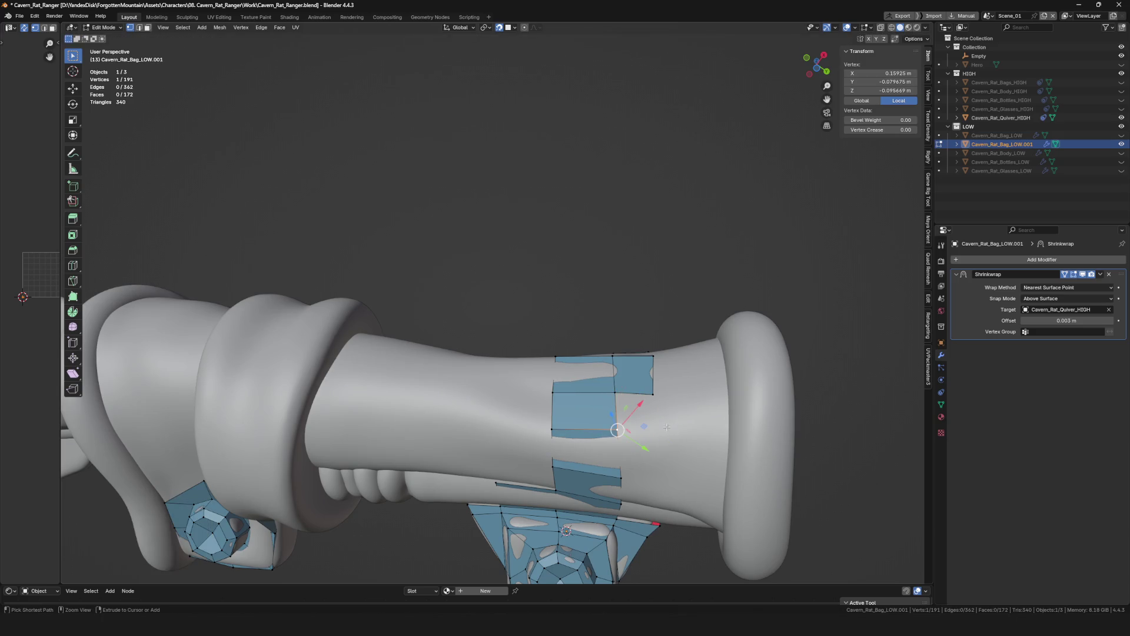
{"action": "left_click", "coordinate": [658, 430]}
{"action": "mouse_move", "coordinate": [657, 429]}
{"action": "middle_mouse_down"}
{"action": "mouse_move", "coordinate": [621, 407]}
{"action": "mouse_move", "coordinate": [630, 412]}
{"action": "middle_mouse_up"}
{"action": "left_click", "coordinate": [609, 422]}
{"action": "left_click", "coordinate": [648, 425]}
{"action": "left_click", "coordinate": [650, 434]}
{"action": "left_click", "coordinate": [638, 438]}
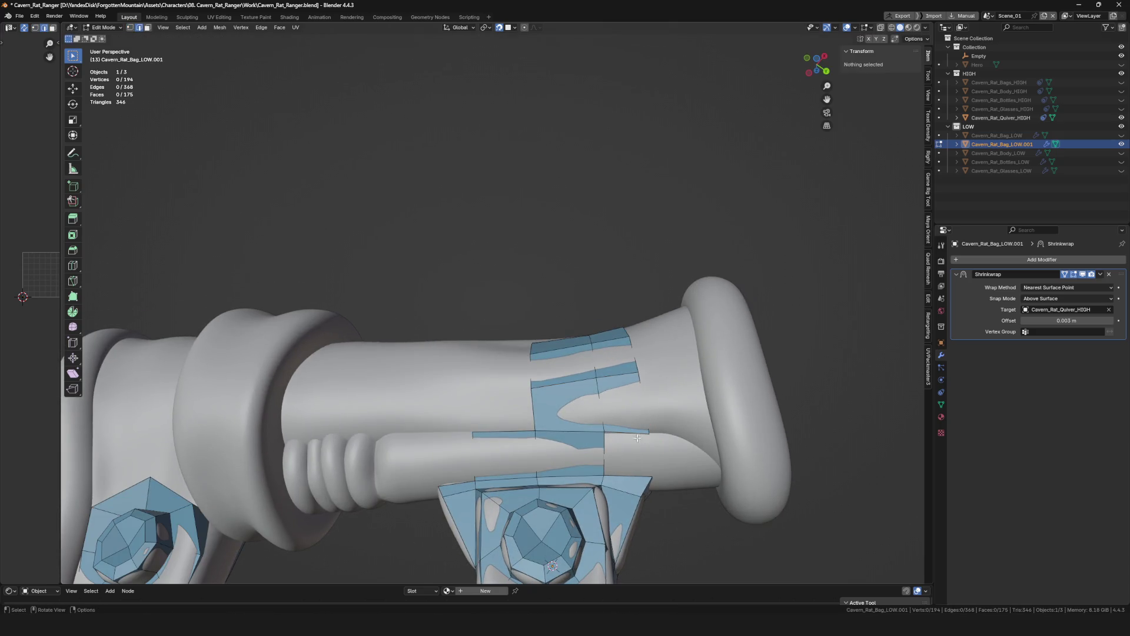
{"action": "scroll", "coordinate": [635, 478], "scroll_direction": "down", "scroll_amount": 3}
{"action": "middle_click_drag", "start_coordinate": [636, 478], "coordinate": [633, 452]}
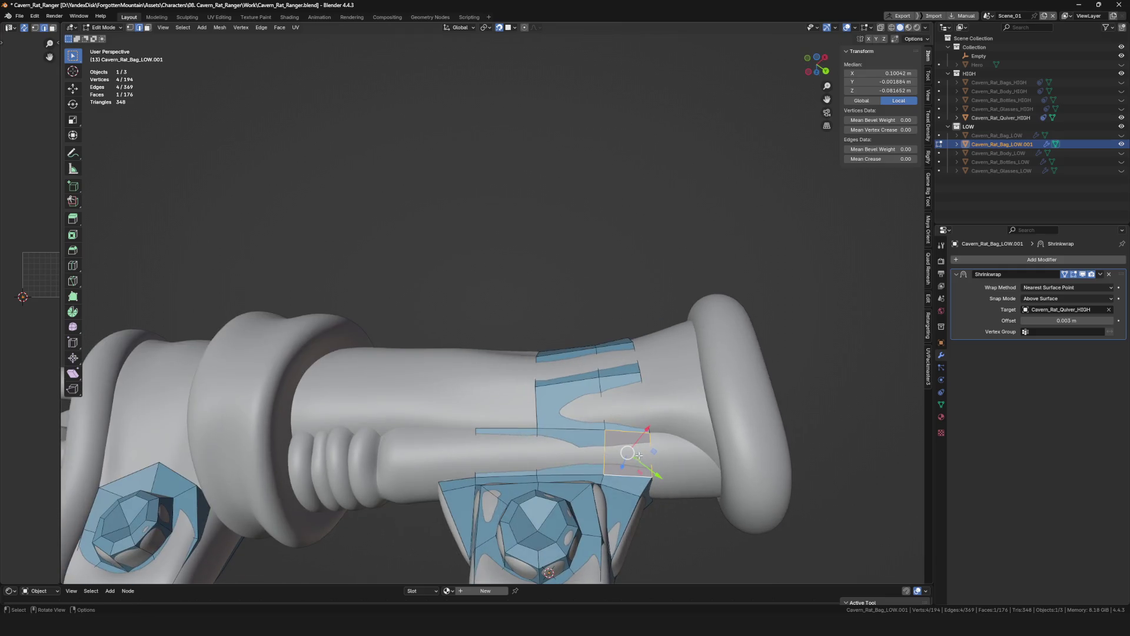
{"action": "mouse_move", "coordinate": [708, 460]}
{"action": "middle_mouse_down"}
{"action": "mouse_move", "coordinate": [623, 455]}
{"action": "mouse_move", "coordinate": [628, 433]}
{"action": "middle_mouse_up"}
{"action": "scroll", "coordinate": [626, 433], "scroll_direction": "down", "scroll_amount": 3}
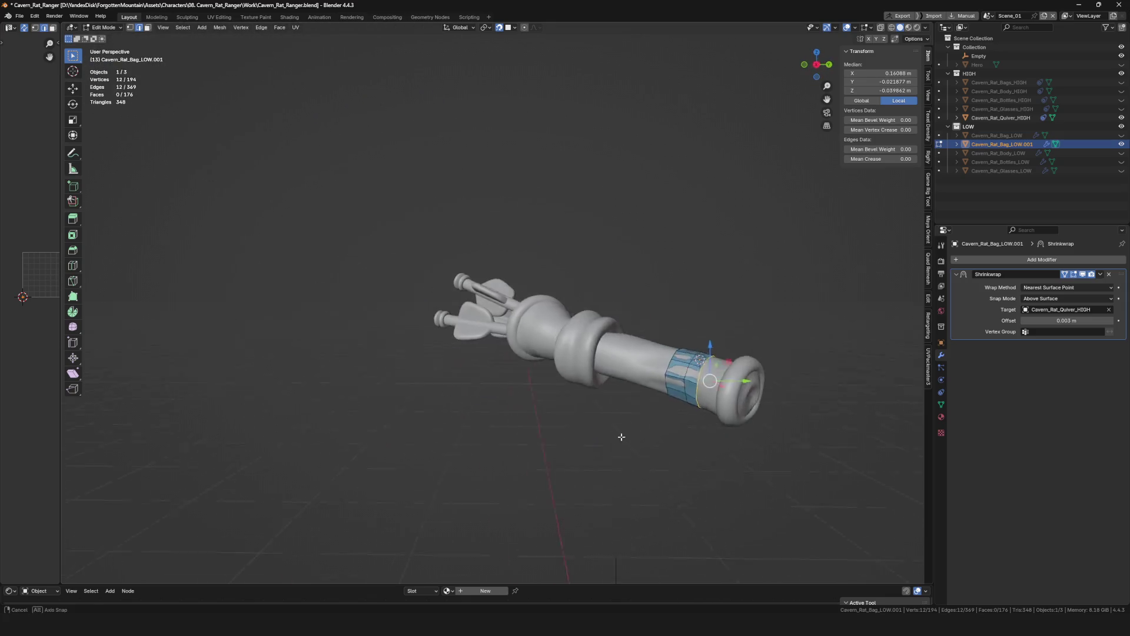
{"action": "scroll", "coordinate": [630, 406], "scroll_direction": "up", "scroll_amount": 5}
Extrude a chain of new vertices and faces wrapping the band toward the handle's flared end.
{"action": "middle_click_drag", "start_coordinate": [670, 360], "coordinate": [530, 353]}
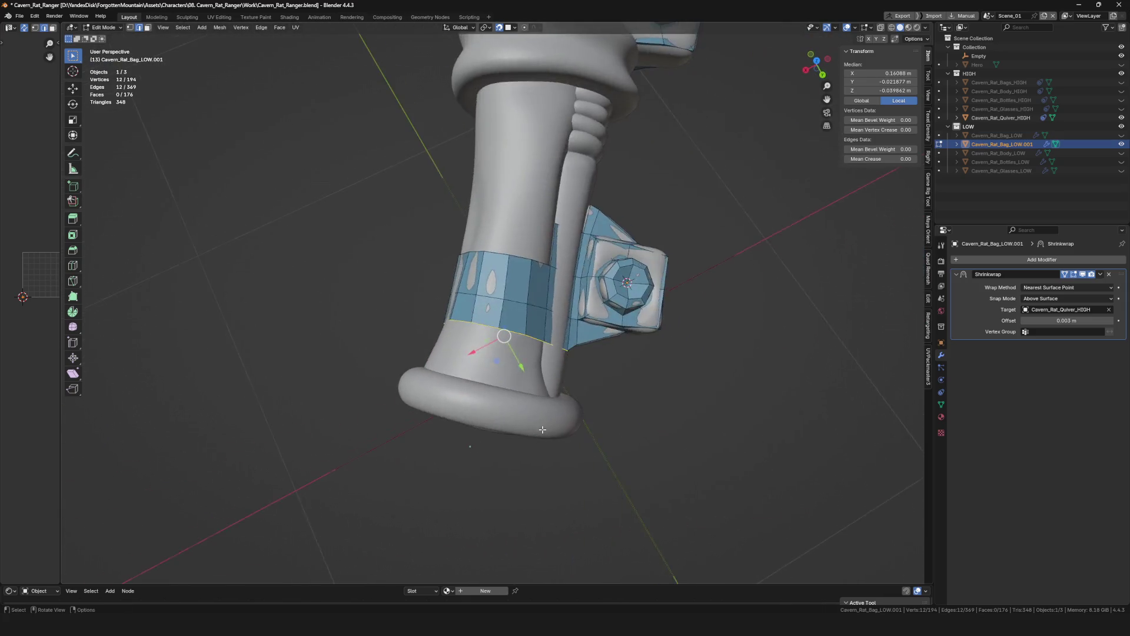
{"action": "scroll", "coordinate": [530, 349], "scroll_direction": "up", "scroll_amount": 2}
{"action": "scroll", "coordinate": [529, 340], "scroll_direction": "up", "scroll_amount": 2}
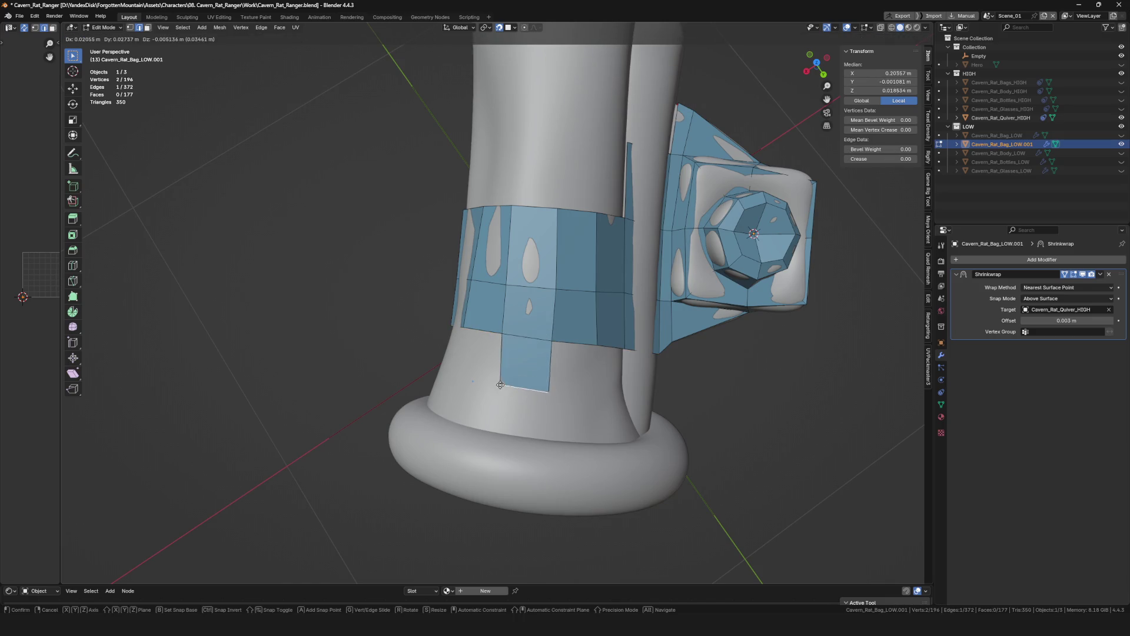
{"action": "left_click", "coordinate": [498, 389]}
{"action": "mouse_move", "coordinate": [498, 388]}
{"action": "middle_mouse_down"}
{"action": "mouse_move", "coordinate": [601, 393]}
{"action": "mouse_move", "coordinate": [575, 405]}
{"action": "mouse_move", "coordinate": [591, 387]}
{"action": "mouse_move", "coordinate": [605, 486]}
{"action": "mouse_move", "coordinate": [534, 427]}
{"action": "mouse_move", "coordinate": [530, 302]}
{"action": "mouse_move", "coordinate": [507, 334]}
{"action": "mouse_move", "coordinate": [538, 353]}
{"action": "middle_mouse_up"}
{"action": "key", "text": "e"}
{"action": "left_click", "coordinate": [580, 410]}
{"action": "key", "text": "e"}
{"action": "left_click", "coordinate": [591, 397]}
{"action": "key", "text": "e"}
{"action": "left_click", "coordinate": [590, 421]}
{"action": "left_click", "coordinate": [600, 487]}
{"action": "left_click", "coordinate": [559, 408]}
{"action": "key", "text": "e"}
{"action": "left_click", "coordinate": [507, 334]}
{"action": "left_click", "coordinate": [484, 401]}
Fill a face across the gap in the band and check it from the other side of the quiver.
{"action": "middle_click_drag", "start_coordinate": [462, 396], "coordinate": [490, 459]}
{"action": "key", "text": "f"}
{"action": "left_click", "coordinate": [492, 475]}
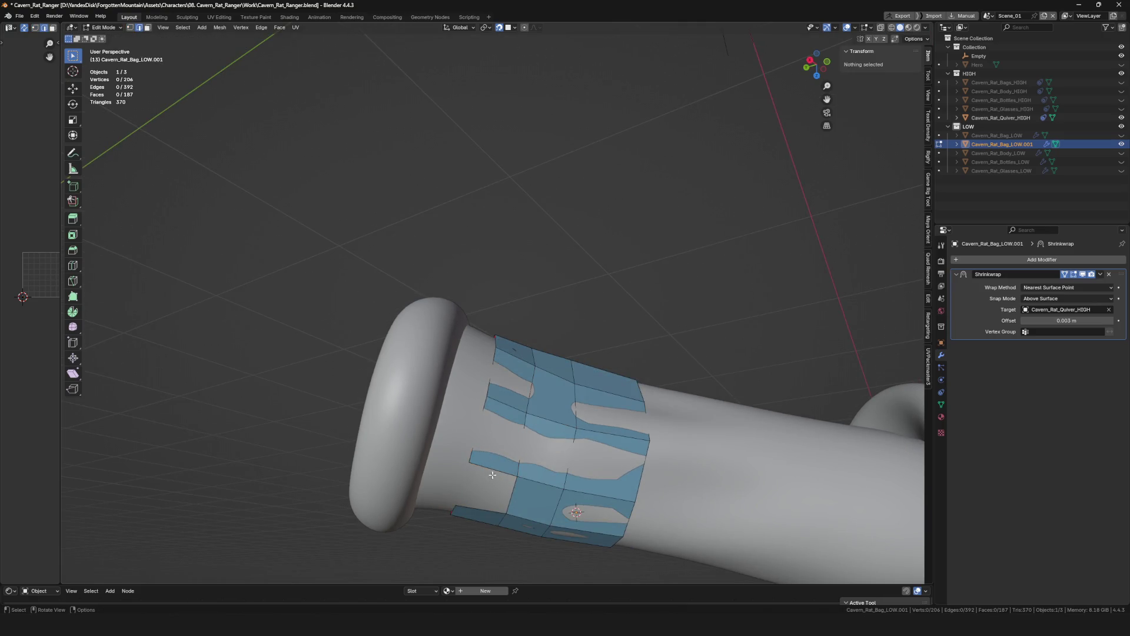
{"action": "key", "text": "f"}
{"action": "scroll", "coordinate": [575, 512], "scroll_direction": "down", "scroll_amount": 6}
{"action": "middle_click_drag", "start_coordinate": [576, 512], "coordinate": [583, 549]}
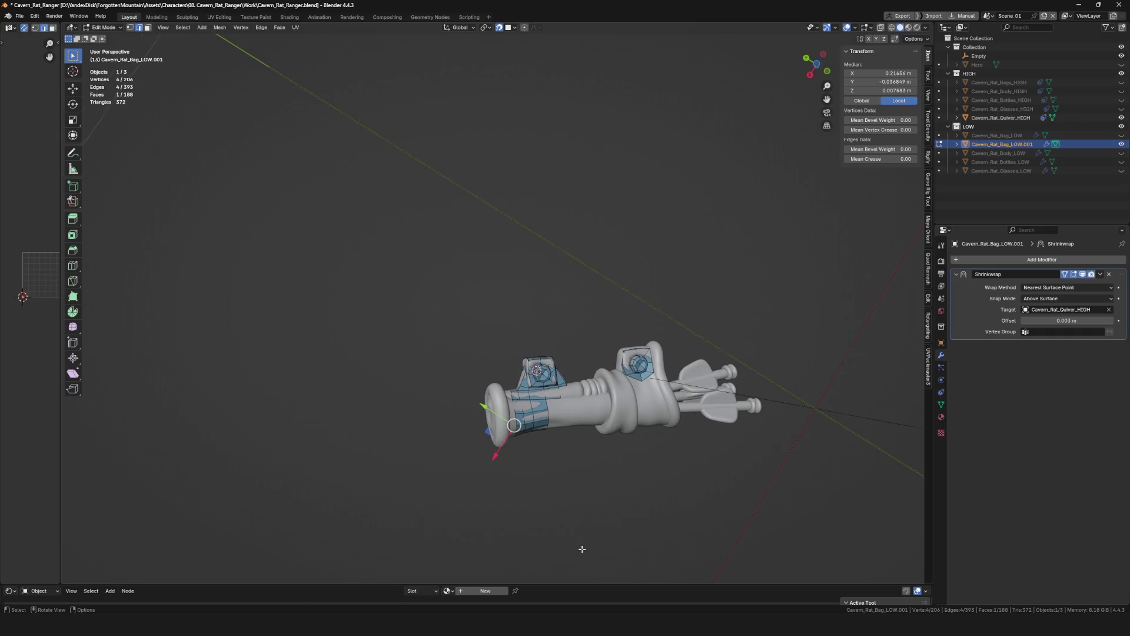
{"action": "mouse_move", "coordinate": [592, 414]}
{"action": "middle_mouse_down"}
{"action": "mouse_move", "coordinate": [756, 391]}
{"action": "mouse_move", "coordinate": [676, 454]}
{"action": "mouse_move", "coordinate": [654, 424]}
{"action": "middle_mouse_up"}
{"action": "scroll", "coordinate": [676, 441], "scroll_direction": "up", "scroll_amount": 4}
{"action": "scroll", "coordinate": [672, 436], "scroll_direction": "up", "scroll_amount": 3}
Adjust the band's edge and vertex positions on the far side and add another vertex to it.
{"action": "left_click", "coordinate": [635, 413]}
{"action": "left_click", "coordinate": [660, 377]}
{"action": "left_click", "coordinate": [666, 436]}
{"action": "left_click", "coordinate": [664, 432]}
{"action": "mouse_move", "coordinate": [677, 409]}
{"action": "middle_mouse_down"}
{"action": "mouse_move", "coordinate": [650, 353]}
{"action": "mouse_move", "coordinate": [664, 375]}
{"action": "mouse_move", "coordinate": [634, 406]}
{"action": "middle_mouse_up"}
{"action": "left_click", "coordinate": [665, 375]}
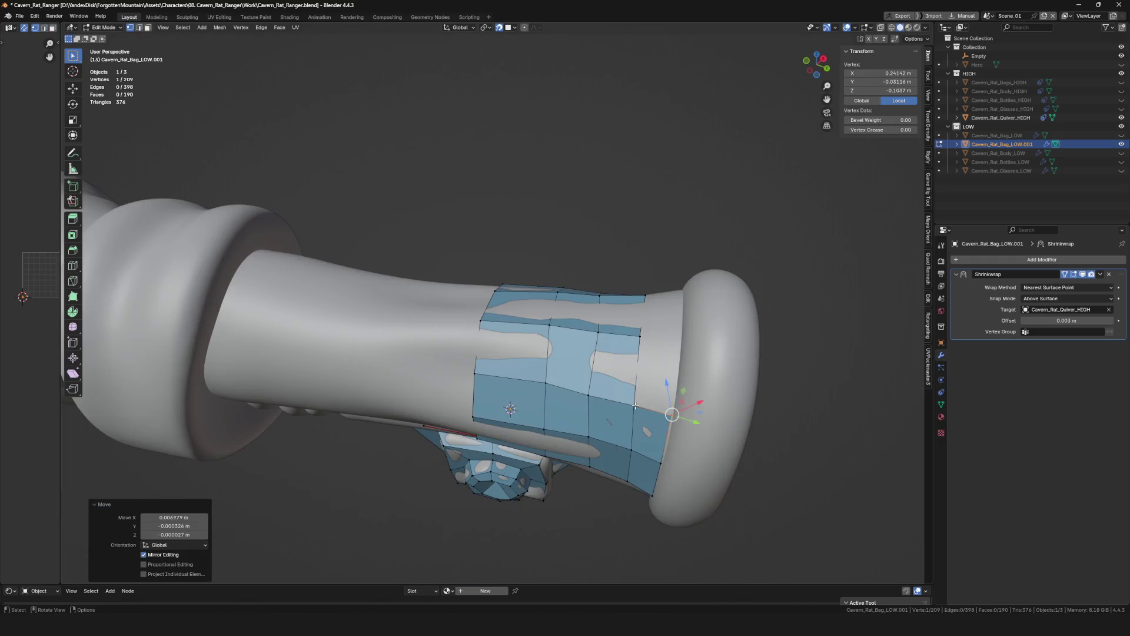
Extrude a chain of single vertices from the band edge down onto the handle tube.
{"action": "left_click", "coordinate": [677, 347]}
{"action": "mouse_move", "coordinate": [677, 347]}
{"action": "middle_mouse_down"}
{"action": "mouse_move", "coordinate": [645, 434]}
{"action": "mouse_move", "coordinate": [688, 391]}
{"action": "mouse_move", "coordinate": [678, 325]}
{"action": "mouse_move", "coordinate": [637, 365]}
{"action": "mouse_move", "coordinate": [645, 402]}
{"action": "middle_mouse_up"}
{"action": "left_click", "coordinate": [688, 390]}
{"action": "key", "text": "e"}
{"action": "left_click", "coordinate": [678, 325]}
{"action": "key", "text": "e"}
{"action": "left_click", "coordinate": [638, 365]}
{"action": "key", "text": "e"}
{"action": "mouse_move", "coordinate": [669, 395]}
{"action": "middle_mouse_down"}
{"action": "mouse_move", "coordinate": [652, 427]}
{"action": "mouse_move", "coordinate": [661, 458]}
{"action": "mouse_move", "coordinate": [618, 406]}
{"action": "mouse_move", "coordinate": [674, 368]}
{"action": "mouse_move", "coordinate": [672, 403]}
{"action": "middle_mouse_up"}
{"action": "left_click", "coordinate": [647, 443]}
Fill two new faces from the extruded vertices and position their corners on the surface.
{"action": "key", "text": "f"}
{"action": "key", "text": "g"}
{"action": "left_click", "coordinate": [609, 397]}
{"action": "left_click", "coordinate": [662, 465]}
{"action": "mouse_move", "coordinate": [662, 465]}
{"action": "middle_mouse_down"}
{"action": "mouse_move", "coordinate": [632, 448]}
{"action": "mouse_move", "coordinate": [667, 460]}
{"action": "mouse_move", "coordinate": [675, 476]}
{"action": "middle_mouse_up"}
{"action": "key", "text": "f"}
{"action": "key", "text": "g"}
{"action": "left_click", "coordinate": [662, 469]}
{"action": "key", "text": "alt+a"}
Nudge the new edge and a stray vertex so the faces sit flush on the handle.
{"action": "left_click", "coordinate": [675, 477]}
{"action": "scroll", "coordinate": [675, 477], "scroll_direction": "down", "scroll_amount": 5}
{"action": "scroll", "coordinate": [675, 477], "scroll_direction": "up", "scroll_amount": 6}
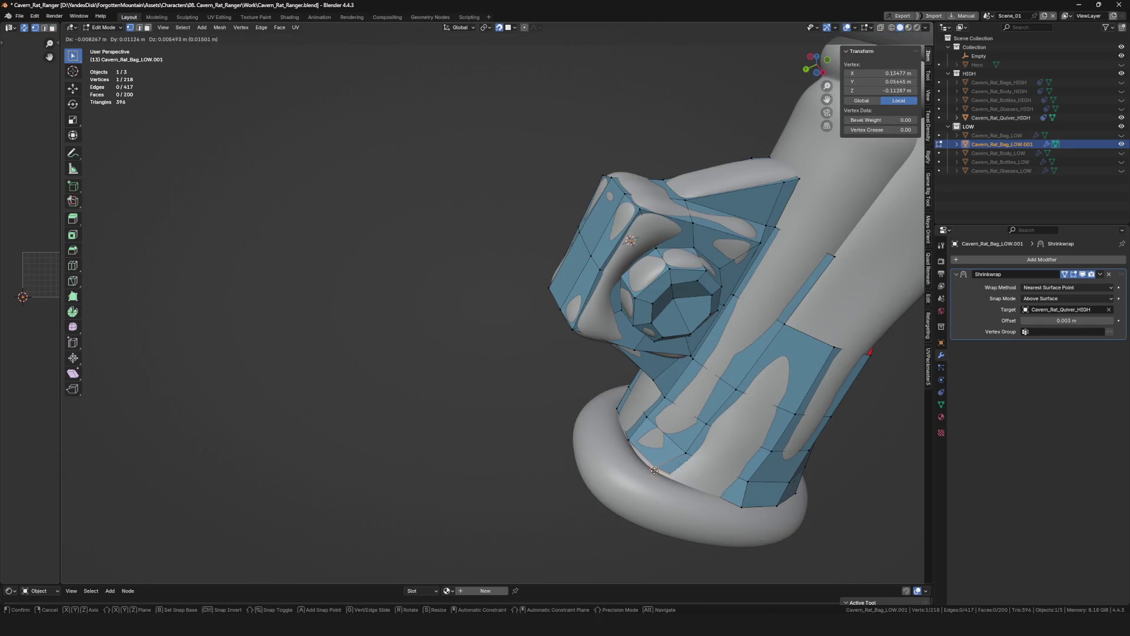
{"action": "left_click", "coordinate": [654, 469]}
{"action": "middle_click_drag", "start_coordinate": [653, 469], "coordinate": [690, 495]}
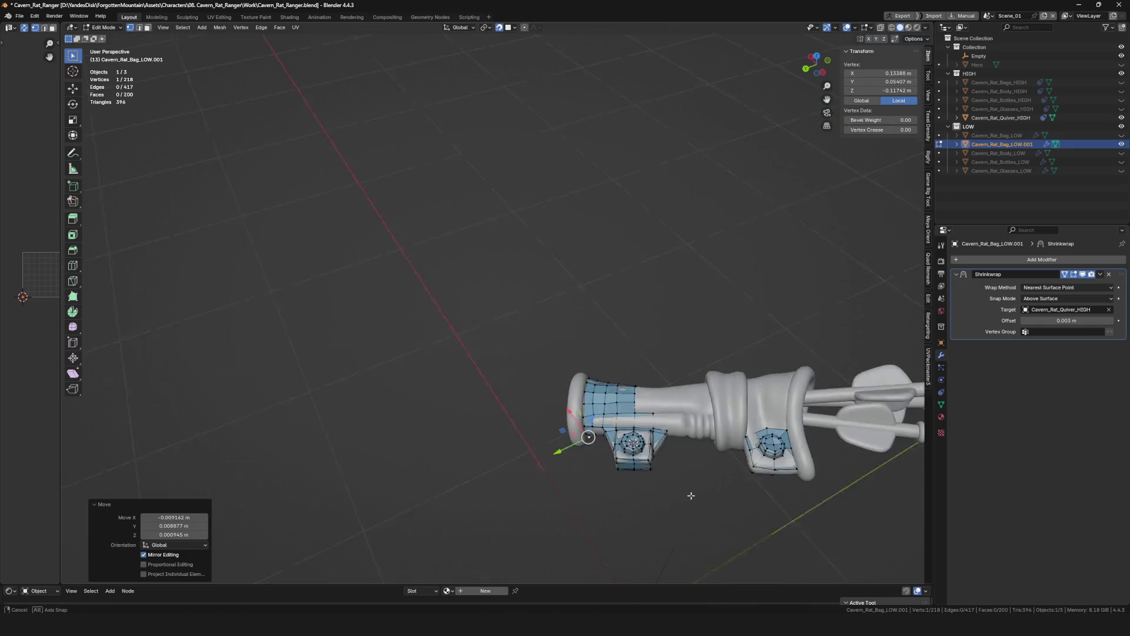
{"action": "scroll", "coordinate": [691, 495], "scroll_direction": "up", "scroll_amount": 3}
{"action": "scroll", "coordinate": [549, 459], "scroll_direction": "up", "scroll_amount": 4}
{"action": "left_click", "coordinate": [632, 433]}
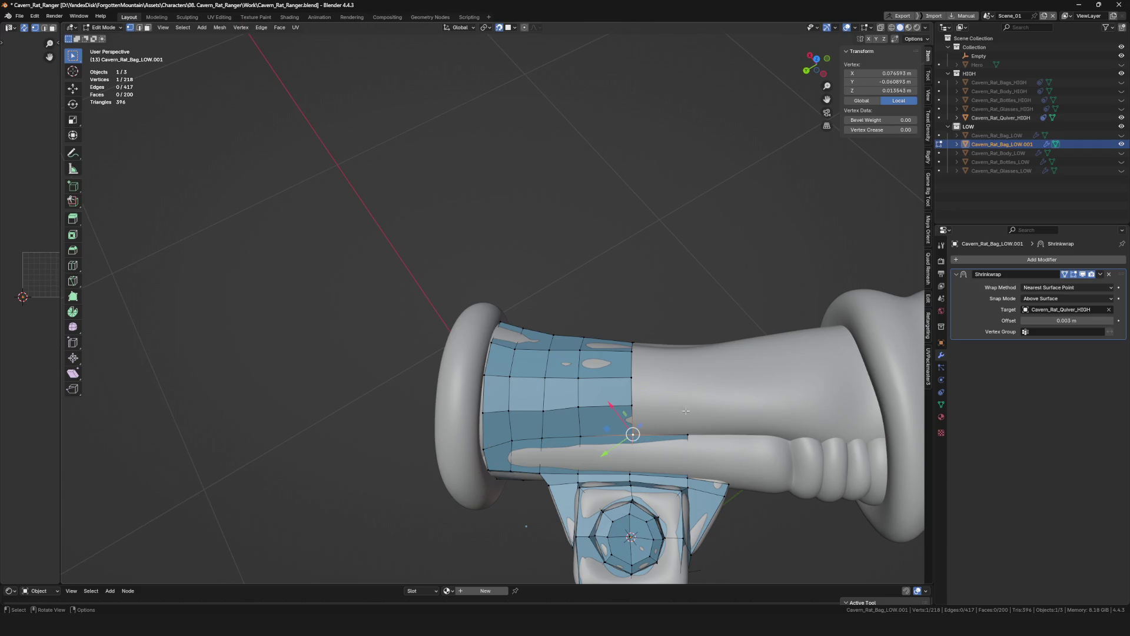
{"action": "left_click", "coordinate": [684, 407]}
{"action": "left_click", "coordinate": [631, 404]}
{"action": "left_click", "coordinate": [630, 411]}
Extrude a further run of vertices climbing the handle toward the ribbed grip.
{"action": "key", "text": "e"}
{"action": "mouse_move", "coordinate": [631, 411]}
{"action": "middle_mouse_down"}
{"action": "mouse_move", "coordinate": [683, 386]}
{"action": "mouse_move", "coordinate": [636, 344]}
{"action": "mouse_move", "coordinate": [676, 321]}
{"action": "mouse_move", "coordinate": [722, 263]}
{"action": "mouse_move", "coordinate": [698, 279]}
{"action": "mouse_move", "coordinate": [679, 305]}
{"action": "mouse_move", "coordinate": [735, 268]}
{"action": "middle_mouse_up"}
{"action": "left_click", "coordinate": [684, 385]}
{"action": "key", "text": "e"}
{"action": "left_click", "coordinate": [636, 342]}
{"action": "key", "text": "e"}
{"action": "left_click", "coordinate": [676, 321]}
{"action": "key", "text": "e"}
{"action": "left_click", "coordinate": [700, 288]}
{"action": "key", "text": "e"}
{"action": "left_click", "coordinate": [718, 253]}
{"action": "left_click", "coordinate": [669, 253]}
Extrude the selected group of vertices together into a new row of faces along the handle.
{"action": "left_click", "coordinate": [702, 305]}
{"action": "left_click", "coordinate": [730, 287], "text": "shift"}
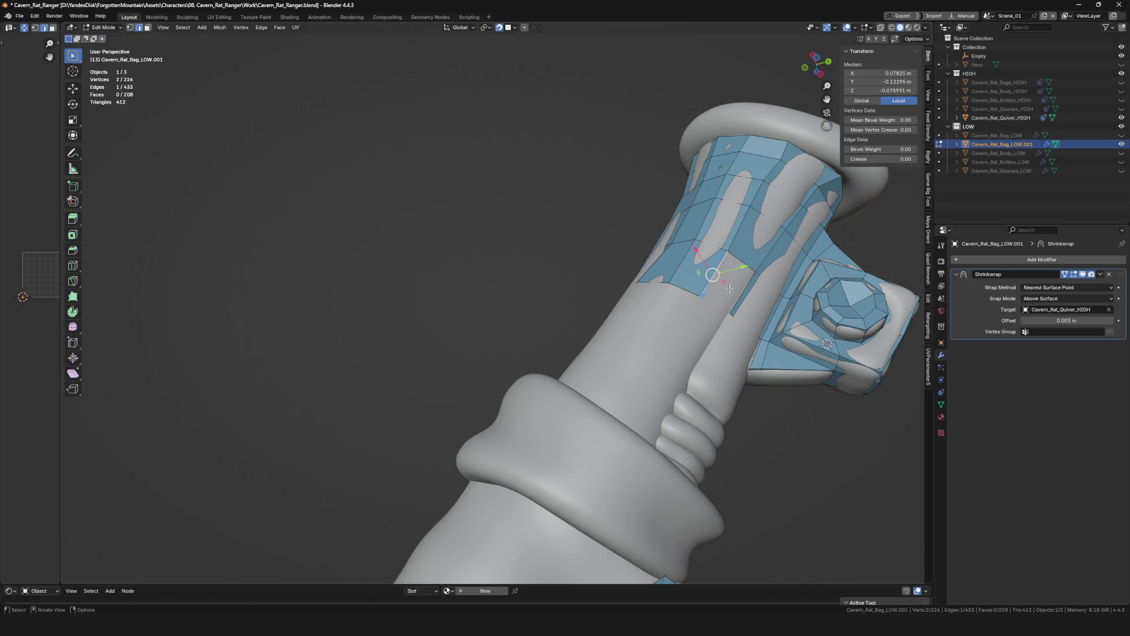
{"action": "middle_click_drag", "start_coordinate": [746, 311], "coordinate": [751, 288]}
{"action": "key", "text": "e"}
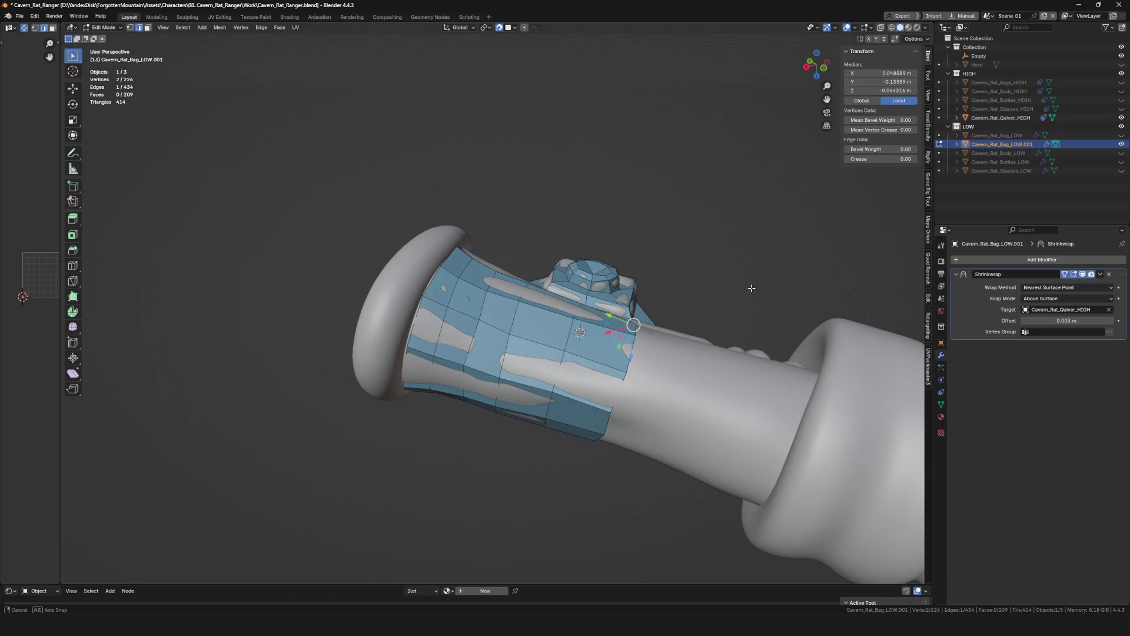
{"action": "left_click", "coordinate": [637, 360], "text": "ctrl"}
{"action": "mouse_move", "coordinate": [636, 361]}
{"action": "middle_mouse_down"}
{"action": "mouse_move", "coordinate": [632, 330]}
{"action": "mouse_move", "coordinate": [653, 327]}
{"action": "middle_mouse_up"}
{"action": "left_click", "coordinate": [628, 318]}
Select the whole open end edge loop and start an extrusion along the handle, then cancel it.
{"action": "left_click", "coordinate": [619, 362], "text": "ctrl"}
{"action": "middle_click_drag", "start_coordinate": [619, 362], "coordinate": [609, 389]}
{"action": "mouse_move", "coordinate": [588, 429]}
{"action": "middle_mouse_down"}
{"action": "mouse_move", "coordinate": [573, 470]}
{"action": "mouse_move", "coordinate": [583, 473]}
{"action": "mouse_move", "coordinate": [564, 490]}
{"action": "mouse_move", "coordinate": [583, 460]}
{"action": "middle_mouse_up"}
{"action": "left_click", "coordinate": [581, 451], "text": "ctrl"}
{"action": "left_click", "coordinate": [581, 473], "text": "ctrl"}
{"action": "key", "text": "e"}
{"action": "right_click", "coordinate": [608, 434]}
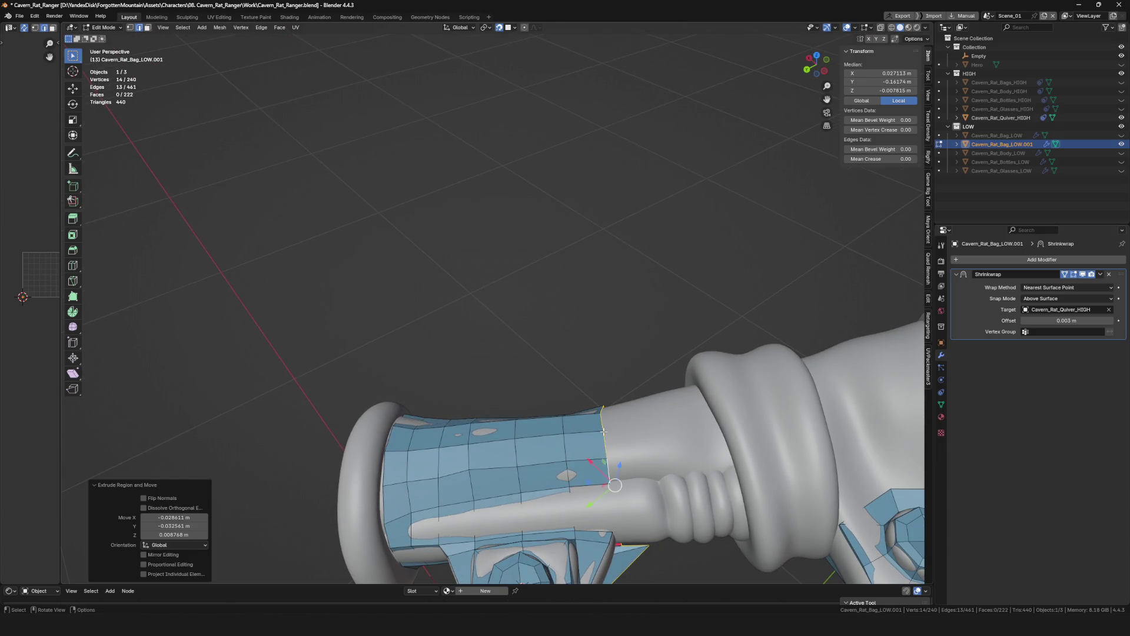
{"action": "scroll", "coordinate": [610, 414], "scroll_direction": "down", "scroll_amount": 4}
Undo the stray extrusion and extrude the end loop twice into two new rings down the handle.
{"action": "middle_click_drag", "start_coordinate": [610, 415], "coordinate": [610, 403]}
{"action": "scroll", "coordinate": [612, 465], "scroll_direction": "up", "scroll_amount": 4}
{"action": "key", "text": "ctrl+z"}
{"action": "middle_click_drag", "start_coordinate": [613, 464], "coordinate": [588, 447]}
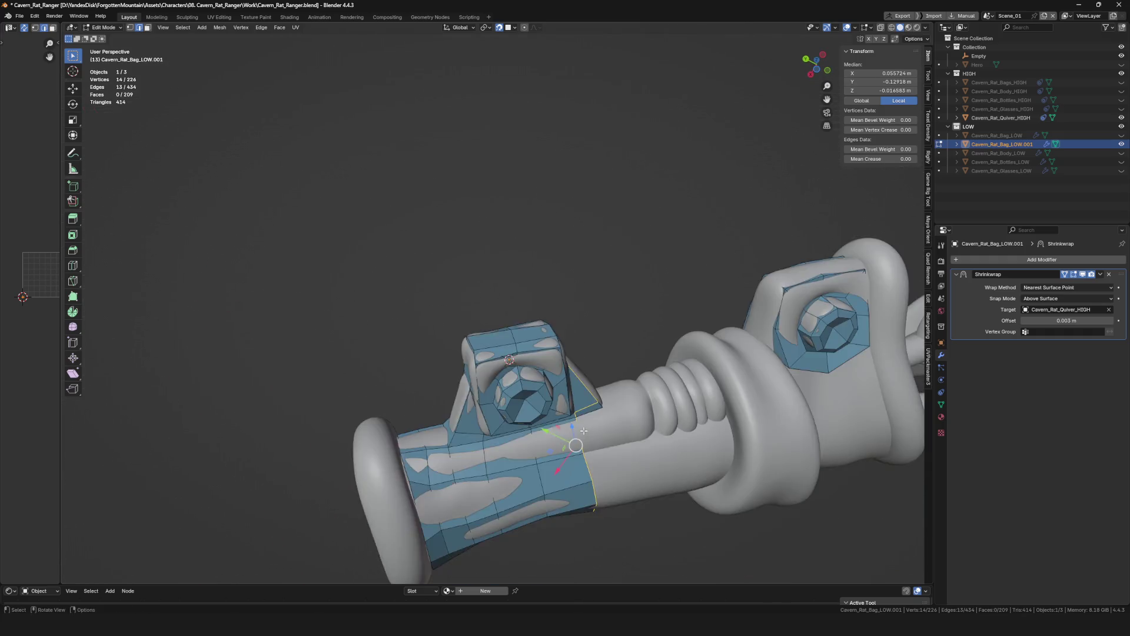
{"action": "scroll", "coordinate": [588, 446], "scroll_direction": "up", "scroll_amount": 2}
{"action": "scroll", "coordinate": [575, 433], "scroll_direction": "up", "scroll_amount": 2}
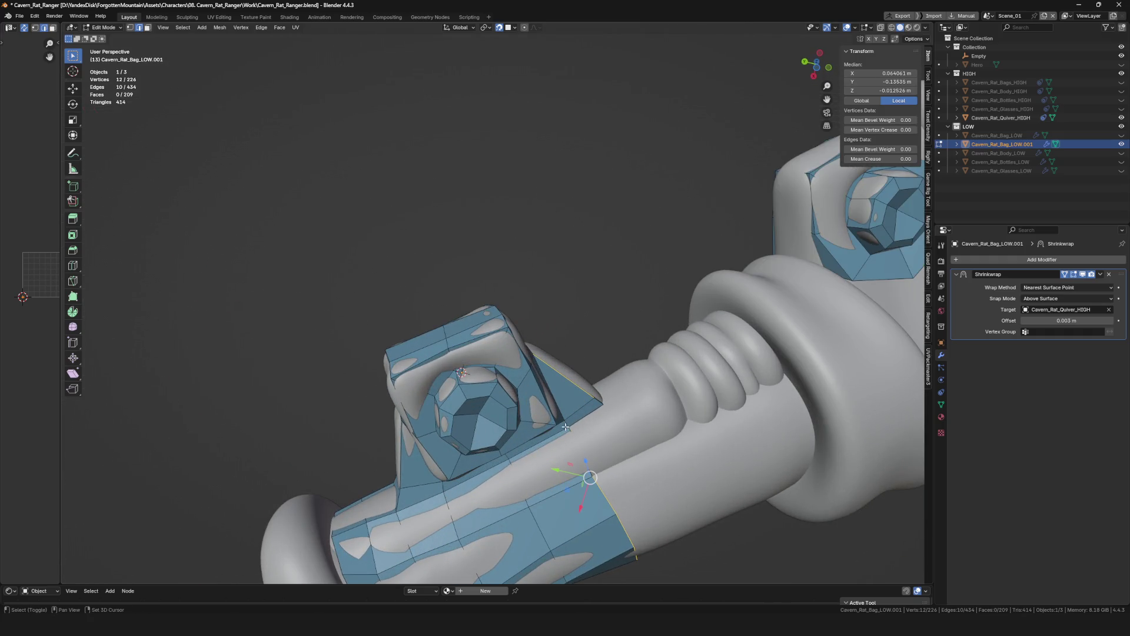
{"action": "mouse_move", "coordinate": [573, 383]}
{"action": "middle_mouse_down"}
{"action": "mouse_move", "coordinate": [614, 422]}
{"action": "mouse_move", "coordinate": [618, 402]}
{"action": "mouse_move", "coordinate": [683, 371]}
{"action": "mouse_move", "coordinate": [687, 448]}
{"action": "middle_mouse_up"}
{"action": "key", "text": "e"}
{"action": "left_click", "coordinate": [636, 392]}
{"action": "key", "text": "e"}
{"action": "left_click", "coordinate": [683, 373]}
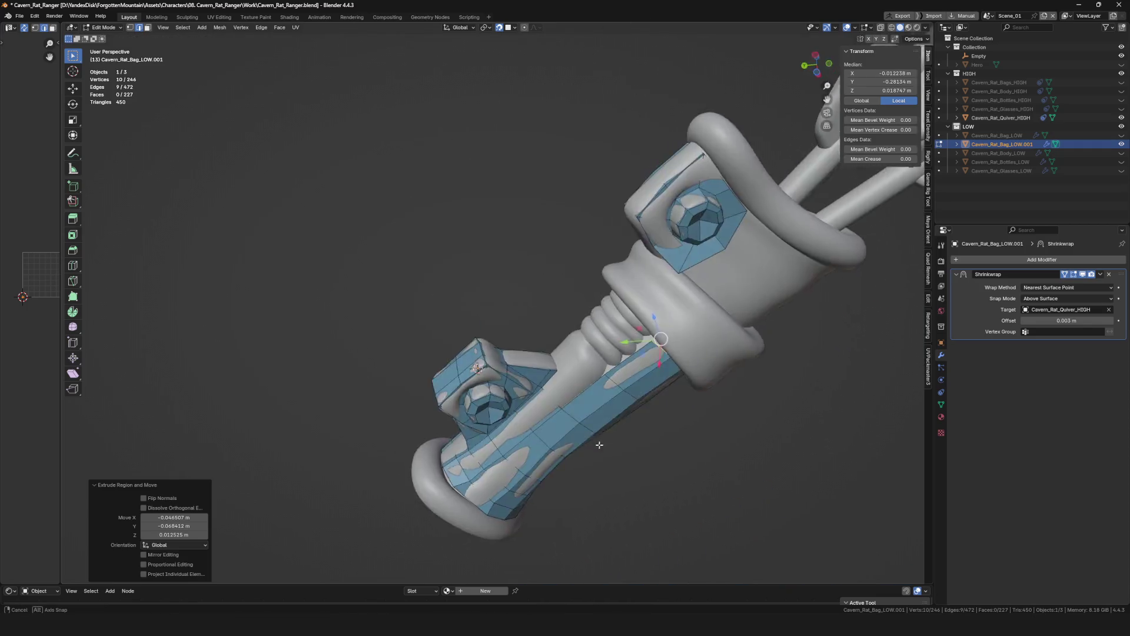
Slide the middle edge loop along the handle to even out the ring spacing.
{"action": "mouse_move", "coordinate": [688, 447]}
{"action": "middle_mouse_down"}
{"action": "mouse_move", "coordinate": [705, 316]}
{"action": "mouse_move", "coordinate": [505, 259]}
{"action": "mouse_move", "coordinate": [719, 284]}
{"action": "mouse_move", "coordinate": [698, 355]}
{"action": "middle_mouse_up"}
{"action": "scroll", "coordinate": [705, 315], "scroll_direction": "up", "scroll_amount": 5}
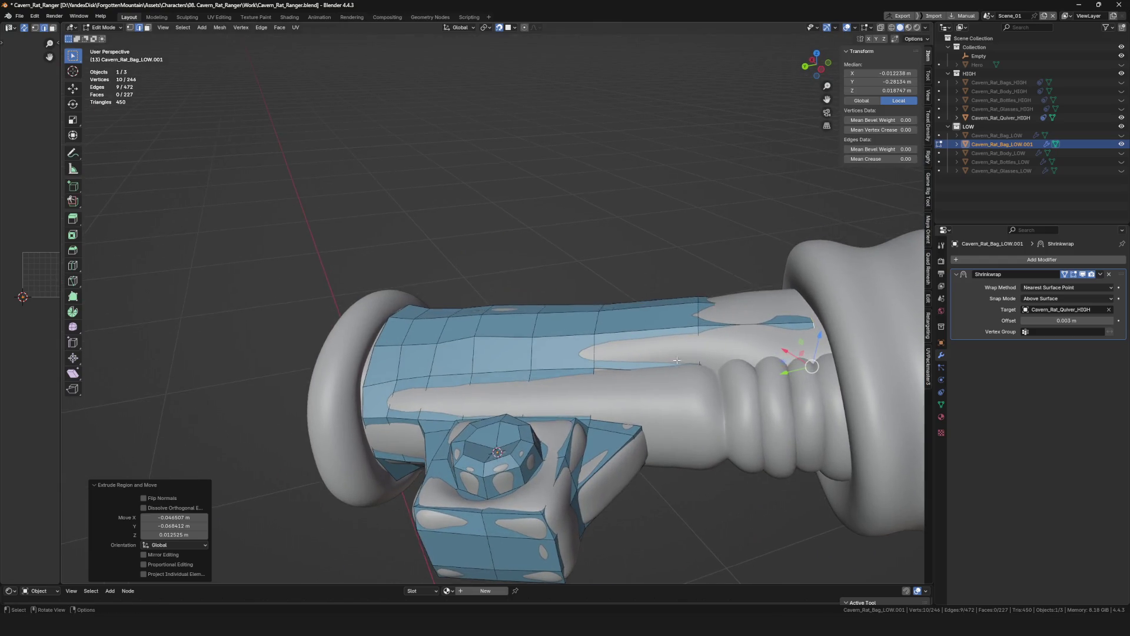
{"action": "left_click", "coordinate": [696, 312], "text": "alt"}
{"action": "middle_click_drag", "start_coordinate": [696, 313], "coordinate": [499, 23]}
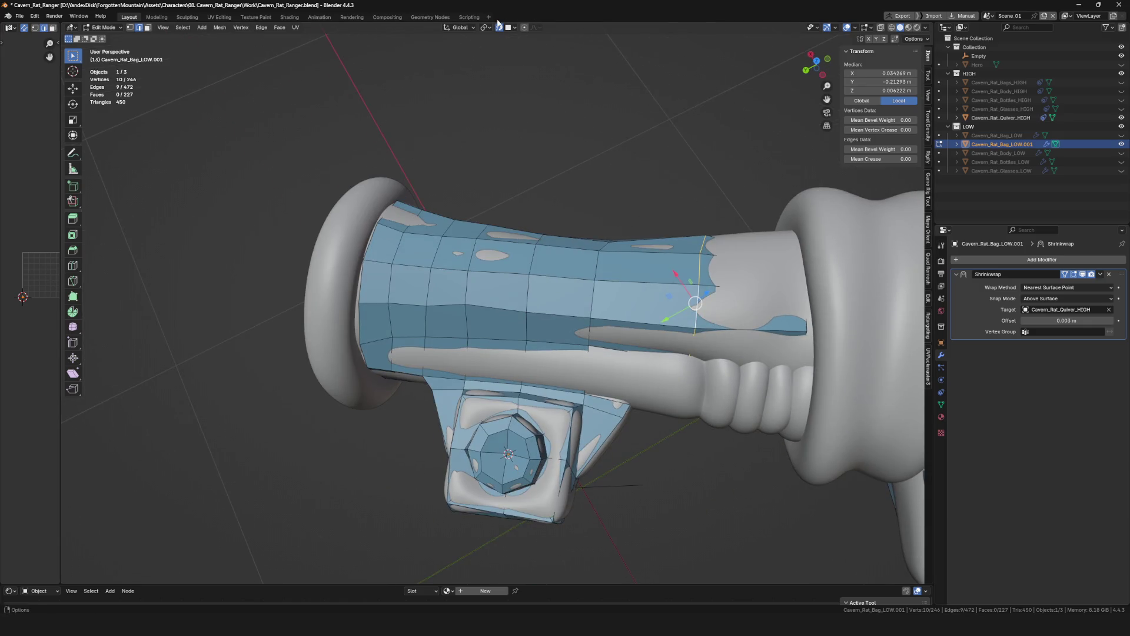
{"action": "key", "text": "g"}
{"action": "middle_click_drag", "start_coordinate": [652, 212], "coordinate": [688, 352]}
{"action": "left_click", "coordinate": [698, 303]}
Move individual loop vertices so they hug the handle's curved surface.
{"action": "left_click", "coordinate": [687, 352]}
{"action": "left_click", "coordinate": [693, 352]}
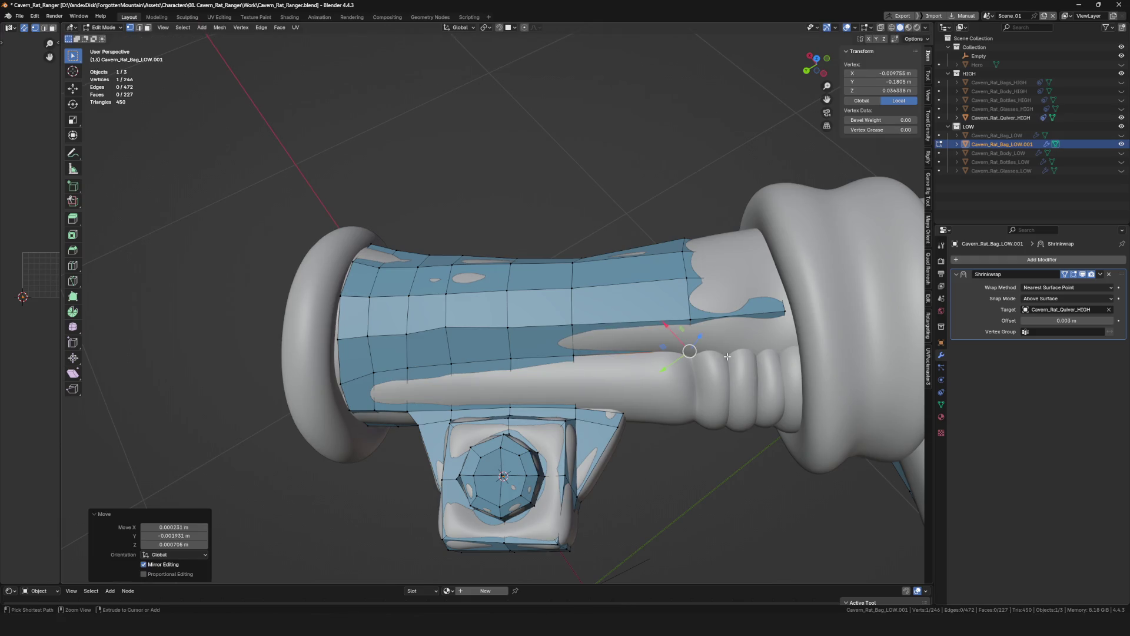
{"action": "left_click", "coordinate": [694, 354]}
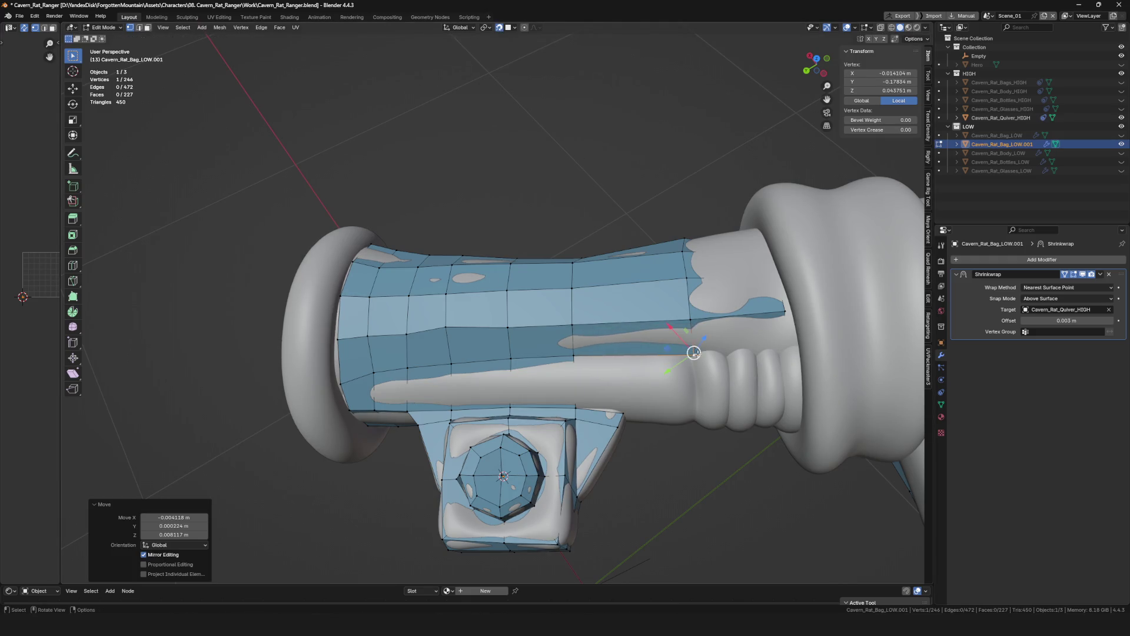
{"action": "key", "text": "alt"}
{"action": "left_click", "coordinate": [795, 347]}
{"action": "left_click_drag", "start_coordinate": [794, 346], "coordinate": [757, 324]}
{"action": "left_click", "coordinate": [781, 276]}
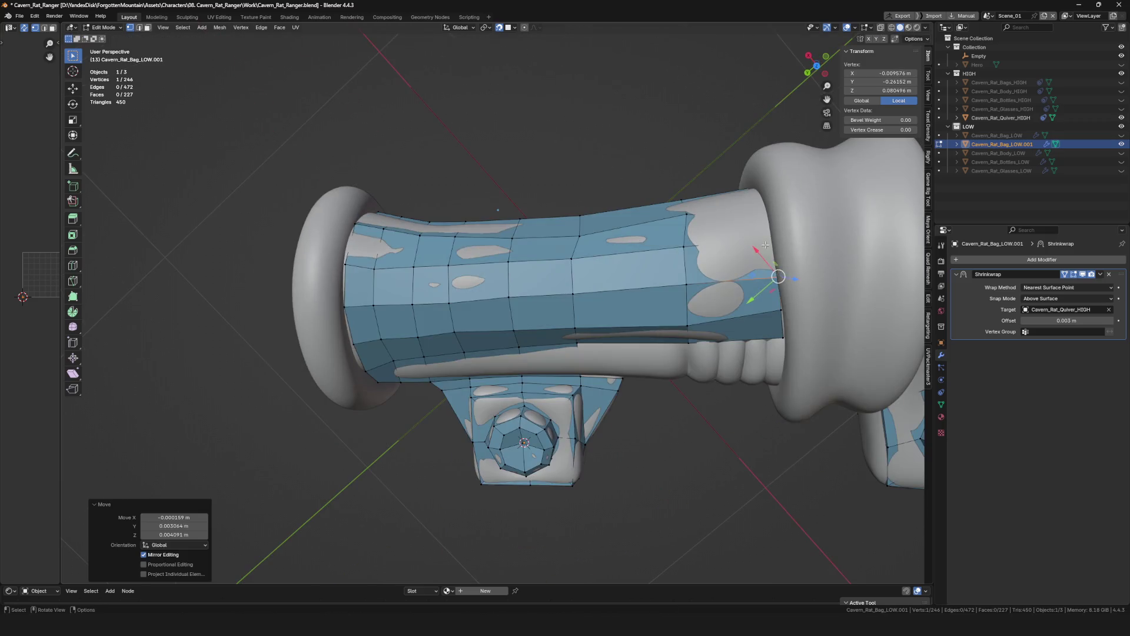
{"action": "mouse_move", "coordinate": [781, 277]}
{"action": "middle_mouse_down"}
{"action": "mouse_move", "coordinate": [774, 264]}
{"action": "mouse_move", "coordinate": [747, 307]}
{"action": "middle_mouse_up"}
{"action": "left_click", "coordinate": [763, 258]}
Repeatedly grab and reposition a vertex up toward the cap until it fits the grip.
{"action": "key", "text": "g"}
{"action": "left_click", "coordinate": [737, 296]}
{"action": "left_click", "coordinate": [734, 296]}
{"action": "middle_click_drag", "start_coordinate": [734, 296], "coordinate": [736, 266]}
{"action": "key", "text": "g"}
{"action": "left_click", "coordinate": [732, 287]}
{"action": "scroll", "coordinate": [733, 291], "scroll_direction": "up", "scroll_amount": 3}
{"action": "key", "text": "g"}
{"action": "left_click", "coordinate": [737, 258]}
{"action": "scroll", "coordinate": [737, 256], "scroll_direction": "down", "scroll_amount": 3}
{"action": "key", "text": "g"}
{"action": "left_click", "coordinate": [733, 253]}
{"action": "scroll", "coordinate": [622, 279], "scroll_direction": "down", "scroll_amount": 3}
{"action": "scroll", "coordinate": [623, 279], "scroll_direction": "up", "scroll_amount": 3}
{"action": "scroll", "coordinate": [623, 279], "scroll_direction": "up", "scroll_amount": 3}
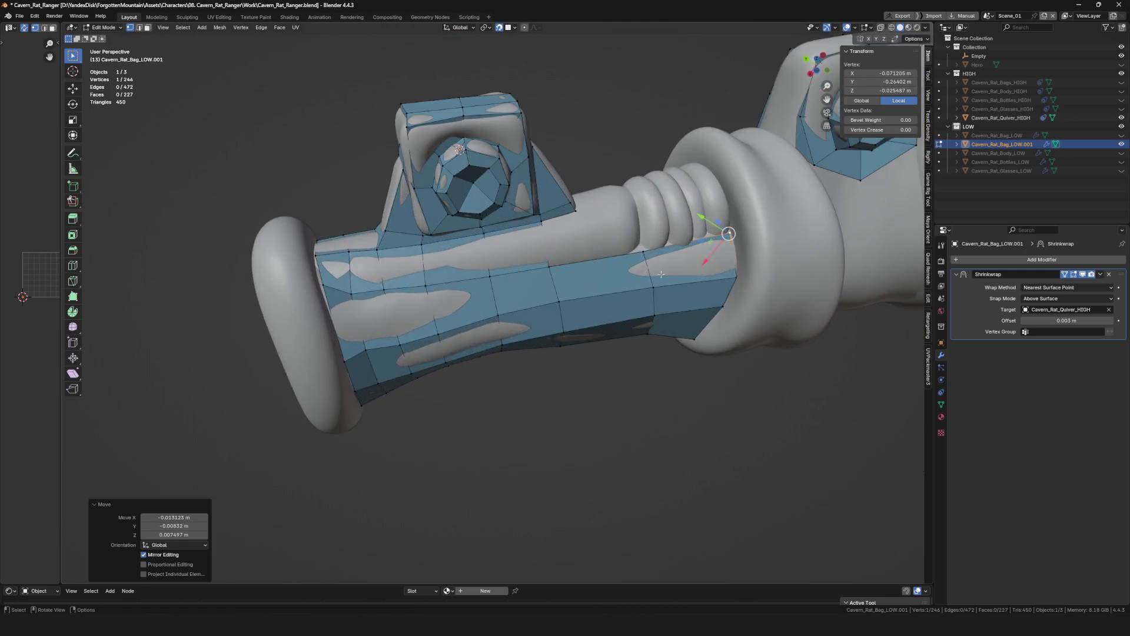
Add a loop cut across the handle band with Ctrl+R.
{"action": "middle_click_drag", "start_coordinate": [622, 279], "coordinate": [591, 294]}
{"action": "key", "text": "ctrl+r"}
{"action": "left_click", "coordinate": [590, 295]}
{"action": "middle_click_drag", "start_coordinate": [688, 332], "coordinate": [558, 338]}
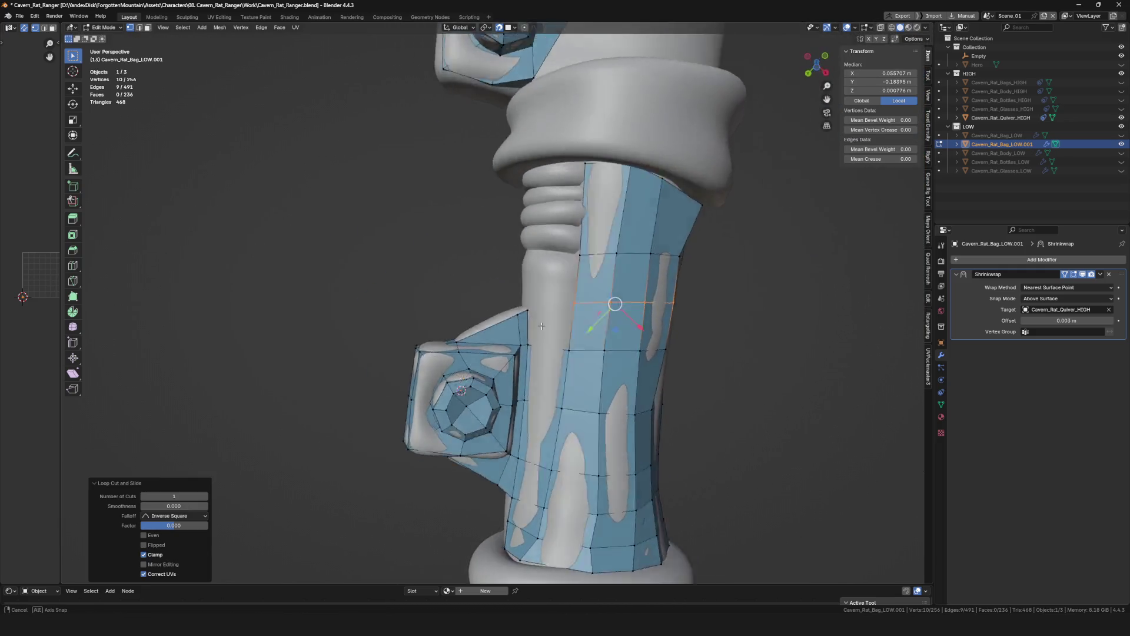
Fill faces between the buckle bracket's edges and the handle mesh.
{"action": "left_click", "coordinate": [528, 327]}
{"action": "scroll", "coordinate": [528, 327], "scroll_direction": "up", "scroll_amount": 2}
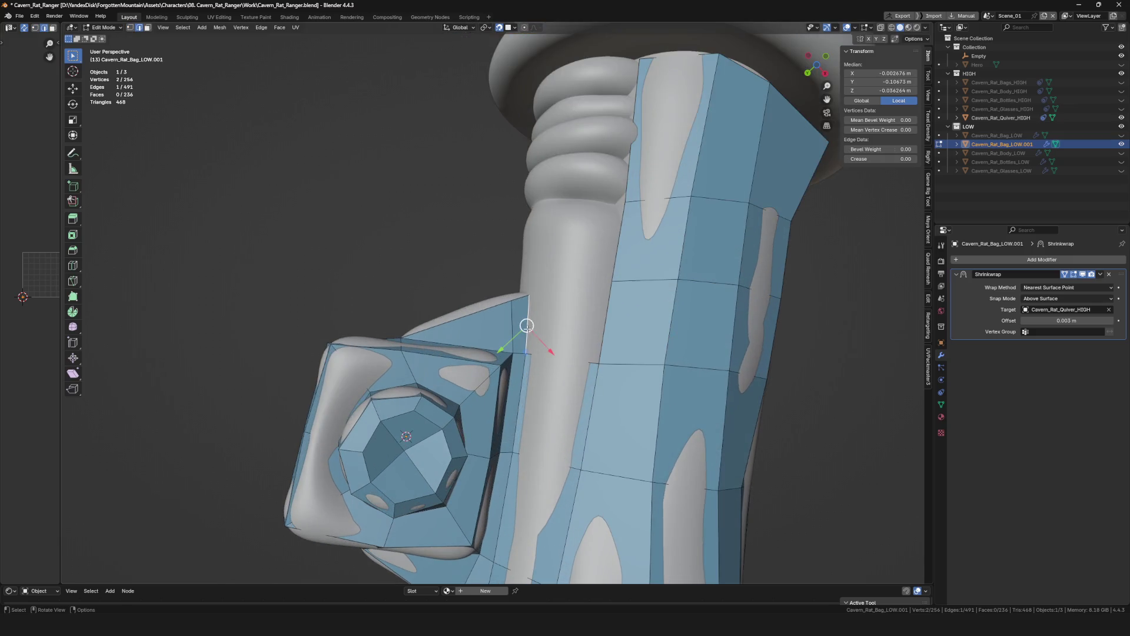
{"action": "left_click", "coordinate": [606, 318], "text": "shift"}
{"action": "key", "text": "f"}
{"action": "scroll", "coordinate": [606, 319], "scroll_direction": "down", "scroll_amount": 3}
{"action": "middle_click_drag", "start_coordinate": [607, 319], "coordinate": [572, 253]}
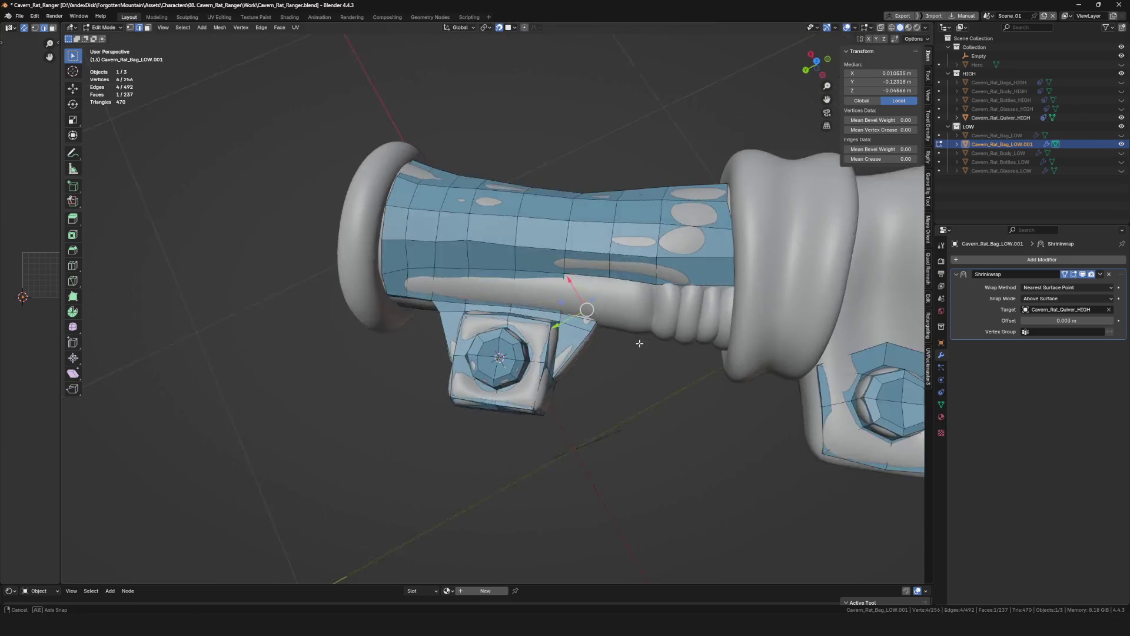
{"action": "scroll", "coordinate": [571, 253], "scroll_direction": "up", "scroll_amount": 3}
{"action": "left_click", "coordinate": [575, 330], "text": "shift"}
{"action": "key", "text": "f"}
{"action": "middle_click_drag", "start_coordinate": [575, 331], "coordinate": [610, 279]}
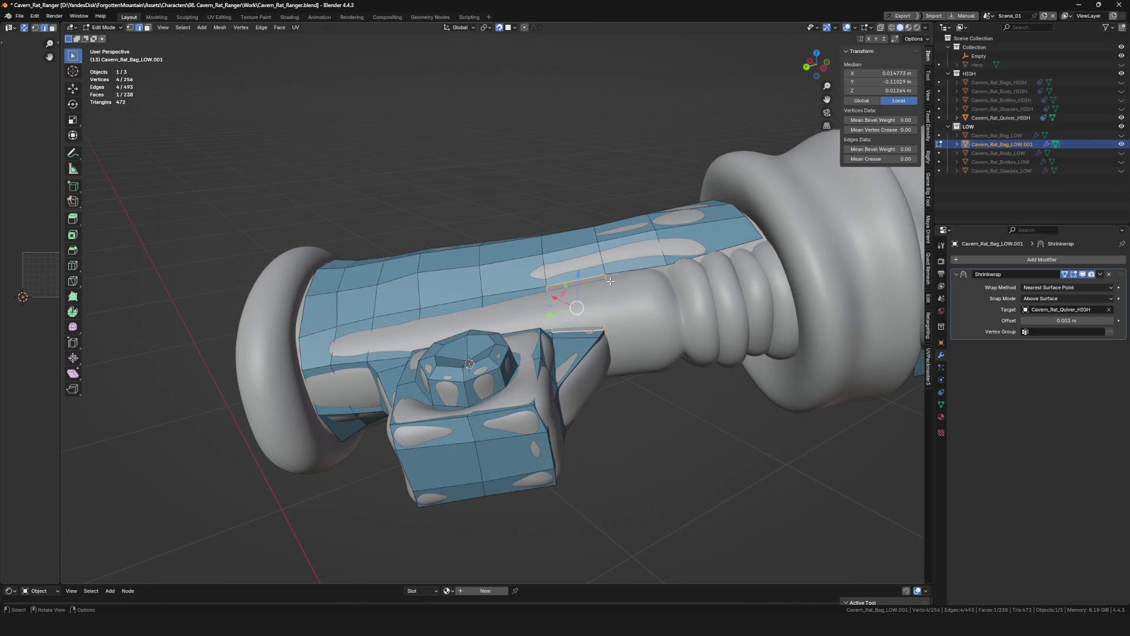
{"action": "key", "text": "f"}
Move the new faces' vertices onto the ribbed grip surface.
{"action": "key", "text": "g"}
{"action": "left_click", "coordinate": [643, 320]}
{"action": "mouse_move", "coordinate": [643, 321]}
{"action": "middle_mouse_down"}
{"action": "mouse_move", "coordinate": [624, 355]}
{"action": "mouse_move", "coordinate": [639, 319]}
{"action": "mouse_move", "coordinate": [582, 304]}
{"action": "mouse_move", "coordinate": [633, 313]}
{"action": "mouse_move", "coordinate": [618, 353]}
{"action": "middle_mouse_up"}
{"action": "key", "text": "g"}
{"action": "left_click", "coordinate": [562, 293]}
{"action": "key", "text": "g"}
{"action": "left_click", "coordinate": [566, 290]}
Fill one more face closing the gap beside the bracket.
{"action": "left_click", "coordinate": [642, 321]}
{"action": "key", "text": "f"}
{"action": "scroll", "coordinate": [631, 393], "scroll_direction": "down", "scroll_amount": 5}
{"action": "mouse_move", "coordinate": [664, 404]}
{"action": "middle_mouse_down"}
{"action": "mouse_move", "coordinate": [639, 439]}
{"action": "mouse_move", "coordinate": [757, 353]}
{"action": "middle_mouse_up"}
{"action": "scroll", "coordinate": [627, 304], "scroll_direction": "up", "scroll_amount": 4}
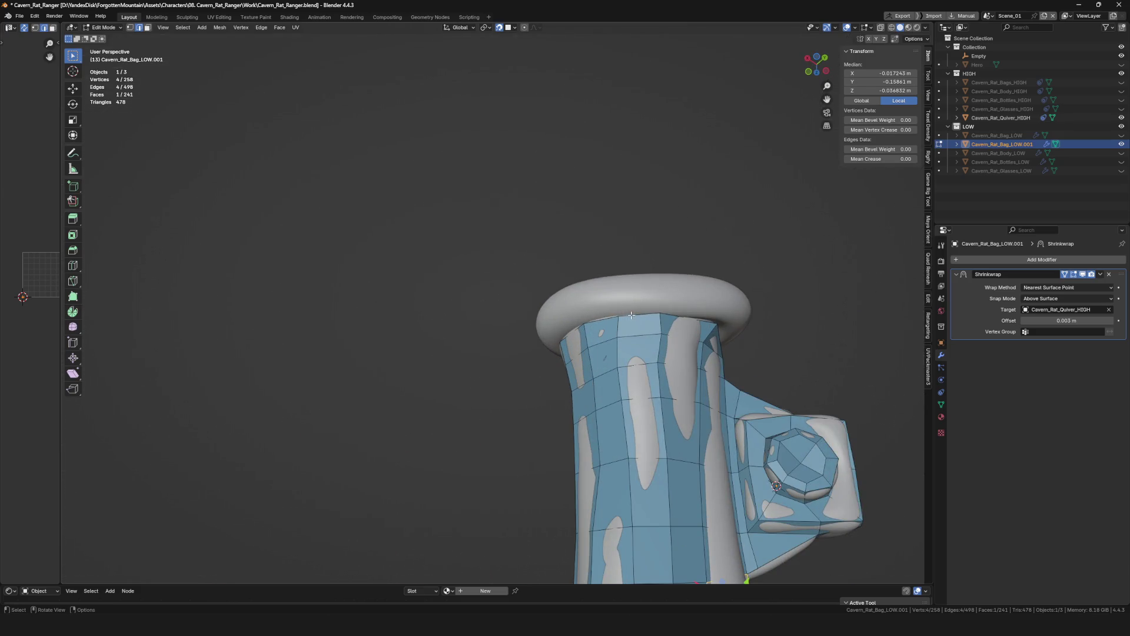
Extrude a chain of single vertices from the mesh onto the handle's rounded end rim.
{"action": "left_click", "coordinate": [623, 293]}
{"action": "middle_click_drag", "start_coordinate": [622, 293], "coordinate": [621, 292]}
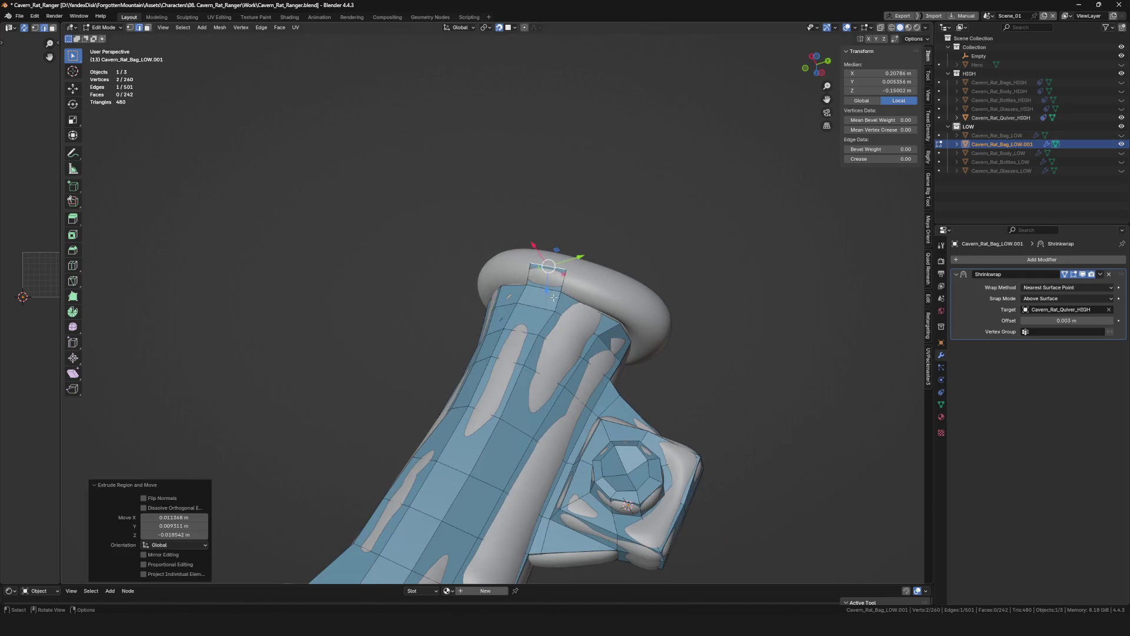
{"action": "key", "text": "e"}
{"action": "left_click", "coordinate": [621, 293]}
{"action": "scroll", "coordinate": [635, 309], "scroll_direction": "up", "scroll_amount": 2}
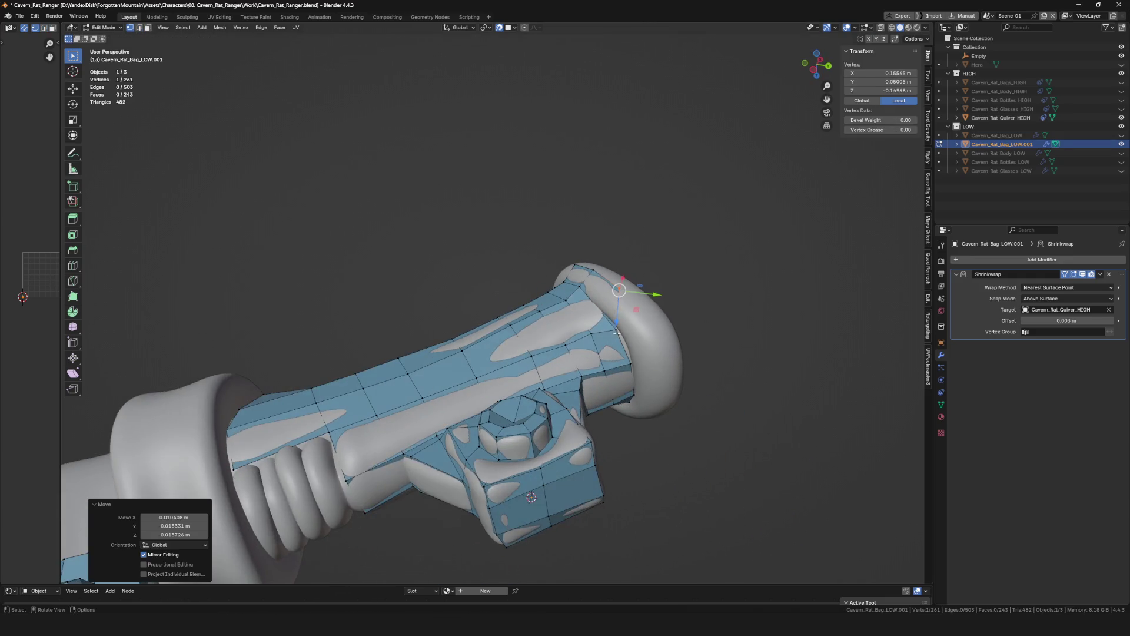
{"action": "scroll", "coordinate": [654, 320], "scroll_direction": "up", "scroll_amount": 2}
{"action": "left_click", "coordinate": [636, 284]}
{"action": "mouse_move", "coordinate": [636, 284]}
{"action": "middle_mouse_down"}
{"action": "mouse_move", "coordinate": [650, 313]}
{"action": "mouse_move", "coordinate": [618, 303]}
{"action": "middle_mouse_up"}
{"action": "left_click", "coordinate": [649, 313]}
{"action": "left_click", "coordinate": [664, 341]}
{"action": "key", "text": "e"}
{"action": "left_click", "coordinate": [661, 345]}
{"action": "mouse_move", "coordinate": [661, 346]}
{"action": "middle_mouse_down"}
{"action": "mouse_move", "coordinate": [654, 367]}
{"action": "mouse_move", "coordinate": [588, 416]}
{"action": "mouse_move", "coordinate": [631, 421]}
{"action": "mouse_move", "coordinate": [641, 452]}
{"action": "middle_mouse_up"}
{"action": "left_click", "coordinate": [622, 362]}
{"action": "key", "text": "e"}
{"action": "left_click", "coordinate": [631, 421]}
{"action": "key", "text": "e"}
{"action": "left_click", "coordinate": [563, 415]}
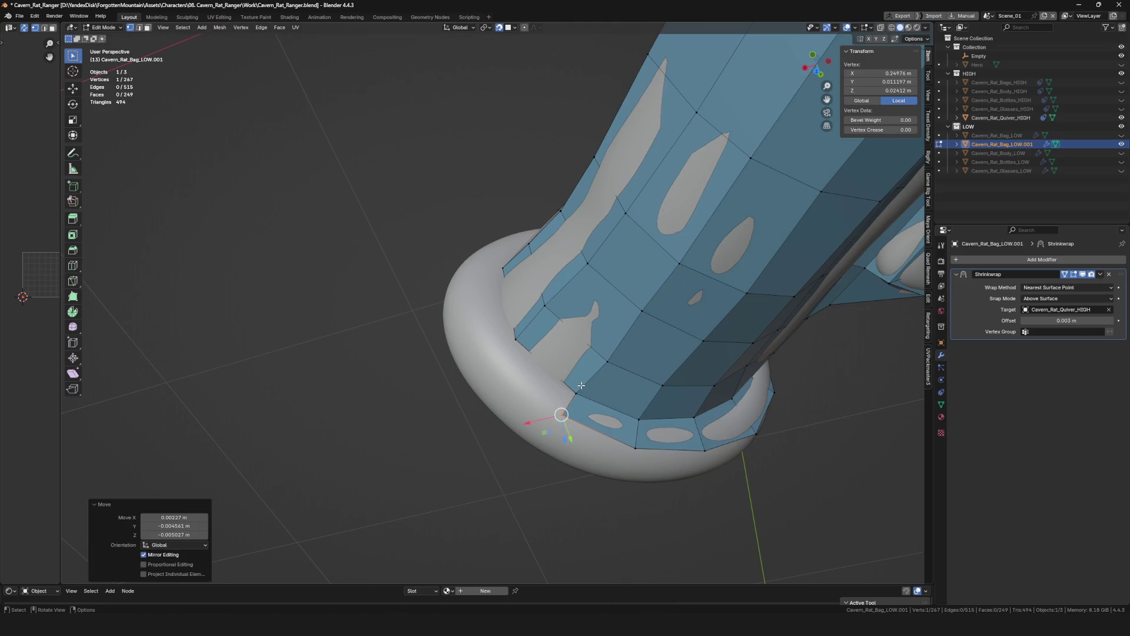
Continue extruding vertices one by one around the rim ring from a side view.
{"action": "middle_click_drag", "start_coordinate": [563, 414], "coordinate": [530, 389]}
{"action": "key", "text": "e"}
{"action": "left_click", "coordinate": [508, 345]}
{"action": "key", "text": "e"}
{"action": "left_click", "coordinate": [505, 223]}
{"action": "middle_click_drag", "start_coordinate": [505, 222], "coordinate": [534, 190]}
{"action": "key", "text": "e"}
{"action": "left_click", "coordinate": [533, 189]}
{"action": "left_click_drag", "start_coordinate": [535, 190], "coordinate": [562, 206]}
{"action": "left_click_drag", "start_coordinate": [608, 129], "coordinate": [619, 132]}
{"action": "left_click", "coordinate": [537, 205], "text": "shift"}
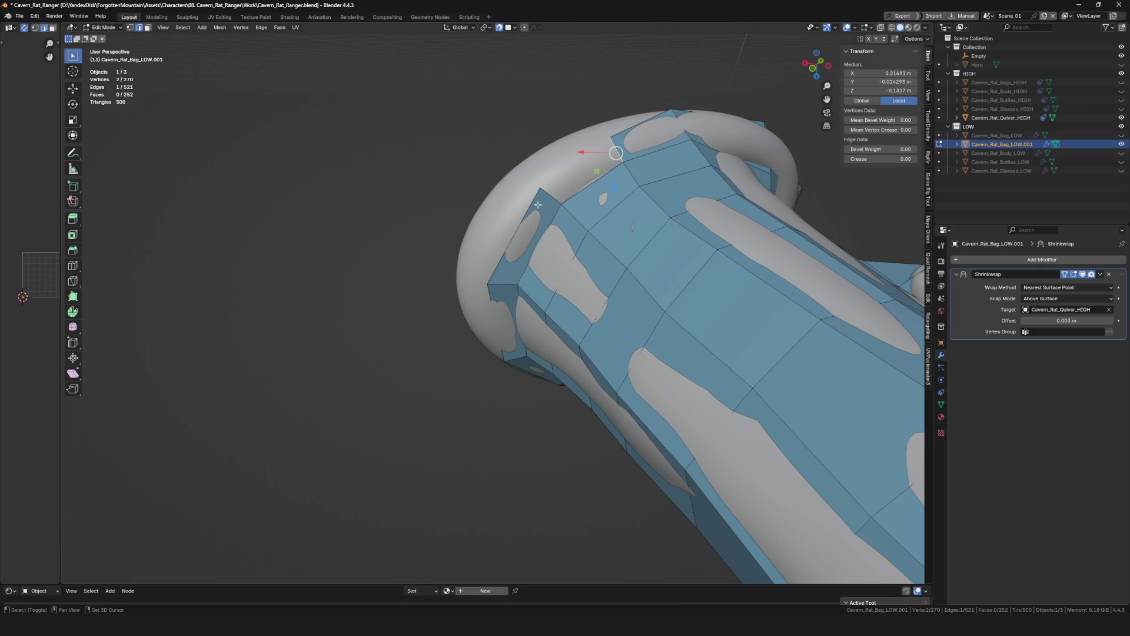
Trial-extrude and scale the rim edge loop, then undo it, keeping only the last vertex move.
{"action": "middle_click_drag", "start_coordinate": [545, 198], "coordinate": [568, 196]}
{"action": "left_click", "coordinate": [565, 194], "text": "alt+shift"}
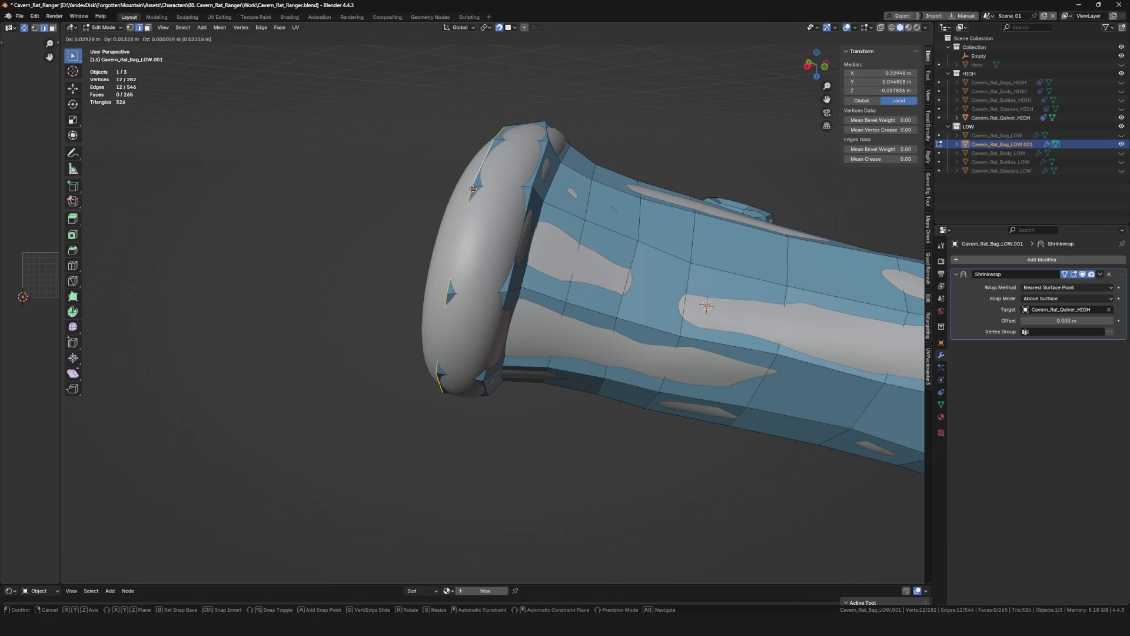
{"action": "left_click", "coordinate": [707, 304]}
{"action": "mouse_move", "coordinate": [706, 305]}
{"action": "middle_mouse_down"}
{"action": "mouse_move", "coordinate": [571, 233]}
{"action": "mouse_move", "coordinate": [598, 222]}
{"action": "mouse_move", "coordinate": [584, 235]}
{"action": "middle_mouse_up"}
{"action": "middle_click_drag", "start_coordinate": [486, 213], "coordinate": [565, 217]}
{"action": "key", "text": "s"}
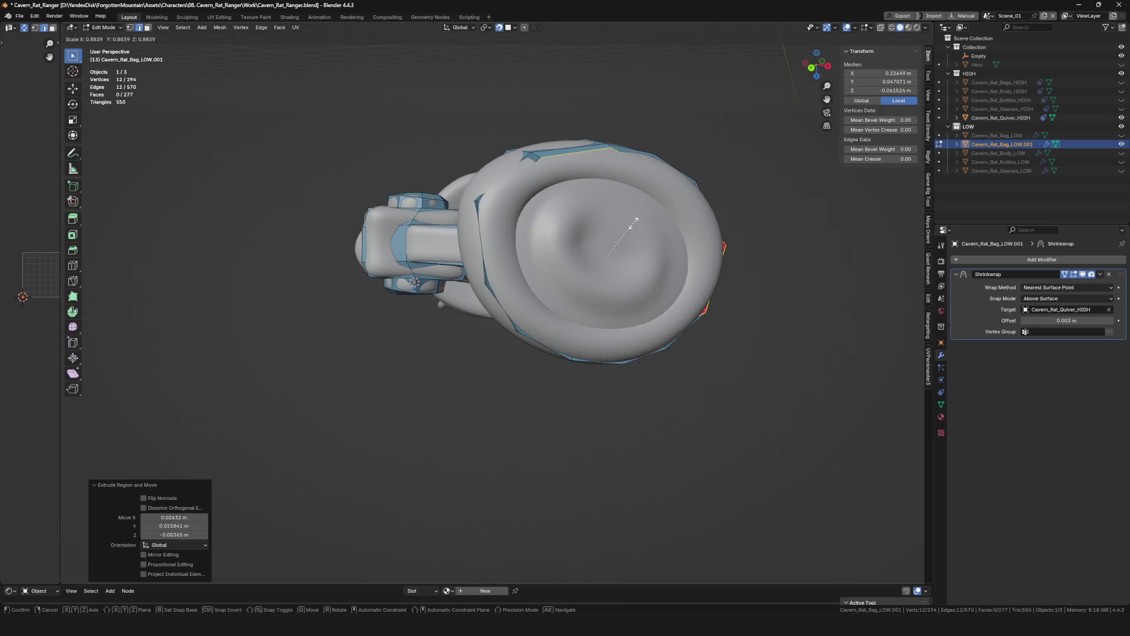
{"action": "key", "text": "ctrl+z"}
{"action": "mouse_move", "coordinate": [630, 228]}
{"action": "middle_mouse_down"}
{"action": "mouse_move", "coordinate": [523, 175]}
{"action": "mouse_move", "coordinate": [550, 279]}
{"action": "middle_mouse_up"}
{"action": "left_click", "coordinate": [523, 178]}
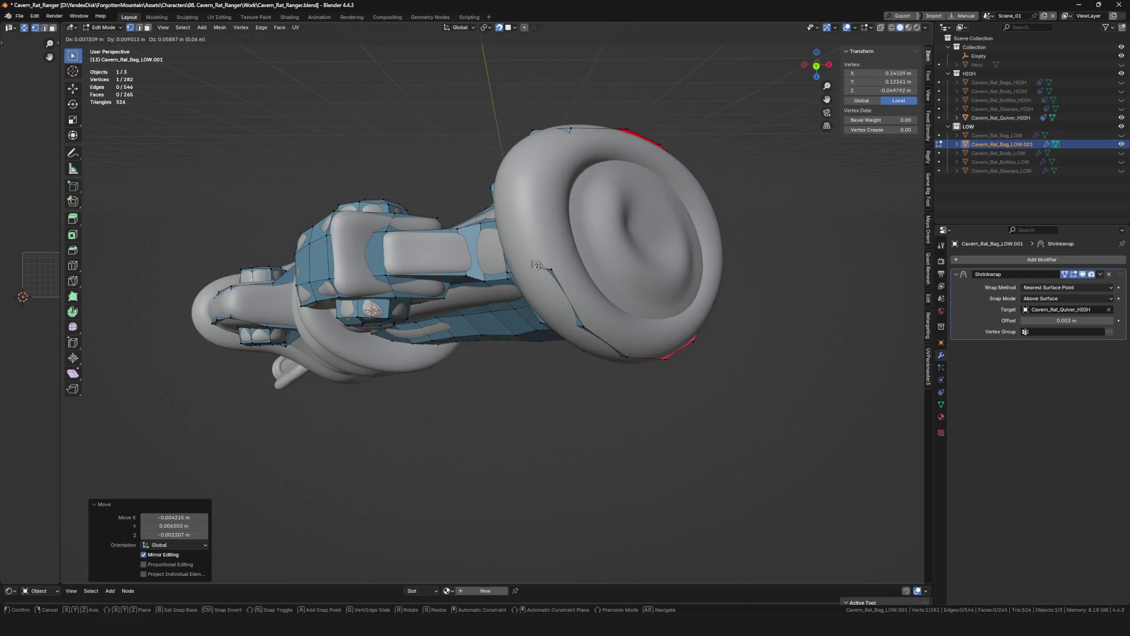
{"action": "key", "text": "ctrl+z"}
{"action": "key", "text": "ctrl+shift+z"}
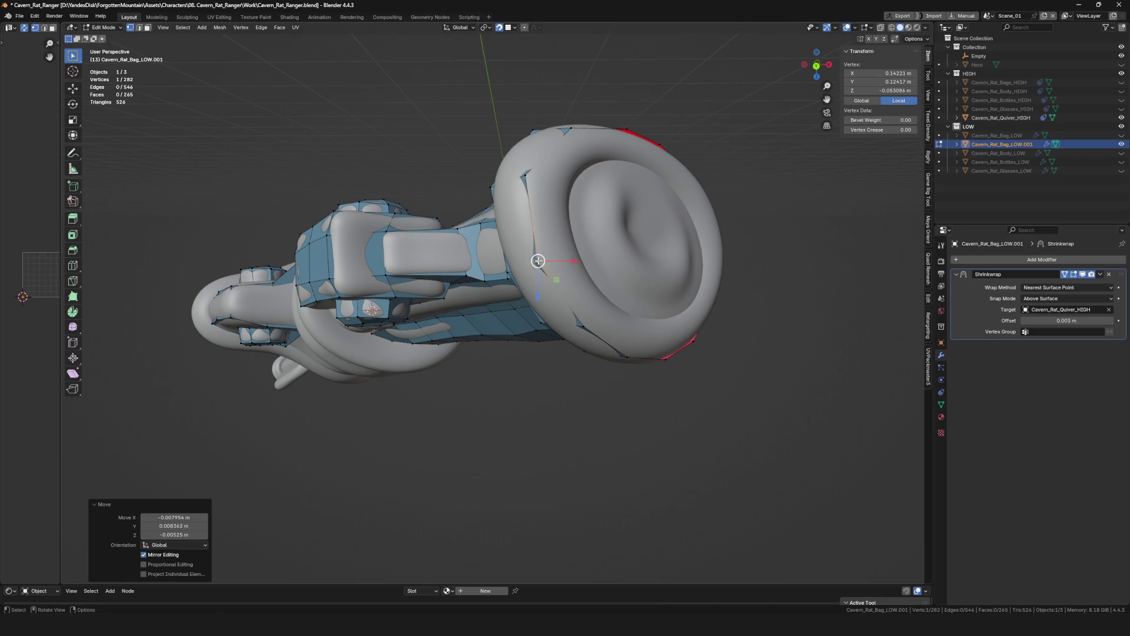
{"action": "middle_click_drag", "start_coordinate": [548, 267], "coordinate": [672, 266]}
{"action": "scroll", "coordinate": [673, 266], "scroll_direction": "up", "scroll_amount": 2}
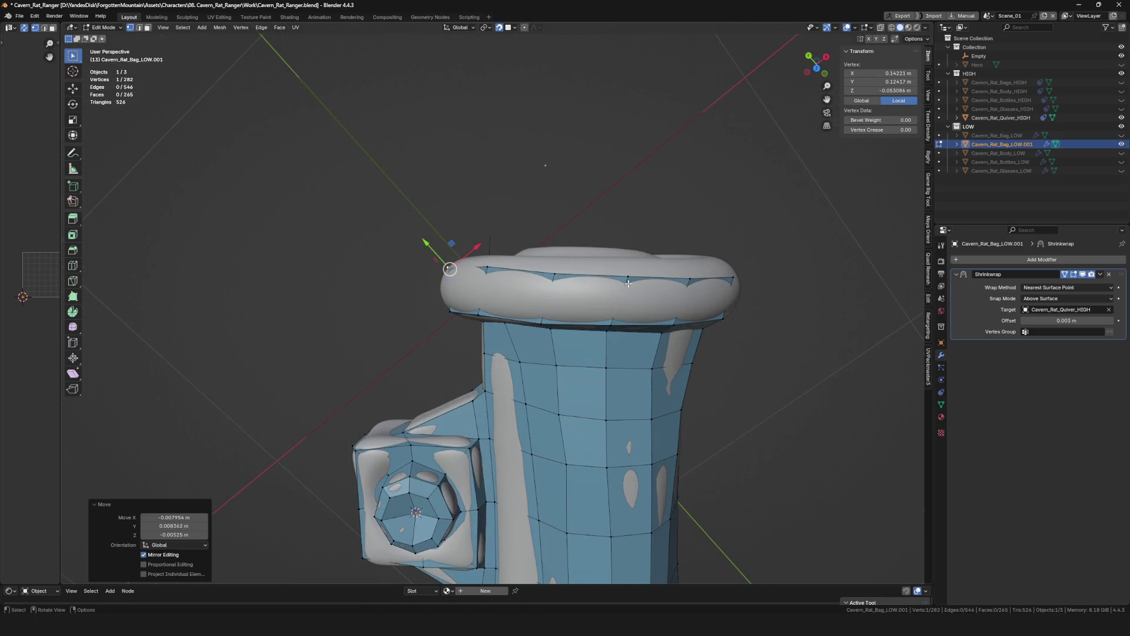
Reposition several rim vertices with G so they sit evenly on the ring.
{"action": "left_click", "coordinate": [554, 275]}
{"action": "middle_click_drag", "start_coordinate": [554, 275], "coordinate": [576, 285]}
{"action": "key", "text": "g"}
{"action": "left_click", "coordinate": [623, 322]}
{"action": "mouse_move", "coordinate": [622, 322]}
{"action": "middle_mouse_down"}
{"action": "mouse_move", "coordinate": [649, 257]}
{"action": "mouse_move", "coordinate": [622, 253]}
{"action": "middle_mouse_up"}
{"action": "key", "text": "g"}
{"action": "left_click", "coordinate": [649, 251]}
{"action": "key", "text": "g"}
{"action": "left_click", "coordinate": [639, 182]}
{"action": "mouse_move", "coordinate": [638, 182]}
{"action": "middle_mouse_down"}
{"action": "mouse_move", "coordinate": [740, 198]}
{"action": "mouse_move", "coordinate": [769, 243]}
{"action": "mouse_move", "coordinate": [528, 120]}
{"action": "mouse_move", "coordinate": [618, 97]}
{"action": "mouse_move", "coordinate": [689, 106]}
{"action": "mouse_move", "coordinate": [765, 158]}
{"action": "mouse_move", "coordinate": [614, 92]}
{"action": "mouse_move", "coordinate": [566, 115]}
{"action": "mouse_move", "coordinate": [549, 109]}
{"action": "middle_mouse_up"}
{"action": "left_click", "coordinate": [769, 243], "text": "shift"}
Nudge the remaining rim vertices into place and clear the selection.
{"action": "left_click", "coordinate": [498, 121]}
{"action": "key", "text": "g"}
{"action": "left_click", "coordinate": [623, 93]}
{"action": "left_click", "coordinate": [689, 106]}
{"action": "key", "text": "g"}
{"action": "left_click", "coordinate": [690, 109]}
{"action": "left_click", "coordinate": [746, 160]}
{"action": "key", "text": "alt+a"}
{"action": "left_click", "coordinate": [578, 121]}
{"action": "left_click", "coordinate": [548, 108]}
Slide successive rim vertices into even positions along the quiver opening.
{"action": "left_click", "coordinate": [506, 149]}
{"action": "middle_click_drag", "start_coordinate": [505, 149], "coordinate": [476, 172]}
{"action": "left_click", "coordinate": [427, 174]}
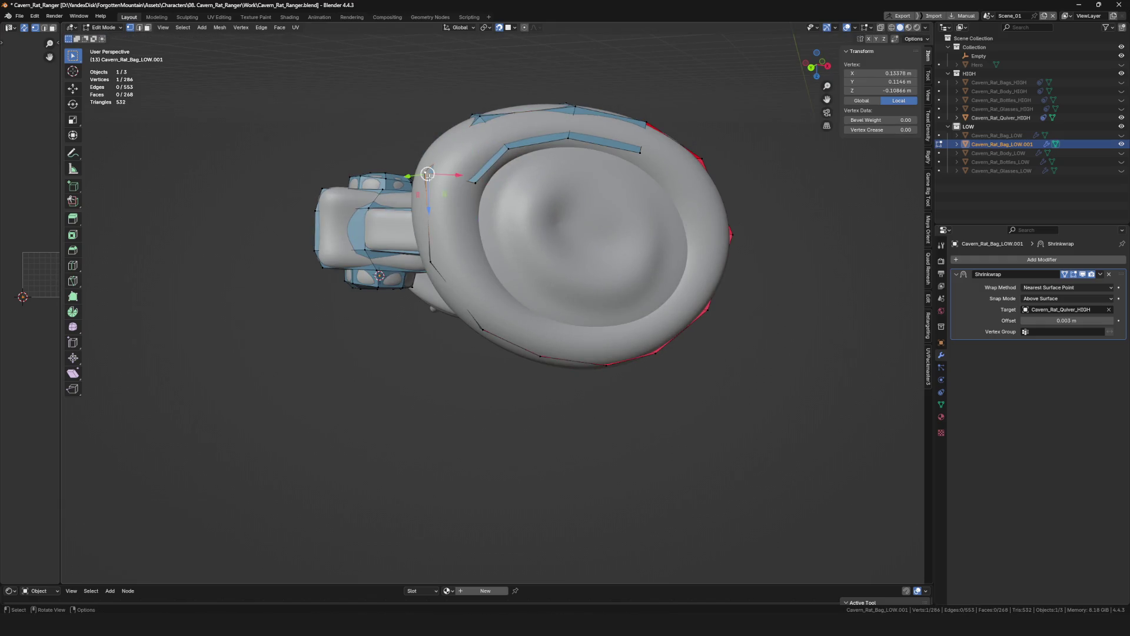
{"action": "left_click", "coordinate": [470, 259]}
{"action": "left_click", "coordinate": [433, 261]}
{"action": "left_click", "coordinate": [507, 302]}
{"action": "left_click", "coordinate": [486, 322]}
{"action": "left_click", "coordinate": [550, 331]}
{"action": "left_click", "coordinate": [539, 354]}
{"action": "left_click", "coordinate": [603, 332]}
Extrude the last vertices around the far rim and fill a face to close the ring.
{"action": "middle_click_drag", "start_coordinate": [602, 331], "coordinate": [575, 97]}
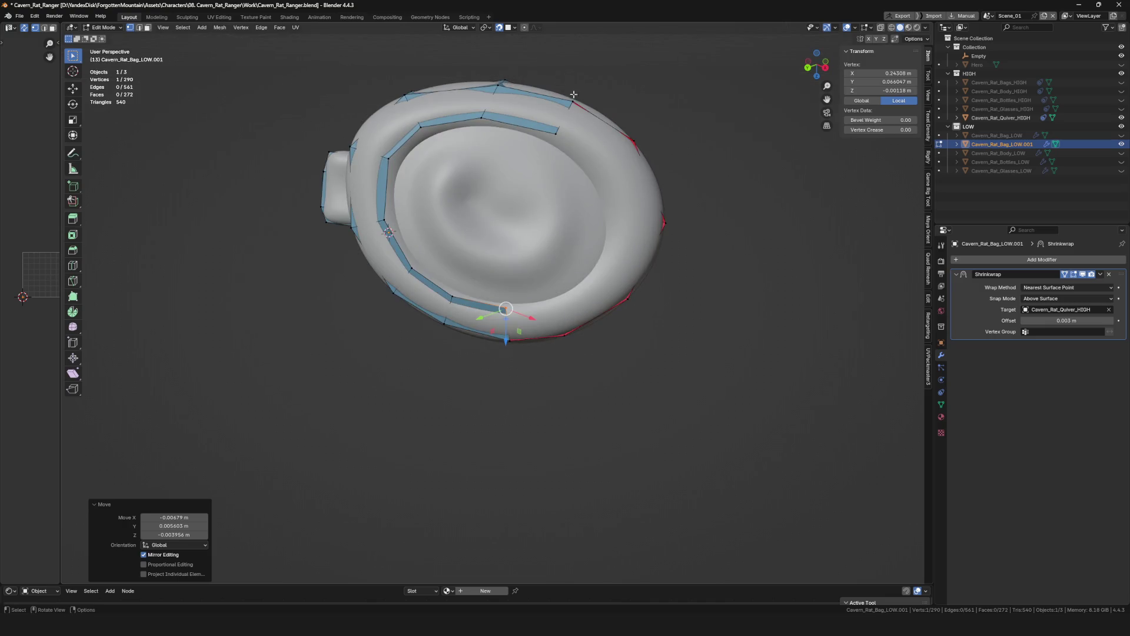
{"action": "left_click", "coordinate": [573, 103]}
{"action": "left_click", "coordinate": [594, 163]}
{"action": "key", "text": "e"}
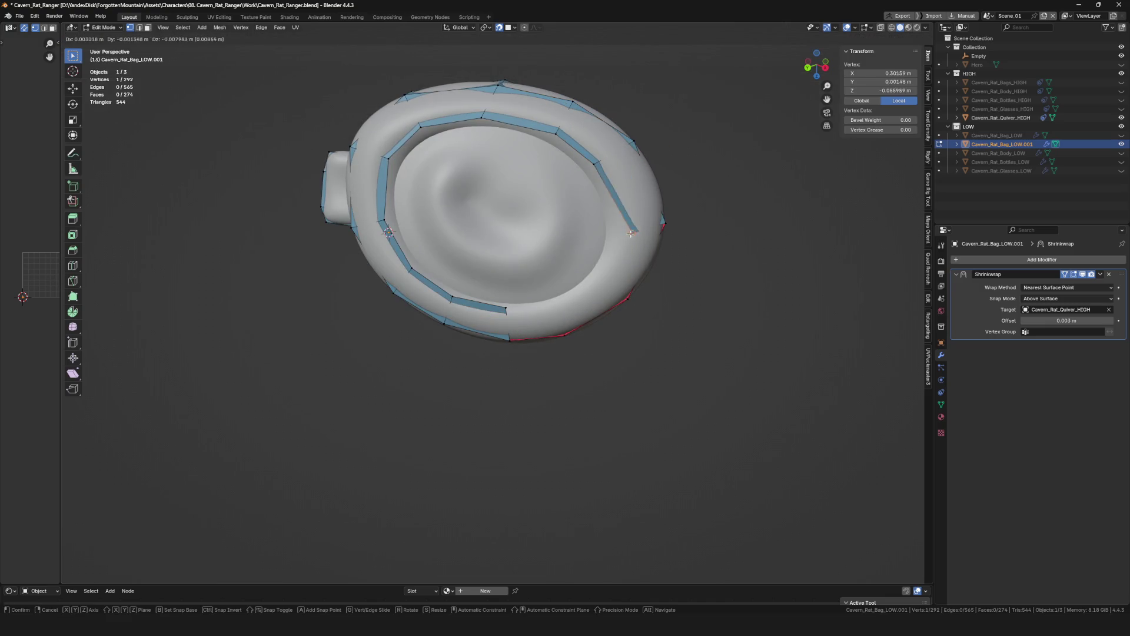
{"action": "left_click", "coordinate": [625, 220]}
{"action": "middle_click_drag", "start_coordinate": [626, 220], "coordinate": [598, 288]}
{"action": "key", "text": "e"}
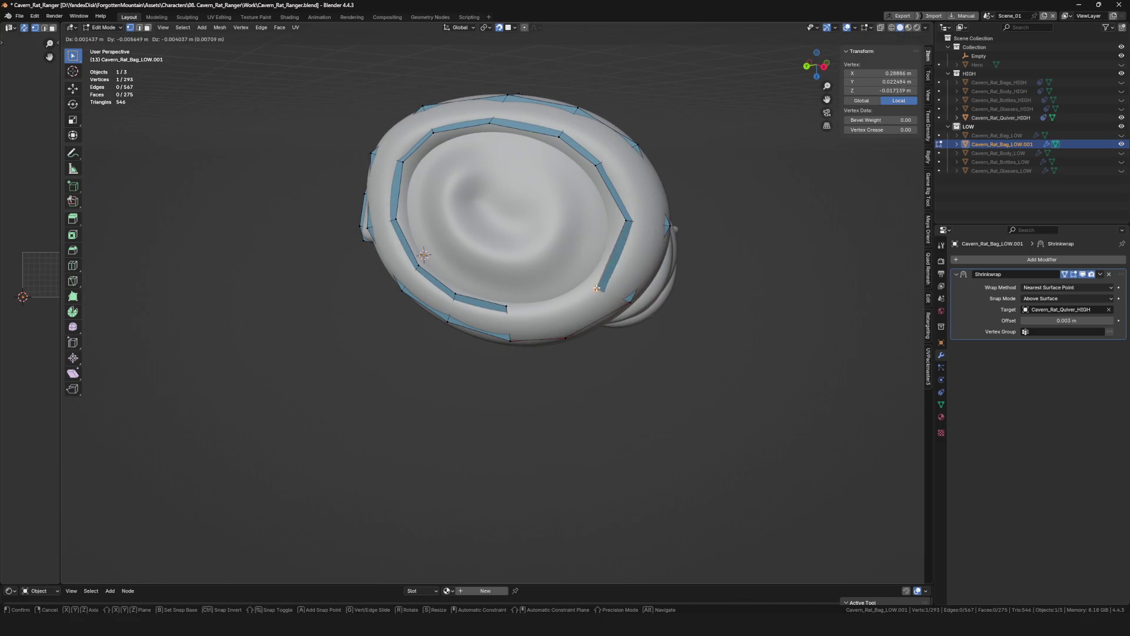
{"action": "left_click", "coordinate": [628, 300]}
{"action": "left_click", "coordinate": [555, 301]}
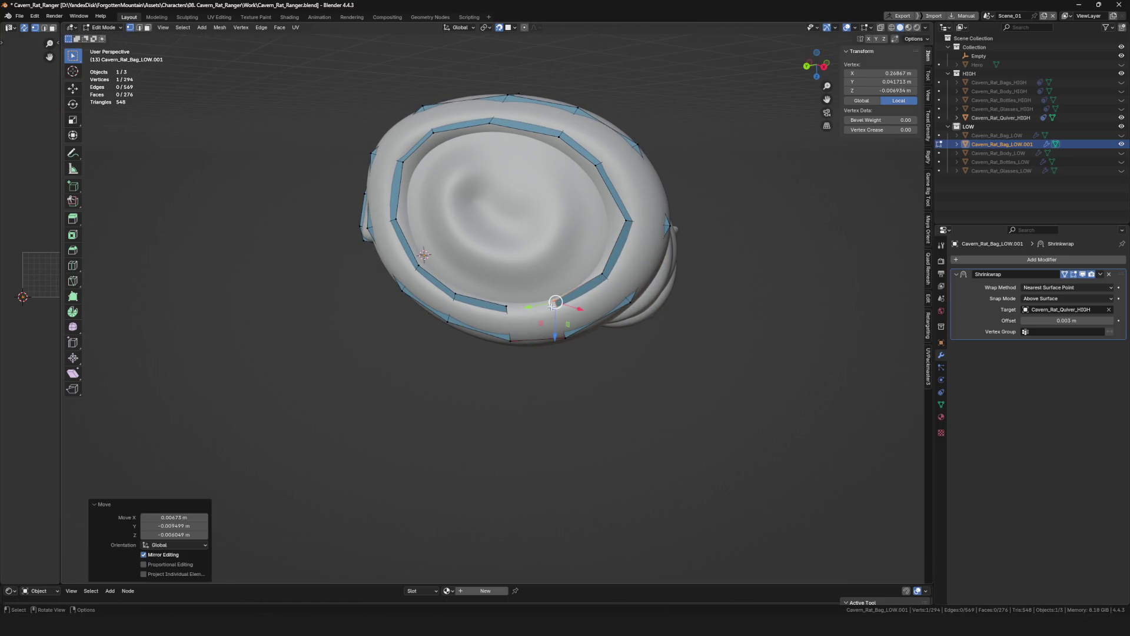
{"action": "left_click", "coordinate": [510, 323], "text": "shift"}
{"action": "key", "text": "f"}
{"action": "middle_click_drag", "start_coordinate": [561, 310], "coordinate": [530, 292]}
{"action": "scroll", "coordinate": [530, 291], "scroll_direction": "down", "scroll_amount": 3}
{"action": "scroll", "coordinate": [396, 232], "scroll_direction": "up", "scroll_amount": 4}
Extrude the closed rim loop and scale it inward to form an inset ring of faces.
{"action": "mouse_move", "coordinate": [396, 233]}
{"action": "middle_mouse_down"}
{"action": "mouse_move", "coordinate": [497, 313]}
{"action": "mouse_move", "coordinate": [565, 265]}
{"action": "middle_mouse_up"}
{"action": "key", "text": "e"}
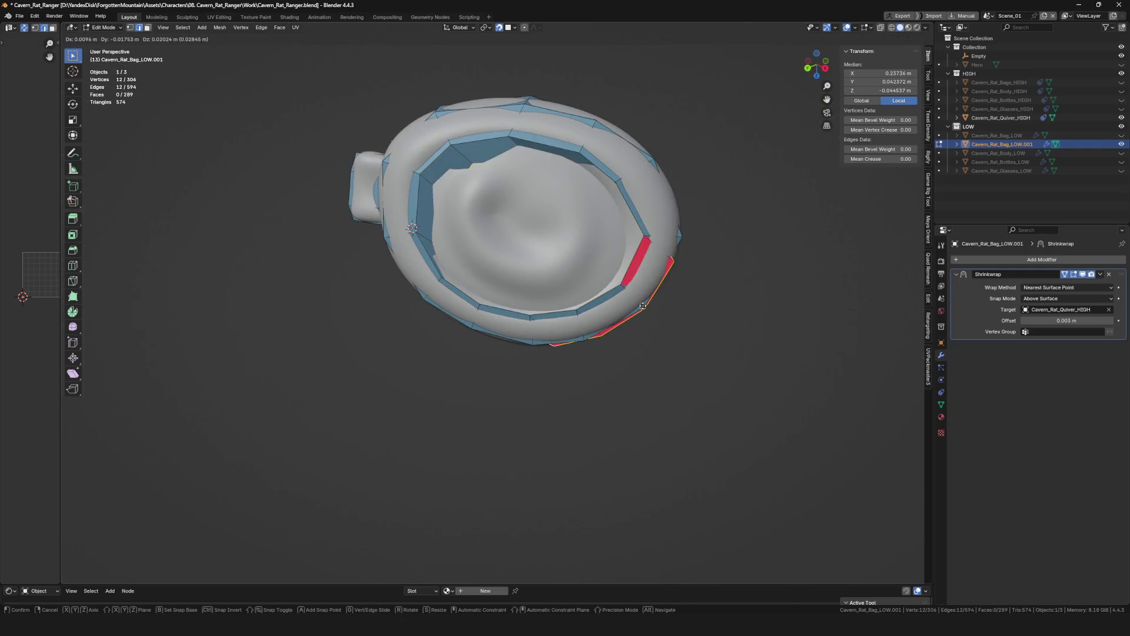
{"action": "key", "text": "s"}
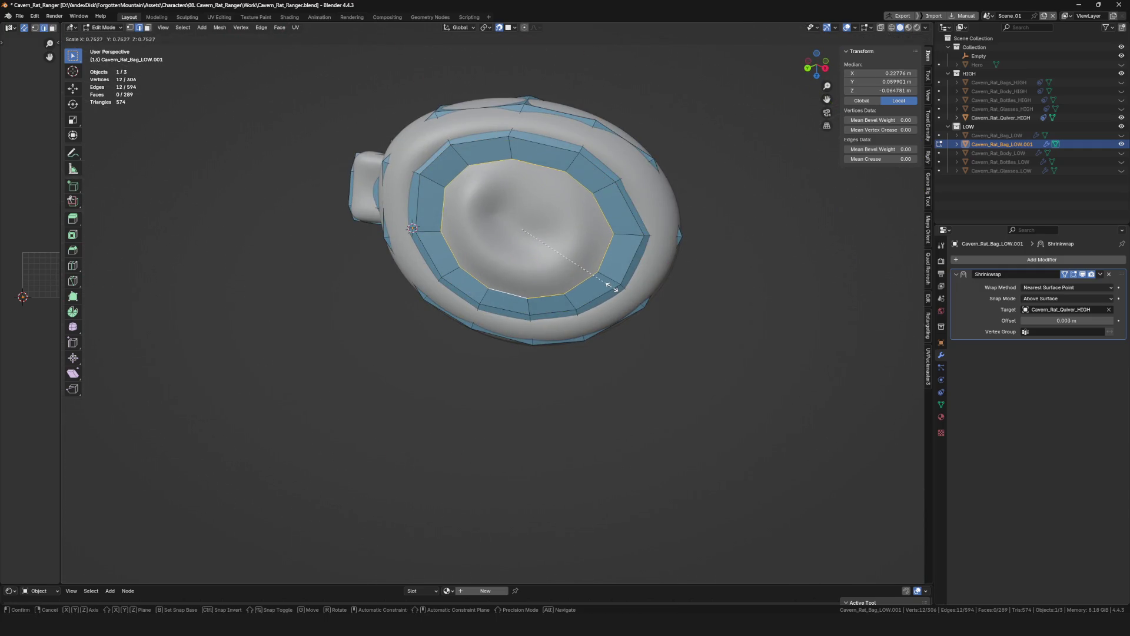
{"action": "left_click", "coordinate": [609, 285]}
Try a Grid Fill on the open inner loop, then undo it.
{"action": "right_click", "coordinate": [549, 237]}
{"action": "key", "text": "Escape"}
{"action": "key", "text": "ctrl+f"}
{"action": "left_click", "coordinate": [553, 255]}
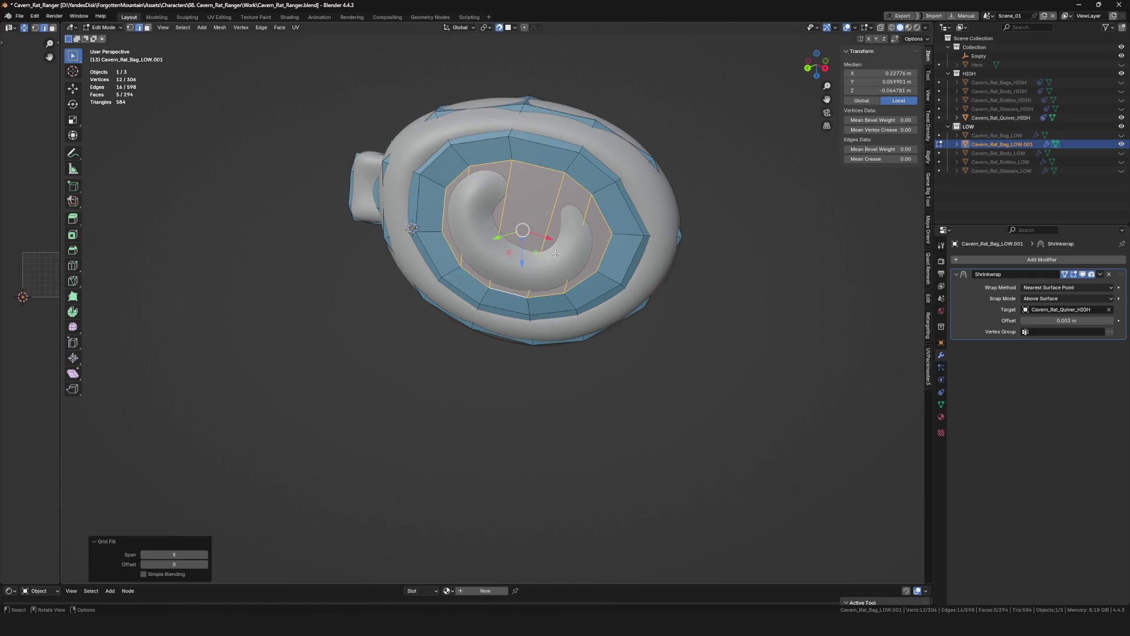
{"action": "key", "text": "ctrl+z"}
Add new vertices inside the opening and fill faces between them and the inner rim.
{"action": "middle_click_drag", "start_coordinate": [556, 254], "coordinate": [486, 248]}
{"action": "left_click_drag", "start_coordinate": [485, 246], "coordinate": [490, 251]}
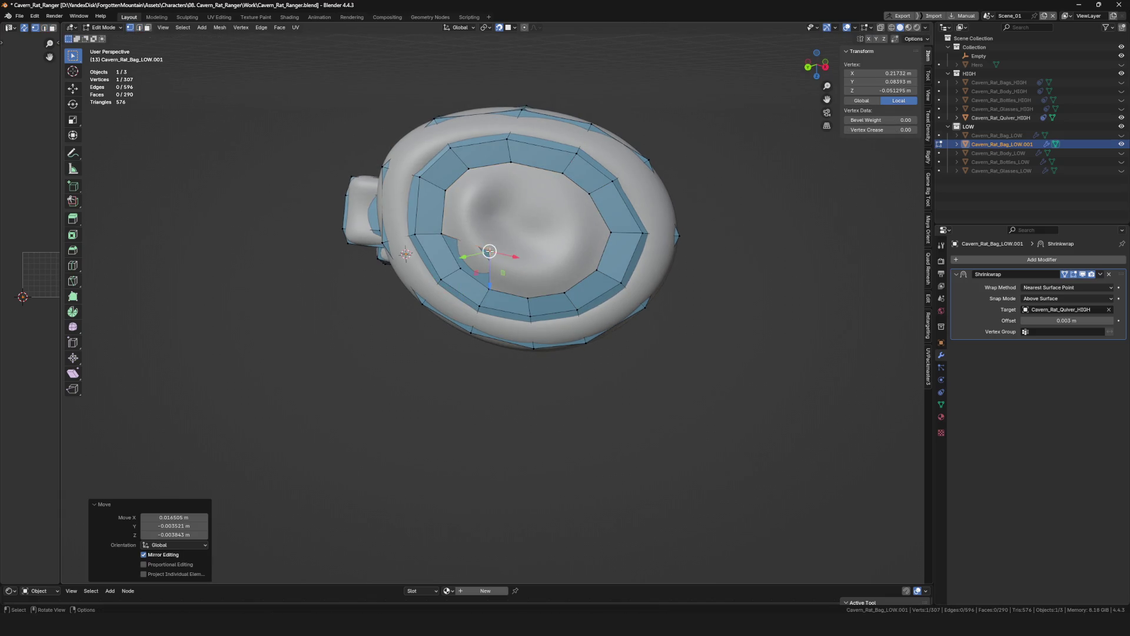
{"action": "key", "text": "f"}
{"action": "left_click_drag", "start_coordinate": [466, 168], "coordinate": [499, 187]}
{"action": "key", "text": "f"}
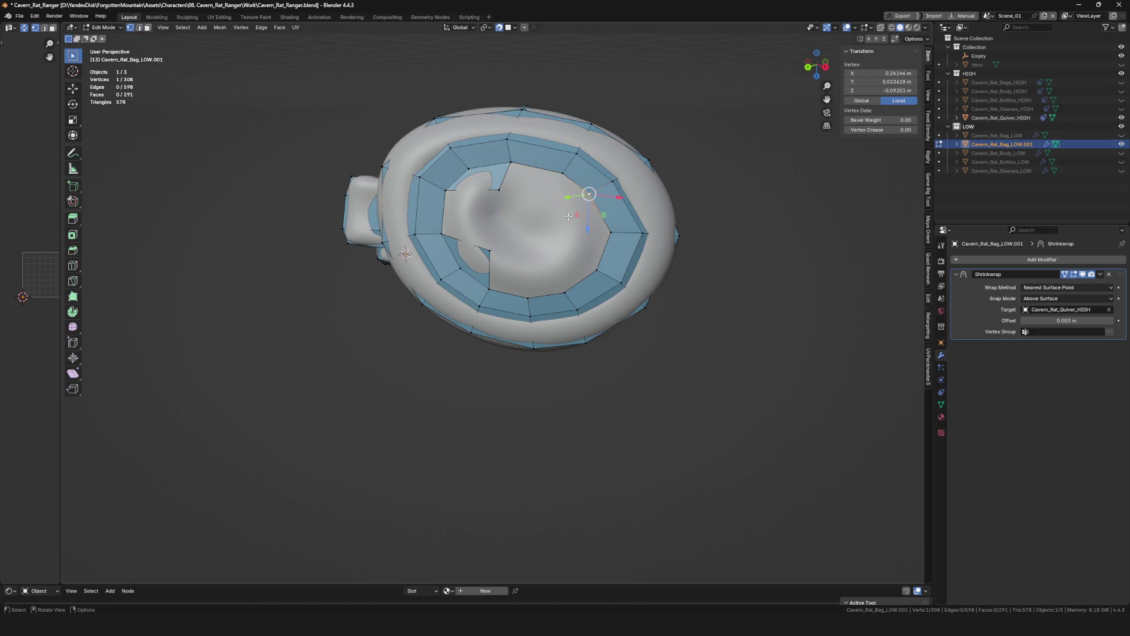
{"action": "left_click_drag", "start_coordinate": [580, 190], "coordinate": [556, 212]}
{"action": "left_click", "coordinate": [562, 290]}
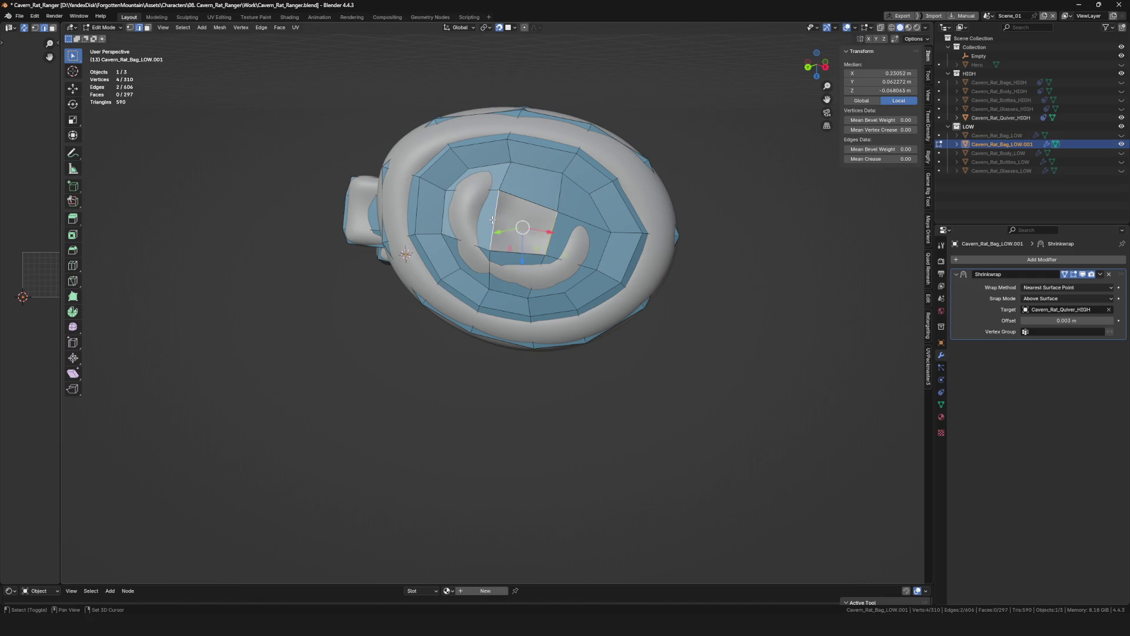
{"action": "key", "text": "f"}
{"action": "scroll", "coordinate": [493, 220], "scroll_direction": "down", "scroll_amount": 5}
Inspect the low-poly mesh in local view, restore all objects and save the file.
{"action": "mouse_move", "coordinate": [493, 220]}
{"action": "middle_mouse_down"}
{"action": "mouse_move", "coordinate": [553, 341]}
{"action": "mouse_move", "coordinate": [521, 249]}
{"action": "mouse_move", "coordinate": [651, 277]}
{"action": "middle_mouse_up"}
{"action": "key", "text": "KP_Divide"}
{"action": "scroll", "coordinate": [521, 249], "scroll_direction": "down", "scroll_amount": 5}
{"action": "key", "text": "KP_Divide"}
{"action": "scroll", "coordinate": [650, 277], "scroll_direction": "up", "scroll_amount": 6}
{"action": "key", "text": "ctrl+s"}
Start a loop cut on the handle band and select a vertex there.
{"action": "mouse_move", "coordinate": [585, 266]}
{"action": "middle_mouse_down"}
{"action": "mouse_move", "coordinate": [530, 283]}
{"action": "mouse_move", "coordinate": [530, 298]}
{"action": "mouse_move", "coordinate": [468, 290]}
{"action": "mouse_move", "coordinate": [544, 242]}
{"action": "middle_mouse_up"}
{"action": "scroll", "coordinate": [530, 283], "scroll_direction": "up", "scroll_amount": 3}
{"action": "scroll", "coordinate": [520, 286], "scroll_direction": "up", "scroll_amount": 2}
{"action": "key", "text": "ctrl+r"}
{"action": "left_click", "coordinate": [469, 289]}
Extrude a new vertex from the handle edge and fill a face between the selected vertices.
{"action": "left_click", "coordinate": [566, 199]}
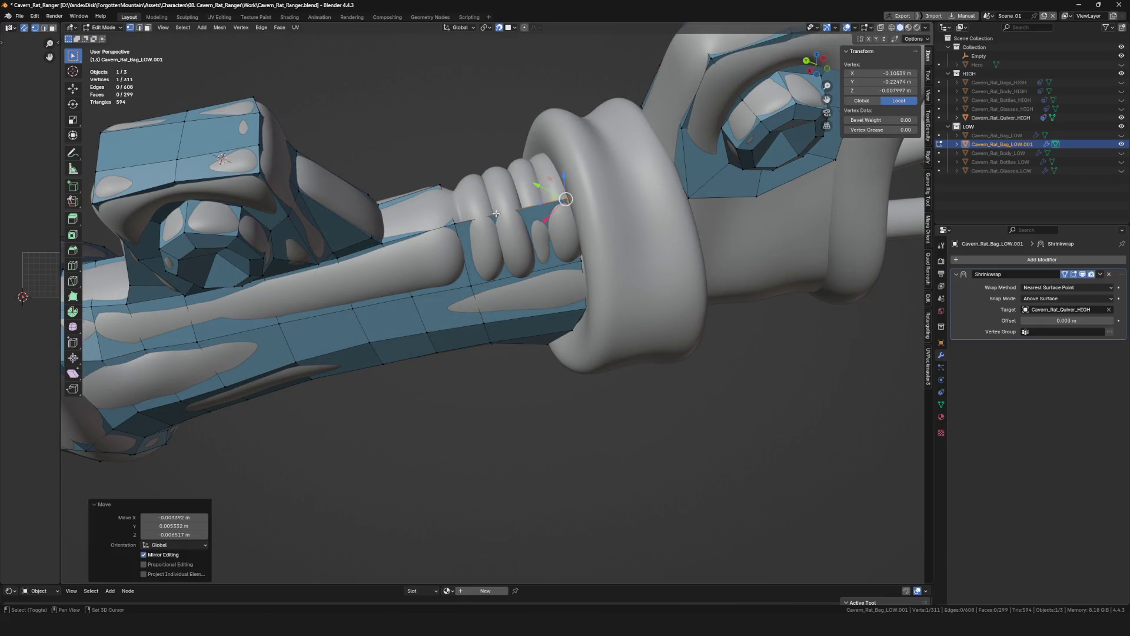
{"action": "middle_click_drag", "start_coordinate": [566, 199], "coordinate": [497, 248]}
{"action": "key", "text": "f"}
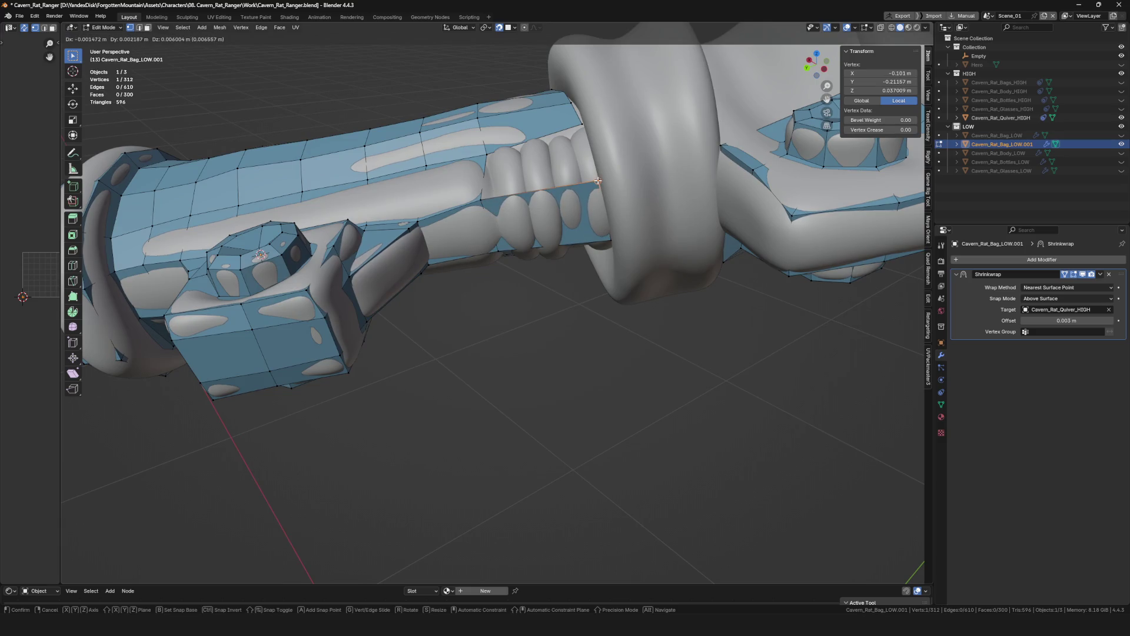
{"action": "left_click", "coordinate": [598, 180]}
{"action": "middle_click_drag", "start_coordinate": [598, 180], "coordinate": [521, 198]}
{"action": "key", "text": "alt+a"}
{"action": "key", "text": "f"}
{"action": "mouse_move", "coordinate": [534, 131]}
{"action": "middle_mouse_down"}
{"action": "mouse_move", "coordinate": [569, 221]}
{"action": "mouse_move", "coordinate": [586, 190]}
{"action": "middle_mouse_up"}
{"action": "scroll", "coordinate": [524, 121], "scroll_direction": "up", "scroll_amount": 1}
Add two centred edge loops along the handle and pull their vertices toward the ridged band.
{"action": "left_click", "coordinate": [524, 122]}
{"action": "right_click", "coordinate": [523, 122]}
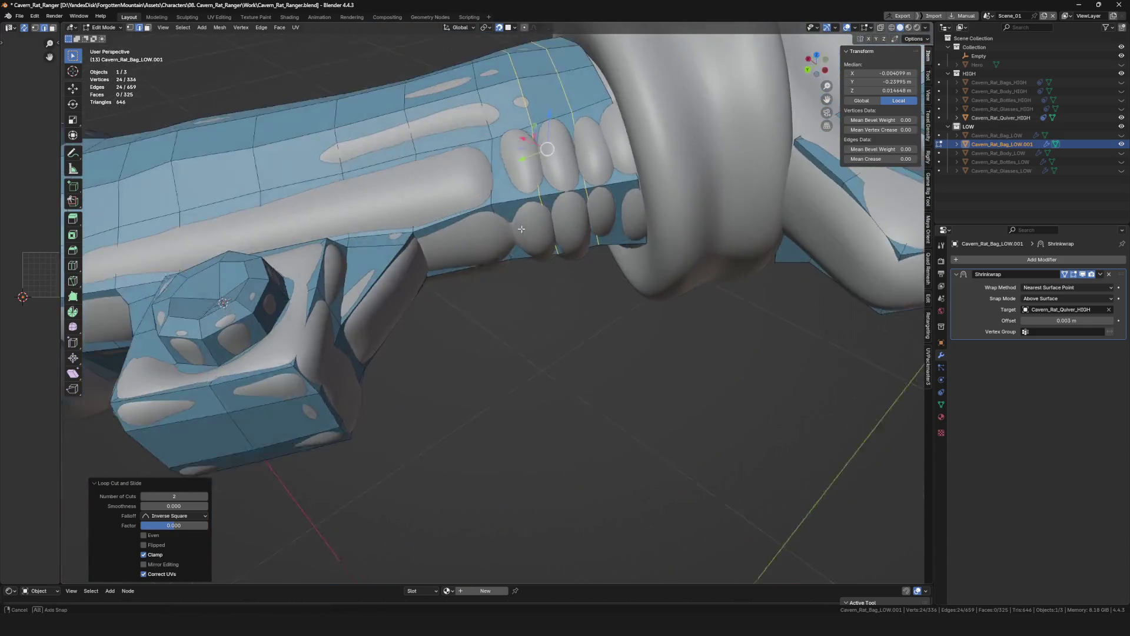
{"action": "left_click", "coordinate": [586, 190]}
{"action": "left_click_drag", "start_coordinate": [587, 190], "coordinate": [596, 185]}
{"action": "key", "text": "g"}
{"action": "left_click", "coordinate": [548, 207]}
{"action": "mouse_move", "coordinate": [548, 208]}
{"action": "middle_mouse_down"}
{"action": "mouse_move", "coordinate": [529, 248]}
{"action": "mouse_move", "coordinate": [600, 300]}
{"action": "mouse_move", "coordinate": [517, 404]}
{"action": "mouse_move", "coordinate": [606, 245]}
{"action": "mouse_move", "coordinate": [460, 225]}
{"action": "mouse_move", "coordinate": [560, 202]}
{"action": "mouse_move", "coordinate": [531, 273]}
{"action": "middle_mouse_up"}
{"action": "key", "text": "g"}
{"action": "left_click", "coordinate": [560, 264]}
{"action": "key", "text": "g"}
{"action": "left_click", "coordinate": [596, 305]}
Reposition the top loop and side vertices so the low-poly mesh hugs the handle's band.
{"action": "left_click", "coordinate": [530, 212], "text": "alt"}
{"action": "right_click", "coordinate": [616, 190]}
{"action": "left_click", "coordinate": [413, 187]}
{"action": "key", "text": "g"}
{"action": "left_click", "coordinate": [396, 281]}
{"action": "left_click", "coordinate": [391, 281]}
{"action": "middle_click_drag", "start_coordinate": [391, 280], "coordinate": [434, 277]}
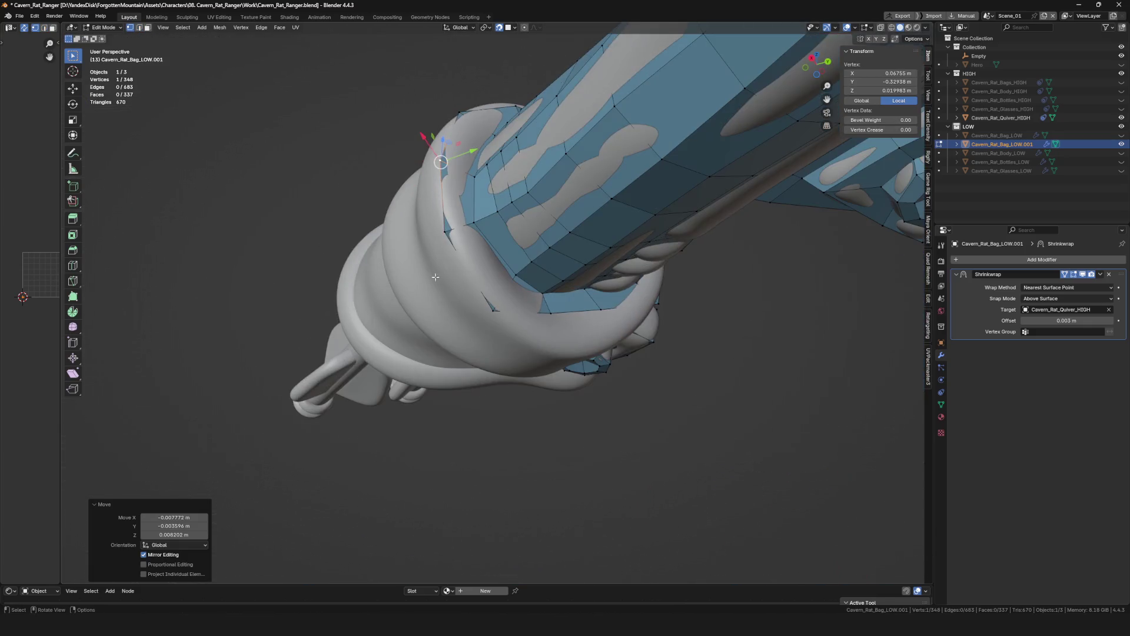
{"action": "left_click", "coordinate": [454, 231]}
{"action": "mouse_move", "coordinate": [454, 232]}
{"action": "middle_mouse_down"}
{"action": "mouse_move", "coordinate": [478, 290]}
{"action": "mouse_move", "coordinate": [549, 313]}
{"action": "mouse_move", "coordinate": [538, 338]}
{"action": "mouse_move", "coordinate": [576, 226]}
{"action": "mouse_move", "coordinate": [564, 306]}
{"action": "middle_mouse_up"}
{"action": "key", "text": "g"}
{"action": "left_click", "coordinate": [504, 303]}
{"action": "key", "text": "g"}
{"action": "left_click", "coordinate": [546, 320]}
Nudge the remaining band vertices one by one onto the ridged grip from several angles.
{"action": "key", "text": "g"}
{"action": "left_click", "coordinate": [538, 338]}
{"action": "key", "text": "g"}
{"action": "left_click", "coordinate": [574, 232]}
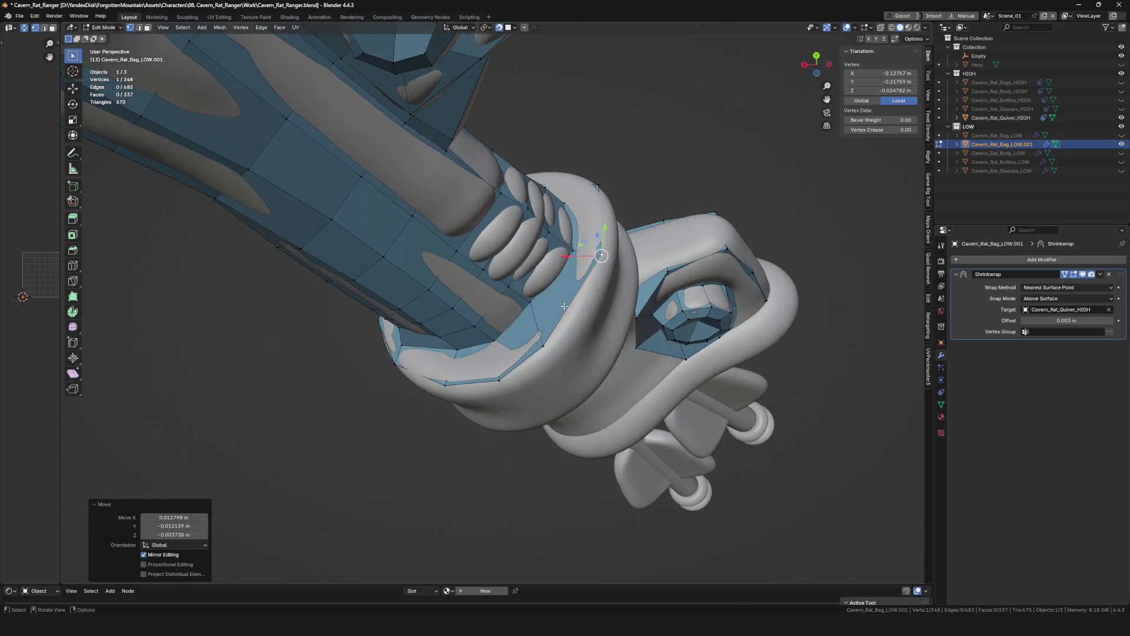
{"action": "key", "text": "g"}
{"action": "left_click", "coordinate": [544, 346]}
{"action": "middle_click_drag", "start_coordinate": [544, 346], "coordinate": [565, 345]}
{"action": "key", "text": "g"}
{"action": "left_click", "coordinate": [247, 285]}
{"action": "middle_click_drag", "start_coordinate": [248, 285], "coordinate": [495, 198]}
{"action": "left_click", "coordinate": [508, 183]}
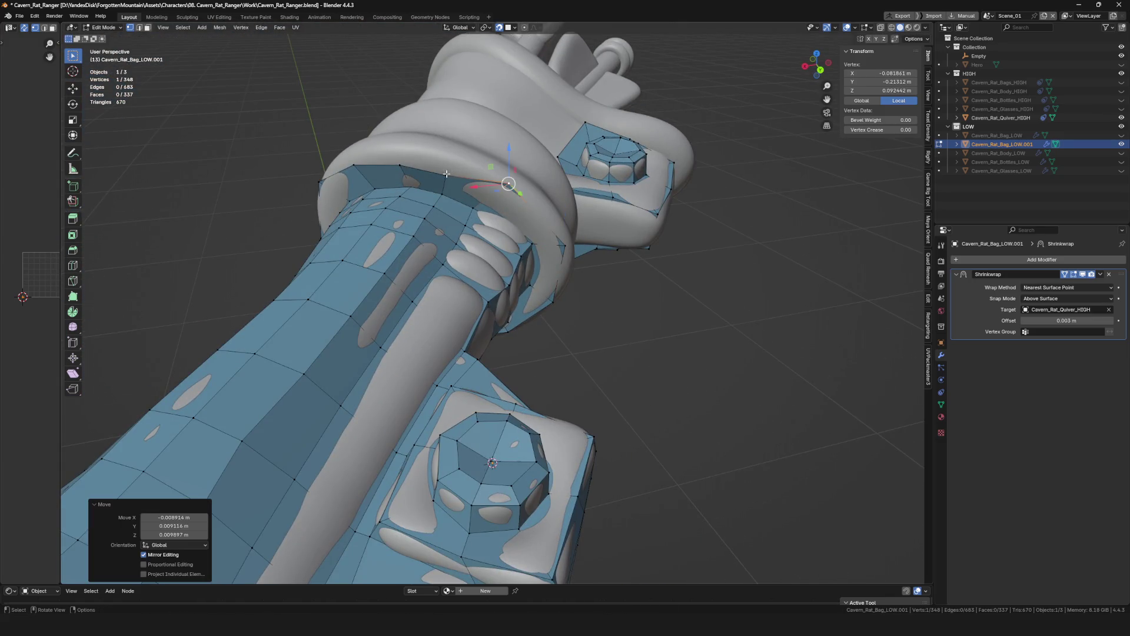
{"action": "key", "text": "g"}
{"action": "left_click", "coordinate": [406, 167]}
{"action": "key", "text": "g"}
{"action": "mouse_move", "coordinate": [394, 151]}
{"action": "middle_mouse_down"}
{"action": "mouse_move", "coordinate": [308, 207]}
{"action": "mouse_move", "coordinate": [326, 254]}
{"action": "mouse_move", "coordinate": [438, 307]}
{"action": "mouse_move", "coordinate": [441, 327]}
{"action": "middle_mouse_up"}
{"action": "left_click", "coordinate": [352, 162]}
{"action": "key", "text": "g"}
{"action": "left_click", "coordinate": [308, 209]}
Extrude the handle's end loop over the cuff and settle its new vertices against the cuff.
{"action": "left_click", "coordinate": [438, 304], "text": "alt"}
{"action": "key", "text": "e"}
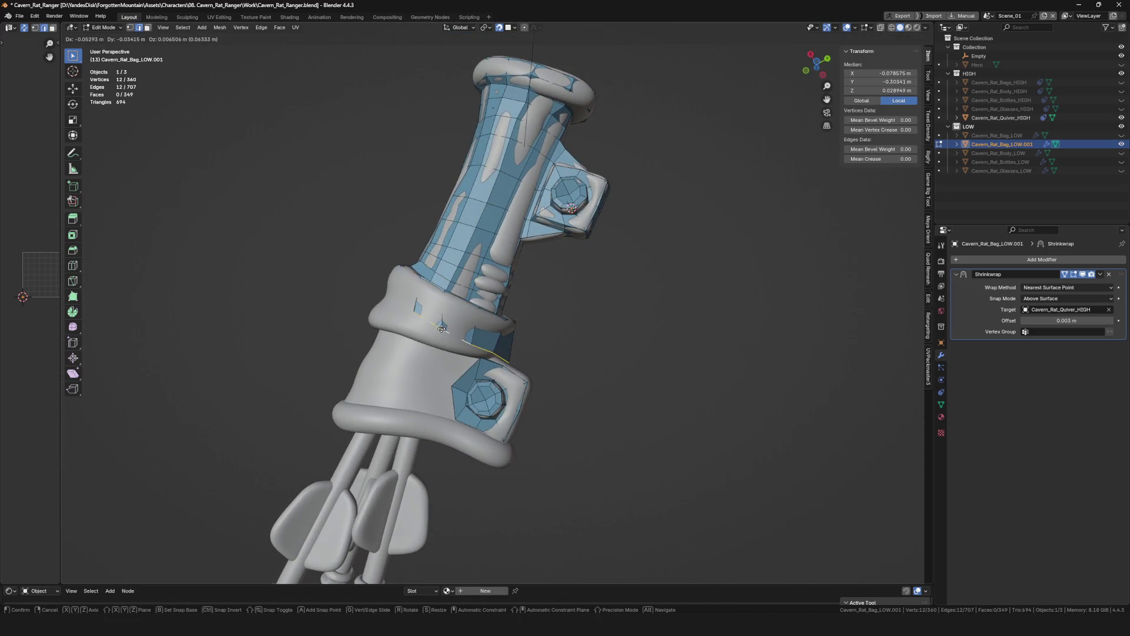
{"action": "left_click", "coordinate": [427, 318]}
{"action": "scroll", "coordinate": [454, 323], "scroll_direction": "up", "scroll_amount": 3}
{"action": "key", "text": "g"}
{"action": "left_click", "coordinate": [457, 323]}
{"action": "mouse_move", "coordinate": [456, 323]}
{"action": "middle_mouse_down"}
{"action": "mouse_move", "coordinate": [425, 288]}
{"action": "mouse_move", "coordinate": [431, 277]}
{"action": "mouse_move", "coordinate": [433, 312]}
{"action": "mouse_move", "coordinate": [415, 322]}
{"action": "mouse_move", "coordinate": [518, 353]}
{"action": "mouse_move", "coordinate": [540, 351]}
{"action": "mouse_move", "coordinate": [550, 331]}
{"action": "mouse_move", "coordinate": [516, 346]}
{"action": "mouse_move", "coordinate": [534, 350]}
{"action": "middle_mouse_up"}
{"action": "left_click", "coordinate": [431, 277]}
{"action": "key", "text": "g"}
{"action": "key", "text": "g"}
{"action": "left_click", "coordinate": [416, 309]}
{"action": "key", "text": "g"}
{"action": "left_click", "coordinate": [416, 322]}
{"action": "scroll", "coordinate": [540, 350], "scroll_direction": "up", "scroll_amount": 2}
{"action": "scroll", "coordinate": [544, 327], "scroll_direction": "down", "scroll_amount": 3}
{"action": "scroll", "coordinate": [530, 335], "scroll_direction": "up", "scroll_amount": 4}
Extrude further vertices from the ring edge and place them around the cuff band.
{"action": "left_click", "coordinate": [521, 340], "text": "alt"}
{"action": "left_click", "coordinate": [517, 345]}
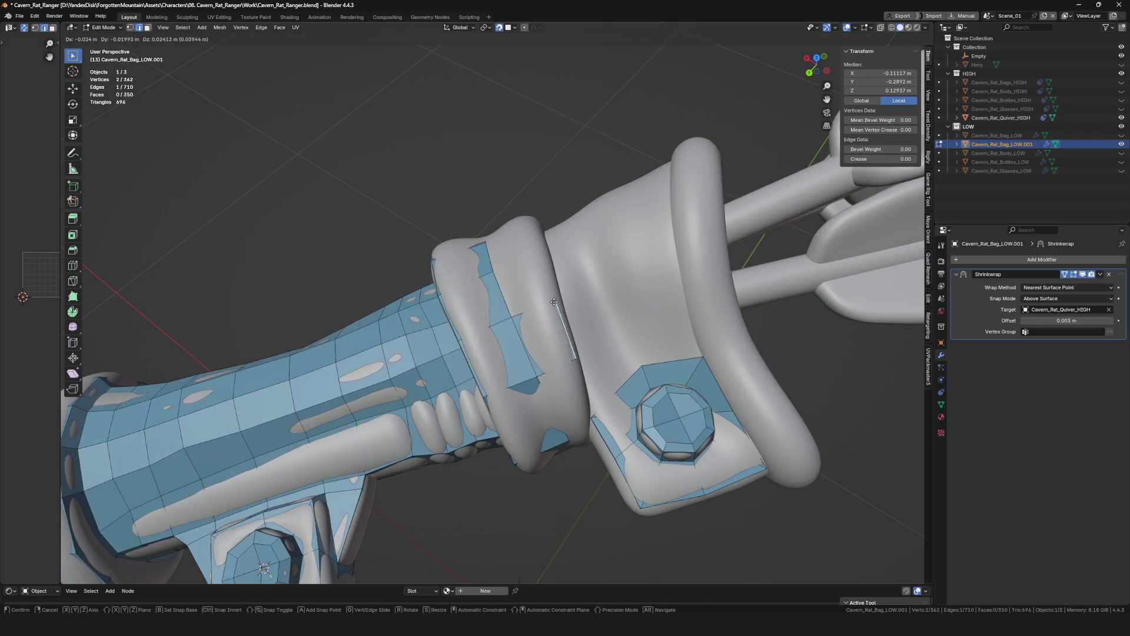
{"action": "left_click", "coordinate": [553, 302]}
{"action": "middle_click_drag", "start_coordinate": [554, 301], "coordinate": [571, 358]}
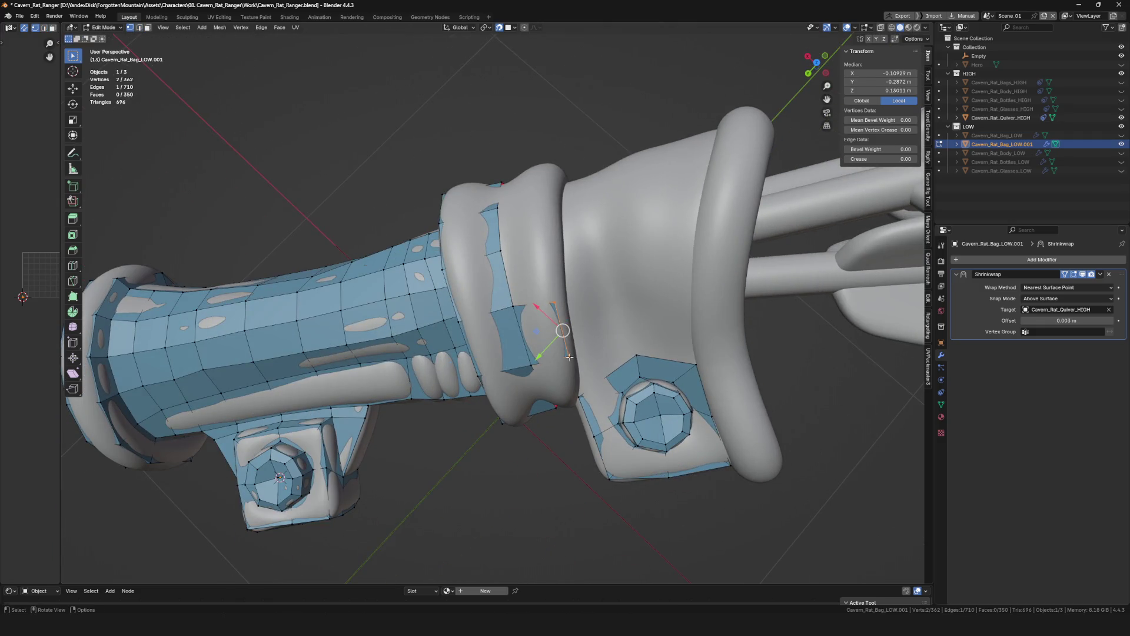
{"action": "left_click", "coordinate": [563, 356]}
{"action": "mouse_move", "coordinate": [562, 356]}
{"action": "middle_mouse_down"}
{"action": "mouse_move", "coordinate": [551, 236]}
{"action": "mouse_move", "coordinate": [510, 181]}
{"action": "middle_mouse_up"}
{"action": "left_click", "coordinate": [551, 236]}
{"action": "left_click", "coordinate": [510, 180]}
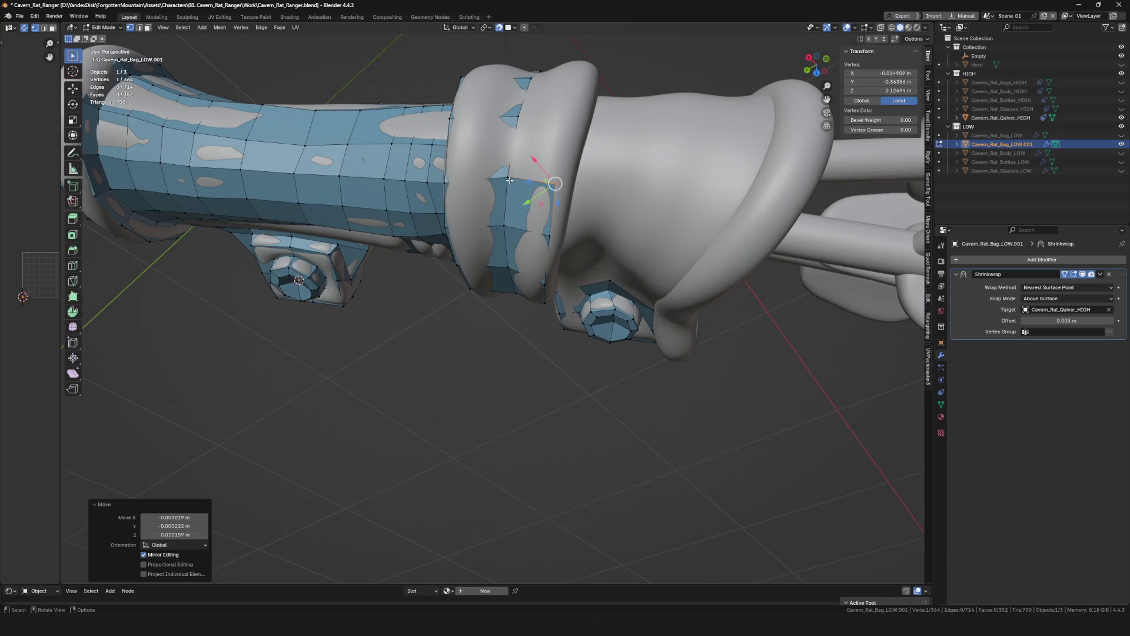
{"action": "key", "text": "e"}
{"action": "left_click", "coordinate": [572, 134]}
{"action": "mouse_move", "coordinate": [572, 134]}
{"action": "middle_mouse_down"}
{"action": "mouse_move", "coordinate": [482, 254]}
{"action": "mouse_move", "coordinate": [521, 223]}
{"action": "mouse_move", "coordinate": [552, 301]}
{"action": "mouse_move", "coordinate": [513, 239]}
{"action": "middle_mouse_up"}
{"action": "left_click", "coordinate": [521, 223]}
{"action": "key", "text": "e"}
{"action": "left_click", "coordinate": [513, 238]}
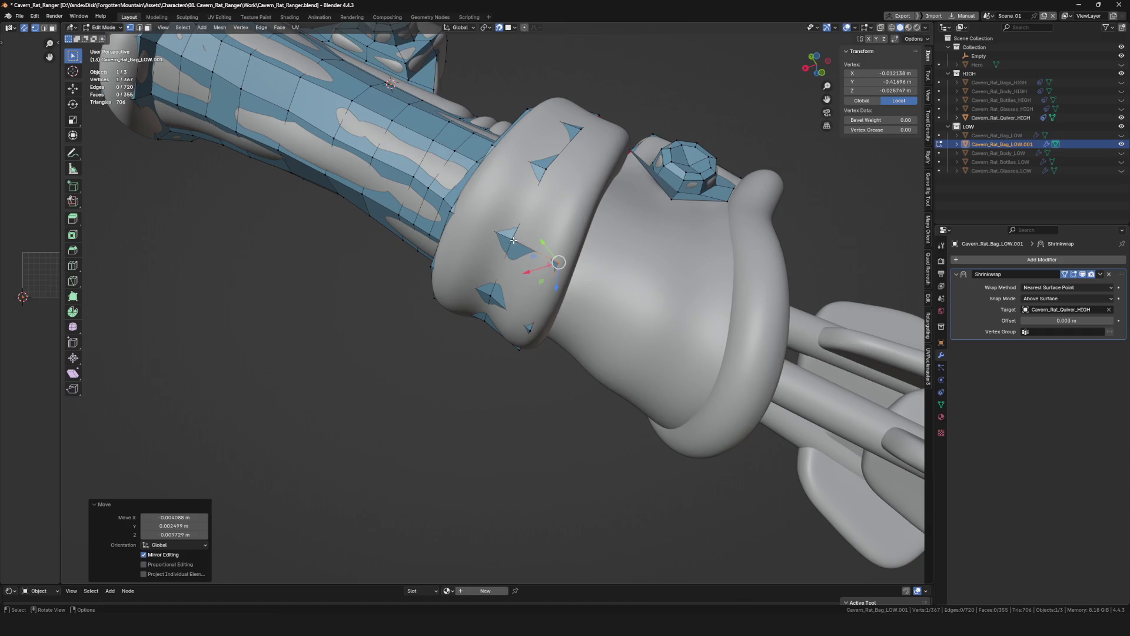
{"action": "left_click", "coordinate": [589, 194]}
{"action": "middle_click_drag", "start_coordinate": [589, 194], "coordinate": [571, 315]}
{"action": "scroll", "coordinate": [571, 316], "scroll_direction": "up", "scroll_amount": 5}
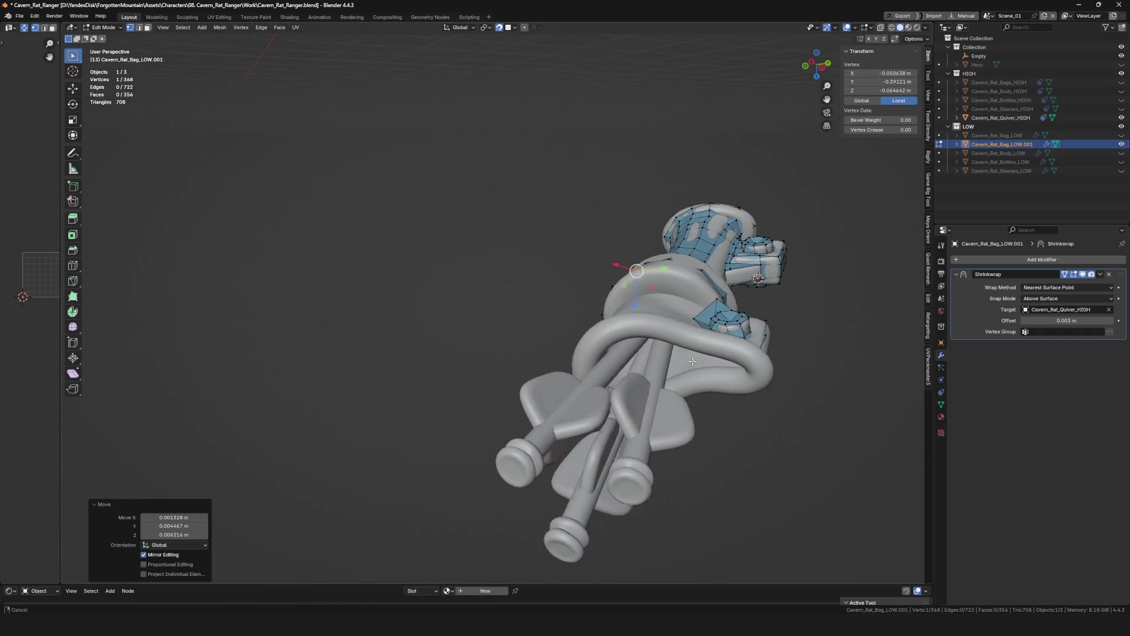
{"action": "scroll", "coordinate": [622, 354], "scroll_direction": "up", "scroll_amount": 3}
Add new vertices on the cuff and a face joining it to the buckle.
{"action": "mouse_move", "coordinate": [622, 355]}
{"action": "middle_mouse_down"}
{"action": "mouse_move", "coordinate": [526, 306]}
{"action": "mouse_move", "coordinate": [608, 347]}
{"action": "mouse_move", "coordinate": [649, 335]}
{"action": "middle_mouse_up"}
{"action": "left_click", "coordinate": [526, 305]}
{"action": "scroll", "coordinate": [650, 335], "scroll_direction": "up", "scroll_amount": 2}
{"action": "left_click_drag", "start_coordinate": [649, 357], "coordinate": [658, 360]}
{"action": "mouse_move", "coordinate": [658, 360]}
{"action": "middle_mouse_down"}
{"action": "mouse_move", "coordinate": [672, 323]}
{"action": "mouse_move", "coordinate": [649, 388]}
{"action": "middle_mouse_up"}
{"action": "left_click_drag", "start_coordinate": [649, 393], "coordinate": [653, 396]}
Move a cuff vertex, then merge the stray vertex with its neighbour at center.
{"action": "mouse_move", "coordinate": [653, 396]}
{"action": "middle_mouse_down"}
{"action": "mouse_move", "coordinate": [637, 430]}
{"action": "mouse_move", "coordinate": [651, 391]}
{"action": "middle_mouse_up"}
{"action": "left_click", "coordinate": [633, 300]}
{"action": "middle_click_drag", "start_coordinate": [634, 300], "coordinate": [633, 300]}
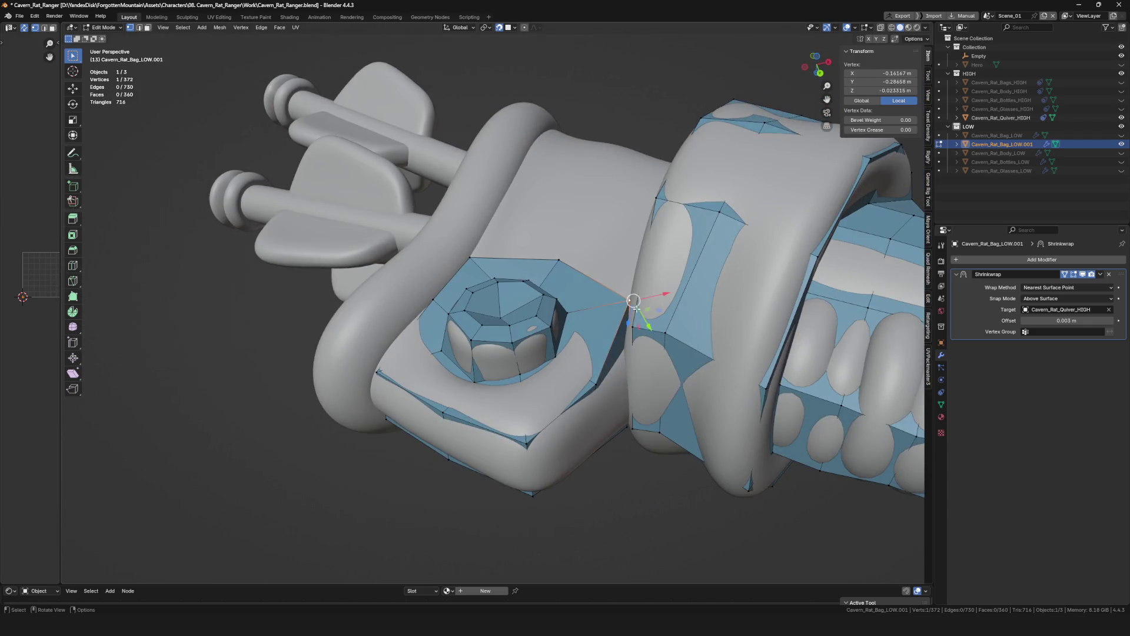
{"action": "left_click", "coordinate": [626, 338]}
{"action": "mouse_move", "coordinate": [626, 338]}
{"action": "middle_mouse_down"}
{"action": "mouse_move", "coordinate": [616, 352]}
{"action": "mouse_move", "coordinate": [645, 372]}
{"action": "middle_mouse_up"}
{"action": "left_click", "coordinate": [615, 352], "text": "shift"}
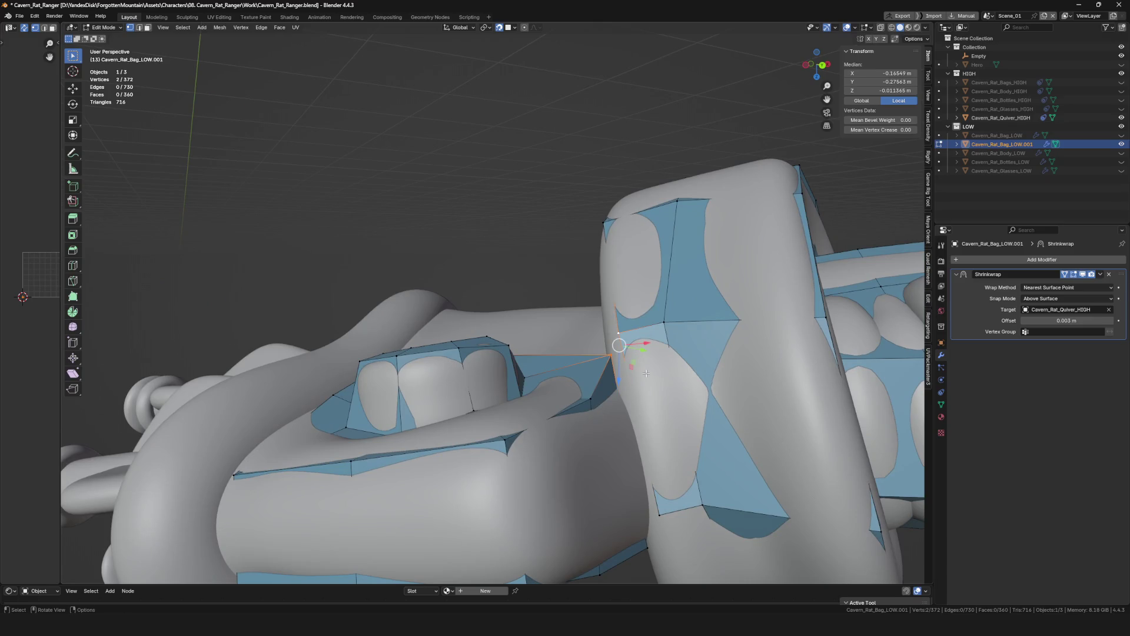
{"action": "middle_click_drag", "start_coordinate": [662, 342], "coordinate": [640, 498]}
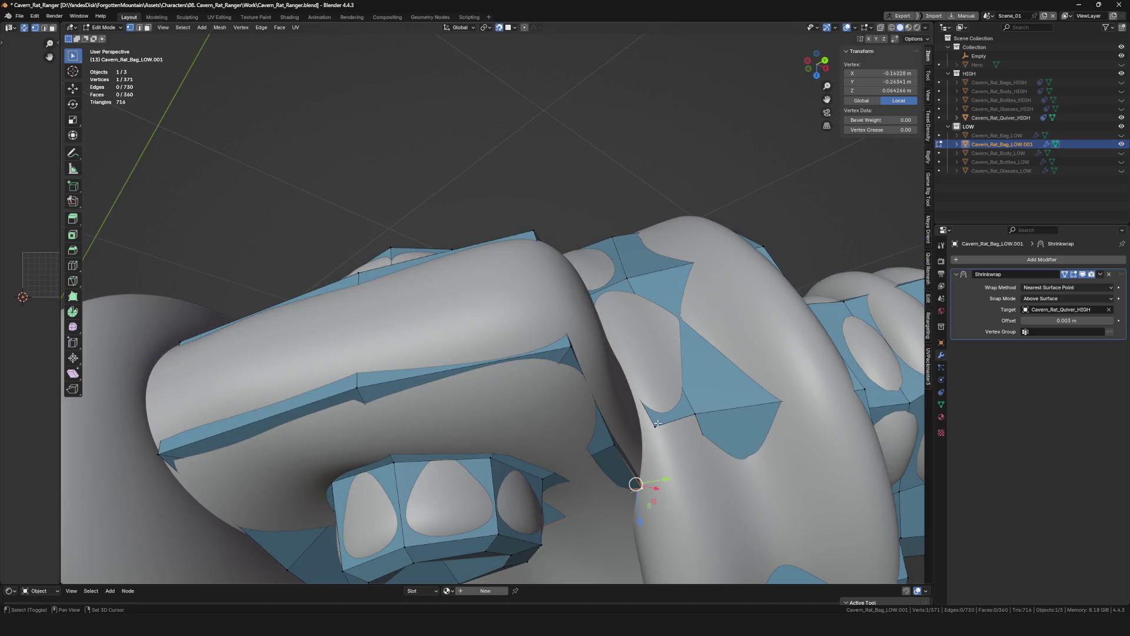
{"action": "key", "text": "alt+m"}
{"action": "left_click", "coordinate": [669, 440]}
{"action": "mouse_move", "coordinate": [668, 441]}
{"action": "middle_mouse_down"}
{"action": "mouse_move", "coordinate": [653, 400]}
{"action": "mouse_move", "coordinate": [707, 404]}
{"action": "middle_mouse_up"}
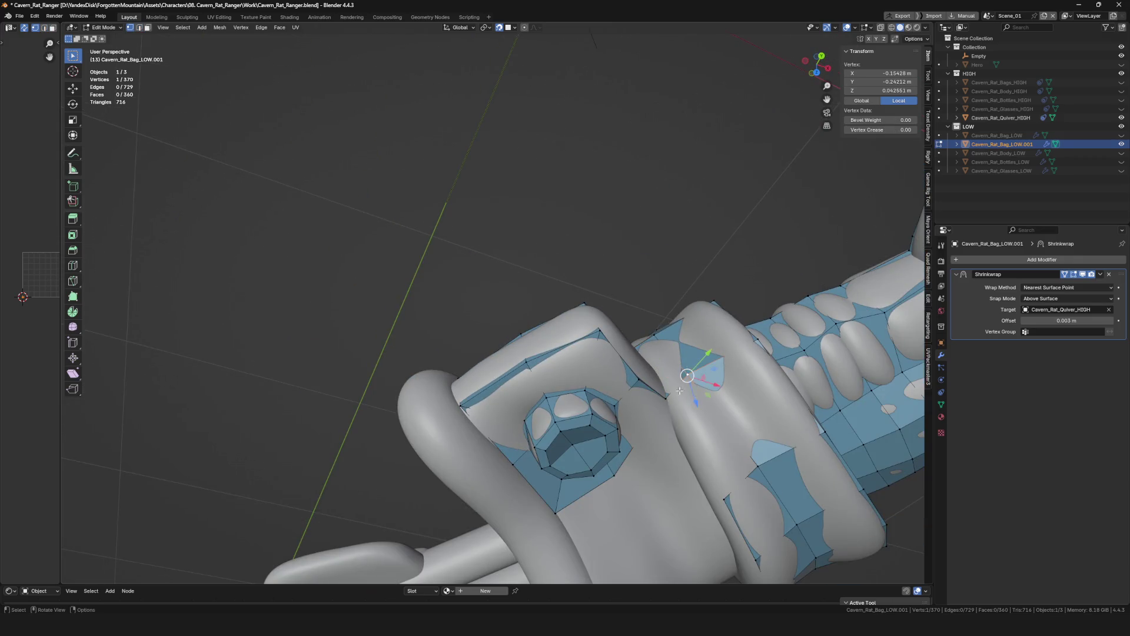
Adjust the vertex beside the buckle plate, check it in see-through mode, and save the file.
{"action": "middle_click_drag", "start_coordinate": [734, 482], "coordinate": [712, 436]}
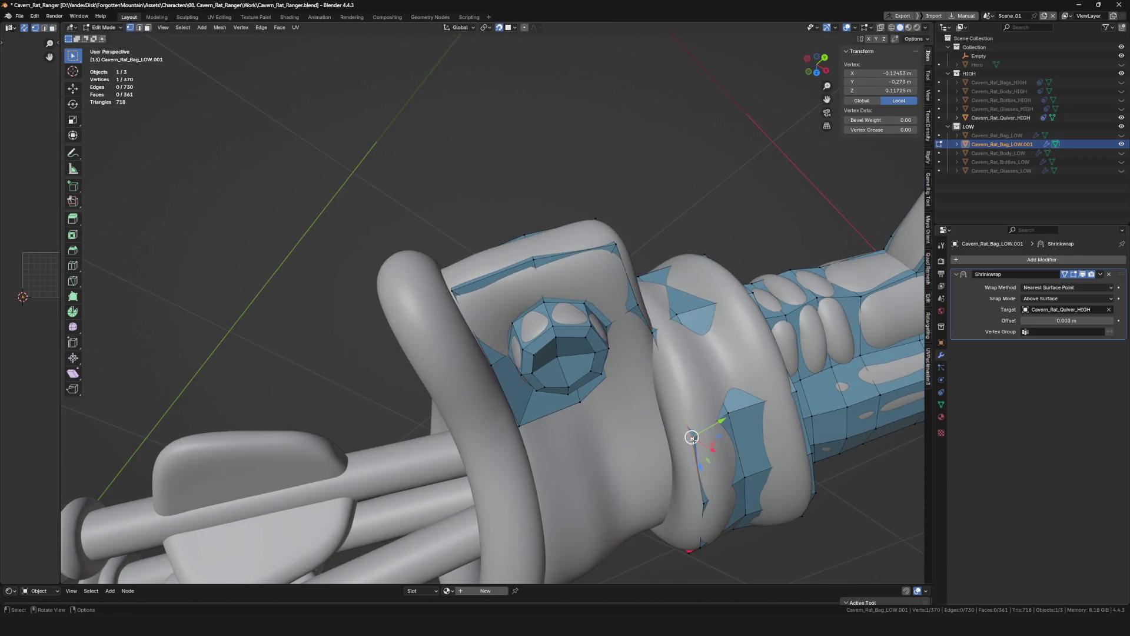
{"action": "left_click_drag", "start_coordinate": [698, 443], "coordinate": [691, 440]}
{"action": "mouse_move", "coordinate": [691, 439]}
{"action": "middle_mouse_down"}
{"action": "mouse_move", "coordinate": [669, 298]}
{"action": "mouse_move", "coordinate": [655, 375]}
{"action": "mouse_move", "coordinate": [663, 325]}
{"action": "mouse_move", "coordinate": [686, 328]}
{"action": "mouse_move", "coordinate": [589, 377]}
{"action": "mouse_move", "coordinate": [699, 425]}
{"action": "middle_mouse_up"}
{"action": "left_click", "coordinate": [655, 375]}
{"action": "left_click", "coordinate": [663, 322]}
{"action": "key", "text": "alt+z"}
{"action": "scroll", "coordinate": [683, 356], "scroll_direction": "up", "scroll_amount": 2}
{"action": "key", "text": "alt+z"}
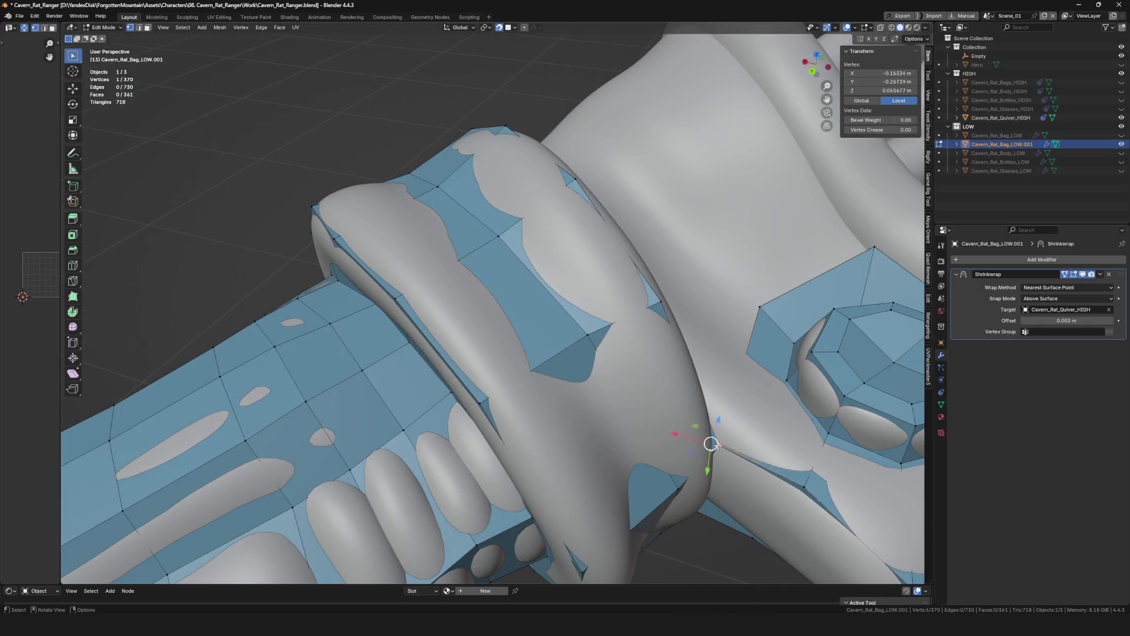
{"action": "left_click_drag", "start_coordinate": [711, 444], "coordinate": [713, 438]}
{"action": "mouse_move", "coordinate": [714, 438]}
{"action": "middle_mouse_down"}
{"action": "mouse_move", "coordinate": [559, 354]}
{"action": "mouse_move", "coordinate": [590, 328]}
{"action": "mouse_move", "coordinate": [572, 302]}
{"action": "middle_mouse_up"}
{"action": "scroll", "coordinate": [560, 355], "scroll_direction": "down", "scroll_amount": 3}
{"action": "key", "text": "ctrl+s"}
{"action": "scroll", "coordinate": [574, 344], "scroll_direction": "up", "scroll_amount": 2}
{"action": "key", "text": "alt+a"}
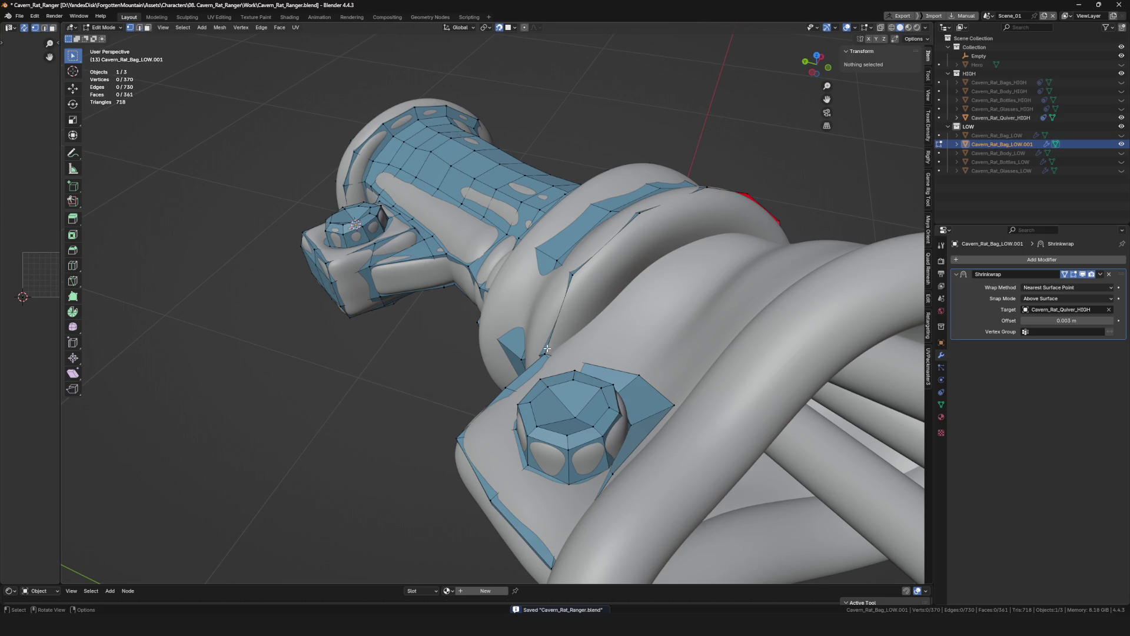
Extrude a new vertex from the cuff edge and fill a face to the neighbouring vertex.
{"action": "left_click", "coordinate": [547, 348]}
{"action": "middle_click_drag", "start_coordinate": [547, 349], "coordinate": [580, 337]}
{"action": "middle_click_drag", "start_coordinate": [574, 277], "coordinate": [597, 316]}
{"action": "key", "text": "e"}
{"action": "key", "text": "r"}
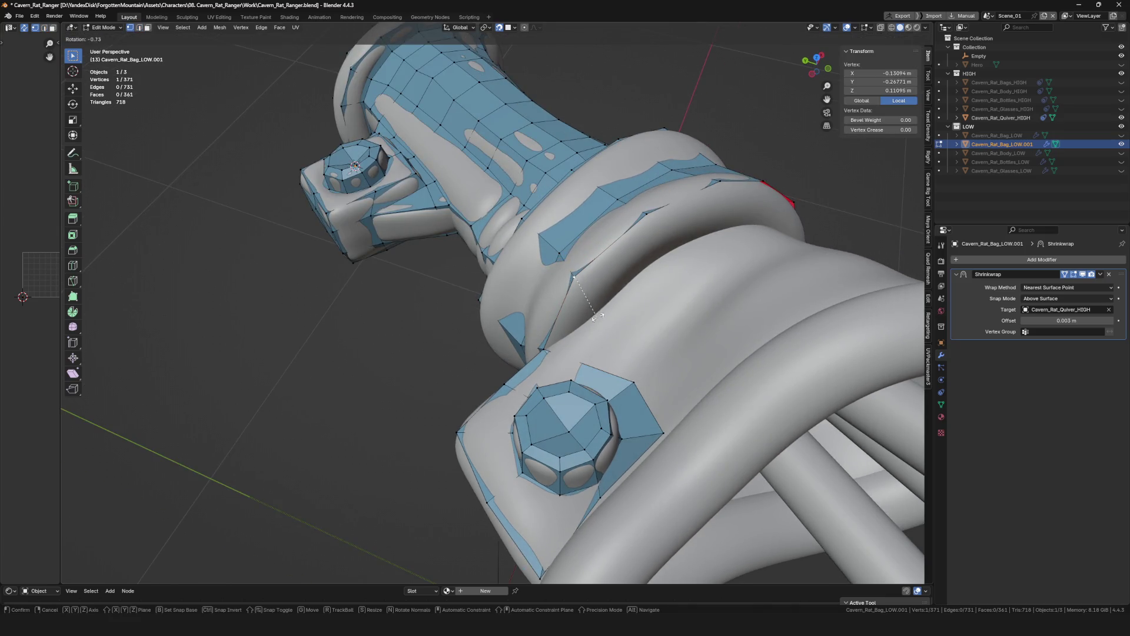
{"action": "left_click", "coordinate": [655, 330]}
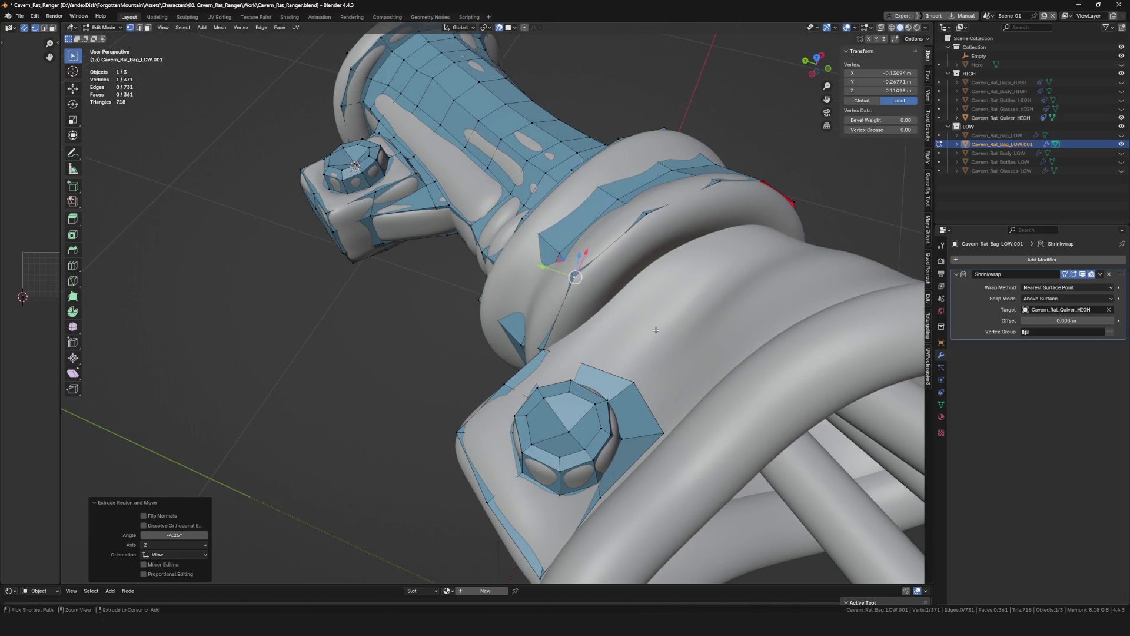
{"action": "left_click", "coordinate": [594, 319]}
{"action": "left_click", "coordinate": [569, 335], "text": "shift"}
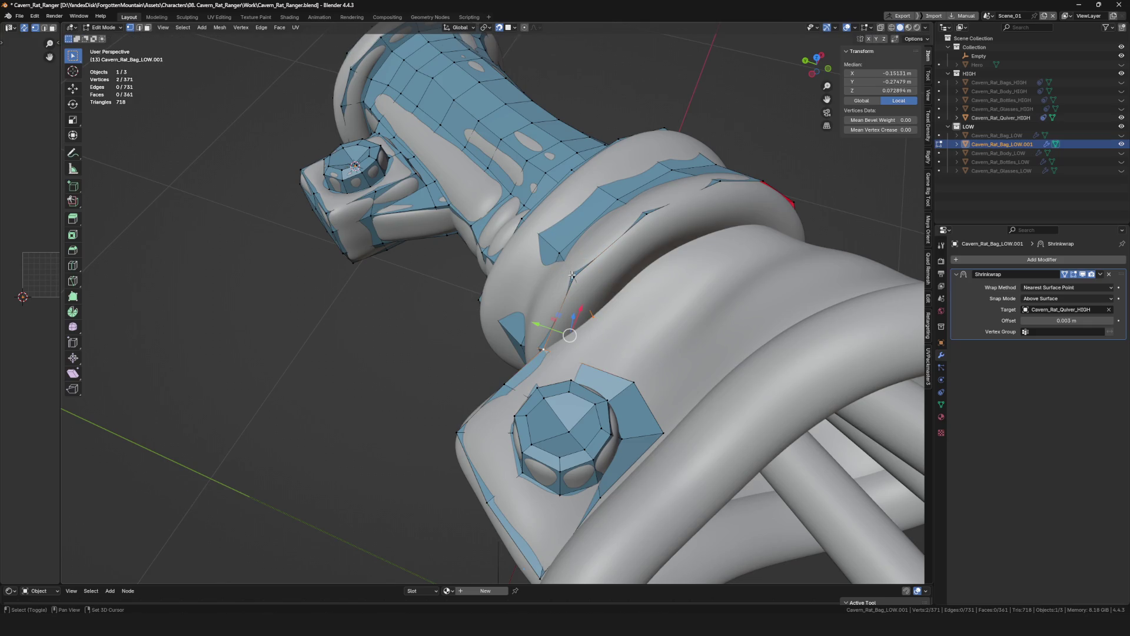
{"action": "key", "text": "f"}
{"action": "middle_click_drag", "start_coordinate": [573, 274], "coordinate": [574, 283]}
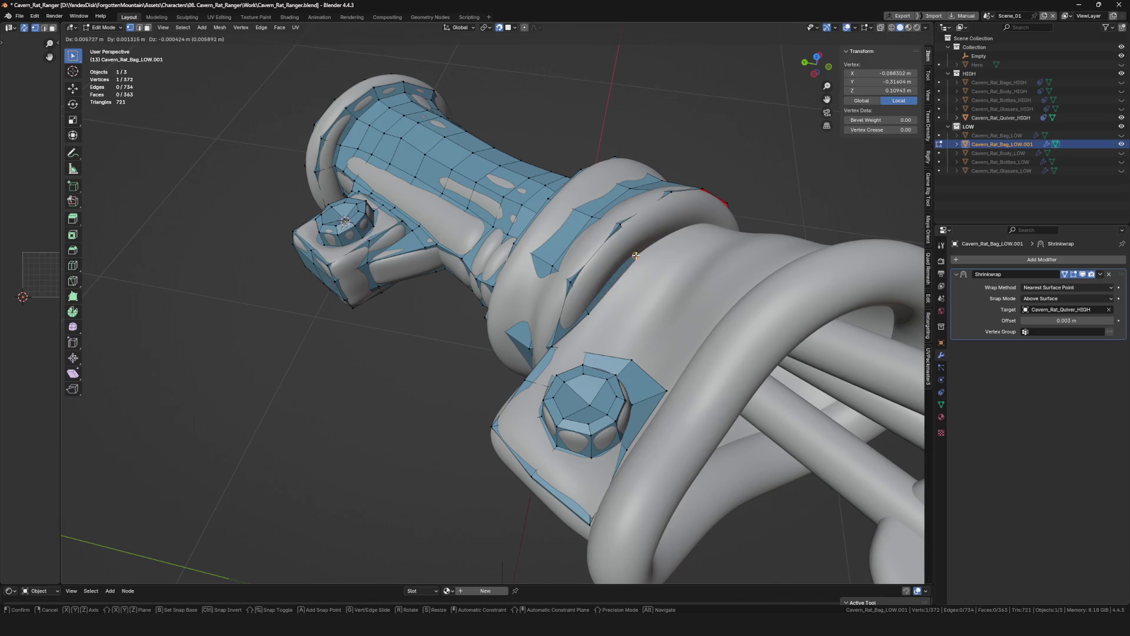
{"action": "left_click", "coordinate": [636, 255]}
Grab and reposition the new vertices so they sit on the panel under the rim.
{"action": "middle_click_drag", "start_coordinate": [638, 249], "coordinate": [555, 325]}
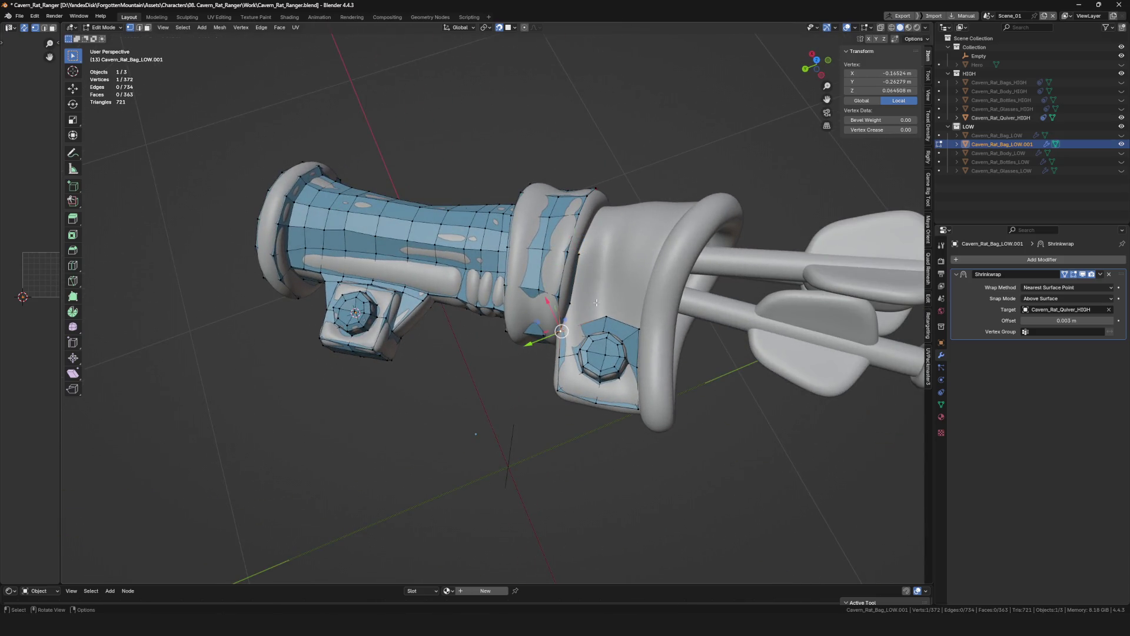
{"action": "left_click", "coordinate": [607, 303]}
{"action": "key", "text": "g"}
{"action": "left_click", "coordinate": [618, 313]}
{"action": "mouse_move", "coordinate": [619, 313]}
{"action": "middle_mouse_down"}
{"action": "mouse_move", "coordinate": [592, 395]}
{"action": "mouse_move", "coordinate": [595, 356]}
{"action": "mouse_move", "coordinate": [586, 372]}
{"action": "middle_mouse_up"}
{"action": "key", "text": "g"}
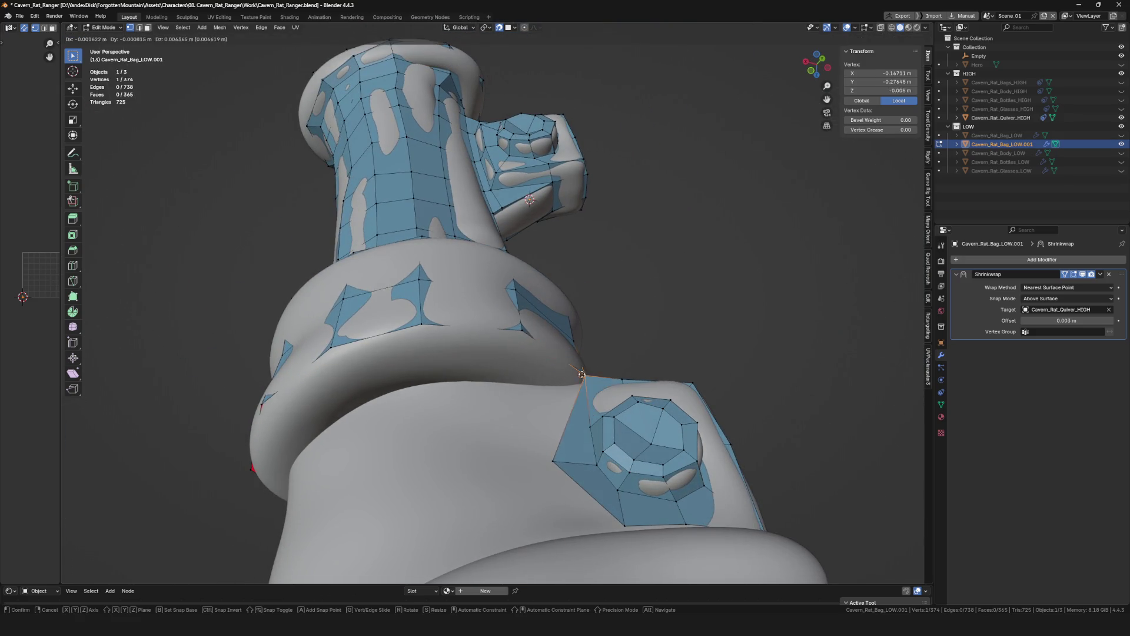
{"action": "left_click", "coordinate": [581, 378]}
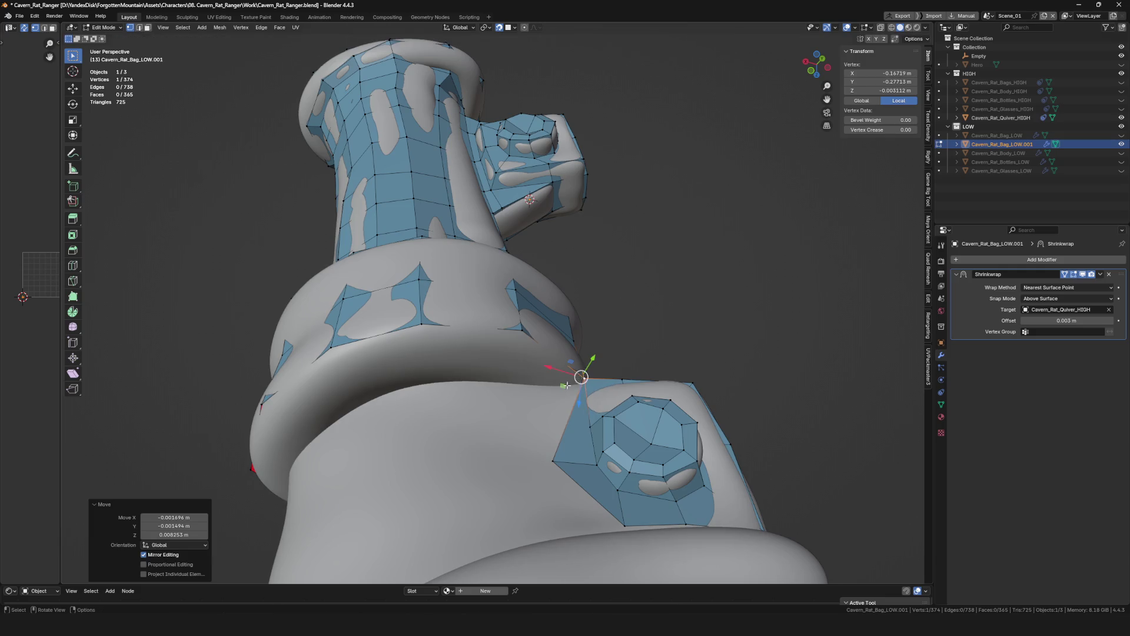
{"action": "left_click", "coordinate": [522, 332], "text": "shift"}
{"action": "middle_click_drag", "start_coordinate": [545, 397], "coordinate": [581, 372]}
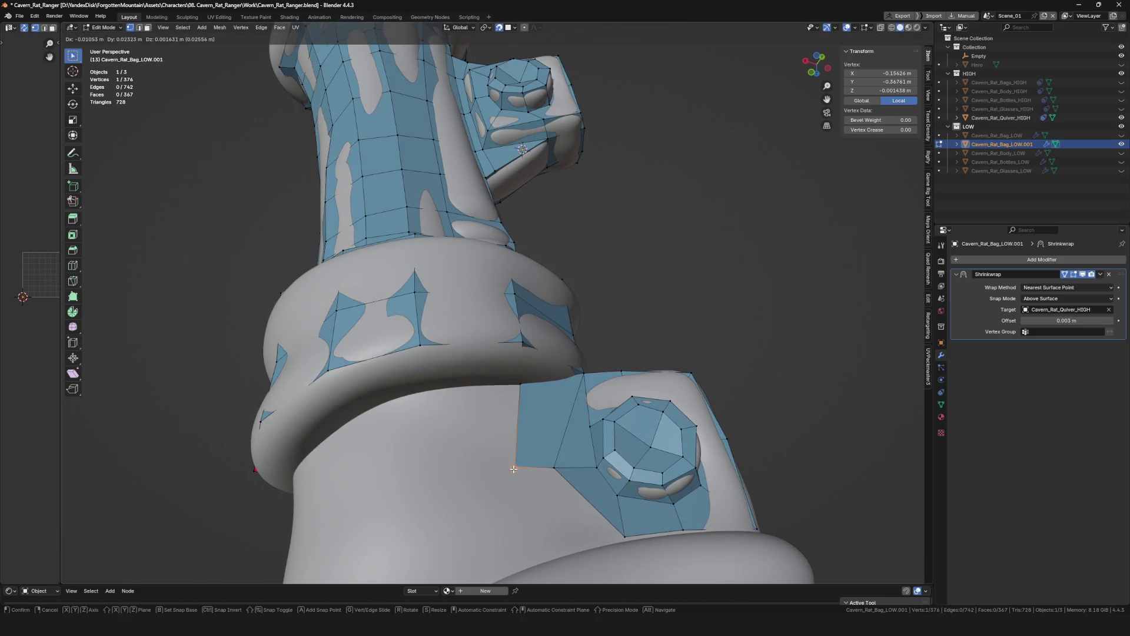
Place vertices near the buckle and fill two more faces, settling their corners on the surface.
{"action": "left_click", "coordinate": [515, 474]}
{"action": "key", "text": "f"}
{"action": "mouse_move", "coordinate": [555, 411]}
{"action": "middle_mouse_down"}
{"action": "mouse_move", "coordinate": [540, 491]}
{"action": "mouse_move", "coordinate": [636, 398]}
{"action": "middle_mouse_up"}
{"action": "left_click", "coordinate": [542, 513]}
{"action": "key", "text": "f"}
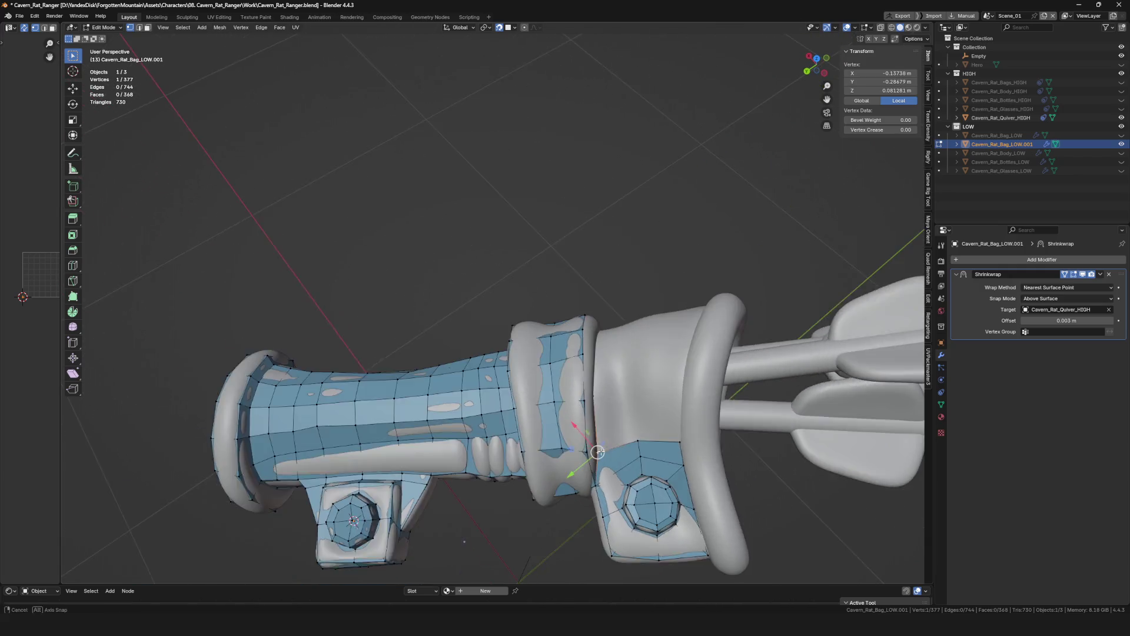
{"action": "scroll", "coordinate": [641, 382], "scroll_direction": "up", "scroll_amount": 3}
{"action": "left_click", "coordinate": [638, 381]}
{"action": "left_click", "coordinate": [707, 376]}
{"action": "mouse_move", "coordinate": [707, 375]}
{"action": "middle_mouse_down"}
{"action": "mouse_move", "coordinate": [576, 386]}
{"action": "mouse_move", "coordinate": [533, 295]}
{"action": "middle_mouse_up"}
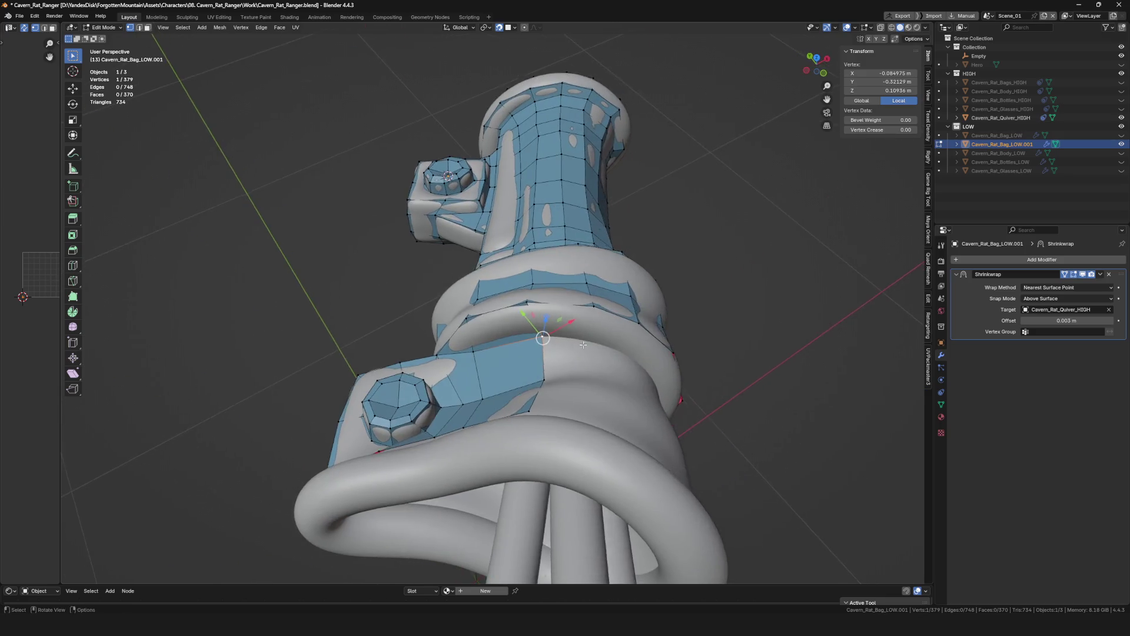
{"action": "left_click", "coordinate": [589, 342]}
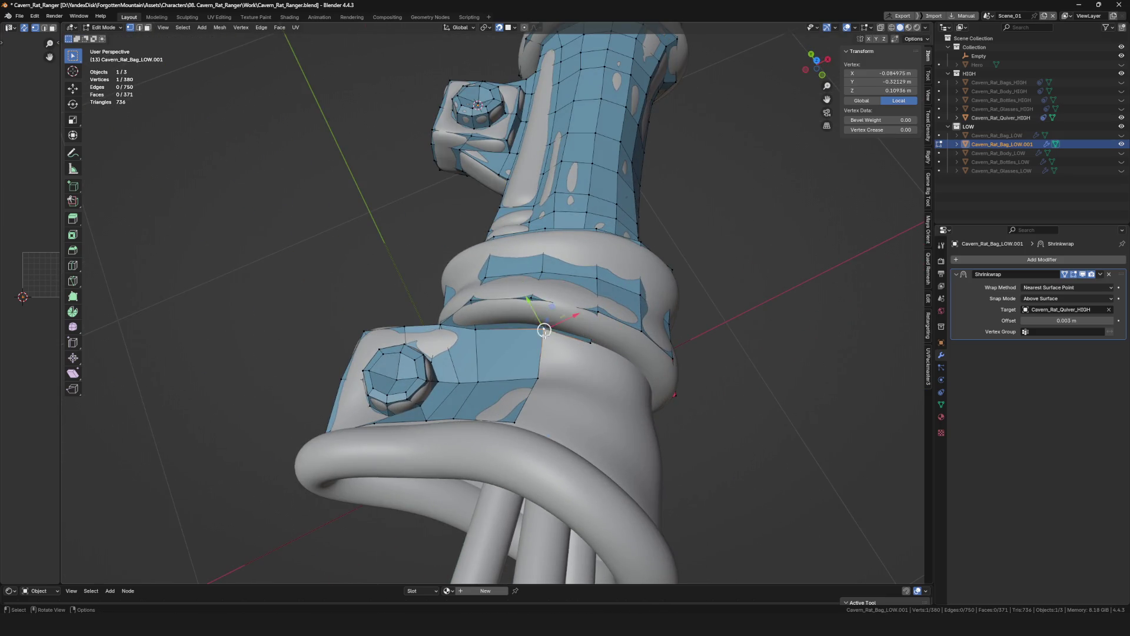
{"action": "left_click", "coordinate": [582, 391]}
{"action": "mouse_move", "coordinate": [581, 391]}
{"action": "middle_mouse_down"}
{"action": "mouse_move", "coordinate": [552, 454]}
{"action": "mouse_move", "coordinate": [468, 310]}
{"action": "mouse_move", "coordinate": [335, 265]}
{"action": "mouse_move", "coordinate": [336, 253]}
{"action": "mouse_move", "coordinate": [457, 289]}
{"action": "mouse_move", "coordinate": [464, 387]}
{"action": "mouse_move", "coordinate": [325, 349]}
{"action": "mouse_move", "coordinate": [468, 425]}
{"action": "mouse_move", "coordinate": [391, 433]}
{"action": "middle_mouse_up"}
{"action": "left_click", "coordinate": [554, 465]}
{"action": "scroll", "coordinate": [553, 465], "scroll_direction": "down", "scroll_amount": 5}
{"action": "scroll", "coordinate": [495, 354], "scroll_direction": "up", "scroll_amount": 5}
{"action": "scroll", "coordinate": [469, 310], "scroll_direction": "down", "scroll_amount": 3}
{"action": "scroll", "coordinate": [458, 288], "scroll_direction": "up", "scroll_amount": 5}
Extrude the mesh onto the handle ring and fit its vertices to the handle rim.
{"action": "key", "text": "g"}
{"action": "left_click", "coordinate": [463, 386]}
{"action": "left_click", "coordinate": [405, 382]}
{"action": "key", "text": "e"}
{"action": "left_click", "coordinate": [316, 340]}
{"action": "left_click", "coordinate": [456, 442]}
{"action": "key", "text": "g"}
{"action": "left_click", "coordinate": [341, 388]}
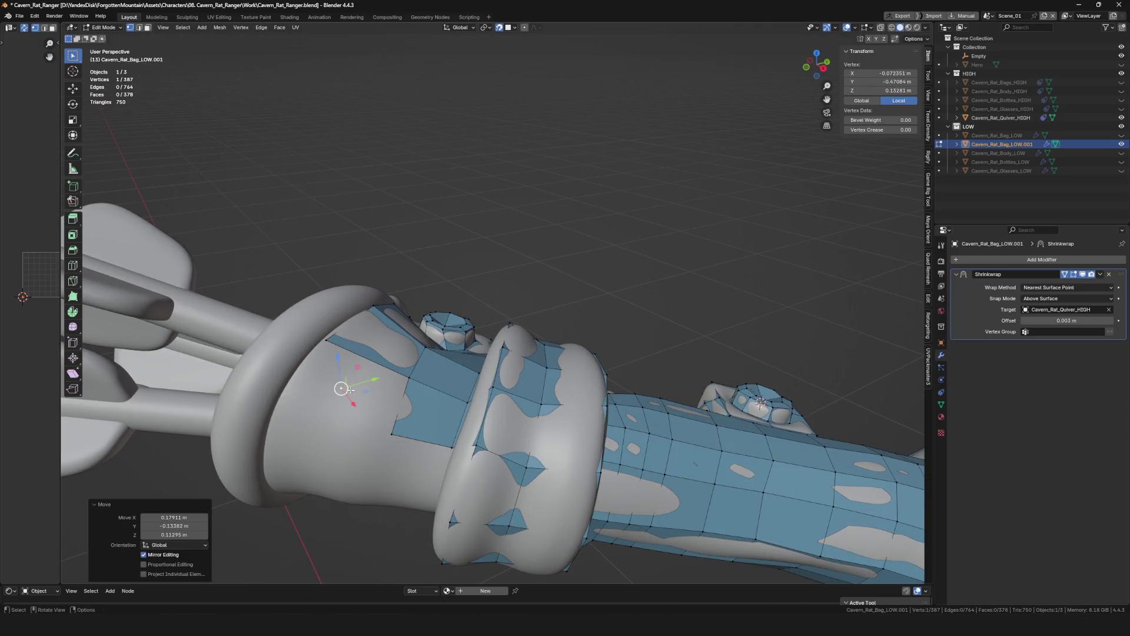
{"action": "left_click", "coordinate": [377, 427]}
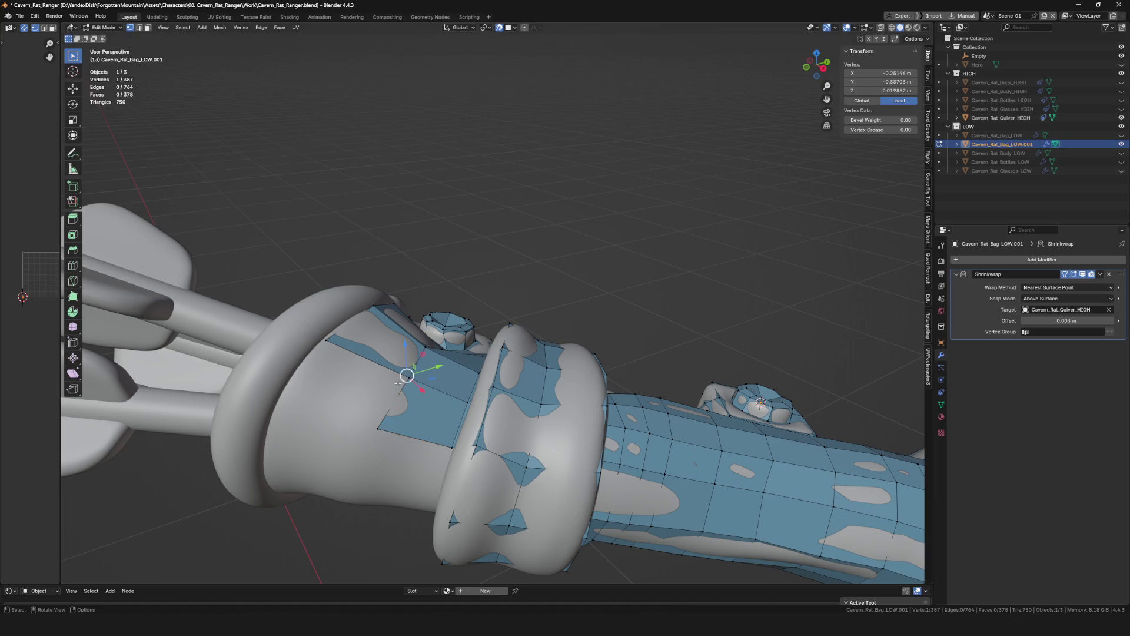
{"action": "key", "text": "Escape"}
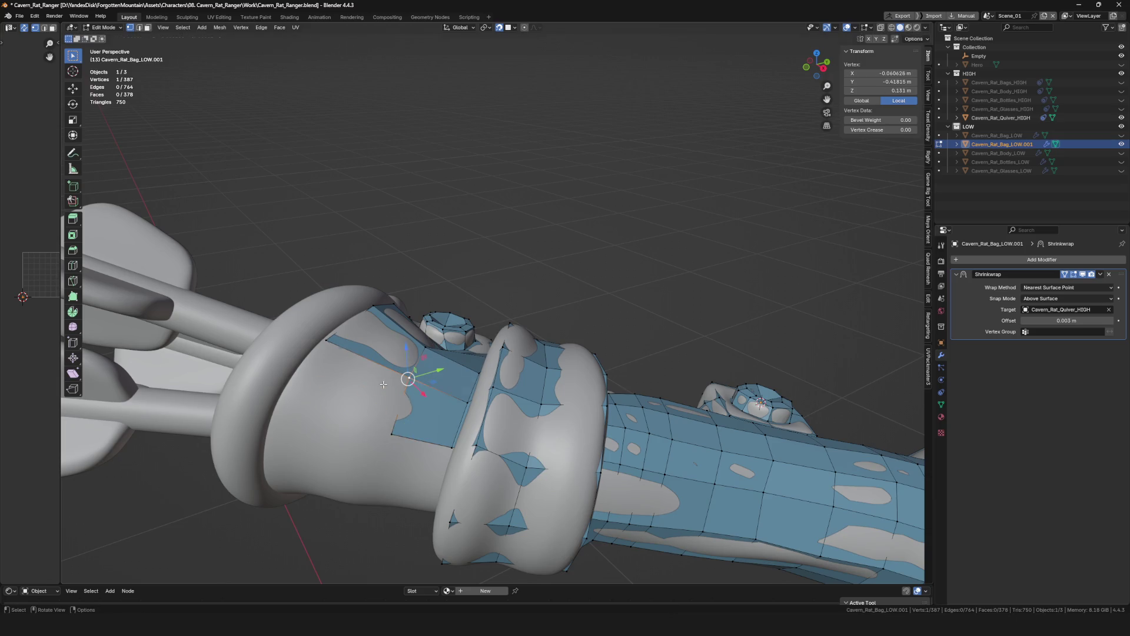
{"action": "left_click", "coordinate": [281, 399]}
{"action": "mouse_move", "coordinate": [282, 399]}
{"action": "middle_mouse_down"}
{"action": "mouse_move", "coordinate": [397, 431]}
{"action": "mouse_move", "coordinate": [519, 351]}
{"action": "middle_mouse_up"}
{"action": "left_click", "coordinate": [364, 430]}
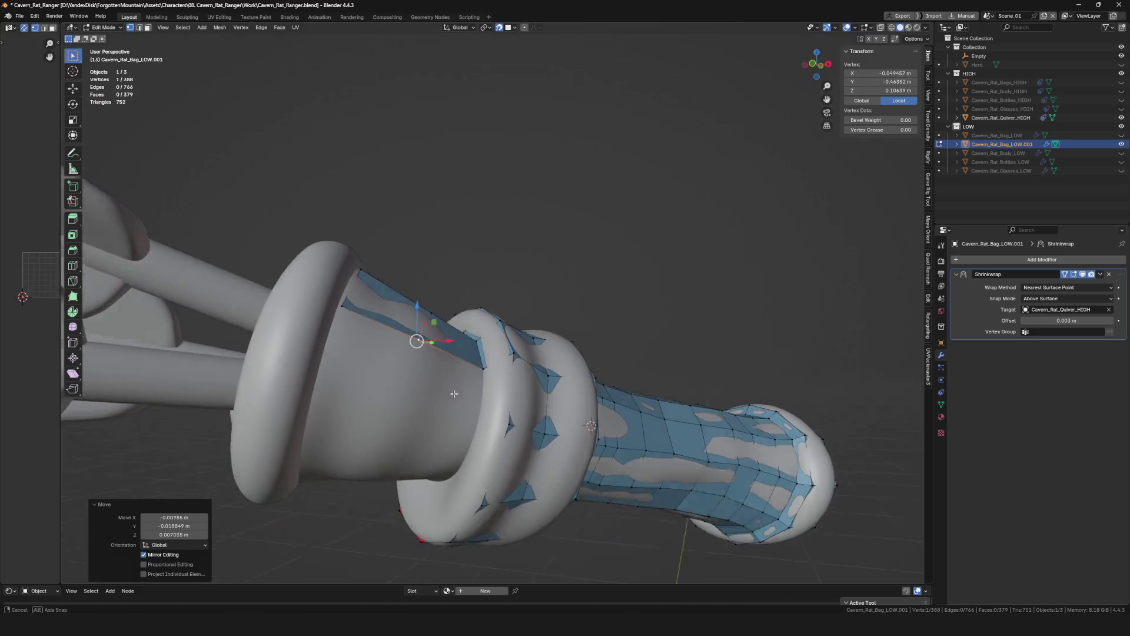
Nudge the rim vertices from several angles so they follow the handle edge.
{"action": "middle_click_drag", "start_coordinate": [467, 422], "coordinate": [488, 362]}
{"action": "right_click", "coordinate": [472, 416], "text": "ctrl"}
{"action": "left_click", "coordinate": [399, 399]}
{"action": "middle_click_drag", "start_coordinate": [404, 398], "coordinate": [419, 340]}
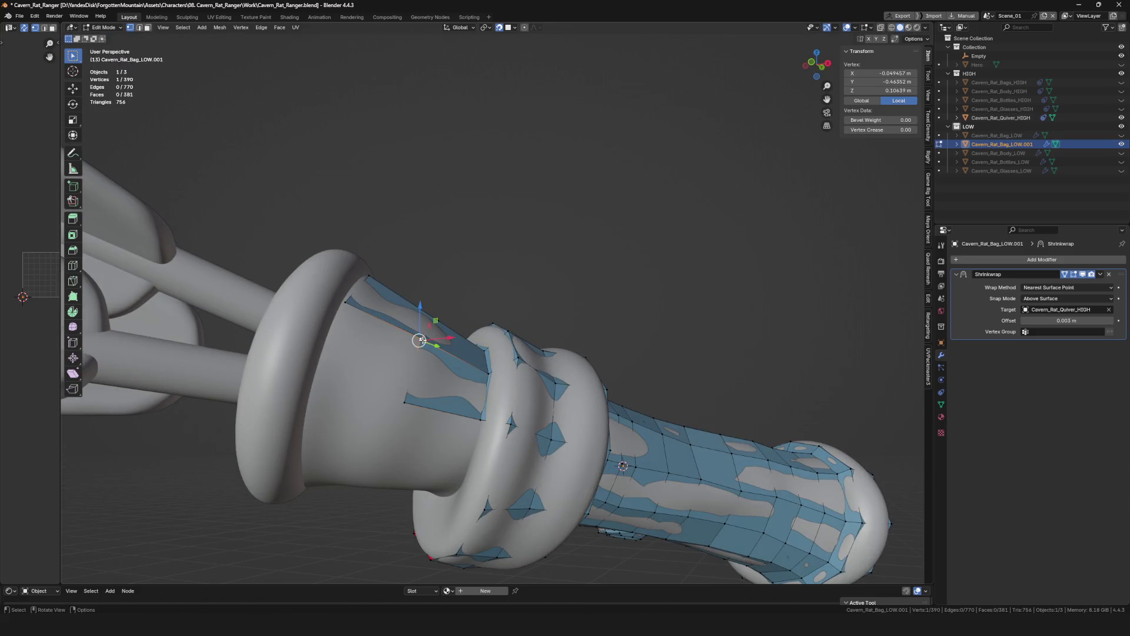
{"action": "left_click", "coordinate": [321, 383]}
{"action": "middle_click_drag", "start_coordinate": [317, 385], "coordinate": [436, 389]}
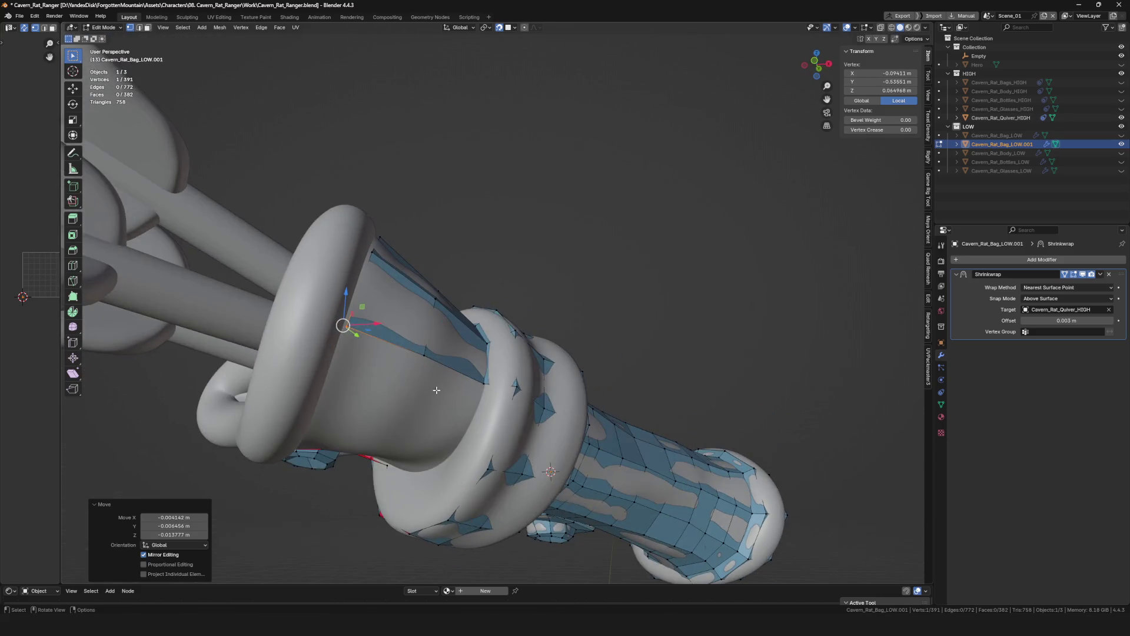
{"action": "mouse_move", "coordinate": [498, 420]}
{"action": "middle_mouse_down"}
{"action": "mouse_move", "coordinate": [468, 424]}
{"action": "mouse_move", "coordinate": [403, 396]}
{"action": "mouse_move", "coordinate": [415, 371]}
{"action": "mouse_move", "coordinate": [371, 353]}
{"action": "mouse_move", "coordinate": [516, 429]}
{"action": "mouse_move", "coordinate": [447, 452]}
{"action": "middle_mouse_up"}
Fill four successive faces from the handle vertex to cover the gap beside the nut.
{"action": "key", "text": "f"}
{"action": "left_click", "coordinate": [458, 444]}
{"action": "key", "text": "f"}
{"action": "left_click", "coordinate": [371, 353]}
{"action": "key", "text": "f"}
{"action": "left_click", "coordinate": [516, 429]}
{"action": "key", "text": "f"}
{"action": "left_click", "coordinate": [450, 444]}
Adjust vertices on the upper and lower strap band and select two vertices to connect.
{"action": "left_click", "coordinate": [489, 396]}
{"action": "mouse_move", "coordinate": [491, 396]}
{"action": "middle_mouse_down"}
{"action": "mouse_move", "coordinate": [421, 395]}
{"action": "mouse_move", "coordinate": [453, 342]}
{"action": "middle_mouse_up"}
{"action": "left_click", "coordinate": [396, 364]}
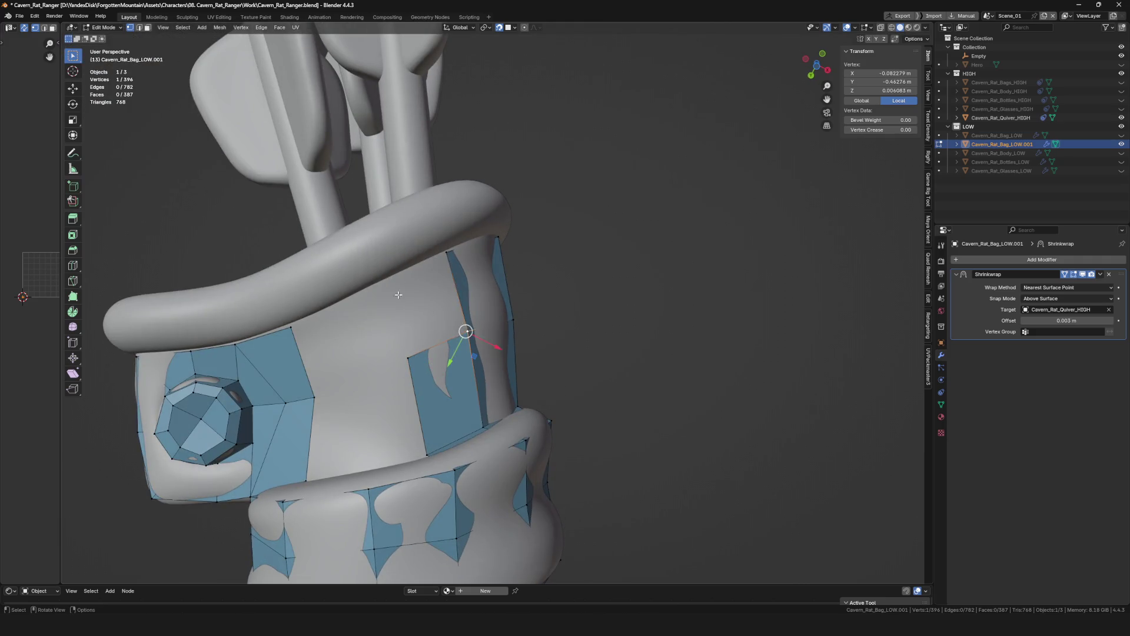
{"action": "left_click", "coordinate": [382, 281]}
{"action": "middle_click_drag", "start_coordinate": [382, 281], "coordinate": [419, 339]}
{"action": "left_click", "coordinate": [386, 476]}
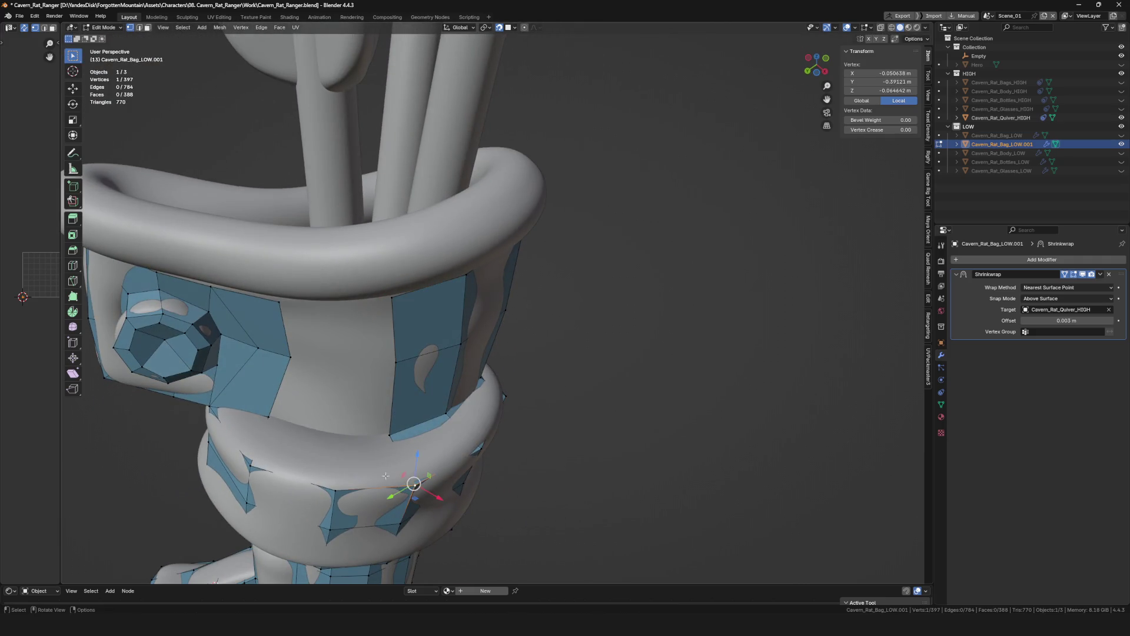
{"action": "left_click", "coordinate": [334, 437]}
{"action": "left_click", "coordinate": [342, 361]}
{"action": "mouse_move", "coordinate": [391, 361]}
{"action": "middle_mouse_down"}
{"action": "mouse_move", "coordinate": [366, 315]}
{"action": "mouse_move", "coordinate": [300, 334]}
{"action": "mouse_move", "coordinate": [381, 402]}
{"action": "mouse_move", "coordinate": [384, 458]}
{"action": "middle_mouse_up"}
{"action": "left_click", "coordinate": [365, 316]}
{"action": "left_click", "coordinate": [305, 335], "text": "shift"}
Connect the two vertices with a new edge, fill a face and check the mesh in Local View.
{"action": "key", "text": "j"}
{"action": "key", "text": "f"}
{"action": "scroll", "coordinate": [368, 496], "scroll_direction": "down", "scroll_amount": 5}
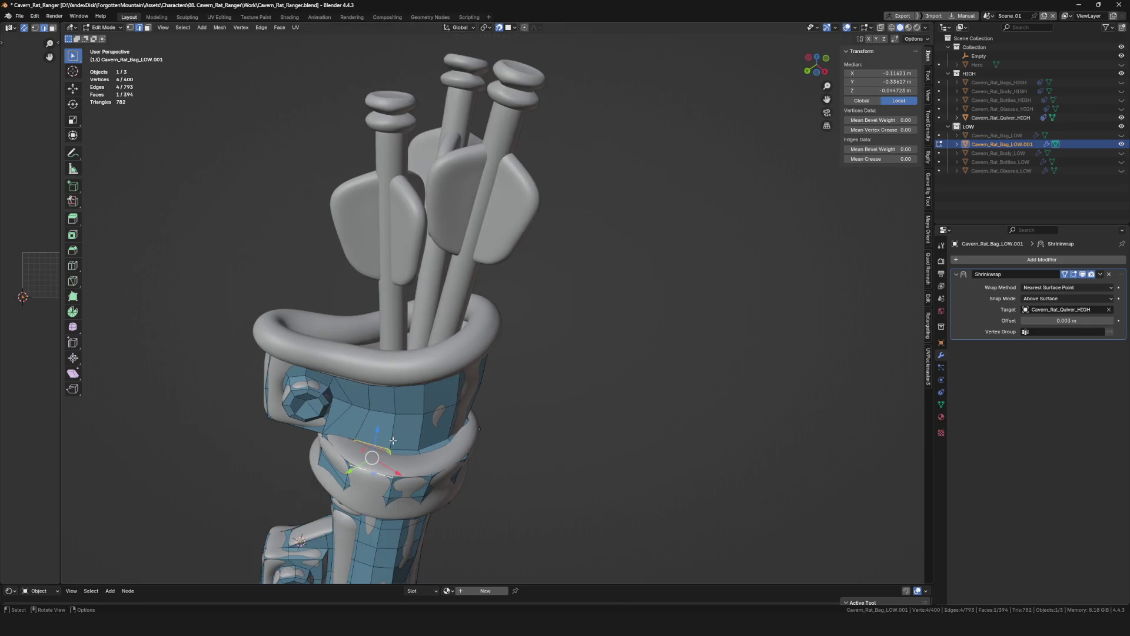
{"action": "middle_click_drag", "start_coordinate": [368, 496], "coordinate": [459, 353]}
{"action": "key", "text": "KP_Divide"}
{"action": "scroll", "coordinate": [536, 243], "scroll_direction": "up", "scroll_amount": 2}
{"action": "key", "text": "KP_Divide"}
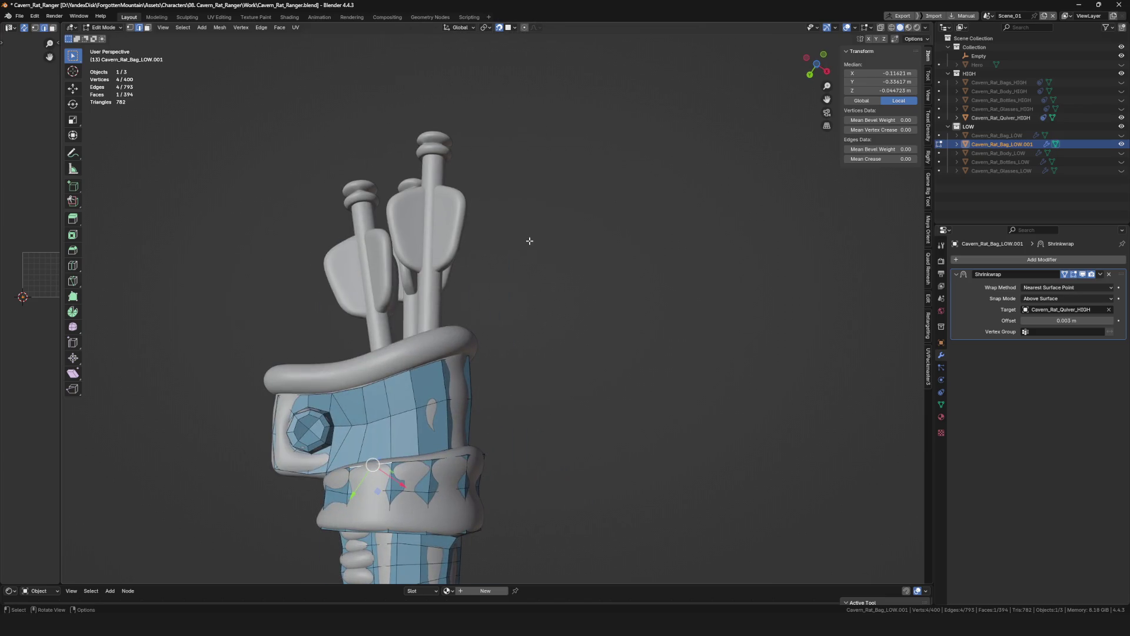
Nudge the vertex beside the nut and review the whole low-poly mesh in Object Mode Local View.
{"action": "middle_click_drag", "start_coordinate": [372, 410], "coordinate": [356, 448]}
{"action": "scroll", "coordinate": [356, 447], "scroll_direction": "up", "scroll_amount": 2}
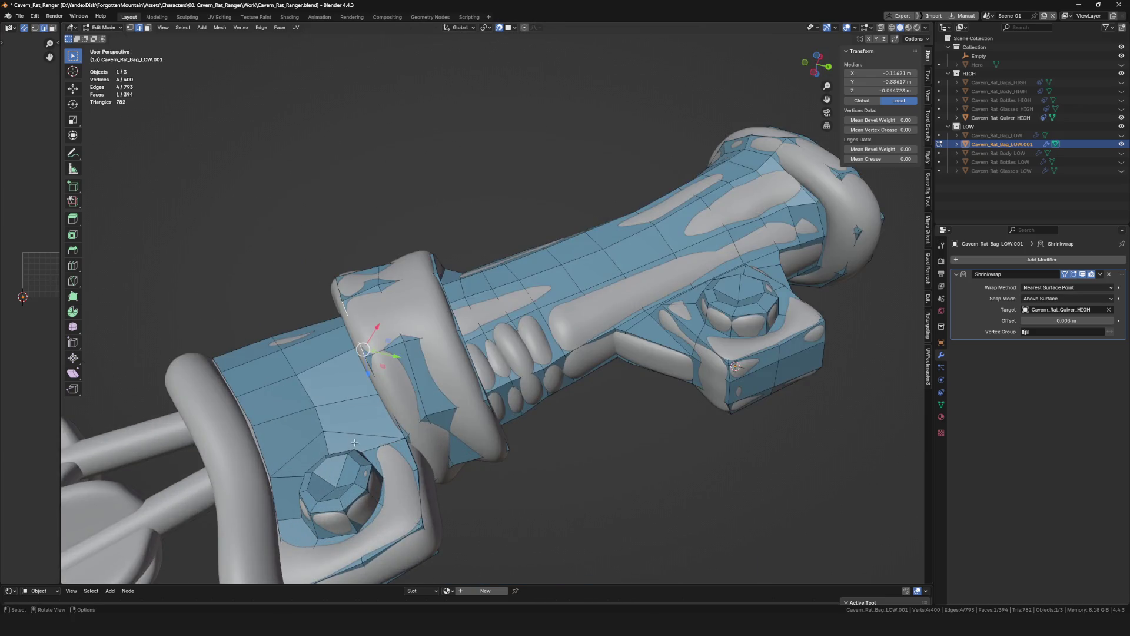
{"action": "scroll", "coordinate": [310, 439], "scroll_direction": "up", "scroll_amount": 2}
{"action": "left_click", "coordinate": [328, 437]}
{"action": "mouse_move", "coordinate": [327, 437]}
{"action": "middle_mouse_down"}
{"action": "mouse_move", "coordinate": [338, 506]}
{"action": "mouse_move", "coordinate": [398, 442]}
{"action": "middle_mouse_up"}
{"action": "scroll", "coordinate": [332, 460], "scroll_direction": "down", "scroll_amount": 5}
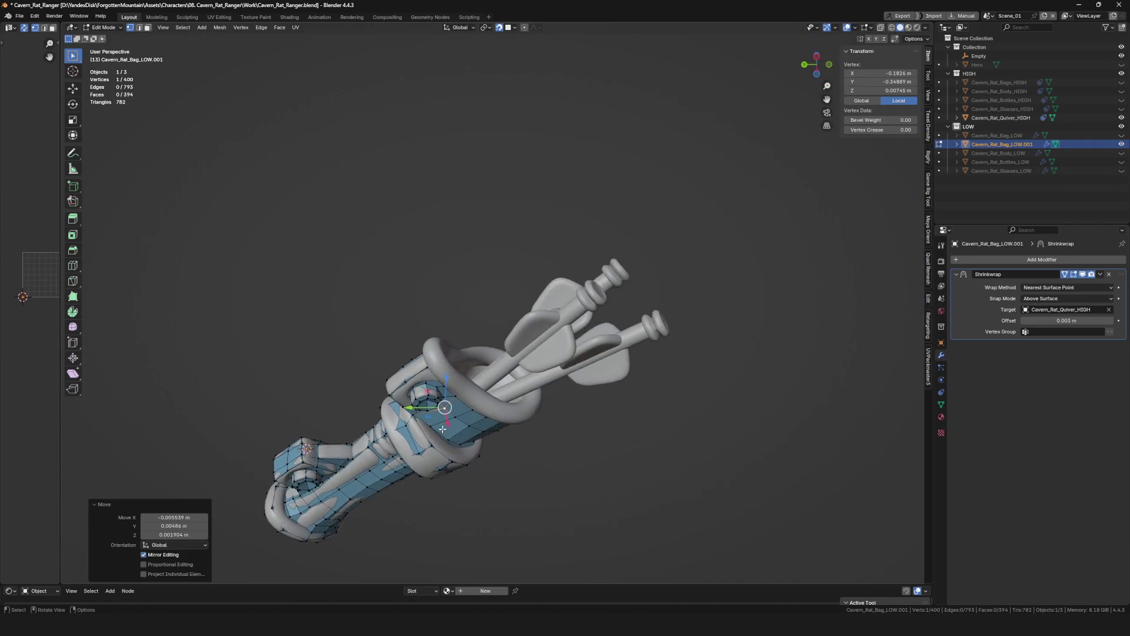
{"action": "scroll", "coordinate": [398, 441], "scroll_direction": "up", "scroll_amount": 2}
{"action": "scroll", "coordinate": [441, 370], "scroll_direction": "down", "scroll_amount": 4}
{"action": "mouse_move", "coordinate": [442, 371]}
{"action": "middle_mouse_down"}
{"action": "mouse_move", "coordinate": [467, 326]}
{"action": "mouse_move", "coordinate": [526, 327]}
{"action": "mouse_move", "coordinate": [599, 360]}
{"action": "middle_mouse_up"}
{"action": "key", "text": "Tab"}
{"action": "key", "text": "KP_Divide"}
{"action": "scroll", "coordinate": [526, 327], "scroll_direction": "down", "scroll_amount": 2}
{"action": "key", "text": "KP_Divide"}
{"action": "scroll", "coordinate": [507, 346], "scroll_direction": "up", "scroll_amount": 2}
{"action": "mouse_move", "coordinate": [508, 346]}
{"action": "middle_mouse_down"}
{"action": "mouse_move", "coordinate": [511, 386]}
{"action": "mouse_move", "coordinate": [479, 334]}
{"action": "mouse_move", "coordinate": [507, 337]}
{"action": "mouse_move", "coordinate": [495, 354]}
{"action": "mouse_move", "coordinate": [300, 364]}
{"action": "mouse_move", "coordinate": [454, 356]}
{"action": "middle_mouse_up"}
{"action": "scroll", "coordinate": [495, 354], "scroll_direction": "up", "scroll_amount": 2}
{"action": "scroll", "coordinate": [300, 365], "scroll_direction": "up", "scroll_amount": 3}
{"action": "key", "text": "Tab"}
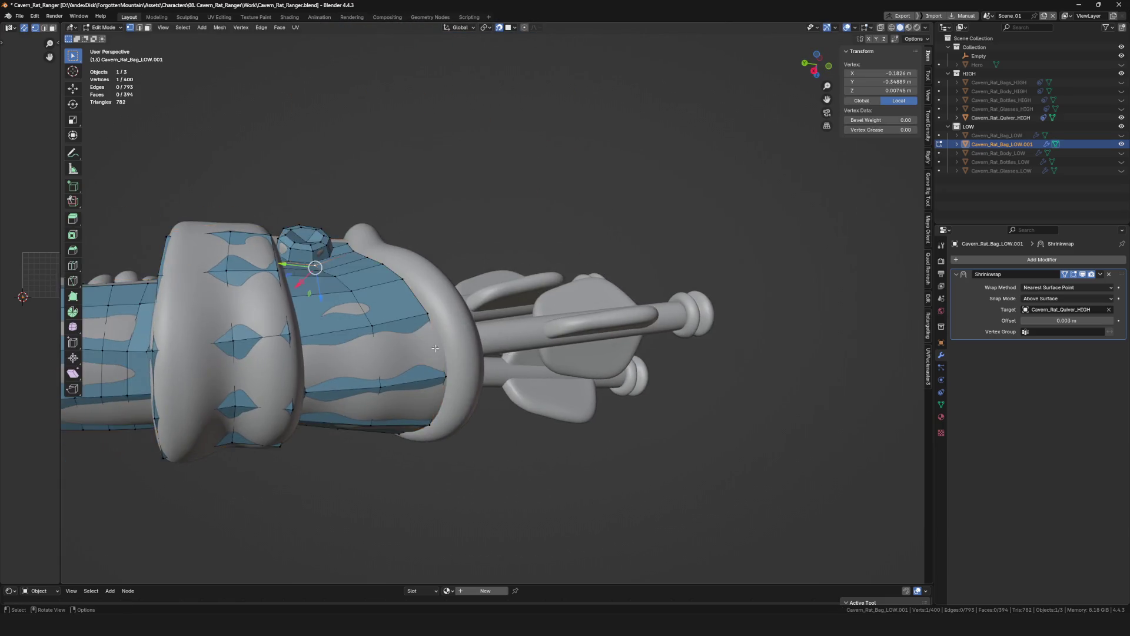
Duplicate a face from the buckle onto an arrow and start fitting its first corner.
{"action": "left_click", "coordinate": [433, 353]}
{"action": "left_click", "coordinate": [542, 331]}
{"action": "scroll", "coordinate": [495, 334], "scroll_direction": "up", "scroll_amount": 2}
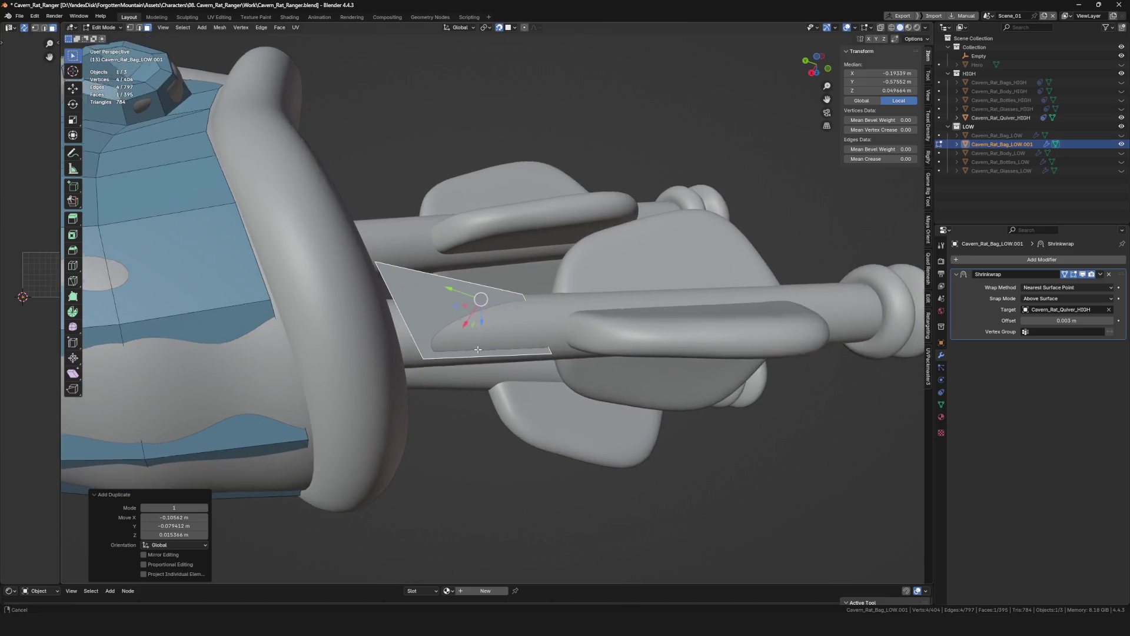
{"action": "scroll", "coordinate": [469, 334], "scroll_direction": "up", "scroll_amount": 2}
{"action": "key", "text": "1"}
{"action": "left_click", "coordinate": [375, 264]}
{"action": "left_click", "coordinate": [445, 308]}
Move the face's corner vertices onto the fletching and the arrow shaft.
{"action": "left_click", "coordinate": [531, 302]}
{"action": "key", "text": "g"}
{"action": "left_click", "coordinate": [551, 350]}
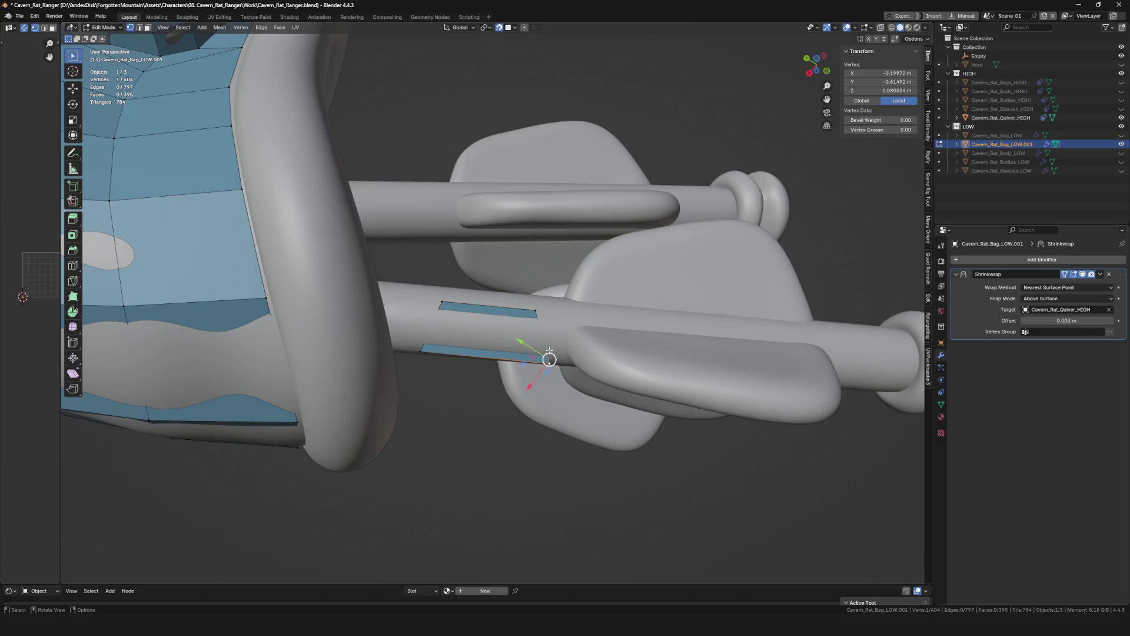
{"action": "middle_click_drag", "start_coordinate": [550, 351], "coordinate": [521, 345]}
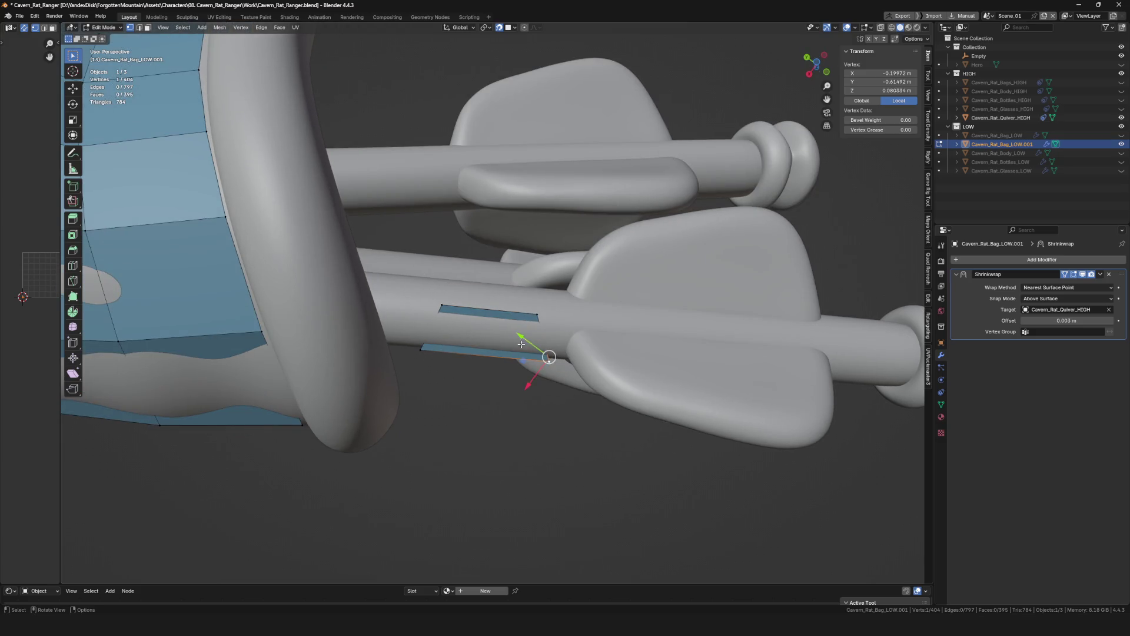
{"action": "left_click", "coordinate": [658, 316]}
{"action": "middle_click_drag", "start_coordinate": [660, 316], "coordinate": [494, 300]}
{"action": "left_click", "coordinate": [424, 288]}
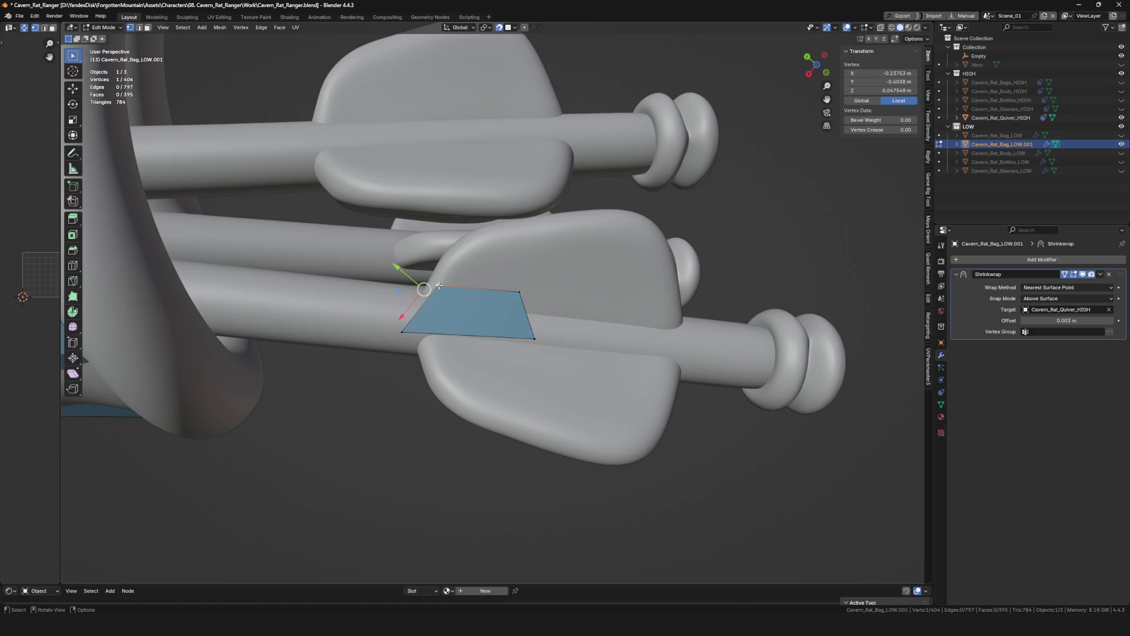
{"action": "left_click", "coordinate": [429, 303]}
{"action": "left_click", "coordinate": [514, 294]}
{"action": "key", "text": "g"}
{"action": "left_click", "coordinate": [524, 315]}
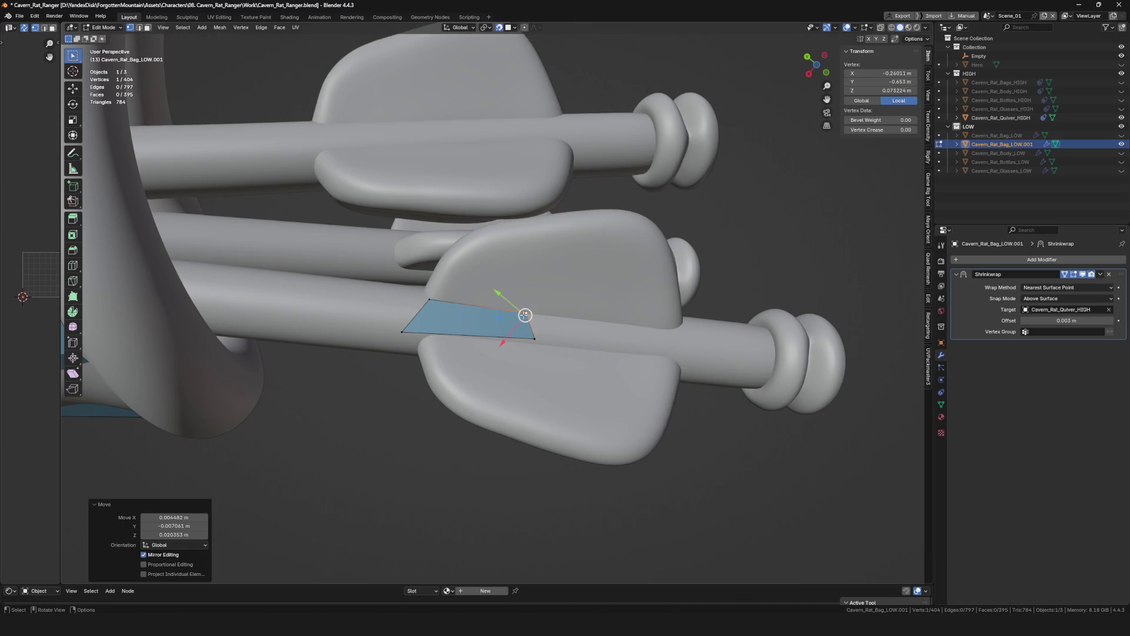
Slide the remaining corners along the shaft so the quad sits on the feather base.
{"action": "left_click", "coordinate": [430, 334]}
{"action": "left_click", "coordinate": [533, 338]}
{"action": "key", "text": "g"}
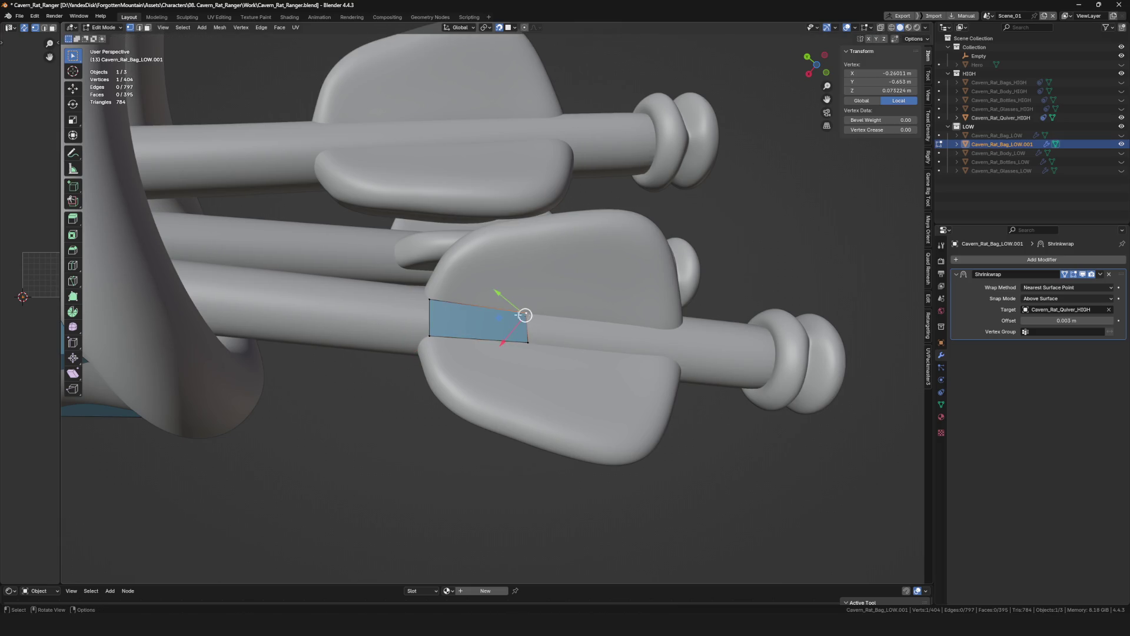
{"action": "left_click", "coordinate": [475, 306]}
{"action": "left_click", "coordinate": [529, 343]}
{"action": "key", "text": "g"}
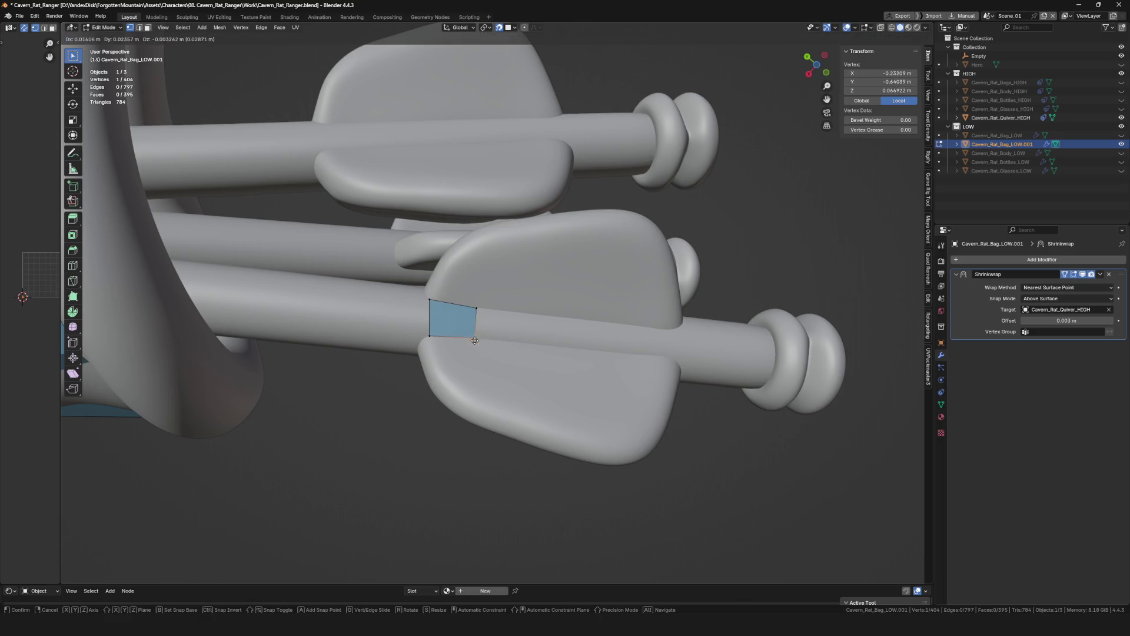
{"action": "left_click", "coordinate": [474, 340]}
Extrude the face's right edge into a strip toward the nock and lay it over the feather.
{"action": "left_click", "coordinate": [476, 309], "text": "shift"}
{"action": "key", "text": "e"}
{"action": "middle_click_drag", "start_coordinate": [478, 326], "coordinate": [505, 324], "text": "shift"}
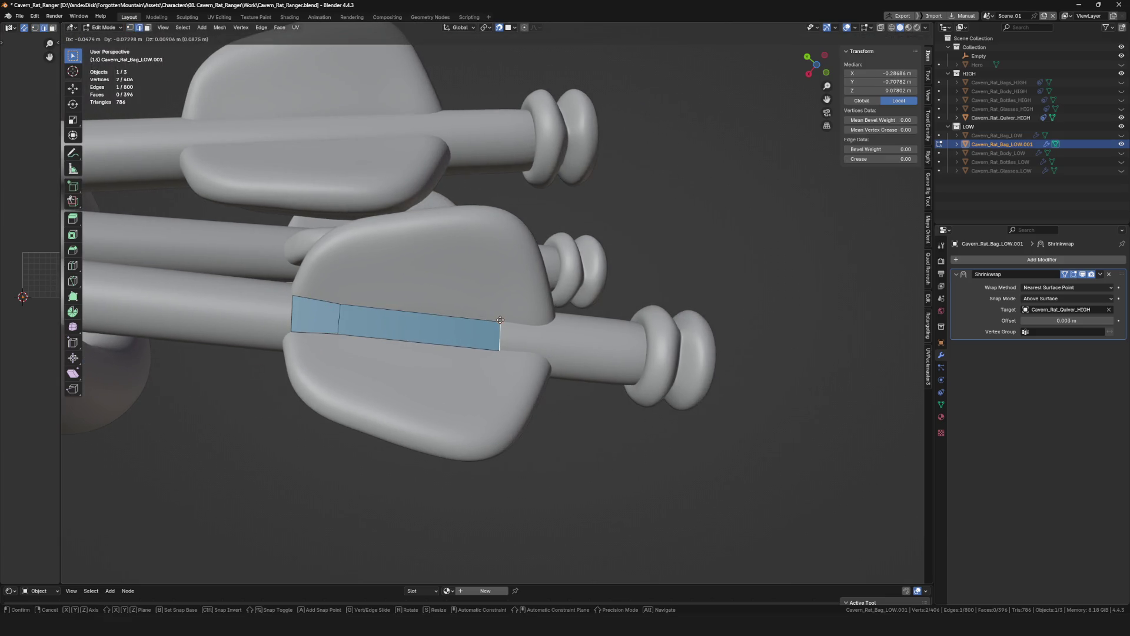
{"action": "left_click", "coordinate": [499, 321]}
{"action": "scroll", "coordinate": [552, 327], "scroll_direction": "down", "scroll_amount": 4}
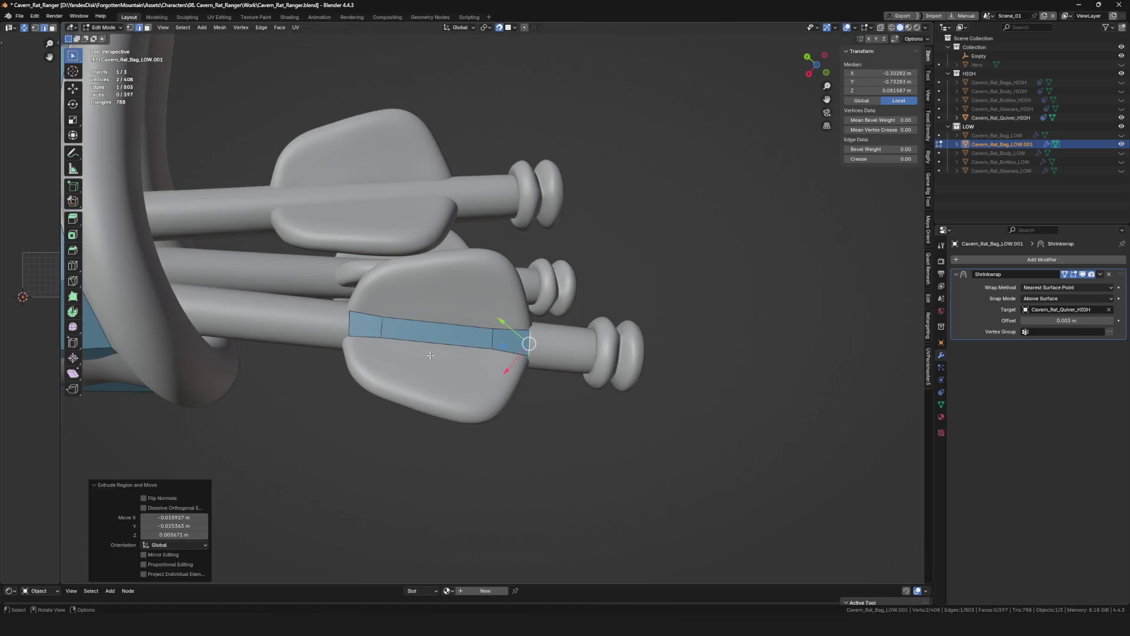
{"action": "middle_click_drag", "start_coordinate": [552, 327], "coordinate": [433, 354]}
{"action": "scroll", "coordinate": [434, 353], "scroll_direction": "up", "scroll_amount": 5}
{"action": "left_click", "coordinate": [385, 398]}
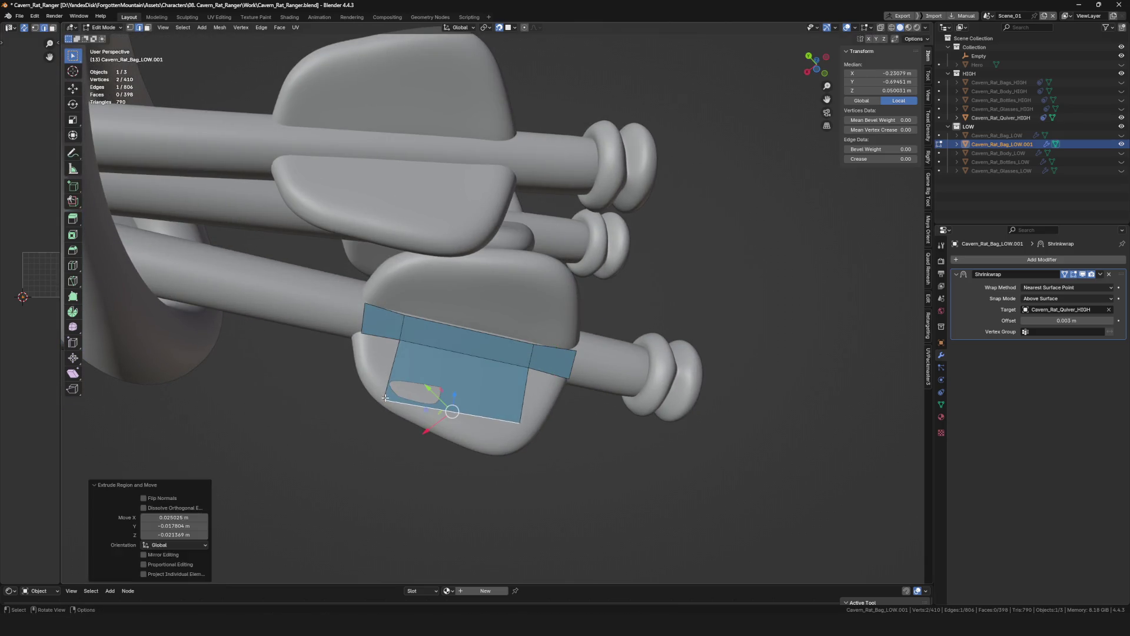
Tidy the strip's vertices along the feather edge and begin placing quads on the next fletching.
{"action": "left_click", "coordinate": [485, 441]}
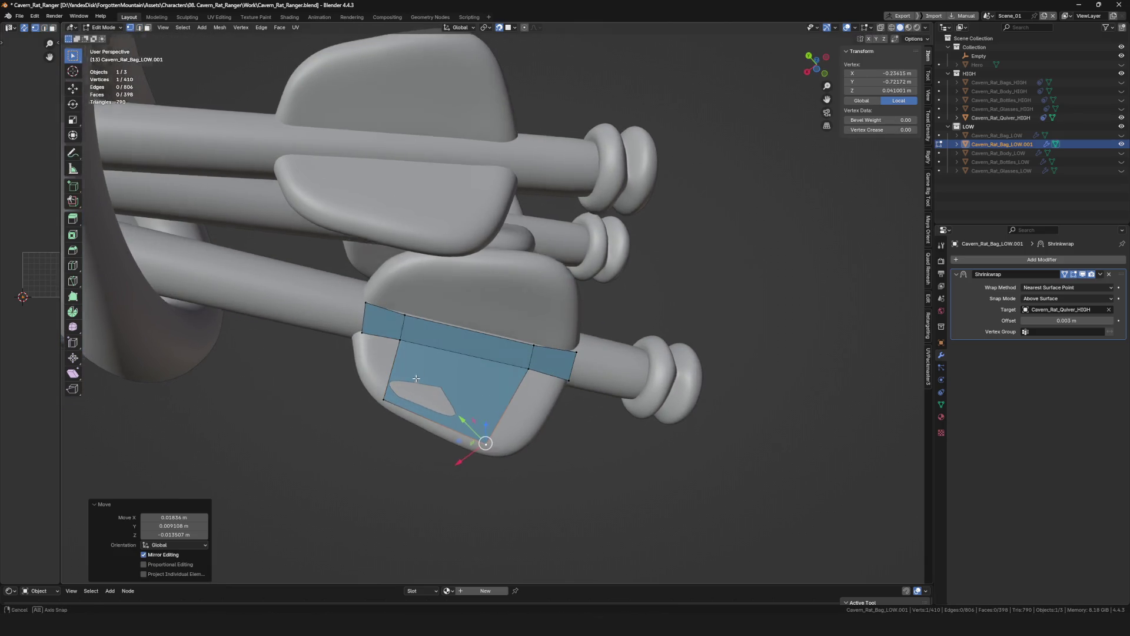
{"action": "middle_click_drag", "start_coordinate": [485, 441], "coordinate": [403, 340]}
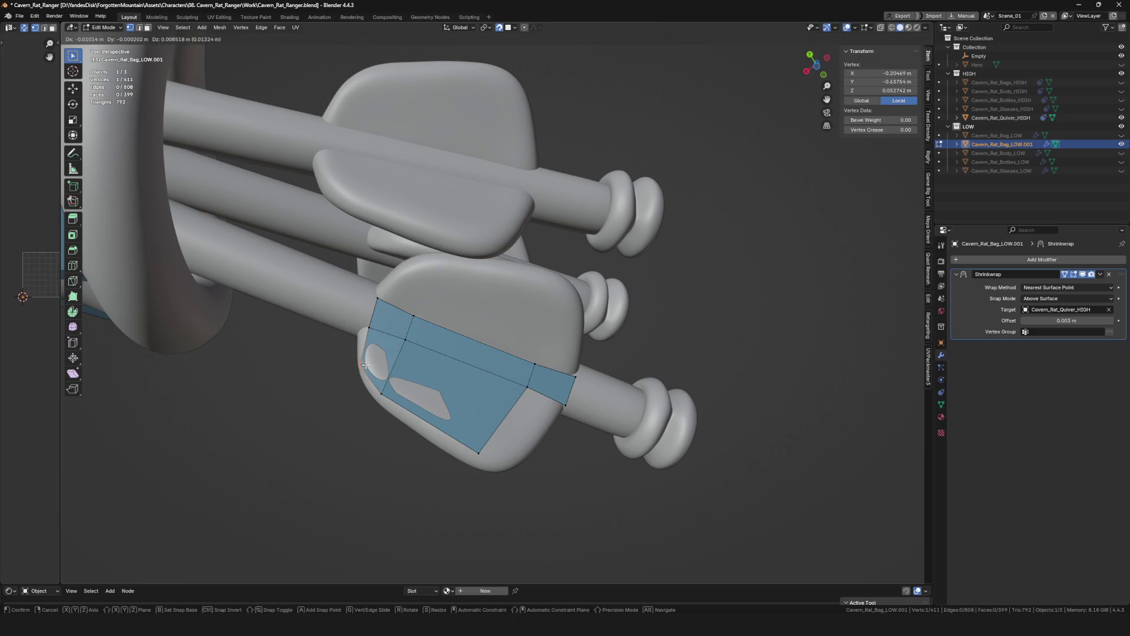
{"action": "left_click", "coordinate": [366, 363]}
{"action": "middle_click_drag", "start_coordinate": [366, 362], "coordinate": [434, 336]}
{"action": "left_click_drag", "start_coordinate": [423, 402], "coordinate": [428, 411]}
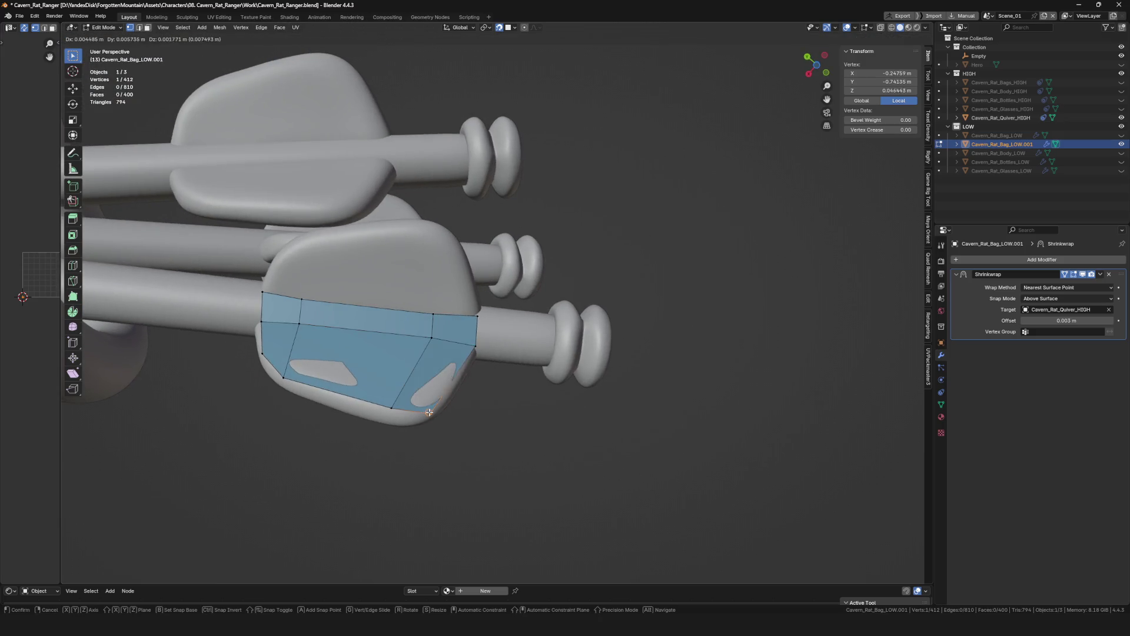
{"action": "mouse_move", "coordinate": [428, 412]}
{"action": "middle_mouse_down"}
{"action": "mouse_move", "coordinate": [380, 353]}
{"action": "mouse_move", "coordinate": [354, 378]}
{"action": "mouse_move", "coordinate": [485, 375]}
{"action": "mouse_move", "coordinate": [400, 391]}
{"action": "mouse_move", "coordinate": [404, 403]}
{"action": "mouse_move", "coordinate": [367, 401]}
{"action": "mouse_move", "coordinate": [383, 338]}
{"action": "mouse_move", "coordinate": [385, 369]}
{"action": "middle_mouse_up"}
{"action": "left_click", "coordinate": [377, 355], "text": "shift"}
{"action": "left_click", "coordinate": [321, 387]}
{"action": "left_click", "coordinate": [436, 378]}
Snap the patch's edge vertices down onto the rounded fletching surface.
{"action": "left_click", "coordinate": [482, 372]}
{"action": "key", "text": "g"}
{"action": "left_click", "coordinate": [399, 390]}
{"action": "left_click", "coordinate": [362, 419]}
{"action": "key", "text": "g"}
{"action": "left_click", "coordinate": [354, 389]}
Extrude two new vertices along the feather and fill faces between them.
{"action": "key", "text": "e"}
{"action": "left_click", "coordinate": [388, 376]}
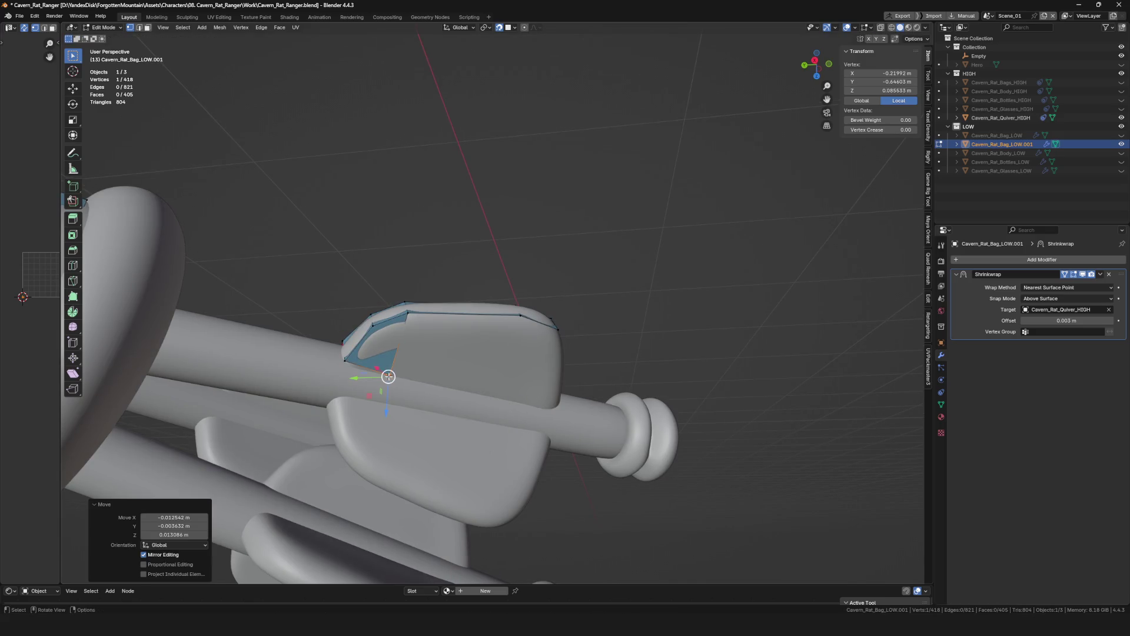
{"action": "middle_click_drag", "start_coordinate": [517, 366], "coordinate": [415, 371]}
{"action": "key", "text": "e"}
{"action": "left_click", "coordinate": [427, 374]}
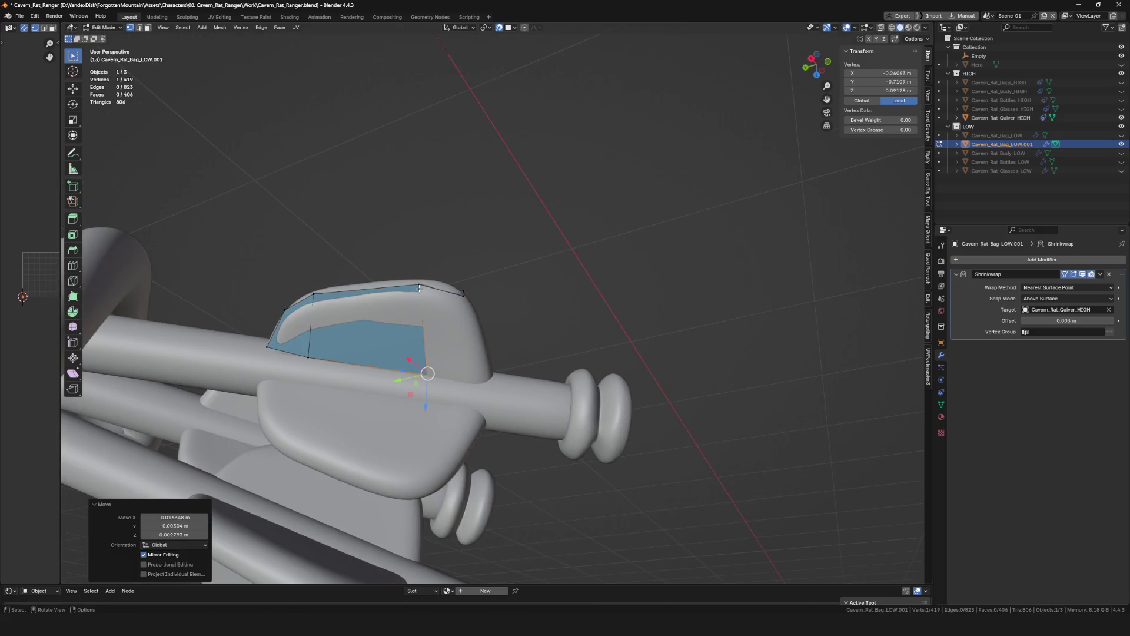
{"action": "mouse_move", "coordinate": [467, 345]}
{"action": "middle_mouse_down"}
{"action": "mouse_move", "coordinate": [480, 370]}
{"action": "mouse_move", "coordinate": [527, 332]}
{"action": "middle_mouse_up"}
{"action": "left_click", "coordinate": [495, 374]}
{"action": "key", "text": "f"}
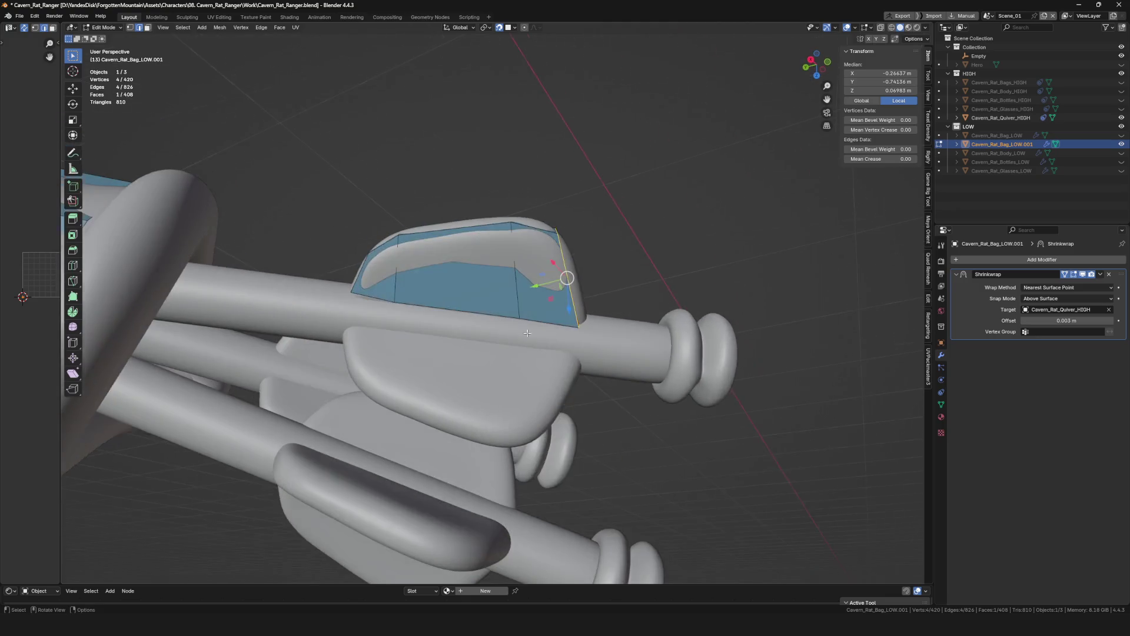
{"action": "left_click", "coordinate": [349, 324]}
{"action": "mouse_move", "coordinate": [350, 324]}
{"action": "middle_mouse_down"}
{"action": "mouse_move", "coordinate": [515, 346]}
{"action": "mouse_move", "coordinate": [417, 326]}
{"action": "middle_mouse_up"}
{"action": "key", "text": "f"}
{"action": "key", "text": "f"}
Add another face row lower over the fletching, snapping its vertices to the surface.
{"action": "key", "text": "alt+a"}
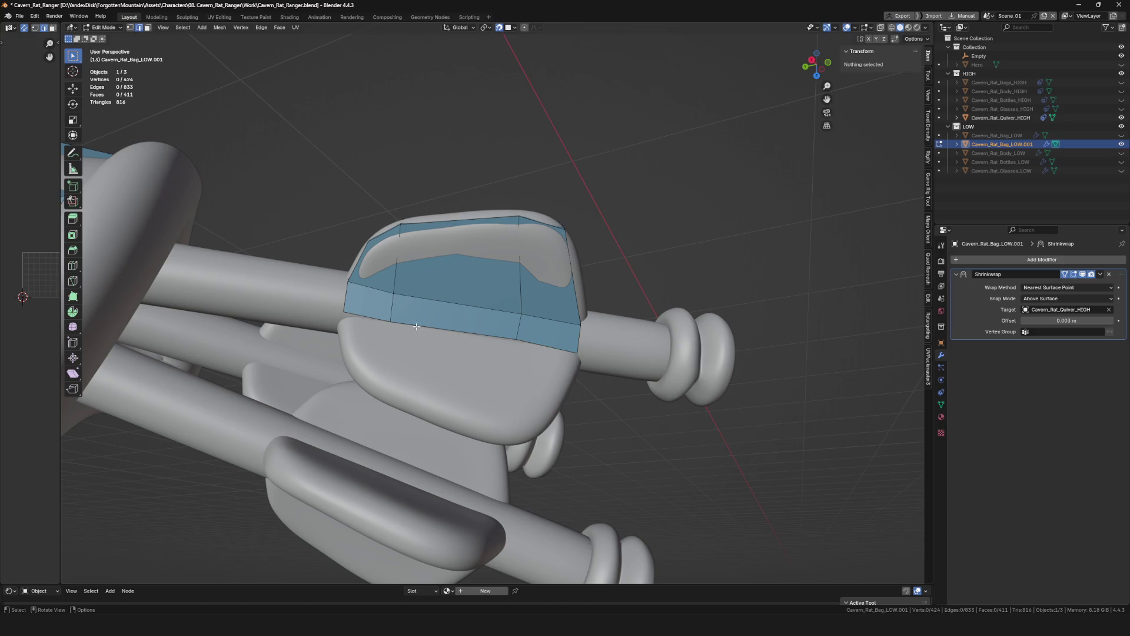
{"action": "left_click", "coordinate": [531, 402]}
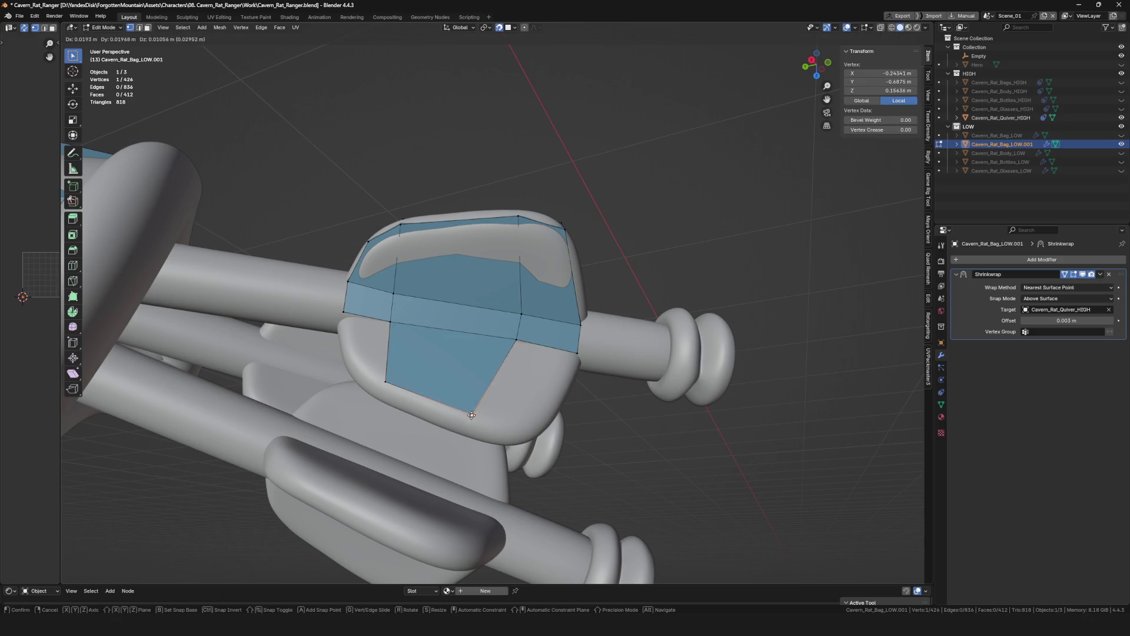
{"action": "left_click", "coordinate": [482, 416]}
{"action": "middle_click_drag", "start_coordinate": [392, 358], "coordinate": [391, 315]}
{"action": "left_click", "coordinate": [352, 355]}
{"action": "mouse_move", "coordinate": [352, 355]}
{"action": "middle_mouse_down"}
{"action": "mouse_move", "coordinate": [503, 432]}
{"action": "mouse_move", "coordinate": [569, 305]}
{"action": "mouse_move", "coordinate": [690, 312]}
{"action": "mouse_move", "coordinate": [645, 350]}
{"action": "mouse_move", "coordinate": [672, 353]}
{"action": "mouse_move", "coordinate": [595, 365]}
{"action": "mouse_move", "coordinate": [606, 333]}
{"action": "mouse_move", "coordinate": [591, 326]}
{"action": "mouse_move", "coordinate": [475, 344]}
{"action": "mouse_move", "coordinate": [505, 323]}
{"action": "middle_mouse_up"}
{"action": "left_click", "coordinate": [484, 448]}
Extrude a fresh strip of vertices from the patch onto the curved strap band beside it.
{"action": "left_click", "coordinate": [689, 312], "text": "shift"}
{"action": "key", "text": "g"}
{"action": "left_click", "coordinate": [695, 302]}
{"action": "left_click", "coordinate": [655, 355]}
{"action": "scroll", "coordinate": [671, 354], "scroll_direction": "up", "scroll_amount": 2}
{"action": "scroll", "coordinate": [671, 362], "scroll_direction": "up", "scroll_amount": 2}
{"action": "key", "text": "e"}
{"action": "left_click", "coordinate": [673, 372]}
{"action": "left_click", "coordinate": [636, 336]}
{"action": "scroll", "coordinate": [591, 326], "scroll_direction": "up", "scroll_amount": 4}
{"action": "scroll", "coordinate": [585, 320], "scroll_direction": "down", "scroll_amount": 2}
{"action": "left_click", "coordinate": [581, 306]}
Reposition the new strap vertices so they sit flush on the band.
{"action": "left_click", "coordinate": [600, 320]}
{"action": "middle_click_drag", "start_coordinate": [600, 319], "coordinate": [647, 365]}
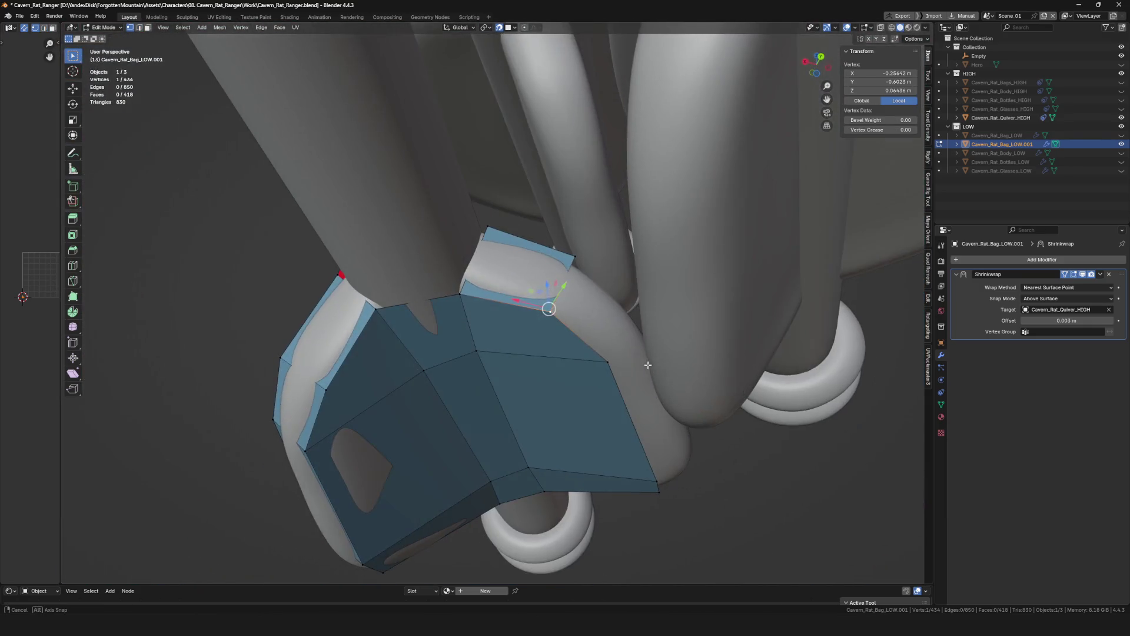
{"action": "left_click", "coordinate": [625, 319]}
{"action": "mouse_move", "coordinate": [625, 319]}
{"action": "middle_mouse_down"}
{"action": "mouse_move", "coordinate": [528, 312]}
{"action": "mouse_move", "coordinate": [499, 419]}
{"action": "mouse_move", "coordinate": [555, 412]}
{"action": "middle_mouse_up"}
{"action": "left_click", "coordinate": [508, 430]}
{"action": "left_click", "coordinate": [475, 447]}
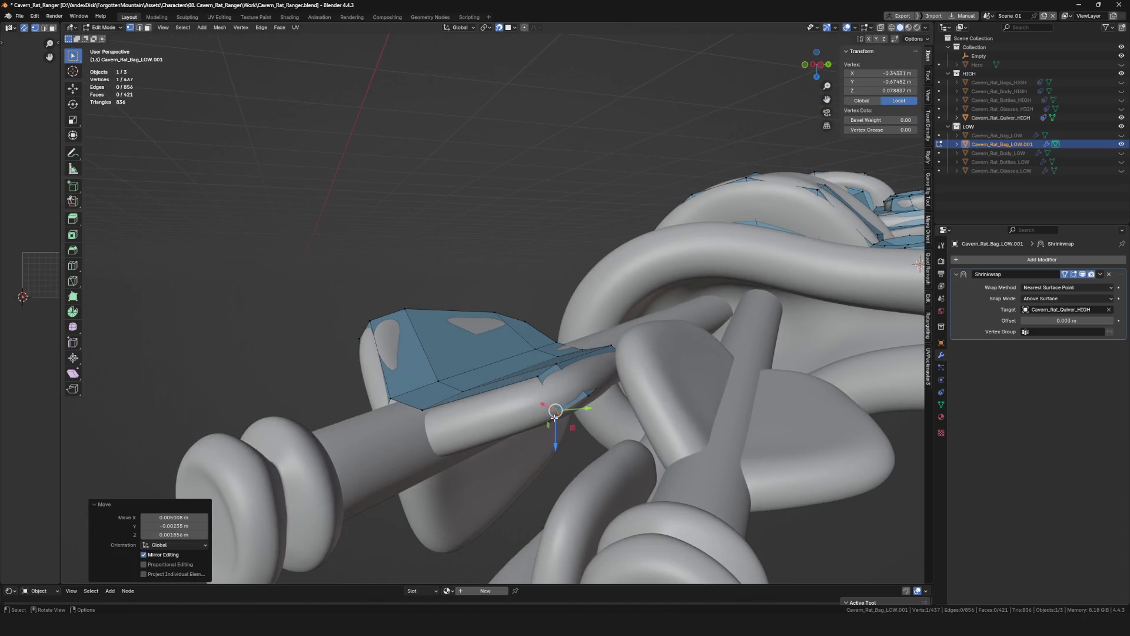
Build a new face reaching onto the arrow shaft and snap its corners, then clear the selection.
{"action": "key", "text": "f"}
{"action": "mouse_move", "coordinate": [492, 434]}
{"action": "middle_mouse_down"}
{"action": "mouse_move", "coordinate": [442, 468]}
{"action": "mouse_move", "coordinate": [525, 217]}
{"action": "mouse_move", "coordinate": [541, 254]}
{"action": "middle_mouse_up"}
{"action": "left_click", "coordinate": [442, 467]}
{"action": "scroll", "coordinate": [537, 247], "scroll_direction": "up", "scroll_amount": 3}
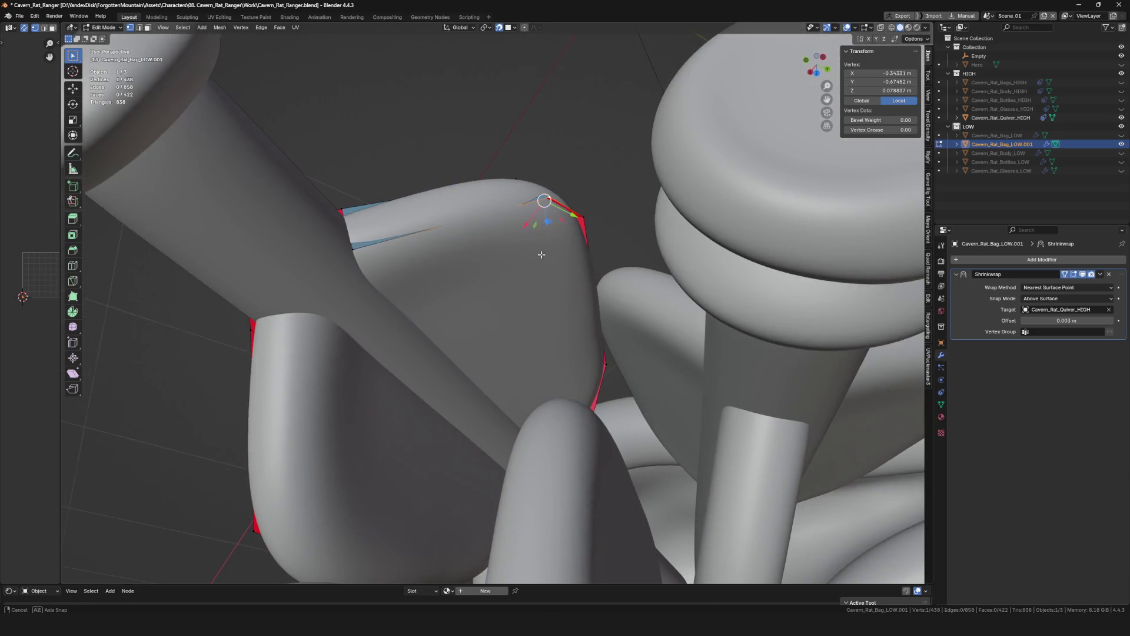
{"action": "left_click", "coordinate": [574, 230]}
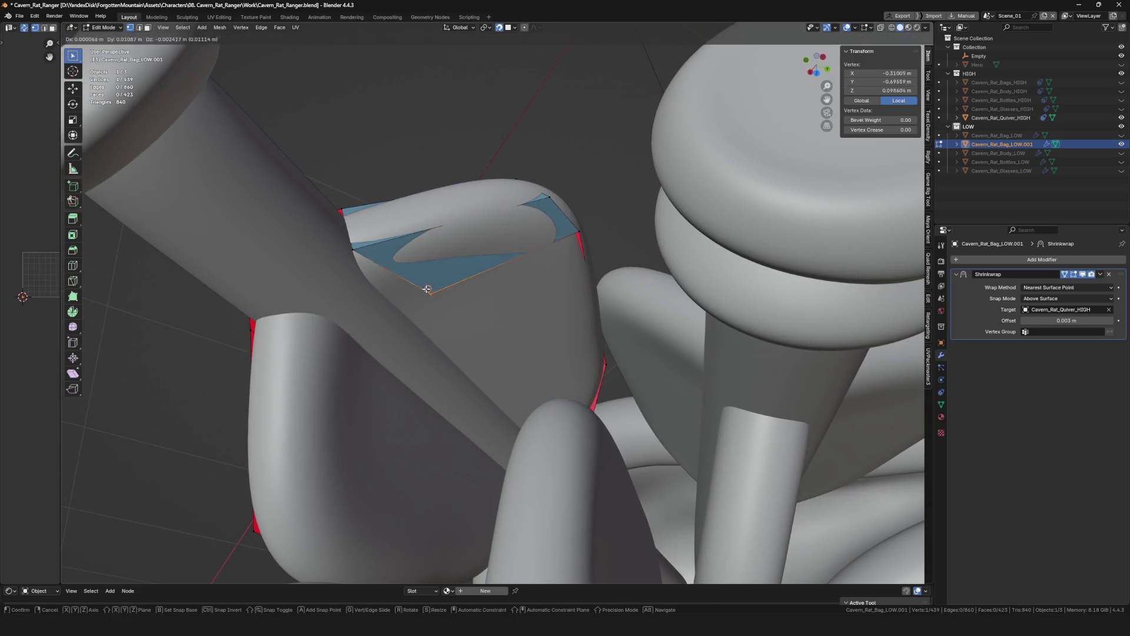
{"action": "left_click", "coordinate": [402, 309]}
{"action": "middle_click_drag", "start_coordinate": [402, 309], "coordinate": [557, 392]}
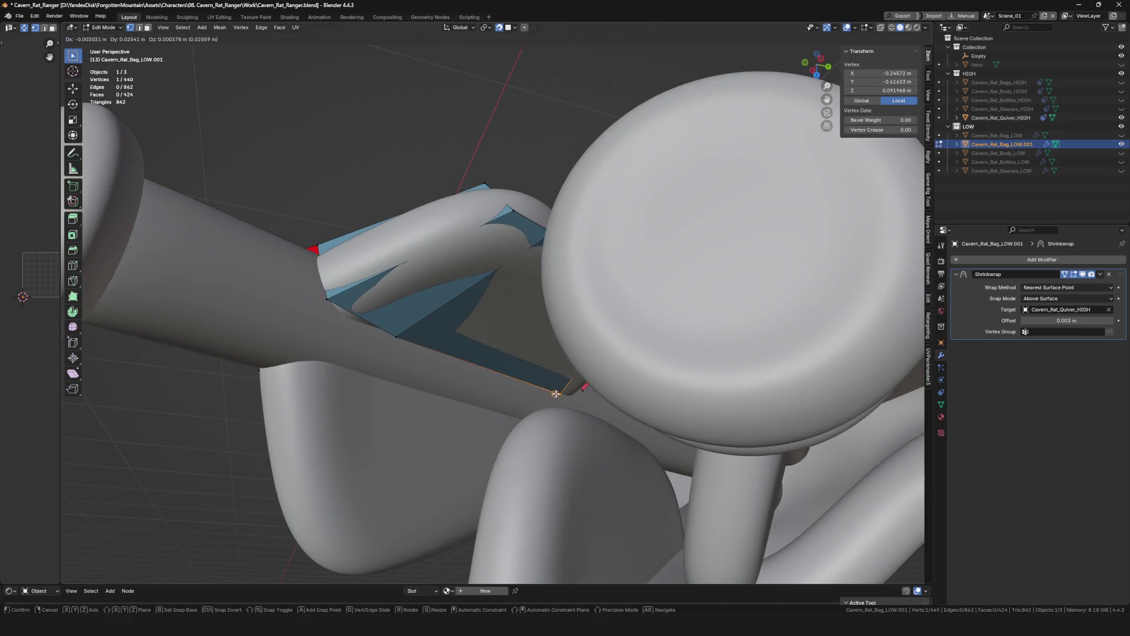
{"action": "left_click", "coordinate": [555, 393]}
{"action": "key", "text": "alt+a"}
Nudge the top corner vertex of the handle-plate patch down and left to hug the surface.
{"action": "mouse_move", "coordinate": [560, 391]}
{"action": "middle_mouse_down"}
{"action": "mouse_move", "coordinate": [606, 357]}
{"action": "mouse_move", "coordinate": [548, 293]}
{"action": "mouse_move", "coordinate": [425, 259]}
{"action": "mouse_move", "coordinate": [447, 243]}
{"action": "mouse_move", "coordinate": [452, 302]}
{"action": "mouse_move", "coordinate": [369, 233]}
{"action": "middle_mouse_up"}
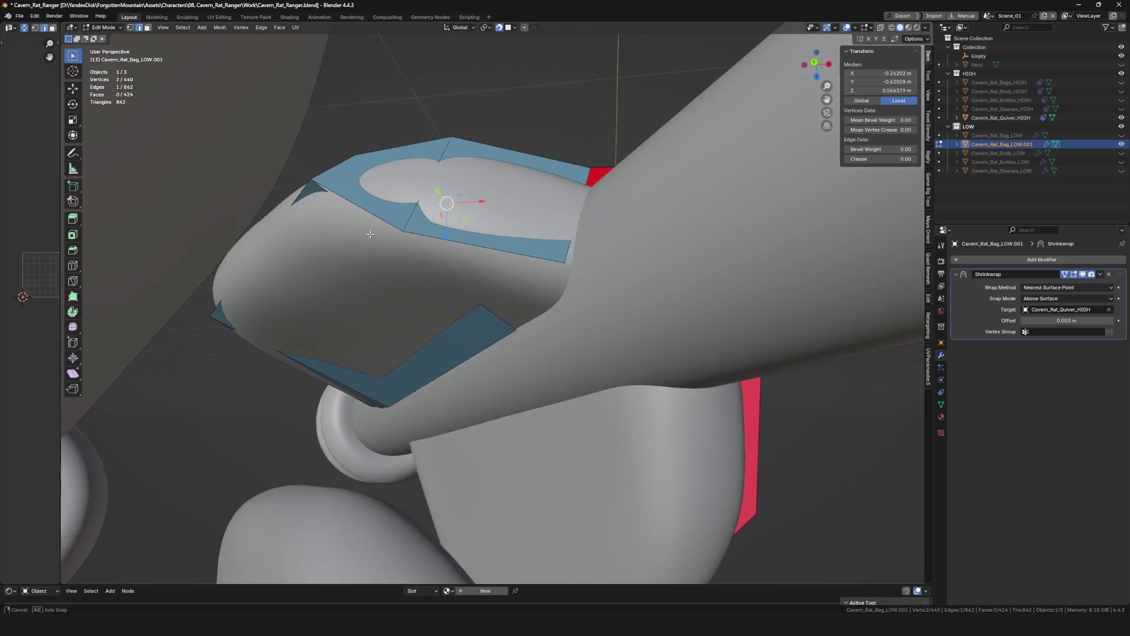
{"action": "left_click", "coordinate": [402, 208]}
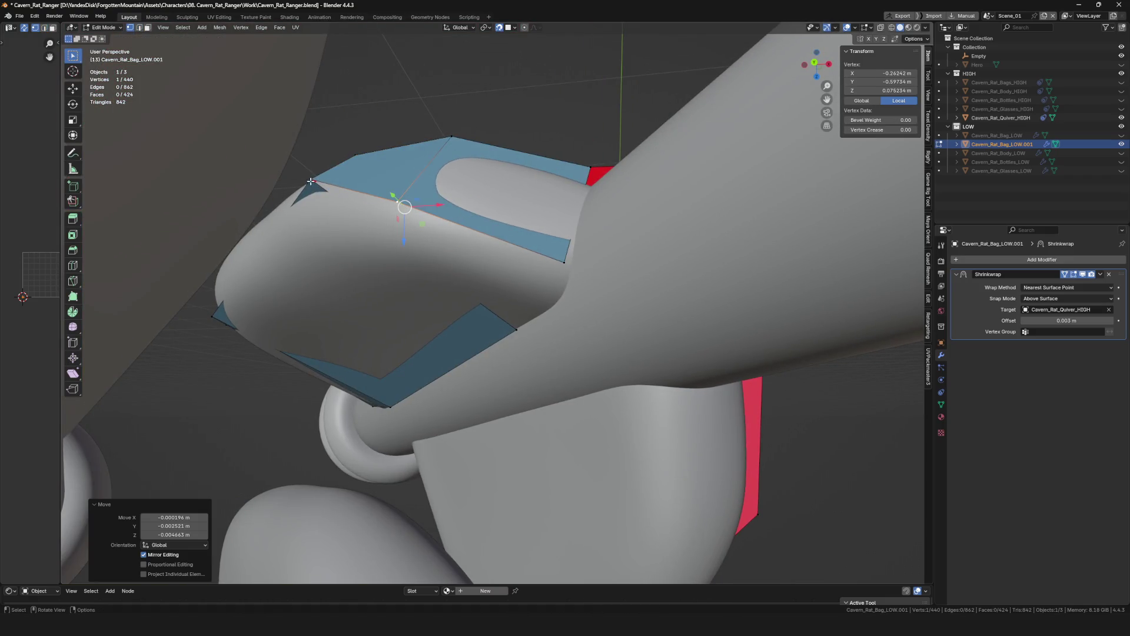
{"action": "left_click_drag", "start_coordinate": [311, 181], "coordinate": [299, 198]}
{"action": "left_click", "coordinate": [446, 306]}
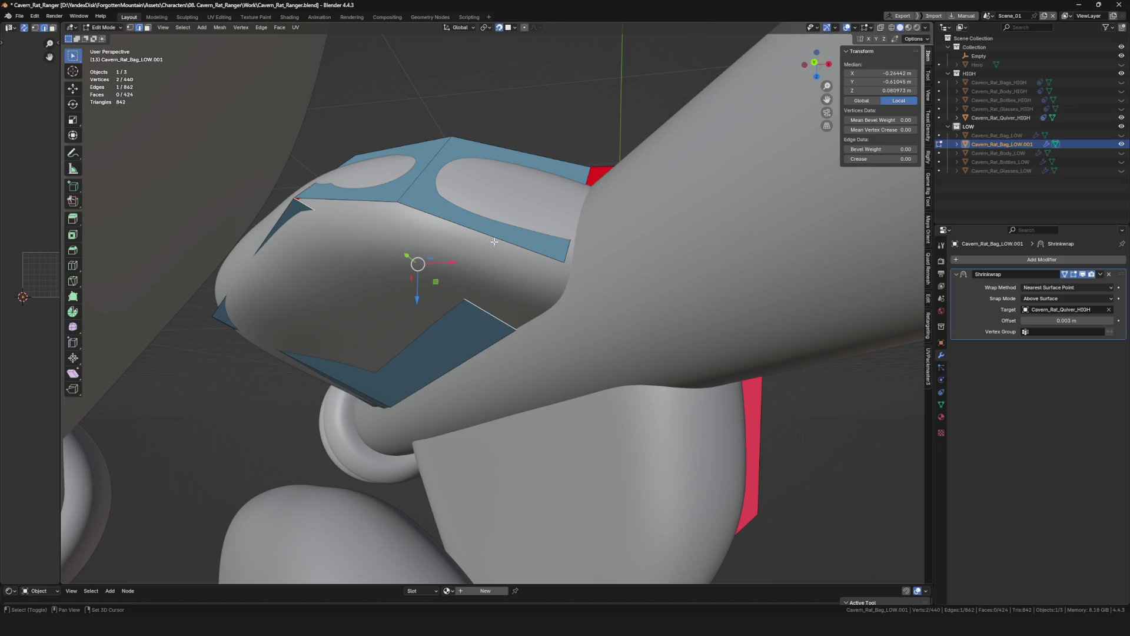
{"action": "middle_click_drag", "start_coordinate": [461, 225], "coordinate": [476, 239]}
{"action": "scroll", "coordinate": [496, 252], "scroll_direction": "up", "scroll_amount": 6}
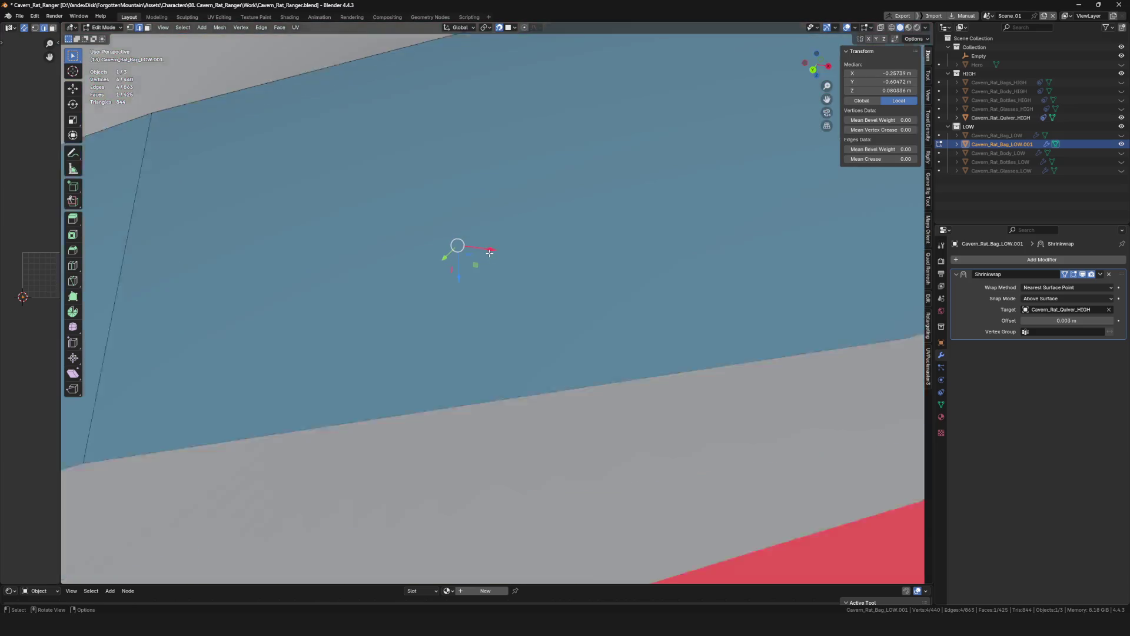
{"action": "scroll", "coordinate": [496, 252], "scroll_direction": "down", "scroll_amount": 4}
{"action": "scroll", "coordinate": [508, 248], "scroll_direction": "down", "scroll_amount": 3}
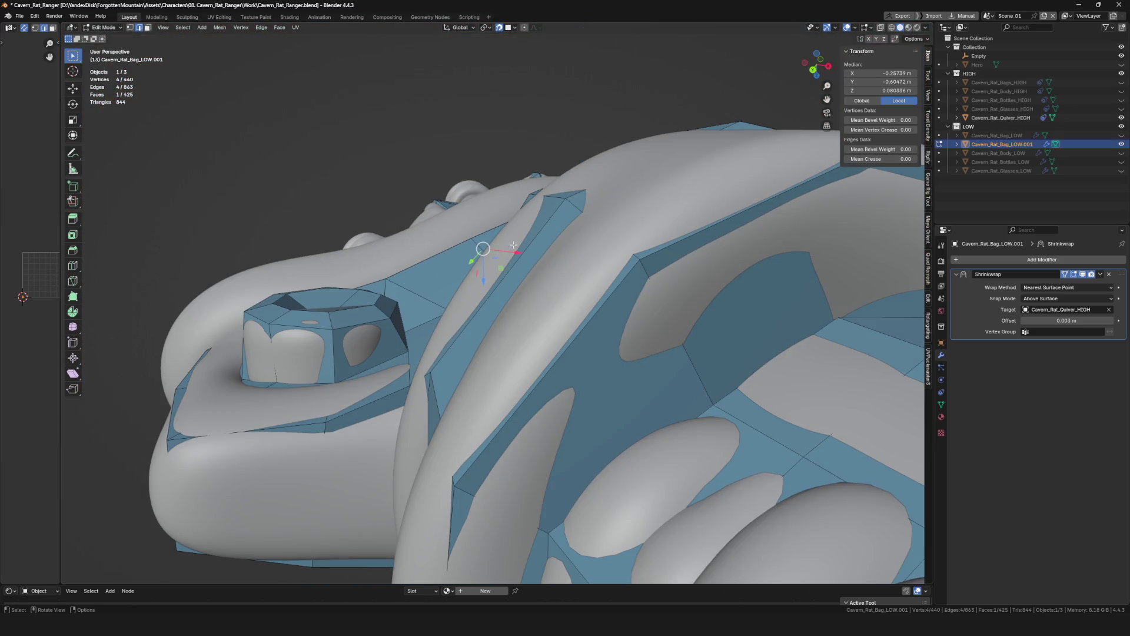
{"action": "scroll", "coordinate": [514, 246], "scroll_direction": "down", "scroll_amount": 5}
Inspect the quiver from below and pull a fletching-edge vertex into place.
{"action": "middle_click_drag", "start_coordinate": [504, 265], "coordinate": [486, 284]}
{"action": "scroll", "coordinate": [473, 226], "scroll_direction": "up", "scroll_amount": 4}
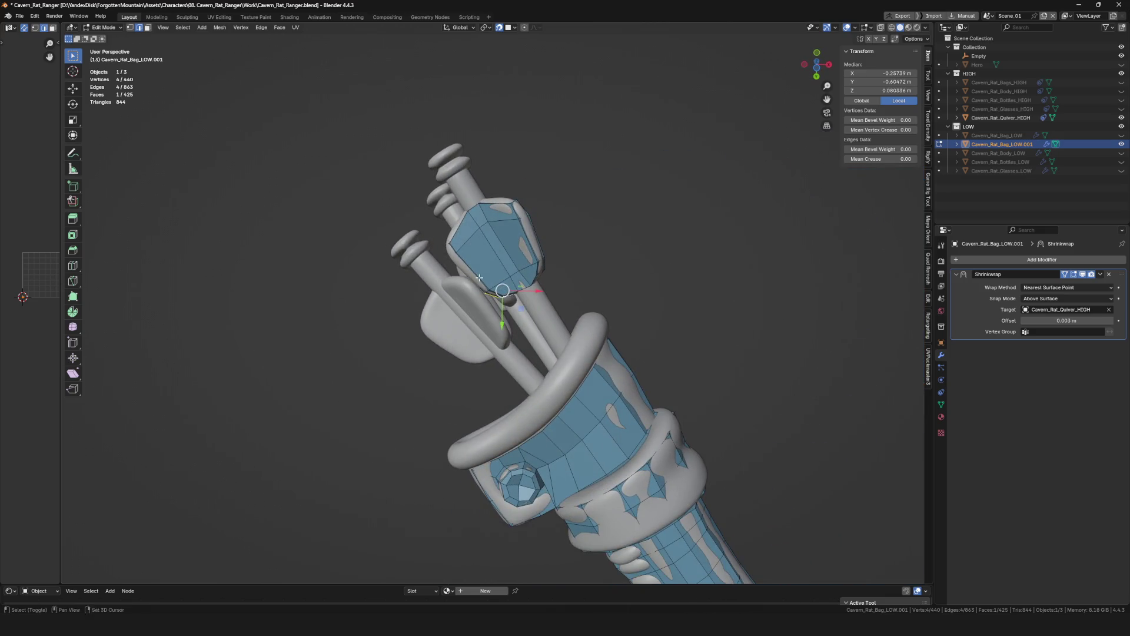
{"action": "mouse_move", "coordinate": [472, 226]}
{"action": "middle_mouse_down"}
{"action": "mouse_move", "coordinate": [528, 292]}
{"action": "mouse_move", "coordinate": [504, 285]}
{"action": "middle_mouse_up"}
{"action": "left_click_drag", "start_coordinate": [505, 286], "coordinate": [538, 270]}
{"action": "scroll", "coordinate": [529, 291], "scroll_direction": "up", "scroll_amount": 3}
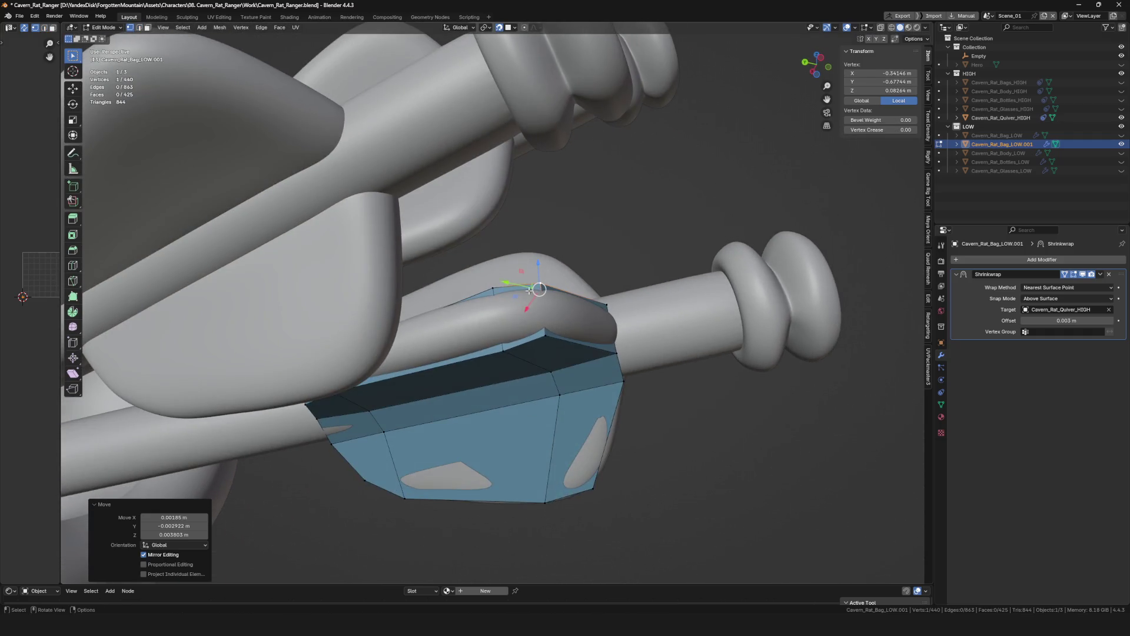
{"action": "left_click_drag", "start_coordinate": [542, 330], "coordinate": [530, 325]}
{"action": "mouse_move", "coordinate": [530, 325]}
{"action": "middle_mouse_down"}
{"action": "mouse_move", "coordinate": [462, 353]}
{"action": "mouse_move", "coordinate": [432, 299]}
{"action": "mouse_move", "coordinate": [477, 262]}
{"action": "middle_mouse_up"}
{"action": "left_click", "coordinate": [431, 298], "text": "shift"}
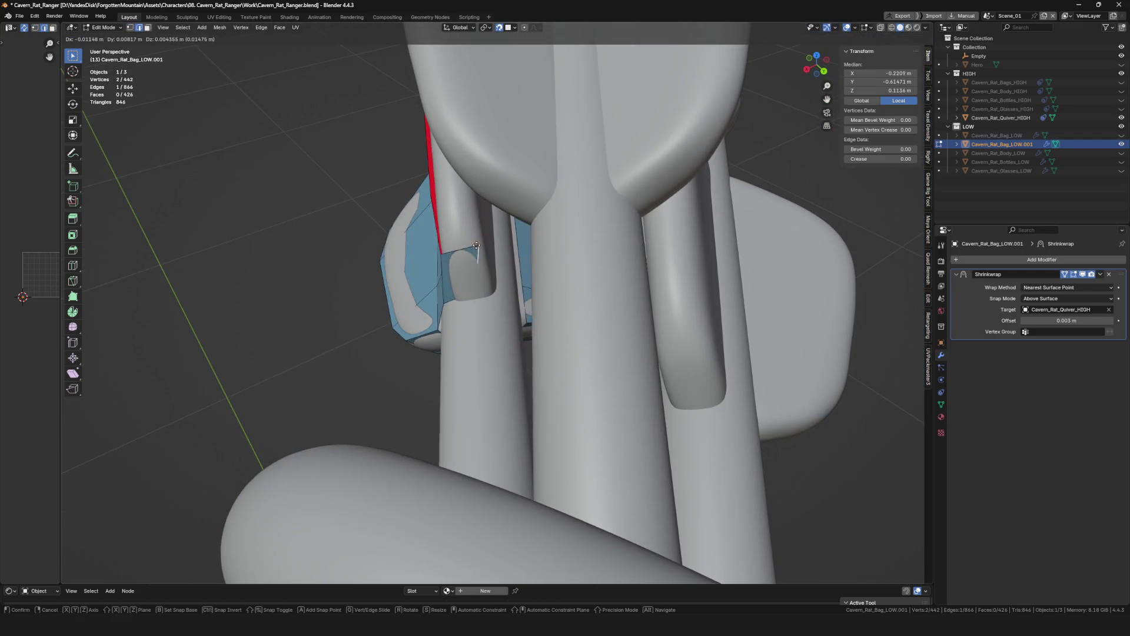
{"action": "left_click", "coordinate": [480, 245]}
{"action": "key", "text": "g"}
{"action": "left_click", "coordinate": [492, 298]}
{"action": "key", "text": "alt+a"}
Adjust two strap-edge vertices so the patch follows the band toward the shaft.
{"action": "left_click", "coordinate": [486, 260]}
{"action": "middle_click_drag", "start_coordinate": [486, 260], "coordinate": [490, 221]}
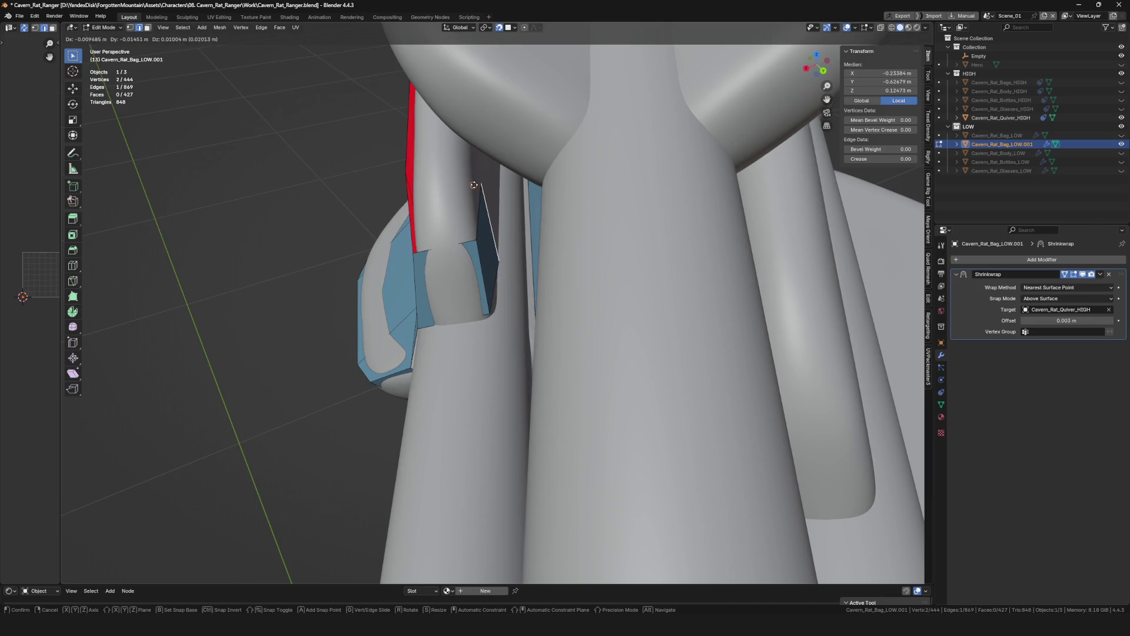
{"action": "left_click", "coordinate": [480, 184]}
{"action": "left_click", "coordinate": [463, 167]}
{"action": "key", "text": "g"}
{"action": "left_click", "coordinate": [492, 252]}
{"action": "mouse_move", "coordinate": [492, 252]}
{"action": "middle_mouse_down"}
{"action": "mouse_move", "coordinate": [514, 285]}
{"action": "mouse_move", "coordinate": [505, 251]}
{"action": "mouse_move", "coordinate": [504, 298]}
{"action": "mouse_move", "coordinate": [535, 296]}
{"action": "mouse_move", "coordinate": [512, 295]}
{"action": "middle_mouse_up"}
{"action": "key", "text": "Escape"}
{"action": "left_click", "coordinate": [499, 289]}
Extend a new vertex up from the patch and reposition a neighbouring one.
{"action": "left_click", "coordinate": [521, 289]}
{"action": "key", "text": "alt+v"}
{"action": "left_click", "coordinate": [485, 158]}
{"action": "scroll", "coordinate": [491, 177], "scroll_direction": "up", "scroll_amount": 5}
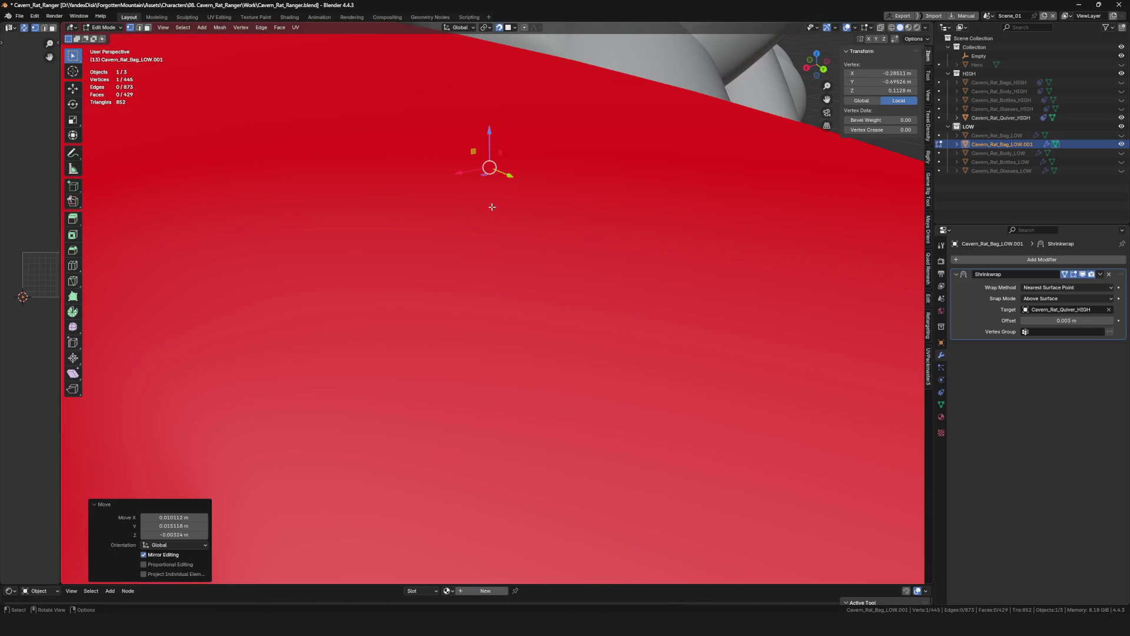
{"action": "scroll", "coordinate": [528, 248], "scroll_direction": "down", "scroll_amount": 5}
{"action": "mouse_move", "coordinate": [529, 248]}
{"action": "middle_mouse_down"}
{"action": "mouse_move", "coordinate": [499, 240]}
{"action": "mouse_move", "coordinate": [497, 272]}
{"action": "mouse_move", "coordinate": [521, 124]}
{"action": "middle_mouse_up"}
{"action": "left_click", "coordinate": [499, 240]}
{"action": "scroll", "coordinate": [497, 273], "scroll_direction": "up", "scroll_amount": 3}
{"action": "scroll", "coordinate": [521, 125], "scroll_direction": "down", "scroll_amount": 4}
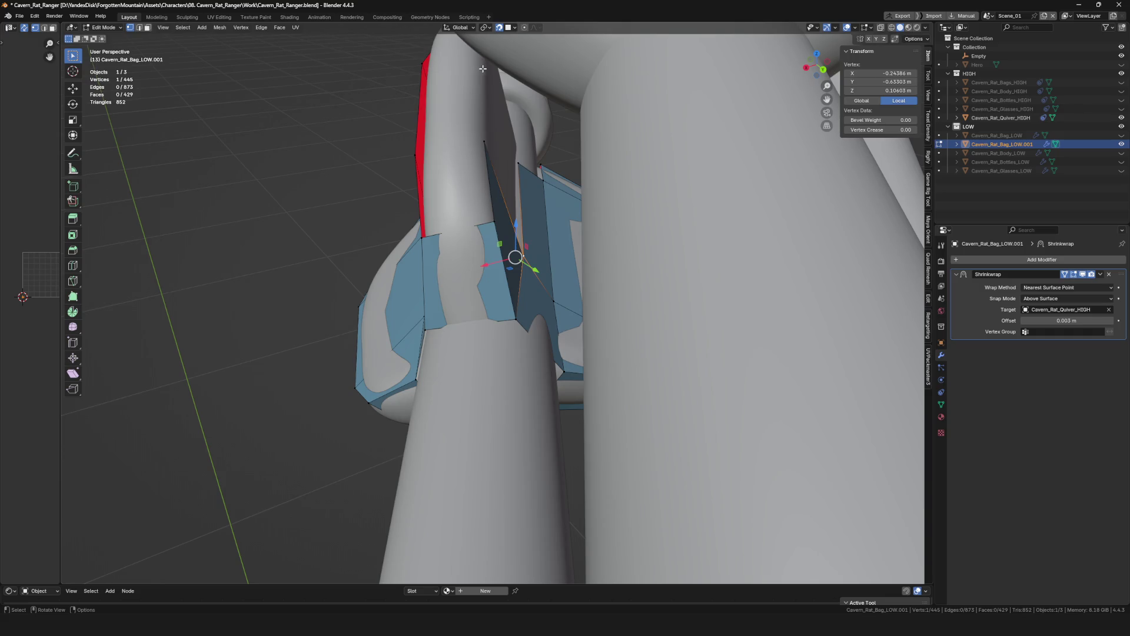
{"action": "left_click", "coordinate": [486, 67]}
{"action": "scroll", "coordinate": [481, 76], "scroll_direction": "up", "scroll_amount": 4}
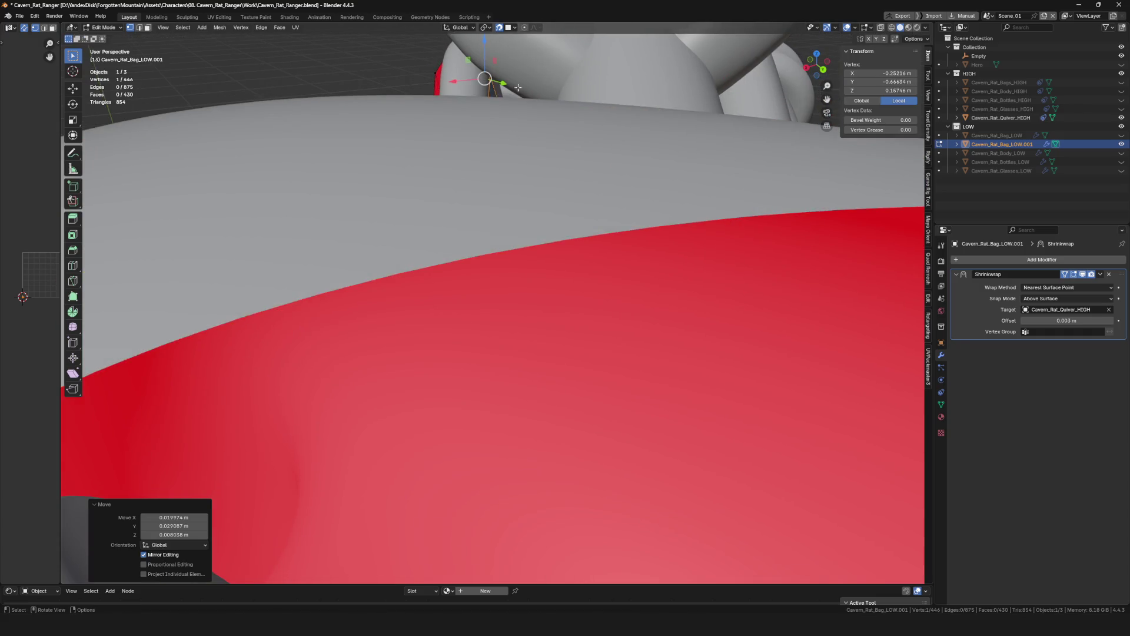
Select the edge along the fletching and move its vertex down against the shaft.
{"action": "middle_click_drag", "start_coordinate": [481, 76], "coordinate": [575, 221]}
{"action": "scroll", "coordinate": [609, 269], "scroll_direction": "down", "scroll_amount": 3}
{"action": "middle_click_drag", "start_coordinate": [610, 270], "coordinate": [521, 291]}
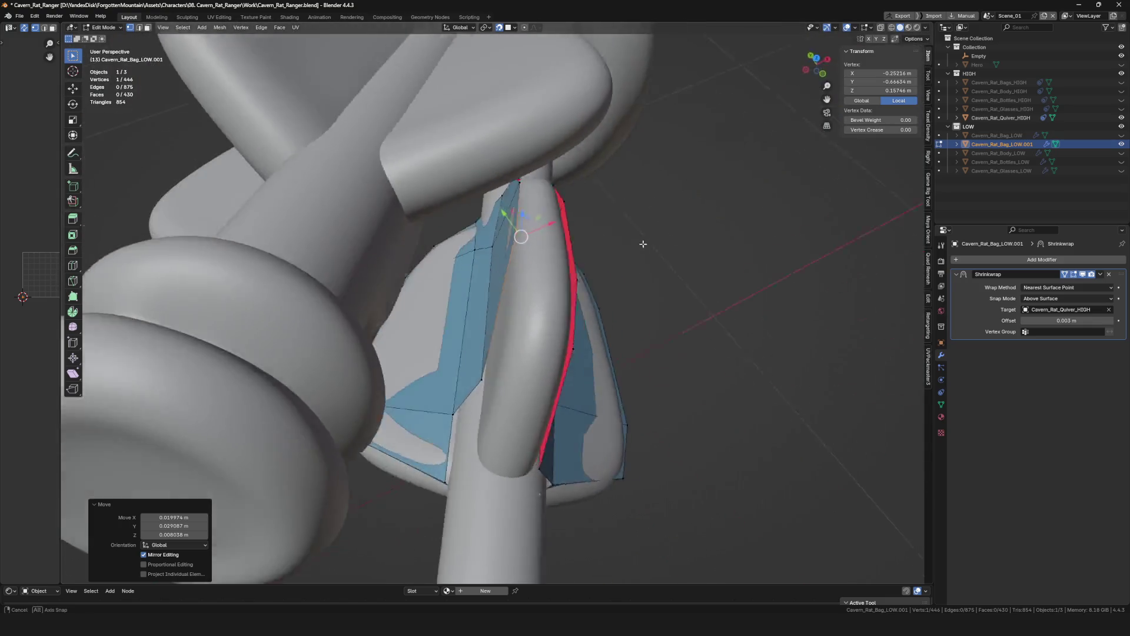
{"action": "left_click", "coordinate": [548, 268], "text": "shift"}
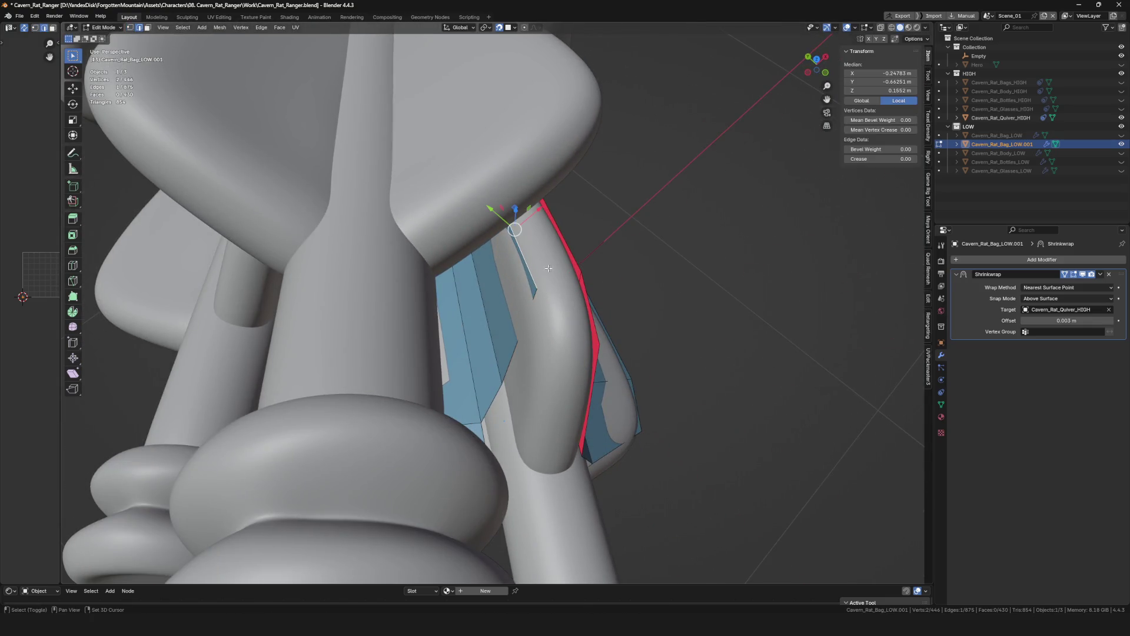
{"action": "mouse_move", "coordinate": [567, 244]}
{"action": "middle_mouse_down"}
{"action": "mouse_move", "coordinate": [564, 289]}
{"action": "mouse_move", "coordinate": [521, 323]}
{"action": "middle_mouse_up"}
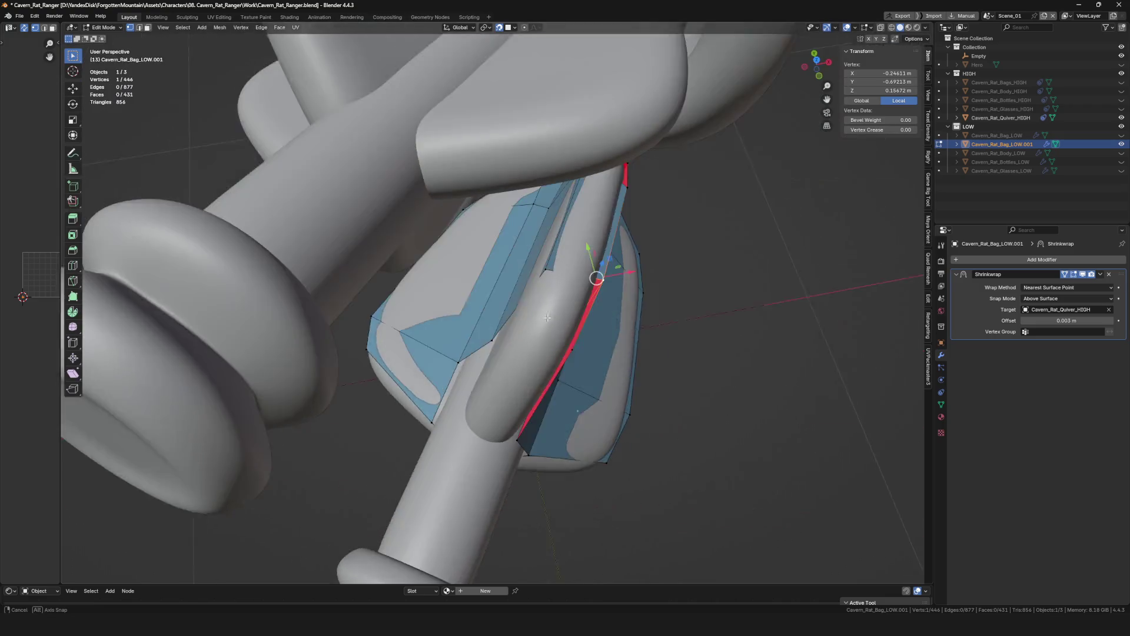
{"action": "left_click_drag", "start_coordinate": [522, 323], "coordinate": [525, 326]}
{"action": "mouse_move", "coordinate": [526, 327]}
{"action": "middle_mouse_down"}
{"action": "mouse_move", "coordinate": [560, 363]}
{"action": "mouse_move", "coordinate": [560, 343]}
{"action": "middle_mouse_up"}
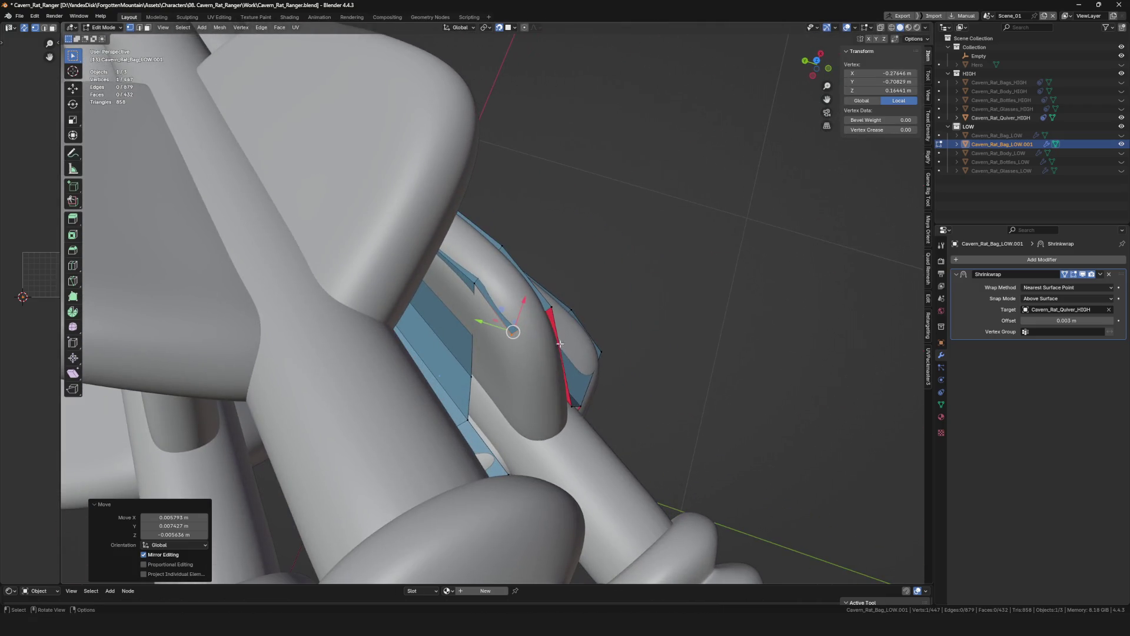
{"action": "middle_click_drag", "start_coordinate": [481, 325], "coordinate": [495, 349]}
{"action": "key", "text": "g"}
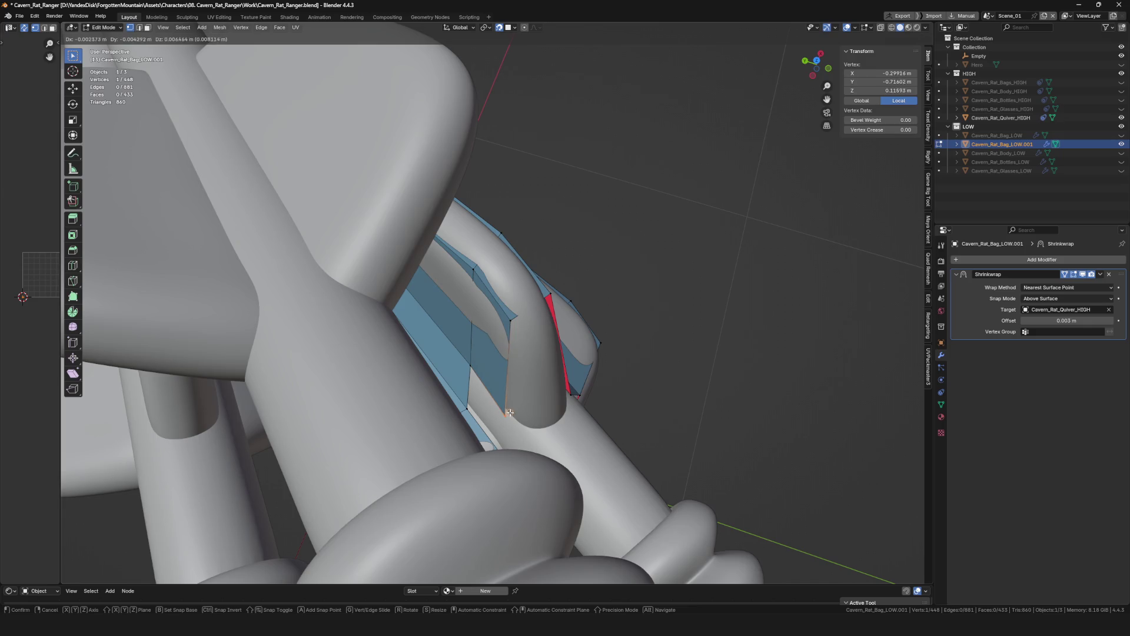
{"action": "left_click", "coordinate": [513, 414]}
Fill the face closing the patch where it meets the arrow shaft and check it all round.
{"action": "key", "text": "alt+a"}
{"action": "mouse_move", "coordinate": [521, 420]}
{"action": "middle_mouse_down"}
{"action": "mouse_move", "coordinate": [490, 335]}
{"action": "mouse_move", "coordinate": [434, 322]}
{"action": "middle_mouse_up"}
{"action": "key", "text": "f"}
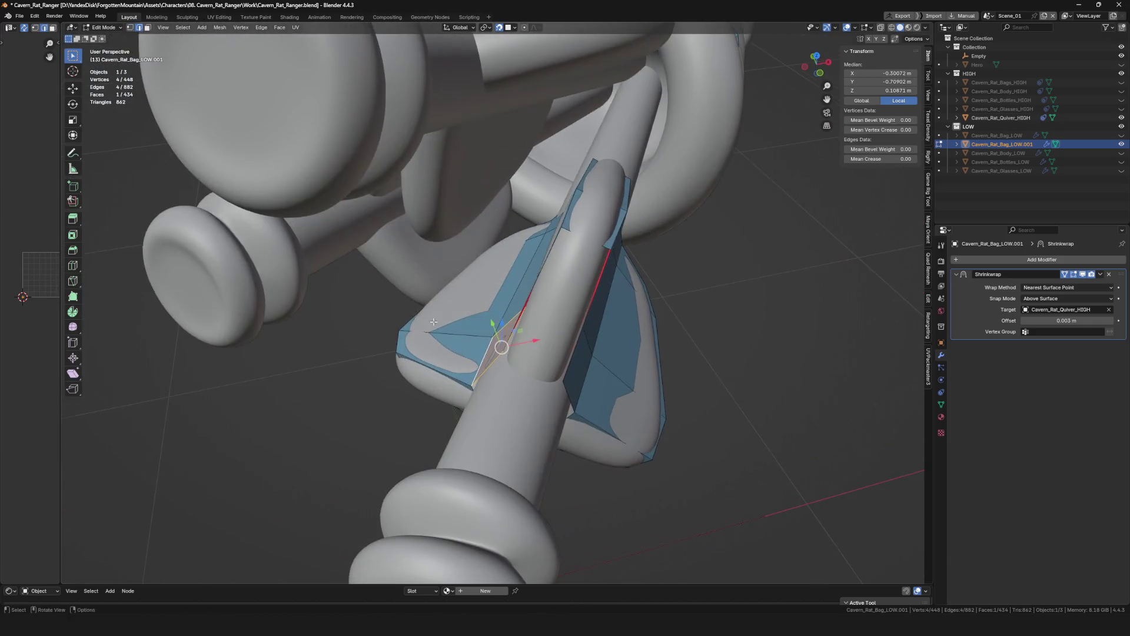
{"action": "left_click", "coordinate": [530, 289]}
{"action": "middle_click_drag", "start_coordinate": [530, 289], "coordinate": [538, 282]}
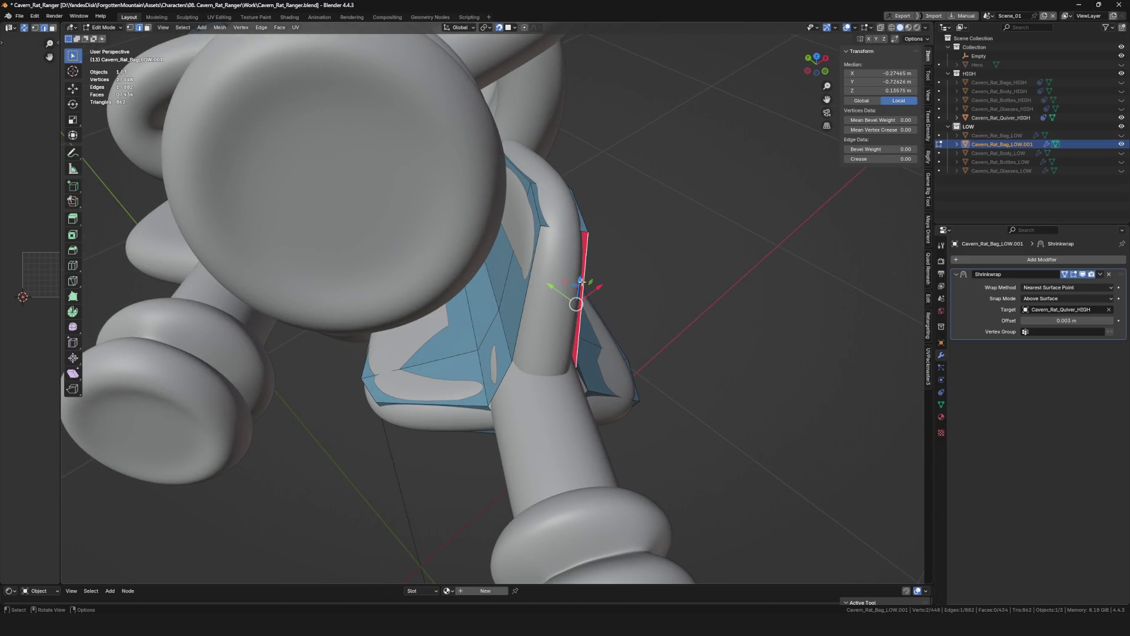
{"action": "scroll", "coordinate": [542, 297], "scroll_direction": "down", "scroll_amount": 5}
{"action": "middle_click_drag", "start_coordinate": [568, 270], "coordinate": [580, 303]}
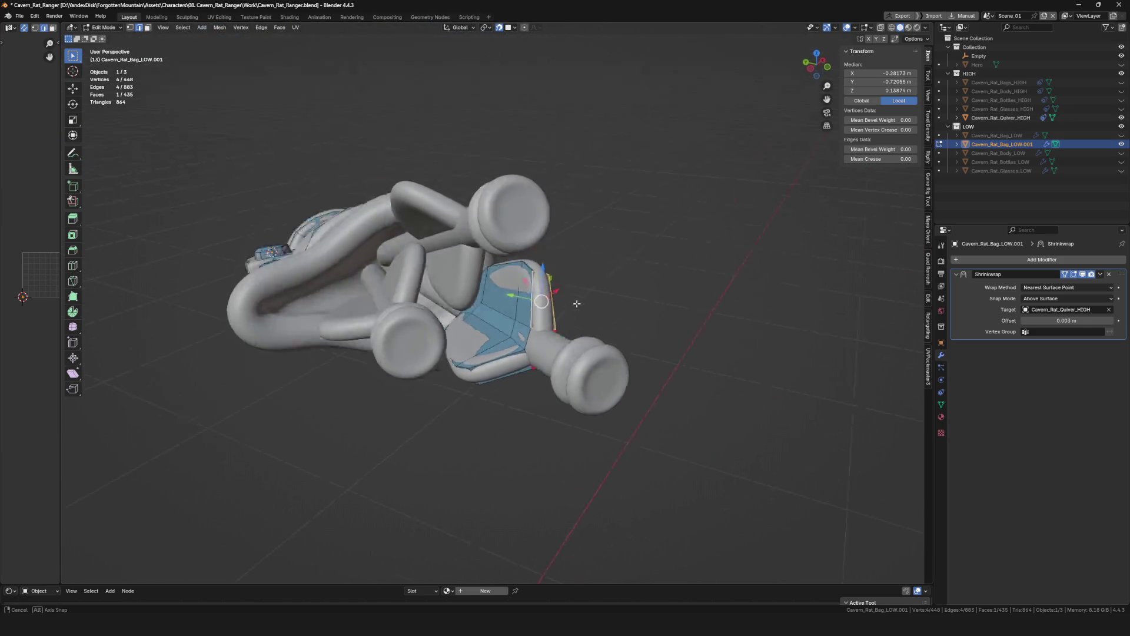
{"action": "scroll", "coordinate": [581, 303], "scroll_direction": "up", "scroll_amount": 5}
Select the fletching's end edge loop and extrude a thin face strip along the arrow shaft.
{"action": "mouse_move", "coordinate": [623, 253]}
{"action": "middle_mouse_down"}
{"action": "mouse_move", "coordinate": [608, 293]}
{"action": "mouse_move", "coordinate": [508, 324]}
{"action": "mouse_move", "coordinate": [587, 326]}
{"action": "mouse_move", "coordinate": [492, 339]}
{"action": "middle_mouse_up"}
{"action": "scroll", "coordinate": [608, 293], "scroll_direction": "up", "scroll_amount": 4}
{"action": "left_click", "coordinate": [515, 329]}
{"action": "scroll", "coordinate": [515, 329], "scroll_direction": "down", "scroll_amount": 3}
{"action": "middle_click_drag", "start_coordinate": [500, 305], "coordinate": [565, 344]}
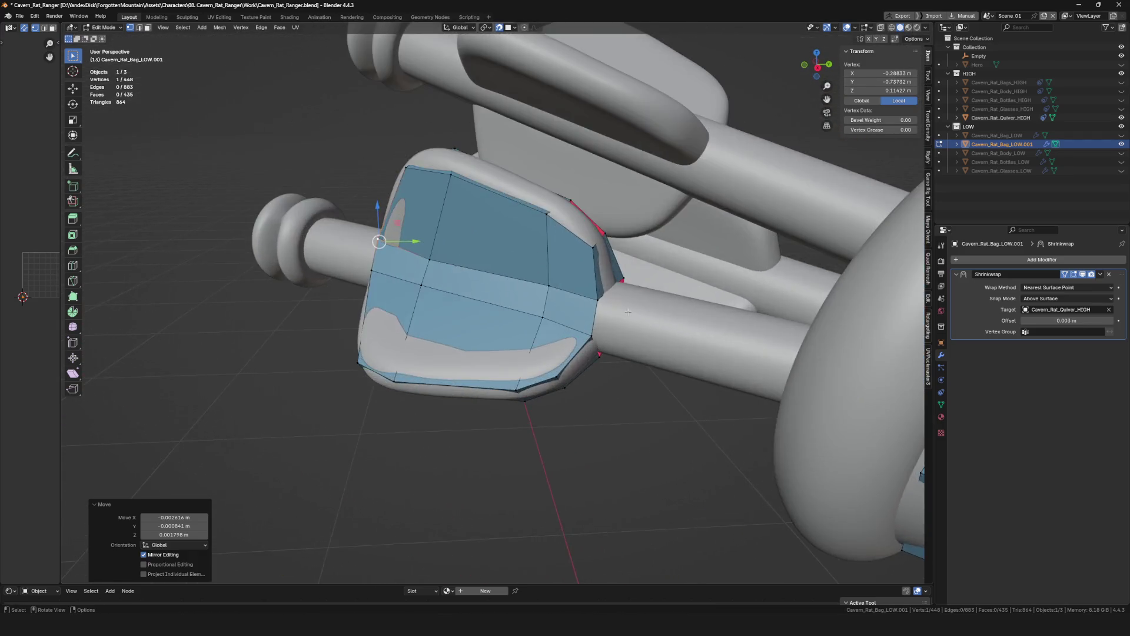
{"action": "left_click", "coordinate": [616, 372], "text": "alt"}
{"action": "mouse_move", "coordinate": [616, 372]}
{"action": "middle_mouse_down"}
{"action": "mouse_move", "coordinate": [682, 399]}
{"action": "mouse_move", "coordinate": [594, 392]}
{"action": "middle_mouse_up"}
{"action": "scroll", "coordinate": [683, 397], "scroll_direction": "down", "scroll_amount": 3}
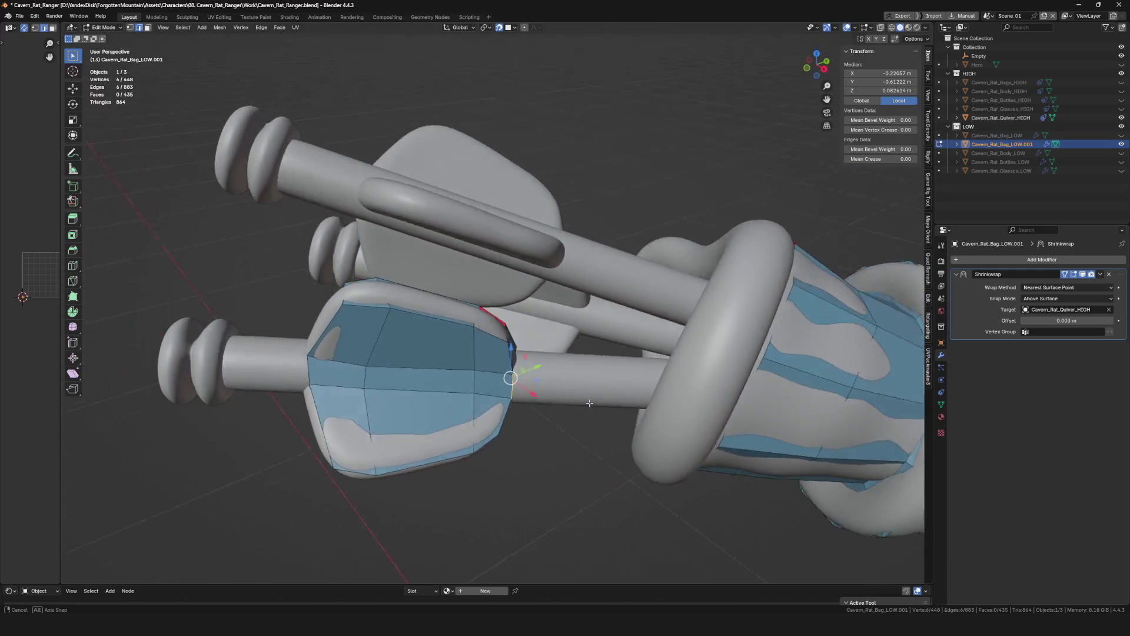
{"action": "key", "text": "e"}
{"action": "mouse_move", "coordinate": [593, 393]}
{"action": "middle_mouse_down"}
{"action": "mouse_move", "coordinate": [519, 376]}
{"action": "mouse_move", "coordinate": [656, 423]}
{"action": "middle_mouse_up"}
{"action": "left_click", "coordinate": [629, 407]}
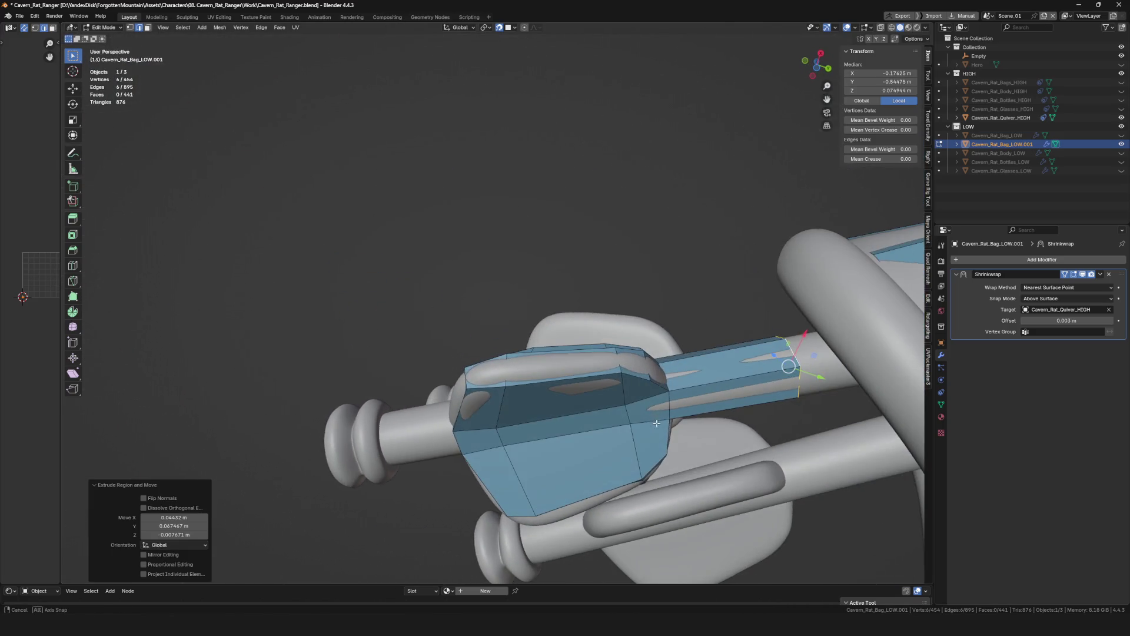
{"action": "middle_click_drag", "start_coordinate": [455, 445], "coordinate": [644, 380]}
Extrude the shaft strip further toward the nock and snap its first end vertex.
{"action": "key", "text": "e"}
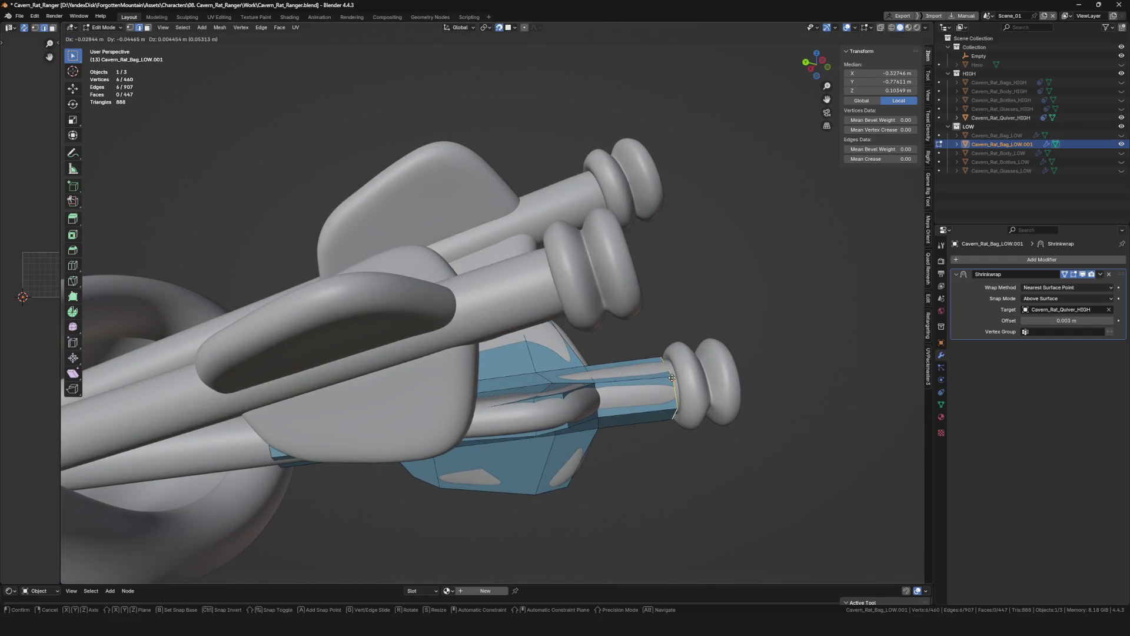
{"action": "left_click", "coordinate": [675, 378]}
{"action": "scroll", "coordinate": [671, 367], "scroll_direction": "up", "scroll_amount": 3}
{"action": "scroll", "coordinate": [669, 357], "scroll_direction": "up", "scroll_amount": 2}
{"action": "left_click", "coordinate": [667, 354]}
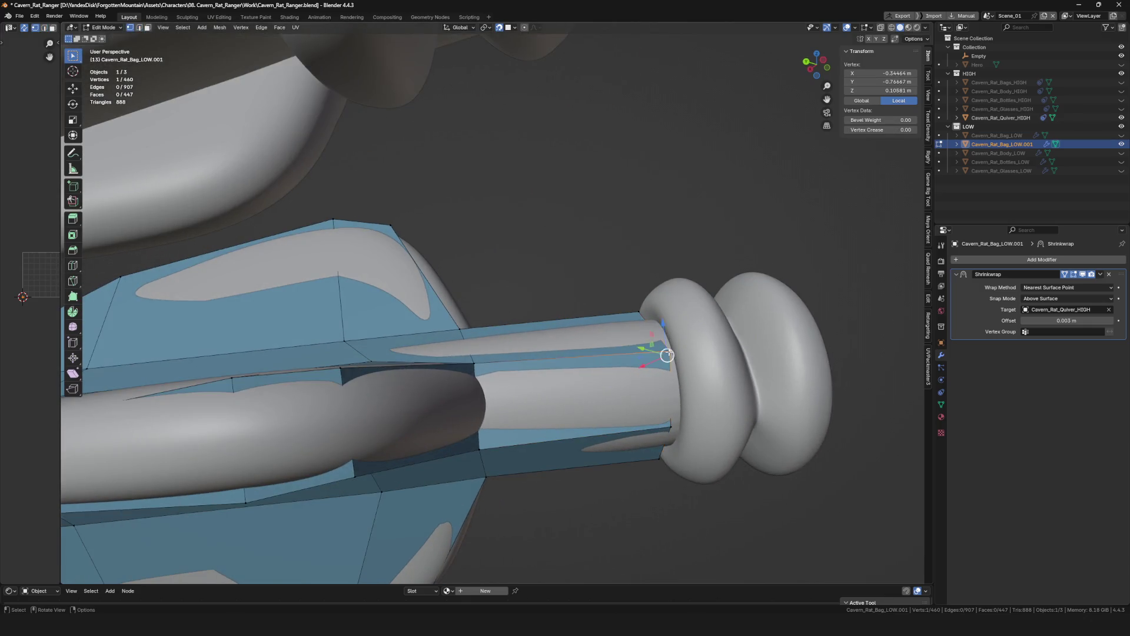
{"action": "left_click", "coordinate": [671, 352]}
{"action": "mouse_move", "coordinate": [665, 354]}
{"action": "middle_mouse_down"}
{"action": "mouse_move", "coordinate": [660, 481]}
{"action": "mouse_move", "coordinate": [628, 360]}
{"action": "mouse_move", "coordinate": [606, 332]}
{"action": "mouse_move", "coordinate": [595, 372]}
{"action": "mouse_move", "coordinate": [522, 382]}
{"action": "mouse_move", "coordinate": [618, 343]}
{"action": "mouse_move", "coordinate": [610, 382]}
{"action": "middle_mouse_up"}
{"action": "key", "text": "g"}
{"action": "left_click", "coordinate": [676, 481]}
Move the remaining shaft-end vertices one by one onto the nock's first ring.
{"action": "key", "text": "g"}
{"action": "left_click", "coordinate": [608, 339]}
{"action": "key", "text": "g"}
{"action": "left_click", "coordinate": [527, 386]}
{"action": "left_click", "coordinate": [591, 352]}
{"action": "left_click", "coordinate": [623, 328]}
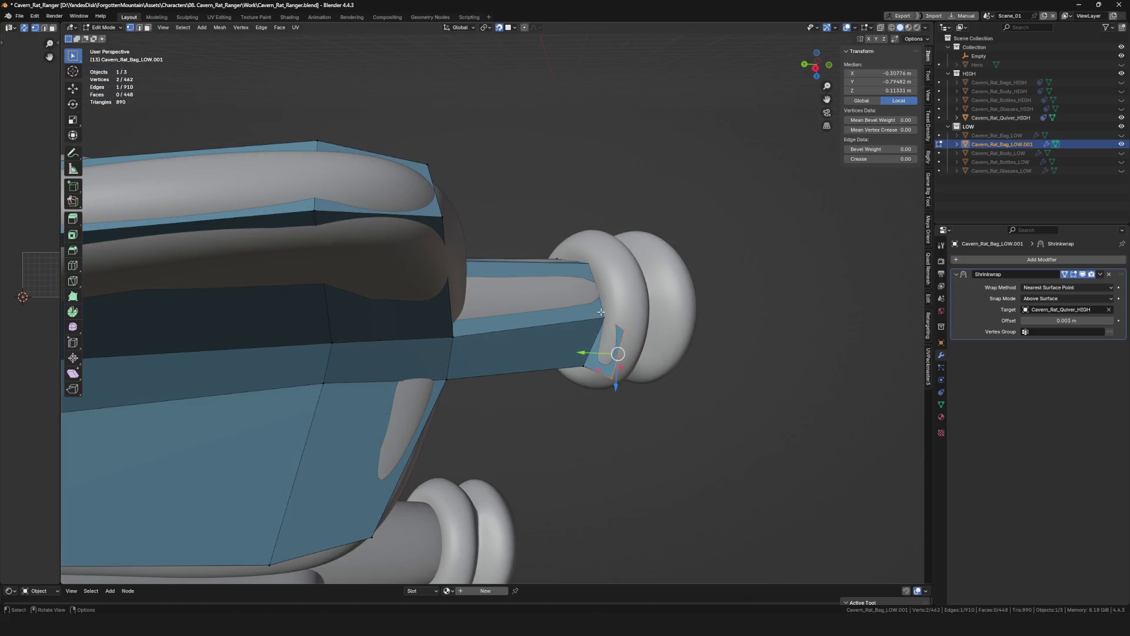
{"action": "left_click", "coordinate": [617, 321]}
{"action": "left_click", "coordinate": [608, 244]}
{"action": "mouse_move", "coordinate": [608, 243]}
{"action": "middle_mouse_down"}
{"action": "mouse_move", "coordinate": [623, 249]}
{"action": "mouse_move", "coordinate": [613, 260]}
{"action": "middle_mouse_up"}
{"action": "left_click", "coordinate": [607, 239]}
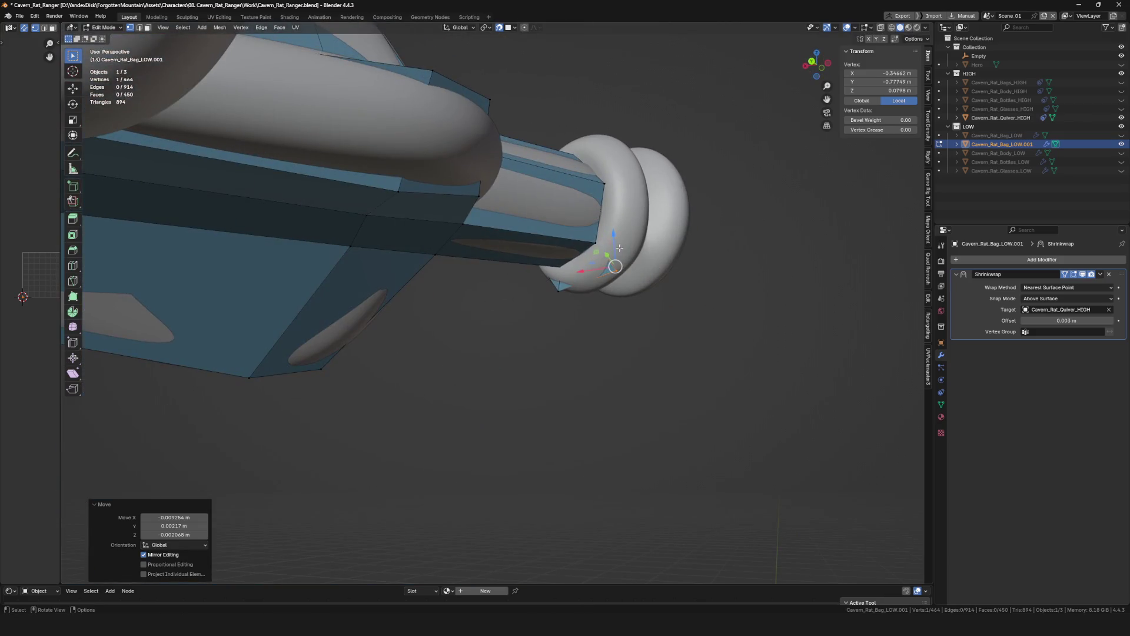
Tighten the last vertices around the base of the nock bulb and inspect the fit.
{"action": "key", "text": "g"}
{"action": "left_click", "coordinate": [630, 186]}
{"action": "mouse_move", "coordinate": [626, 206]}
{"action": "middle_mouse_down"}
{"action": "mouse_move", "coordinate": [553, 222]}
{"action": "mouse_move", "coordinate": [701, 185]}
{"action": "mouse_move", "coordinate": [511, 216]}
{"action": "mouse_move", "coordinate": [646, 262]}
{"action": "middle_mouse_up"}
{"action": "key", "text": "g"}
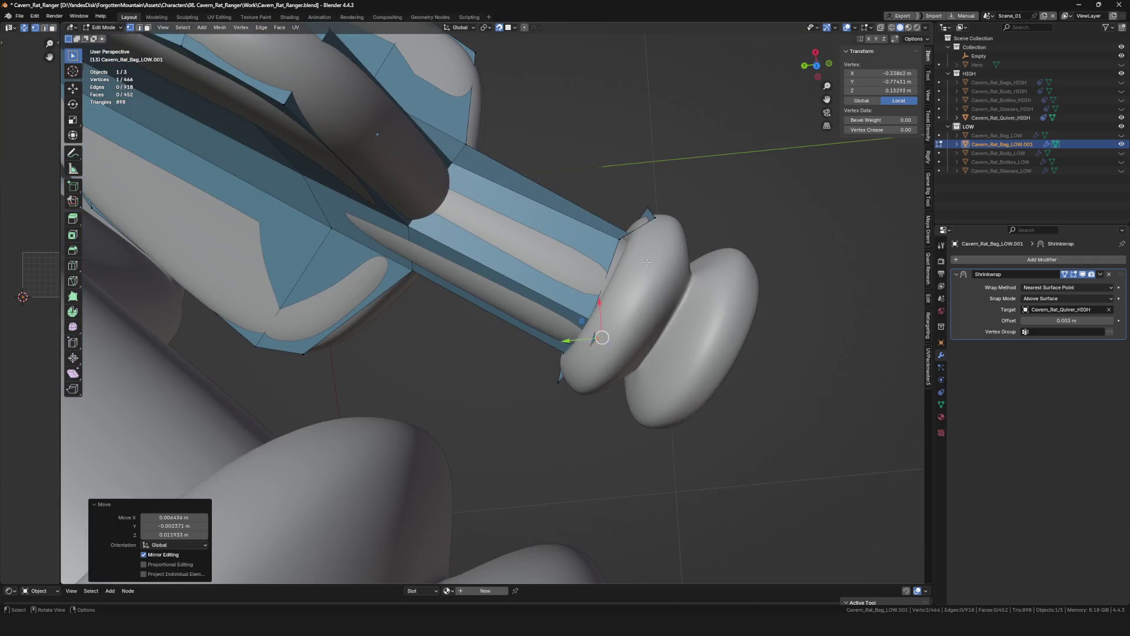
{"action": "left_click", "coordinate": [649, 214], "text": "shift"}
{"action": "middle_click_drag", "start_coordinate": [649, 214], "coordinate": [618, 231]}
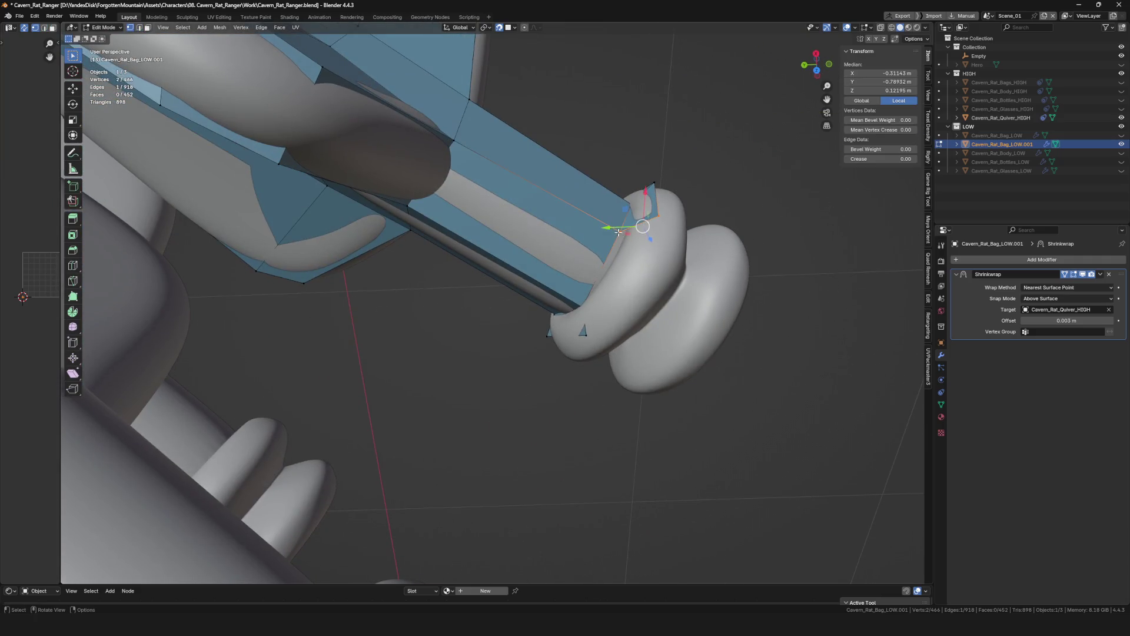
{"action": "mouse_move", "coordinate": [632, 306]}
{"action": "middle_mouse_down"}
{"action": "mouse_move", "coordinate": [659, 232]}
{"action": "mouse_move", "coordinate": [653, 247]}
{"action": "middle_mouse_up"}
Extrude the rim edge loop into a new band and pull its first vertices toward the nock ring.
{"action": "left_click", "coordinate": [662, 257]}
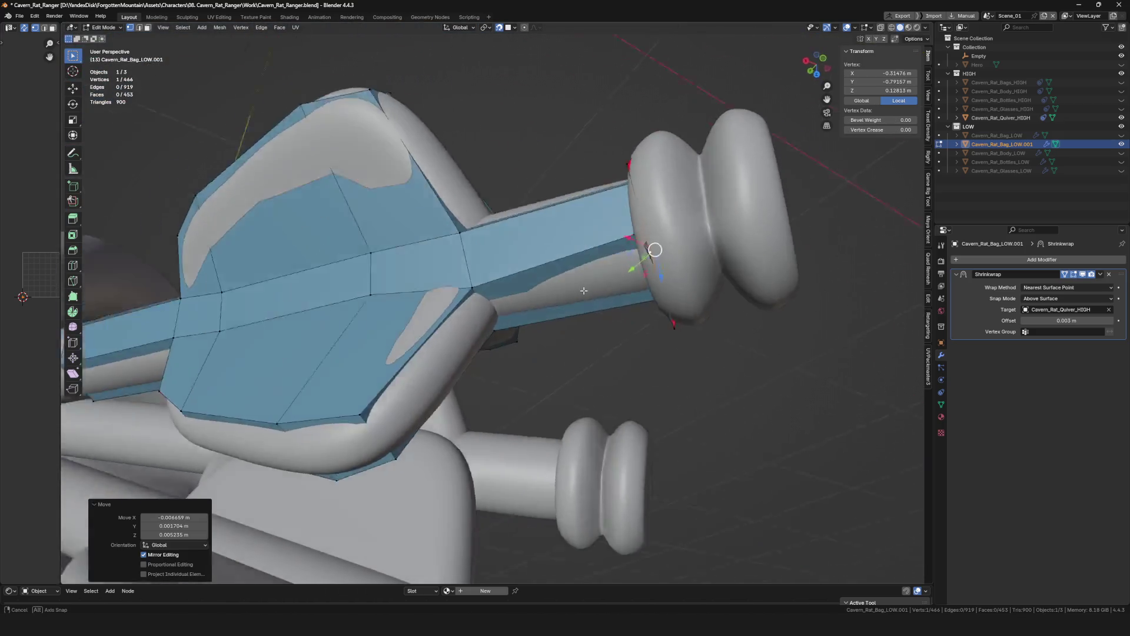
{"action": "left_click", "coordinate": [646, 178]}
{"action": "middle_click_drag", "start_coordinate": [640, 200], "coordinate": [653, 221]}
{"action": "left_click", "coordinate": [676, 188], "text": "alt"}
{"action": "key", "text": "e"}
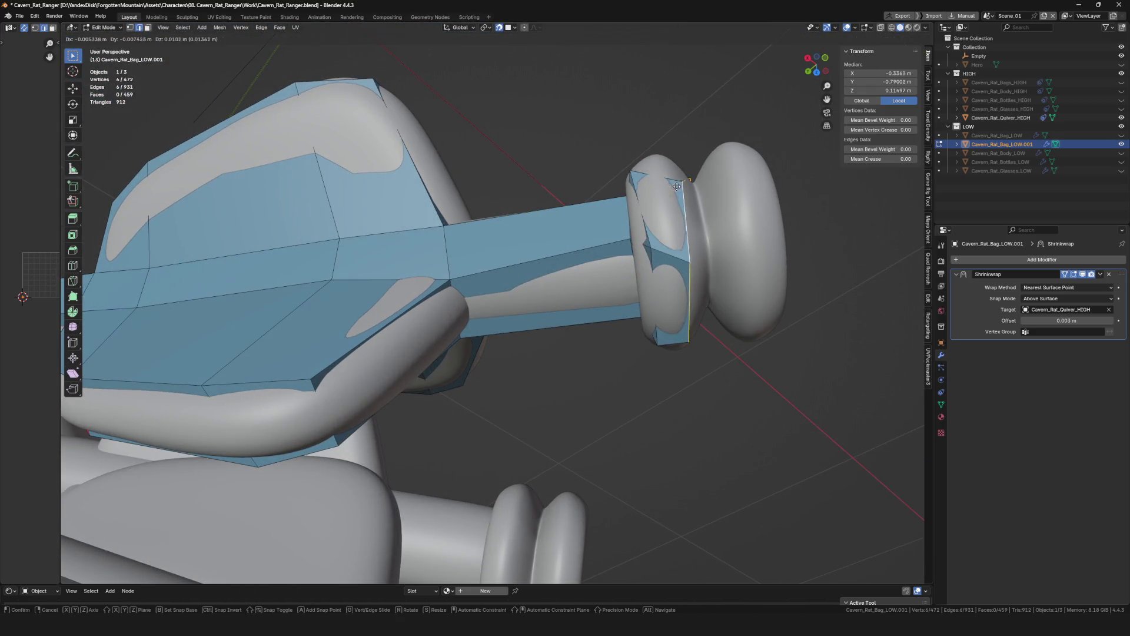
{"action": "left_click", "coordinate": [667, 169]}
{"action": "mouse_move", "coordinate": [666, 170]}
{"action": "middle_mouse_down"}
{"action": "mouse_move", "coordinate": [580, 254]}
{"action": "mouse_move", "coordinate": [589, 369]}
{"action": "mouse_move", "coordinate": [627, 399]}
{"action": "middle_mouse_up"}
{"action": "left_click", "coordinate": [581, 280]}
{"action": "key", "text": "g"}
{"action": "left_click", "coordinate": [594, 340]}
{"action": "left_click", "coordinate": [586, 386]}
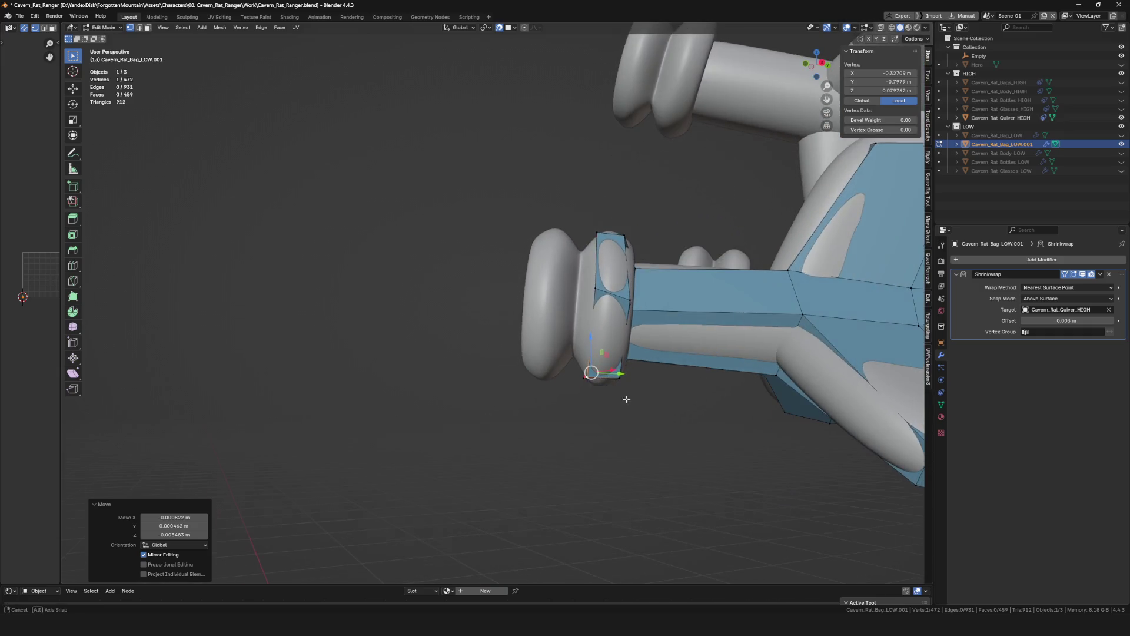
{"action": "left_click", "coordinate": [600, 304]}
Move the band's vertices one by one so they sit on the ridged ring surface.
{"action": "mouse_move", "coordinate": [600, 305]}
{"action": "middle_mouse_down"}
{"action": "mouse_move", "coordinate": [639, 229]}
{"action": "mouse_move", "coordinate": [724, 212]}
{"action": "middle_mouse_up"}
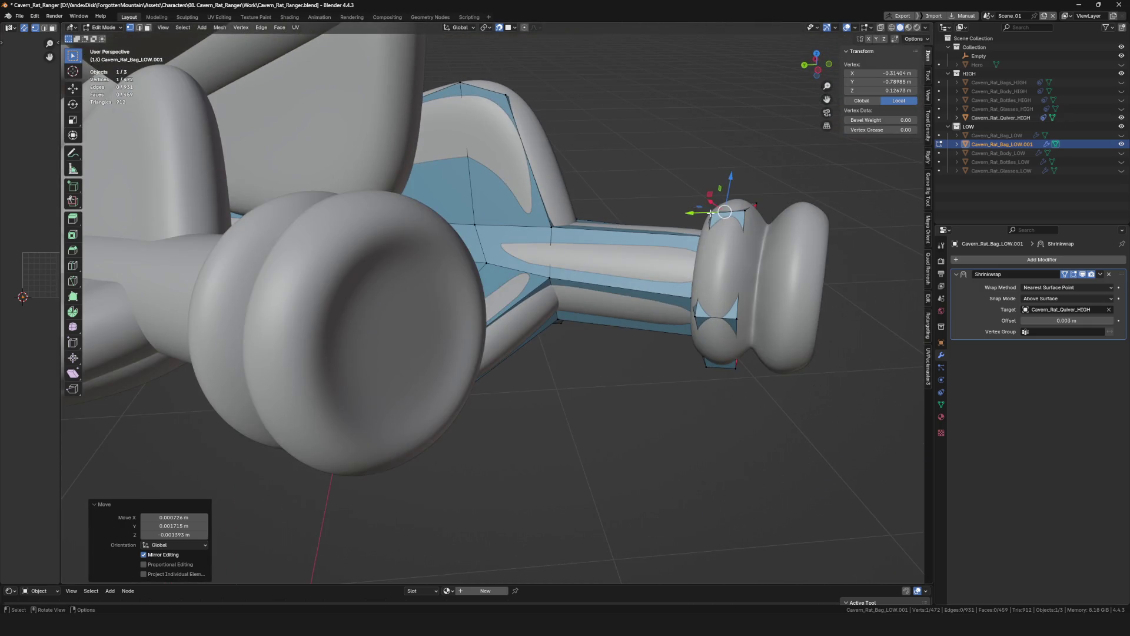
{"action": "key", "text": "g"}
{"action": "left_click", "coordinate": [724, 215]}
{"action": "middle_click_drag", "start_coordinate": [725, 214], "coordinate": [711, 270]}
{"action": "key", "text": "g"}
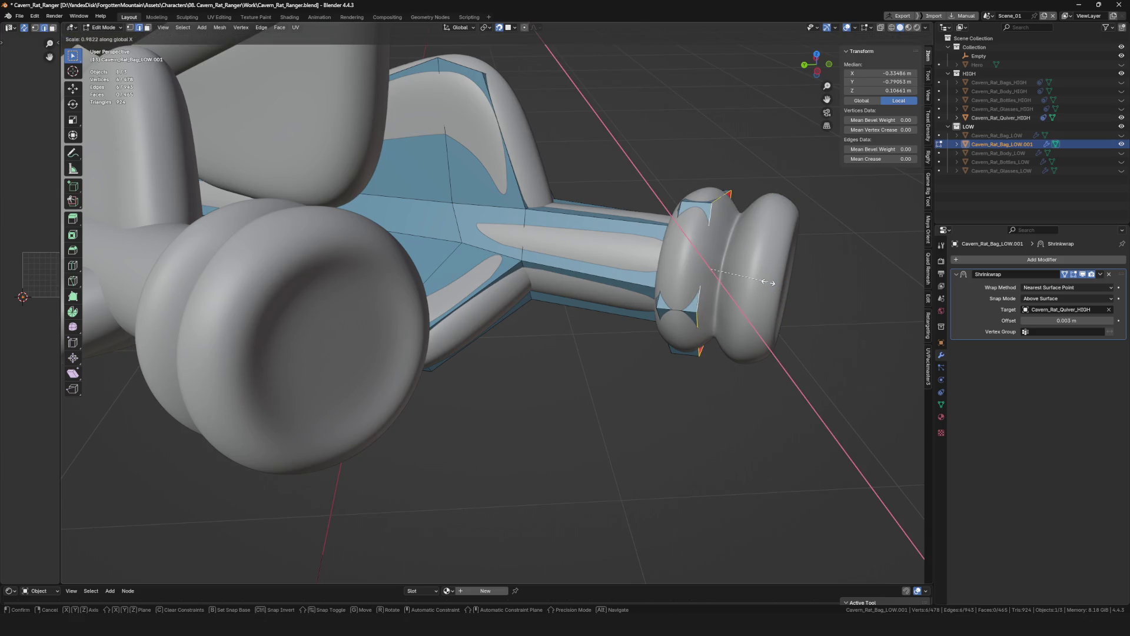
{"action": "left_click", "coordinate": [764, 279]}
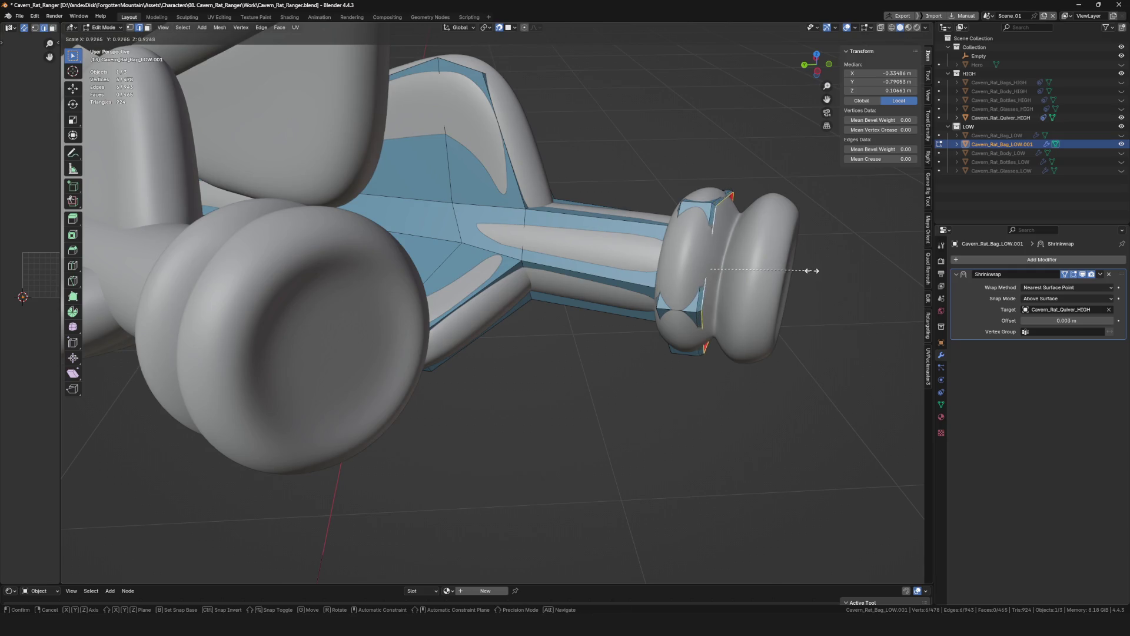
{"action": "left_click", "coordinate": [791, 267]}
{"action": "mouse_move", "coordinate": [792, 267]}
{"action": "middle_mouse_down"}
{"action": "mouse_move", "coordinate": [724, 292]}
{"action": "mouse_move", "coordinate": [642, 227]}
{"action": "mouse_move", "coordinate": [610, 235]}
{"action": "mouse_move", "coordinate": [618, 265]}
{"action": "middle_mouse_up"}
{"action": "scroll", "coordinate": [725, 291], "scroll_direction": "up", "scroll_amount": 3}
{"action": "left_click", "coordinate": [704, 320]}
{"action": "key", "text": "g"}
{"action": "left_click", "coordinate": [704, 321]}
{"action": "key", "text": "g"}
{"action": "left_click", "coordinate": [662, 255]}
{"action": "key", "text": "g"}
Snap the last stray vertices onto the ring and enlarge the extruded loop to fit.
{"action": "left_click", "coordinate": [609, 235]}
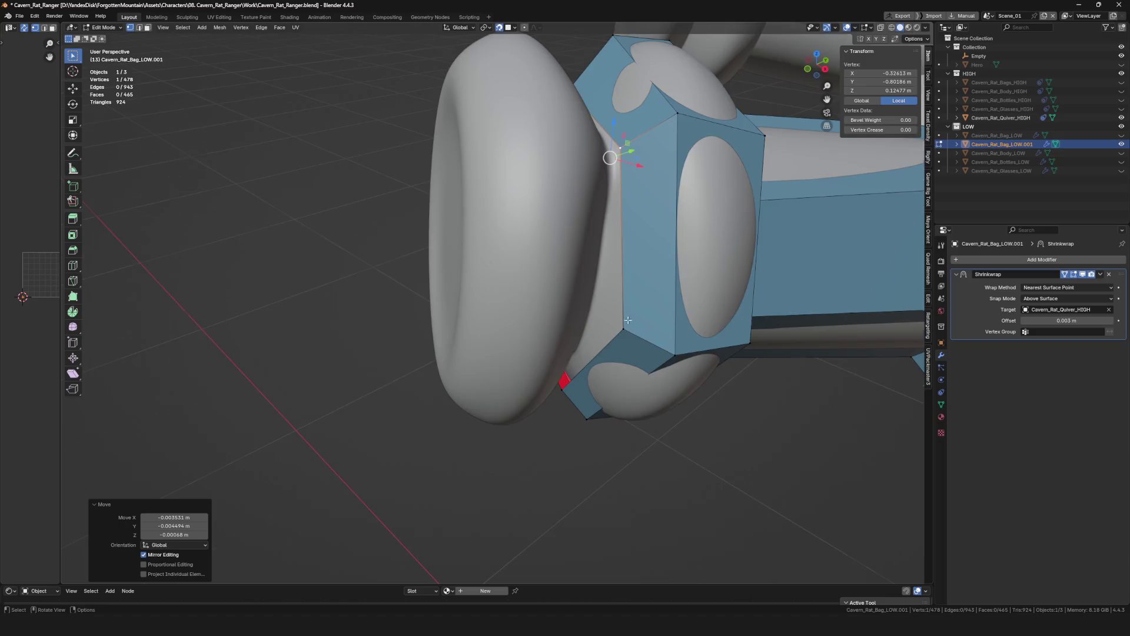
{"action": "left_click", "coordinate": [611, 327]}
{"action": "mouse_move", "coordinate": [612, 322]}
{"action": "middle_mouse_down"}
{"action": "mouse_move", "coordinate": [632, 376]}
{"action": "mouse_move", "coordinate": [597, 406]}
{"action": "middle_mouse_up"}
{"action": "left_click", "coordinate": [631, 370]}
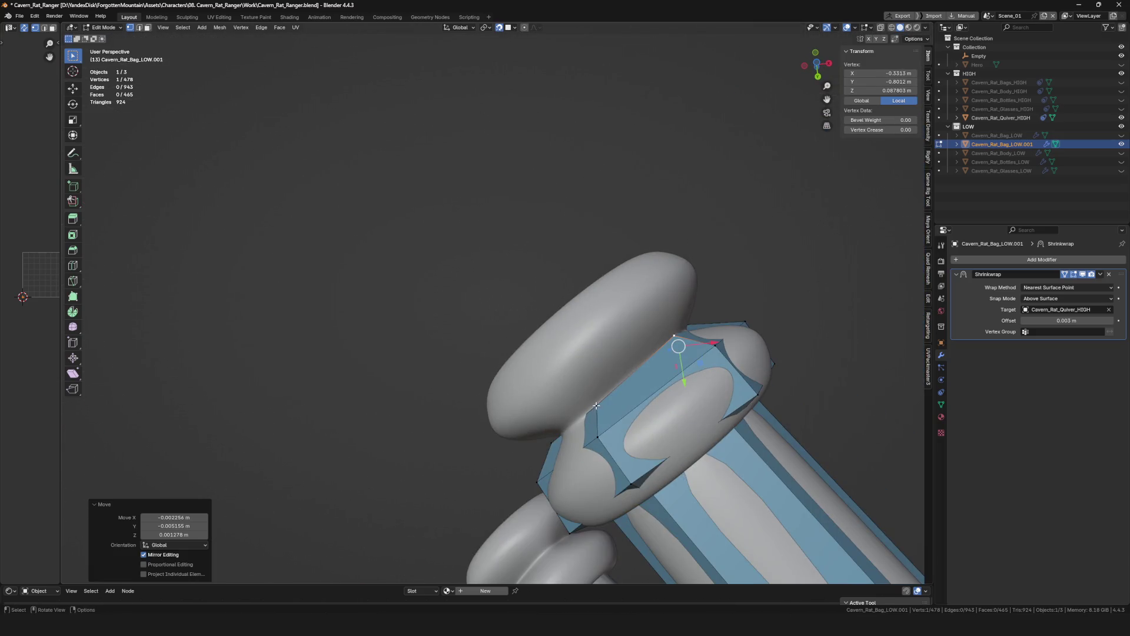
{"action": "key", "text": "alt+a"}
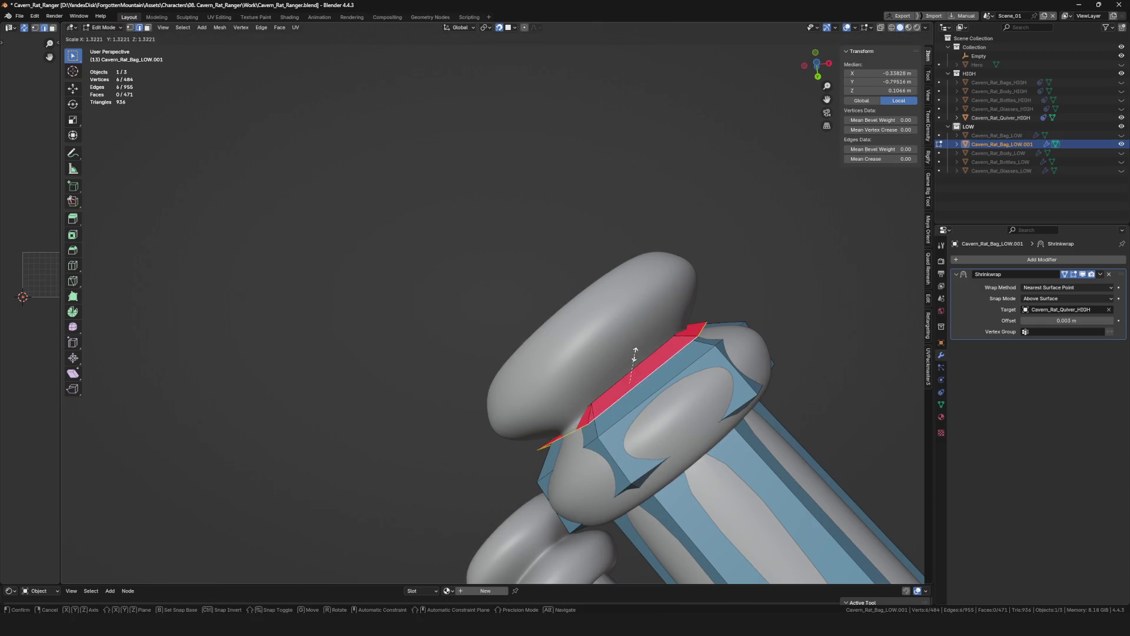
{"action": "left_click", "coordinate": [645, 337]}
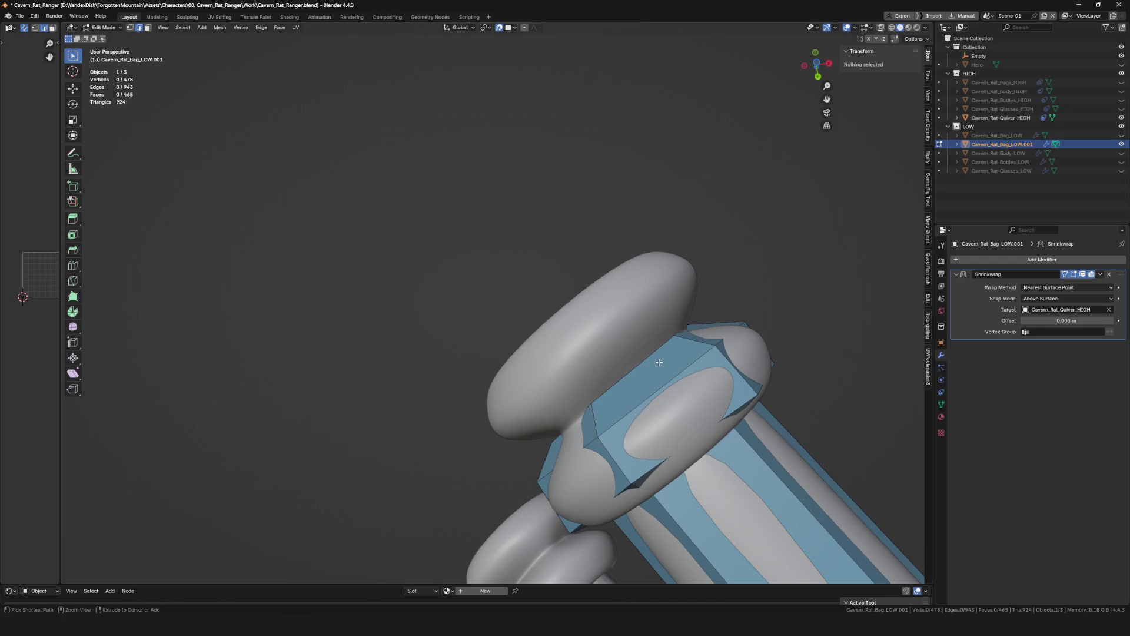
Extrude single vertices from the band out toward the nock's outer ring.
{"action": "left_click", "coordinate": [559, 365]}
{"action": "mouse_move", "coordinate": [559, 365]}
{"action": "middle_mouse_down"}
{"action": "mouse_move", "coordinate": [582, 388]}
{"action": "mouse_move", "coordinate": [519, 368]}
{"action": "mouse_move", "coordinate": [593, 420]}
{"action": "mouse_move", "coordinate": [550, 408]}
{"action": "mouse_move", "coordinate": [548, 360]}
{"action": "middle_mouse_up"}
{"action": "left_click", "coordinate": [606, 397]}
{"action": "key", "text": "e"}
{"action": "left_click", "coordinate": [603, 424]}
{"action": "key", "text": "e"}
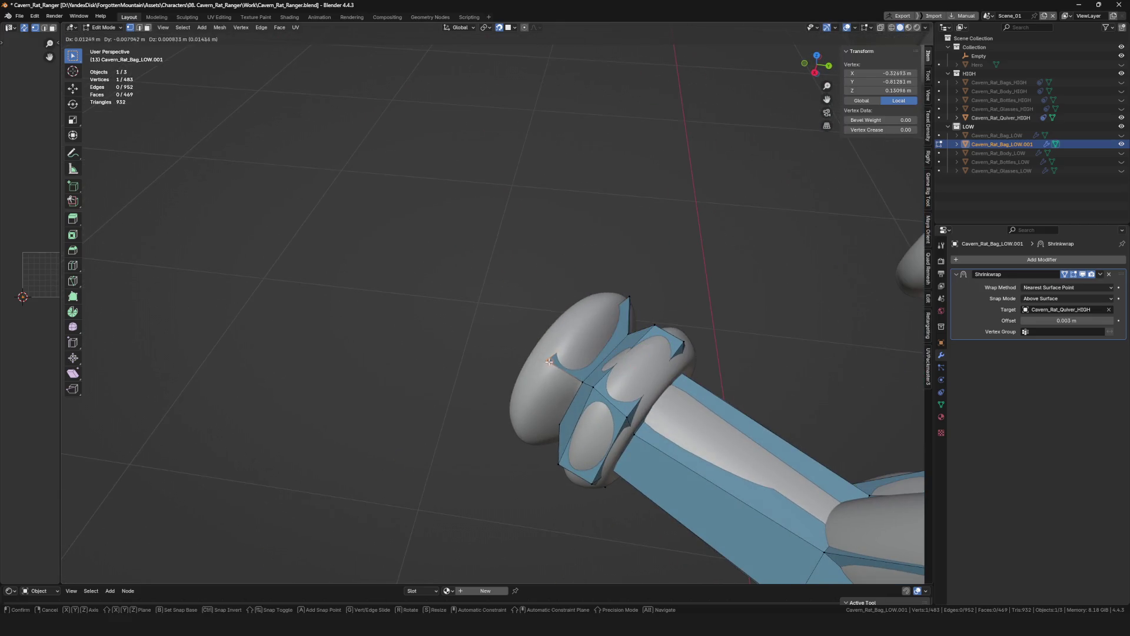
{"action": "middle_click_drag", "start_coordinate": [556, 362], "coordinate": [590, 366]}
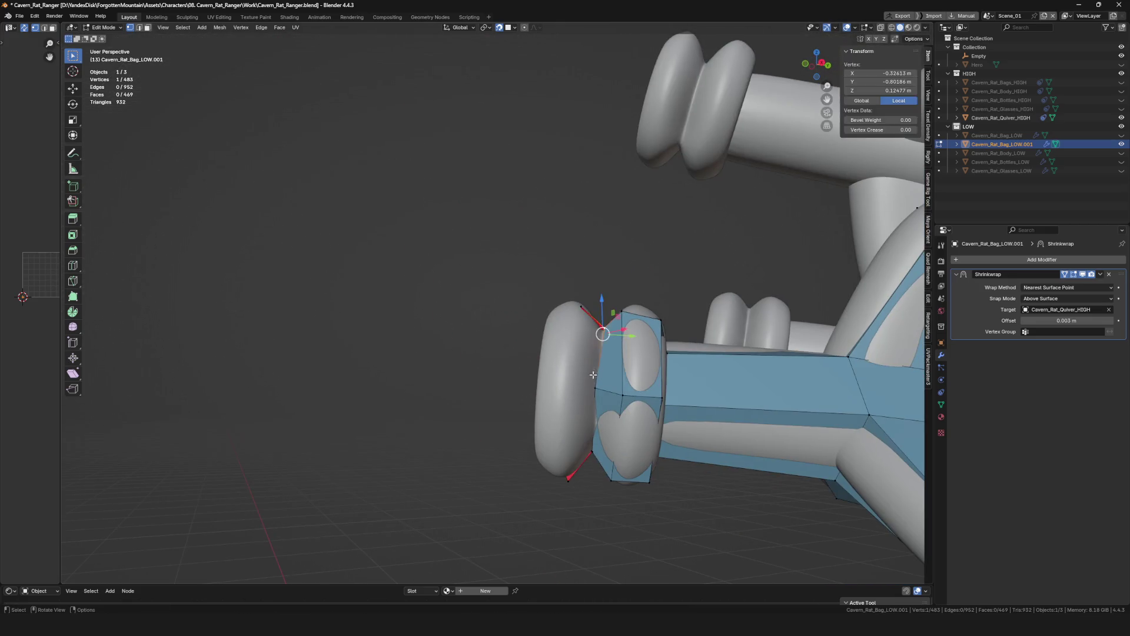
{"action": "left_click", "coordinate": [564, 385]}
{"action": "left_click", "coordinate": [580, 379]}
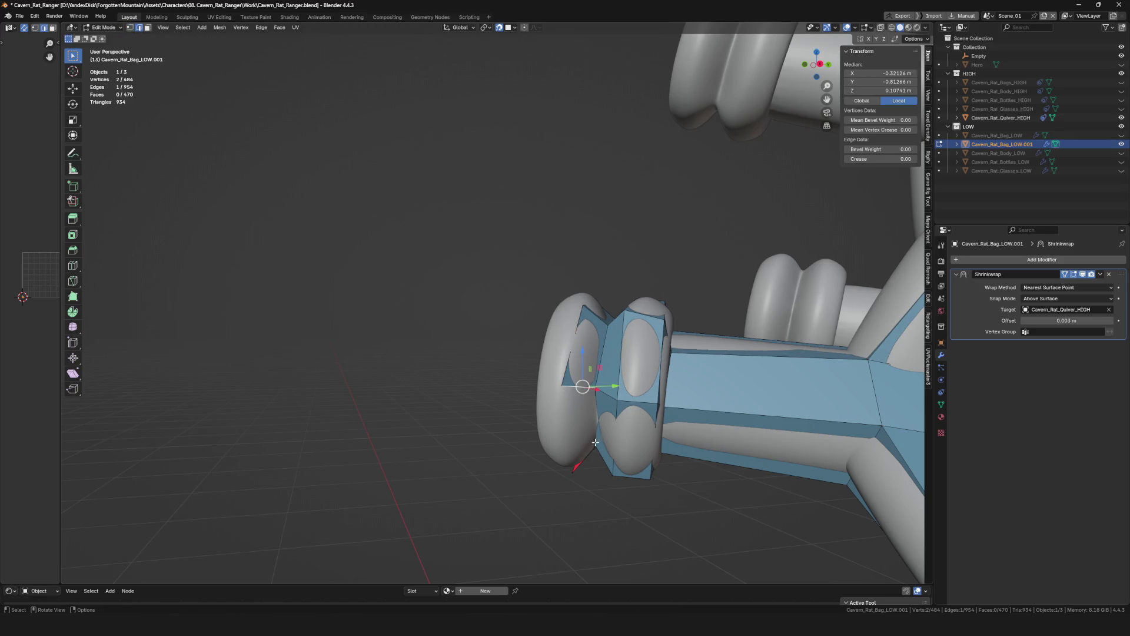
Select the loop around the nock, cancel the bad scale and undo the unwanted extrusion.
{"action": "middle_click_drag", "start_coordinate": [595, 441], "coordinate": [593, 402]}
{"action": "left_click", "coordinate": [585, 490], "text": "shift"}
{"action": "mouse_move", "coordinate": [585, 490]}
{"action": "middle_mouse_down"}
{"action": "mouse_move", "coordinate": [592, 346]}
{"action": "mouse_move", "coordinate": [620, 263]}
{"action": "mouse_move", "coordinate": [626, 324]}
{"action": "mouse_move", "coordinate": [611, 332]}
{"action": "mouse_move", "coordinate": [598, 285]}
{"action": "middle_mouse_up"}
{"action": "left_click", "coordinate": [604, 256]}
{"action": "left_click", "coordinate": [605, 305], "text": "alt"}
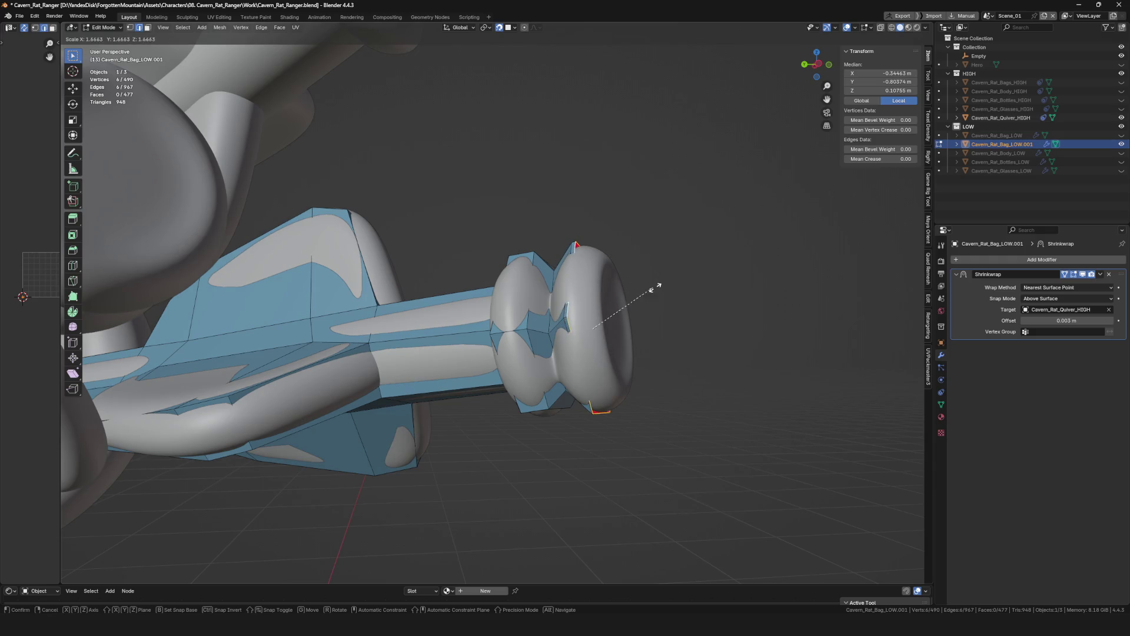
{"action": "key", "text": "Escape"}
{"action": "key", "text": "ctrl+z"}
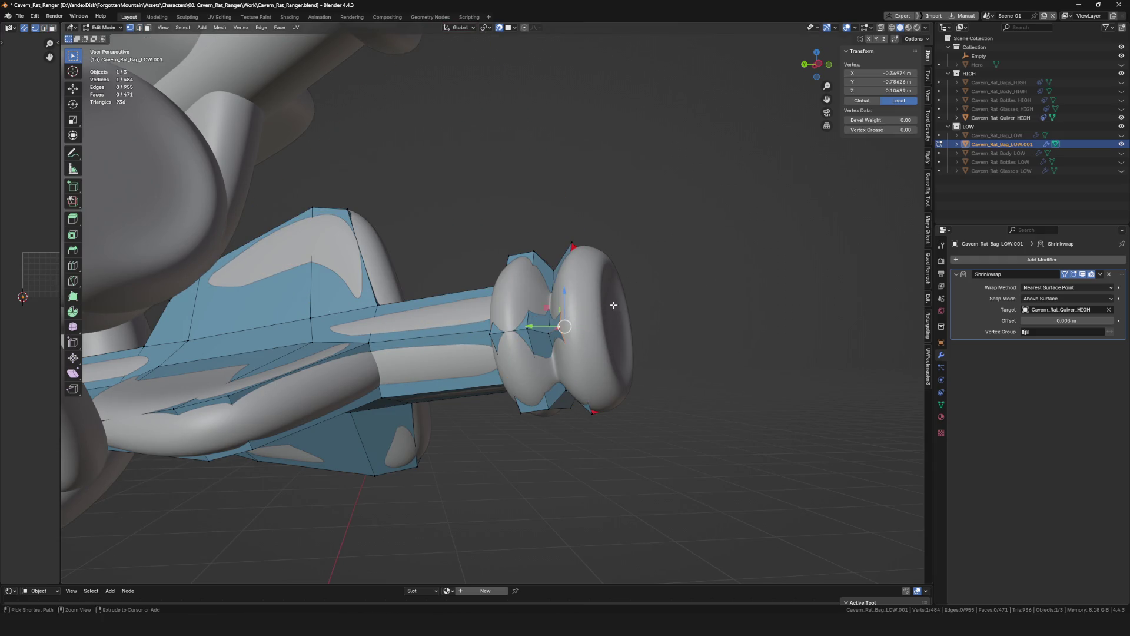
Move the loop's vertices onto the rounded outer rim up to the end cap.
{"action": "middle_click_drag", "start_coordinate": [612, 304], "coordinate": [606, 313]}
{"action": "key", "text": "g"}
{"action": "key", "text": "g"}
{"action": "mouse_move", "coordinate": [576, 266]}
{"action": "middle_mouse_down"}
{"action": "mouse_move", "coordinate": [582, 232]}
{"action": "mouse_move", "coordinate": [630, 231]}
{"action": "mouse_move", "coordinate": [639, 398]}
{"action": "mouse_move", "coordinate": [591, 387]}
{"action": "mouse_move", "coordinate": [532, 299]}
{"action": "middle_mouse_up"}
{"action": "left_click", "coordinate": [599, 228]}
{"action": "left_click", "coordinate": [591, 244]}
{"action": "key", "text": "g"}
{"action": "left_click", "coordinate": [631, 231]}
{"action": "key", "text": "g"}
{"action": "left_click", "coordinate": [635, 265]}
{"action": "key", "text": "g"}
{"action": "key", "text": "g"}
{"action": "key", "text": "g"}
{"action": "left_click", "coordinate": [591, 388]}
Select the nock's end face and settle its vertices, leaving an inset hexagonal ring on the flat end.
{"action": "key", "text": "alt+a"}
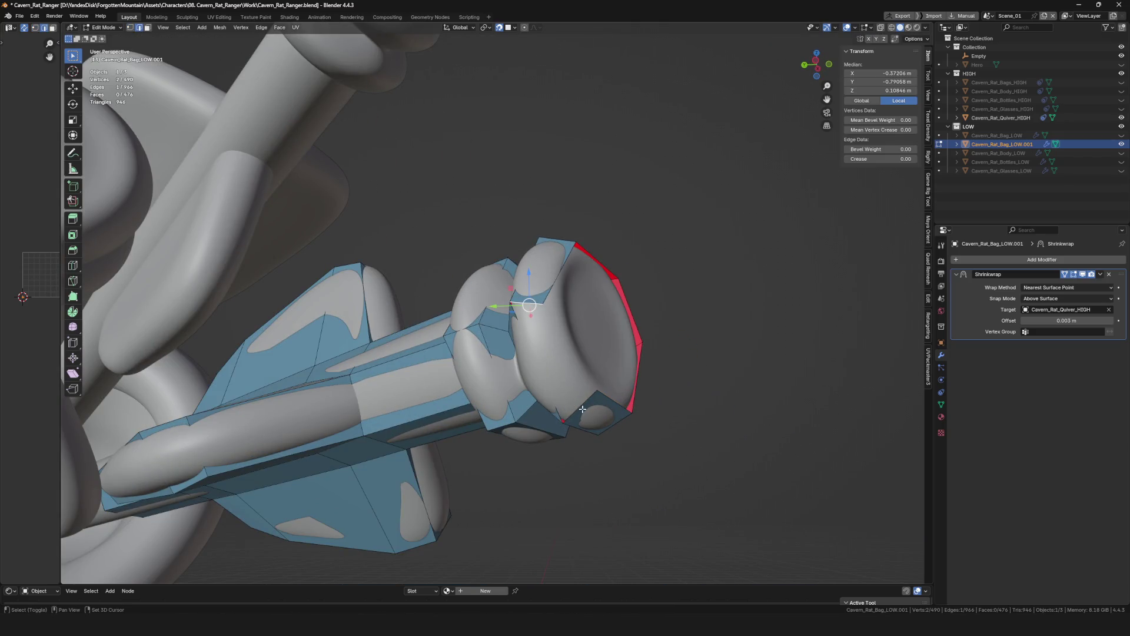
{"action": "left_click", "coordinate": [582, 409]}
{"action": "middle_click_drag", "start_coordinate": [582, 409], "coordinate": [543, 363]}
{"action": "left_click", "coordinate": [560, 299]}
{"action": "key", "text": "alt+a"}
{"action": "middle_click_drag", "start_coordinate": [559, 299], "coordinate": [642, 299]}
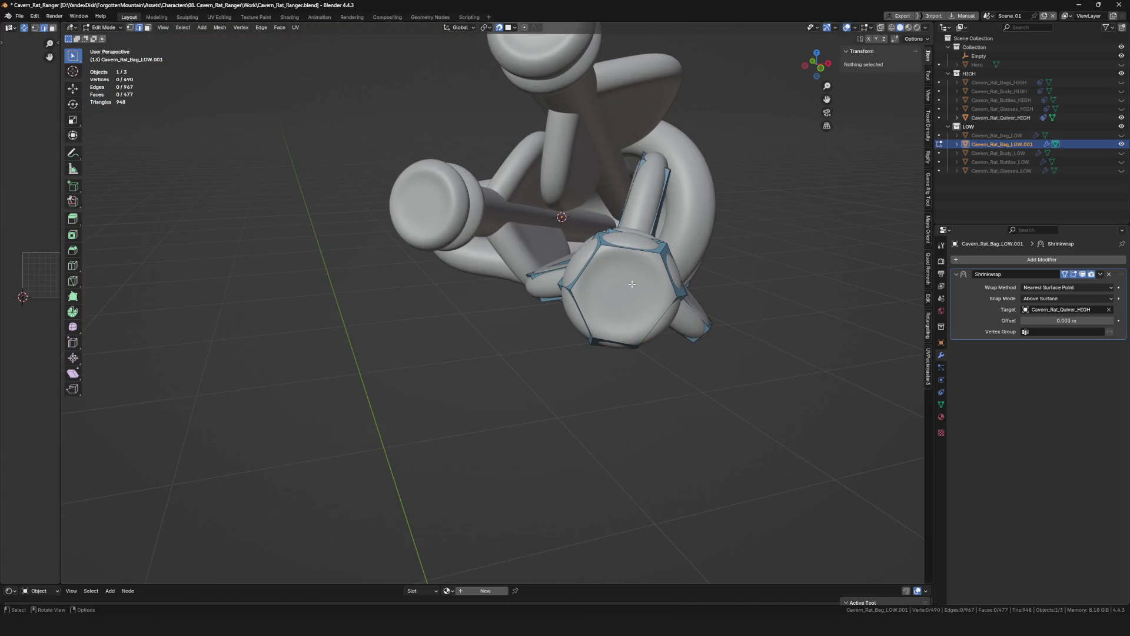
{"action": "middle_click_drag", "start_coordinate": [632, 283], "coordinate": [596, 268]}
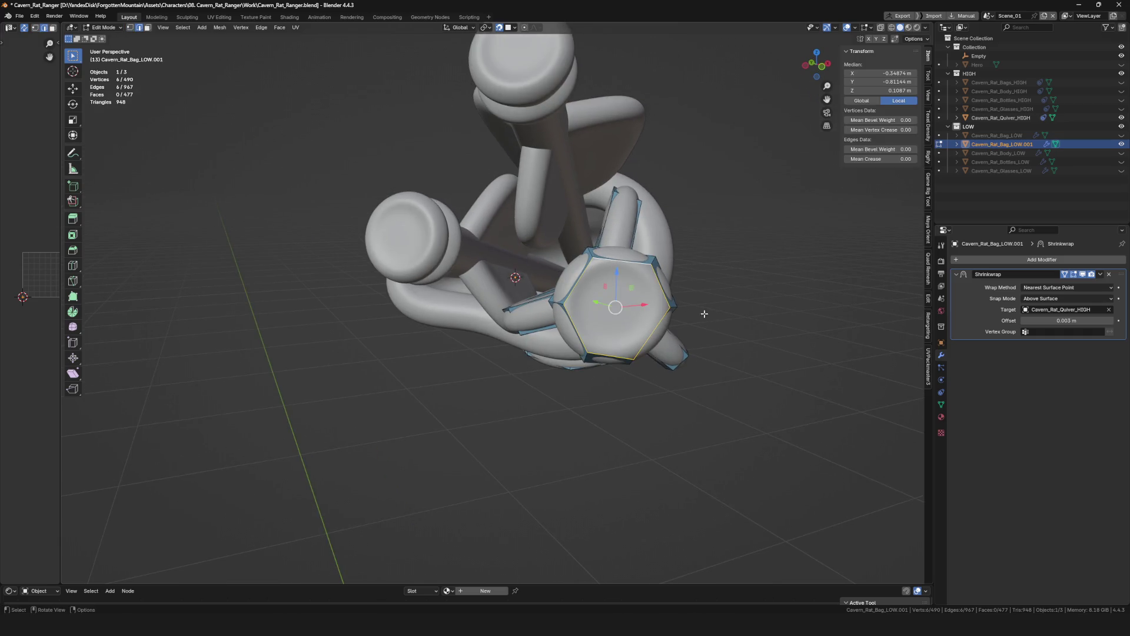
Confirm the smaller inset hexagon closing the nock's end face and leave Edit Mode.
{"action": "left_click", "coordinate": [671, 303]}
{"action": "scroll", "coordinate": [610, 316], "scroll_direction": "up", "scroll_amount": 2}
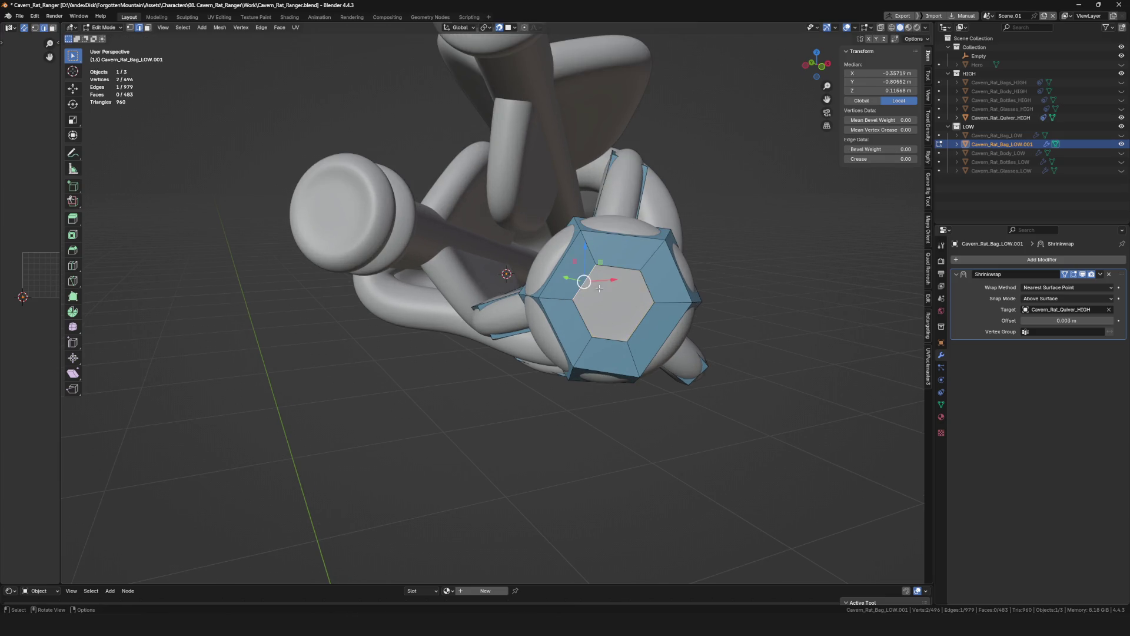
{"action": "scroll", "coordinate": [594, 326], "scroll_direction": "down", "scroll_amount": 5}
{"action": "key", "text": "alt+a"}
{"action": "mouse_move", "coordinate": [658, 356]}
{"action": "middle_mouse_down"}
{"action": "mouse_move", "coordinate": [626, 377]}
{"action": "mouse_move", "coordinate": [625, 332]}
{"action": "middle_mouse_up"}
{"action": "scroll", "coordinate": [626, 376], "scroll_direction": "up", "scroll_amount": 5}
{"action": "key", "text": "Tab"}
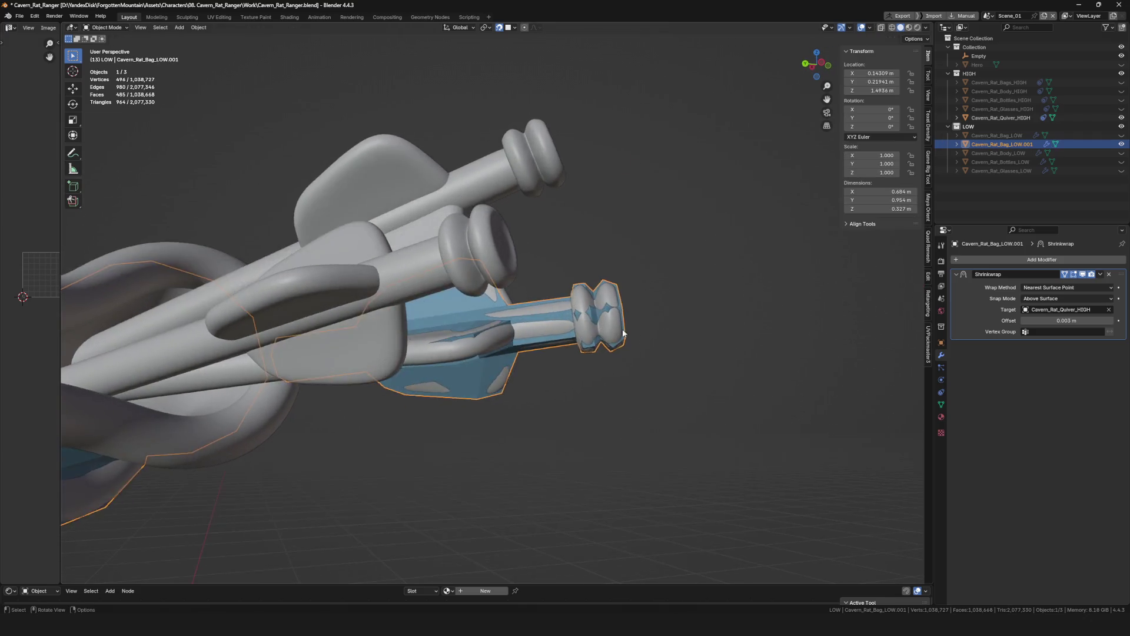
In local view, fill the open edge on the arrow shaft with a face (F), then show the high-poly models again.
{"action": "key", "text": "KP_Divide"}
{"action": "mouse_move", "coordinate": [781, 215]}
{"action": "middle_mouse_down"}
{"action": "mouse_move", "coordinate": [648, 368]}
{"action": "mouse_move", "coordinate": [663, 333]}
{"action": "mouse_move", "coordinate": [699, 356]}
{"action": "mouse_move", "coordinate": [565, 351]}
{"action": "middle_mouse_up"}
{"action": "key", "text": "Tab"}
{"action": "scroll", "coordinate": [565, 351], "scroll_direction": "up", "scroll_amount": 3}
{"action": "scroll", "coordinate": [529, 357], "scroll_direction": "up", "scroll_amount": 2}
{"action": "left_click", "coordinate": [524, 361]}
{"action": "scroll", "coordinate": [524, 362], "scroll_direction": "down", "scroll_amount": 2}
{"action": "key", "text": "f"}
{"action": "mouse_move", "coordinate": [503, 332]}
{"action": "middle_mouse_down"}
{"action": "mouse_move", "coordinate": [661, 399]}
{"action": "mouse_move", "coordinate": [649, 275]}
{"action": "mouse_move", "coordinate": [726, 295]}
{"action": "mouse_move", "coordinate": [523, 318]}
{"action": "middle_mouse_up"}
{"action": "key", "text": "KP_Divide"}
{"action": "key", "text": "Tab"}
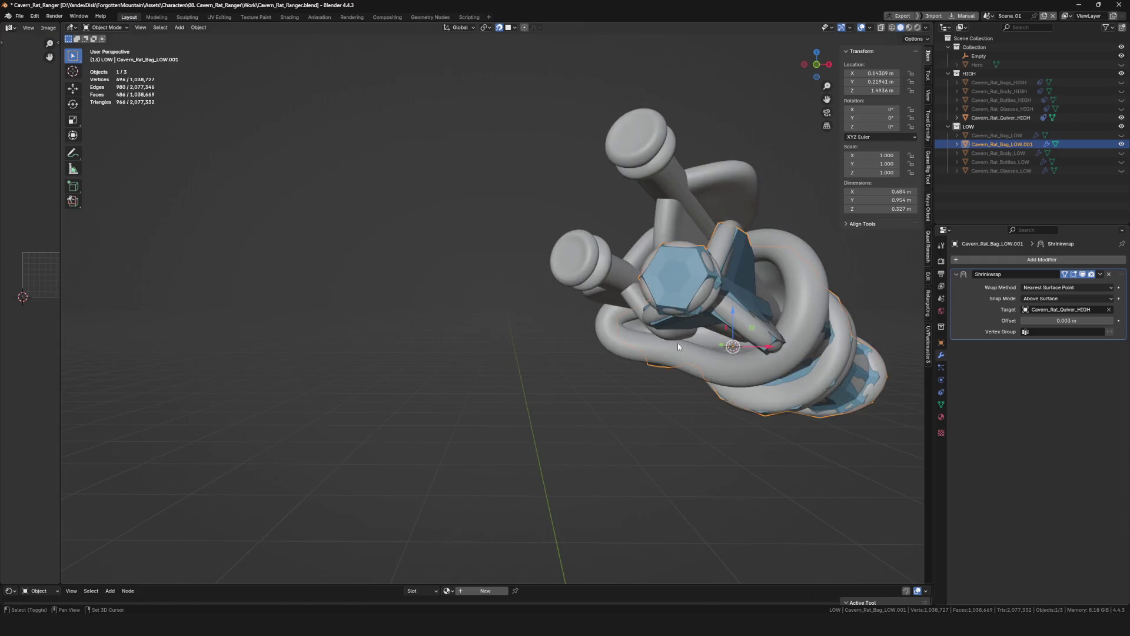
{"action": "scroll", "coordinate": [587, 330], "scroll_direction": "up", "scroll_amount": 4}
{"action": "scroll", "coordinate": [567, 315], "scroll_direction": "down", "scroll_amount": 2}
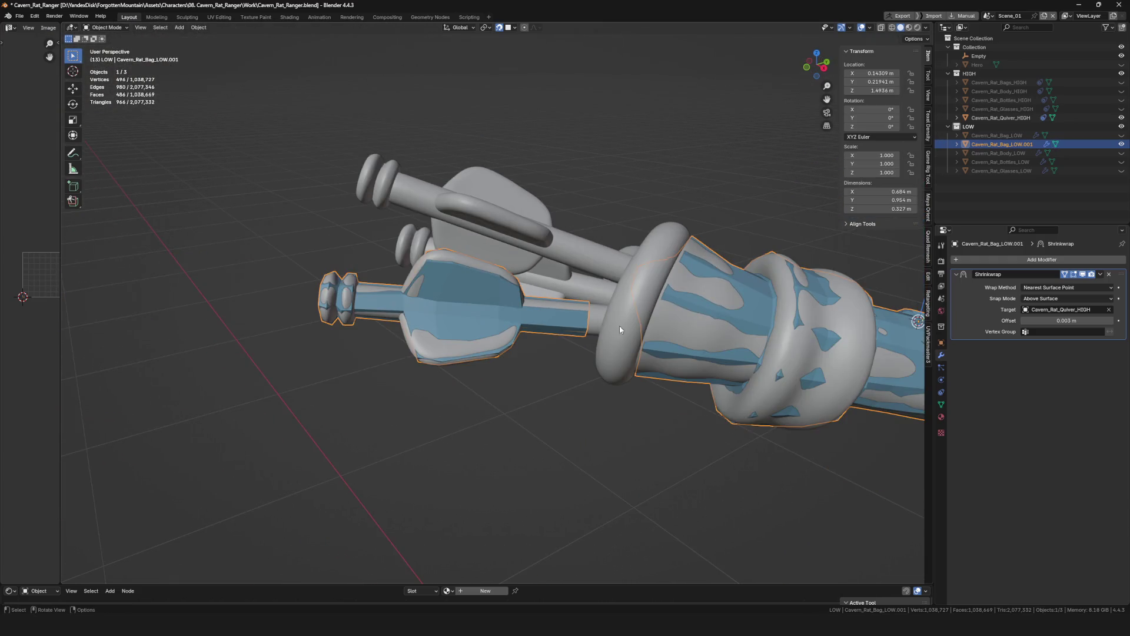